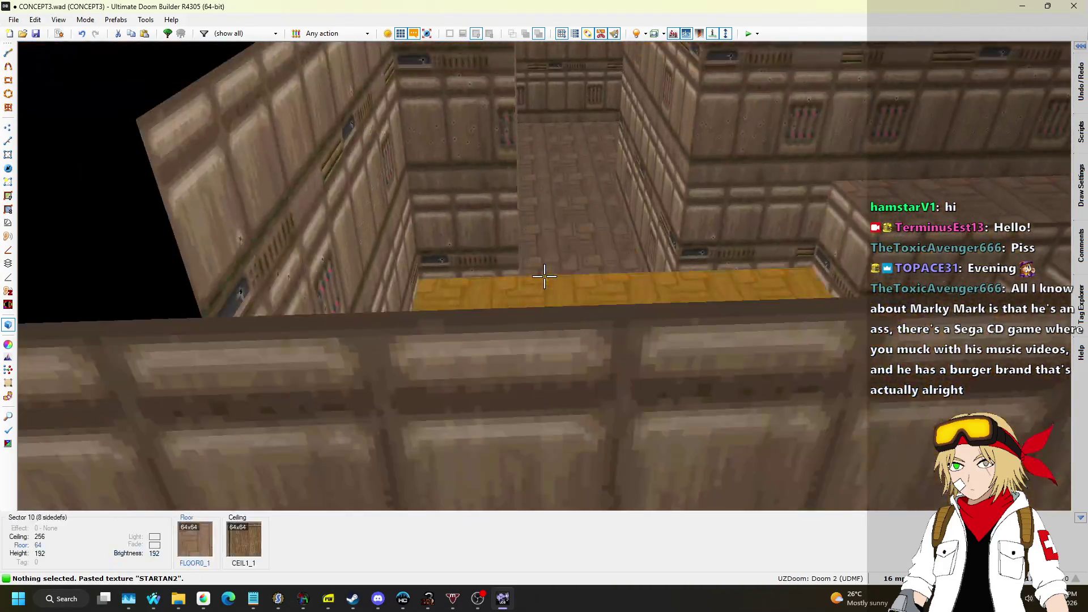
Step: In the 2D Vertices Mode, box-select the vertical corridor's four corner vertices and nudge them right
key(q)
scroll(545, 293, up, 2)
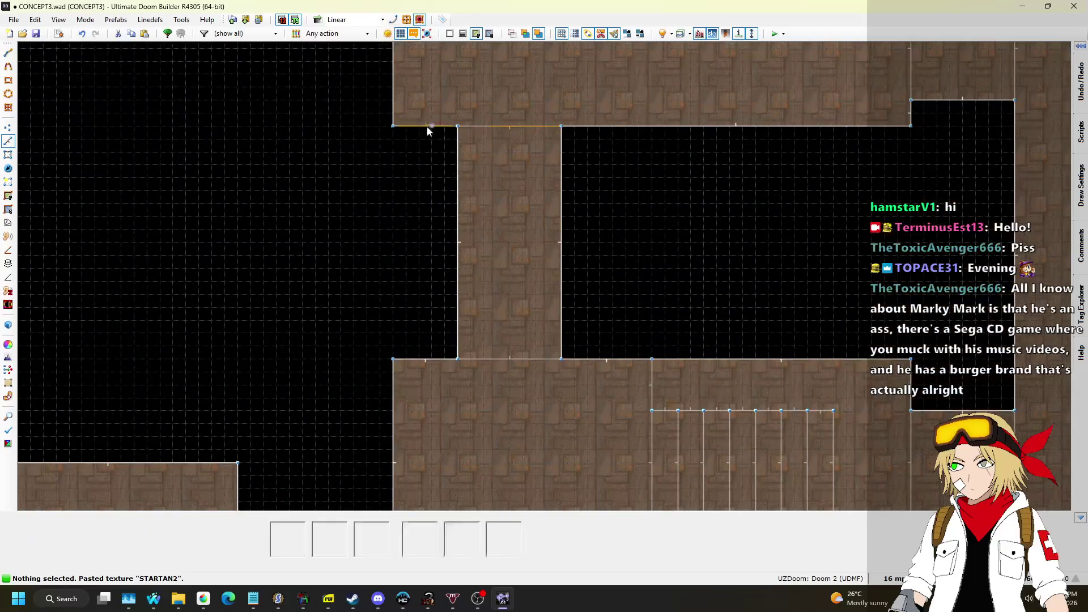
click(11, 127)
mouse_move(420, 117)
mouse_down()
mouse_move(634, 426)
mouse_move(600, 399)
mouse_up()
drag(559, 359, 569, 355)
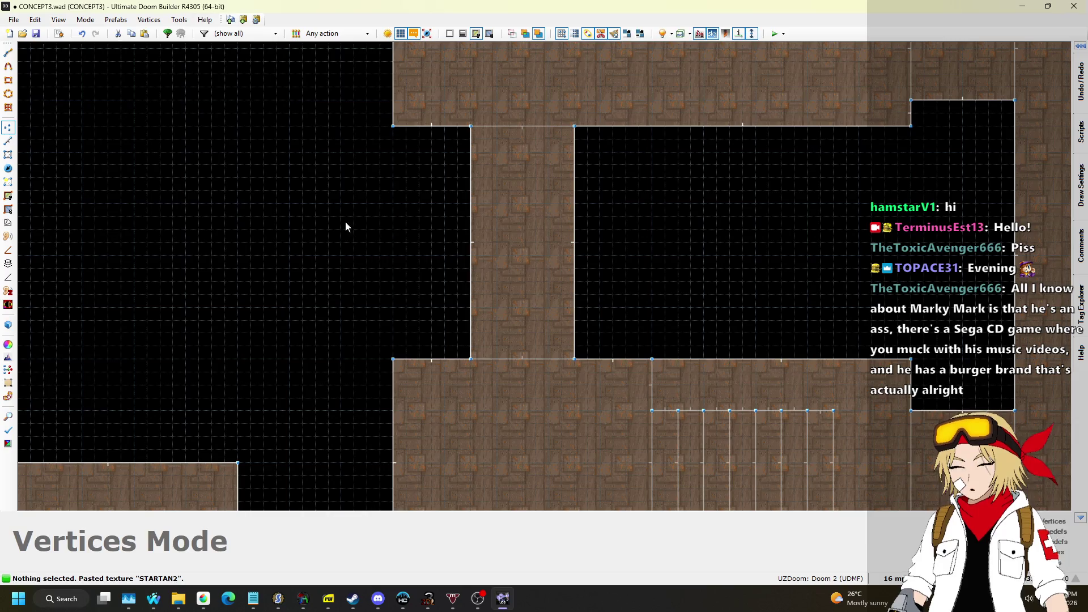
key(alt+Tab)
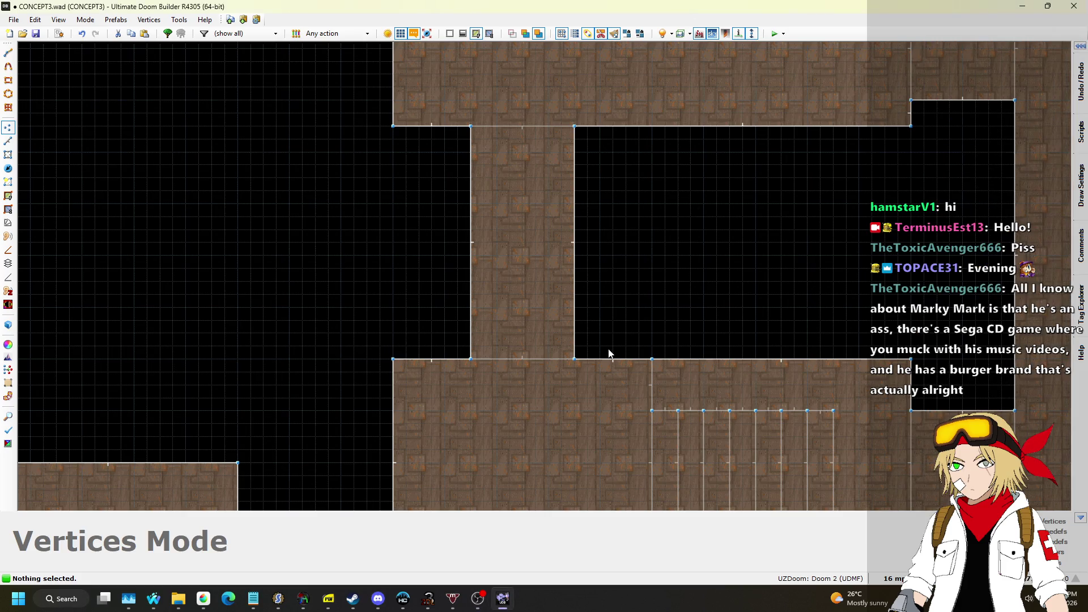
scroll(617, 356, down, 2)
scroll(627, 355, up, 2)
scroll(610, 328, up, 1)
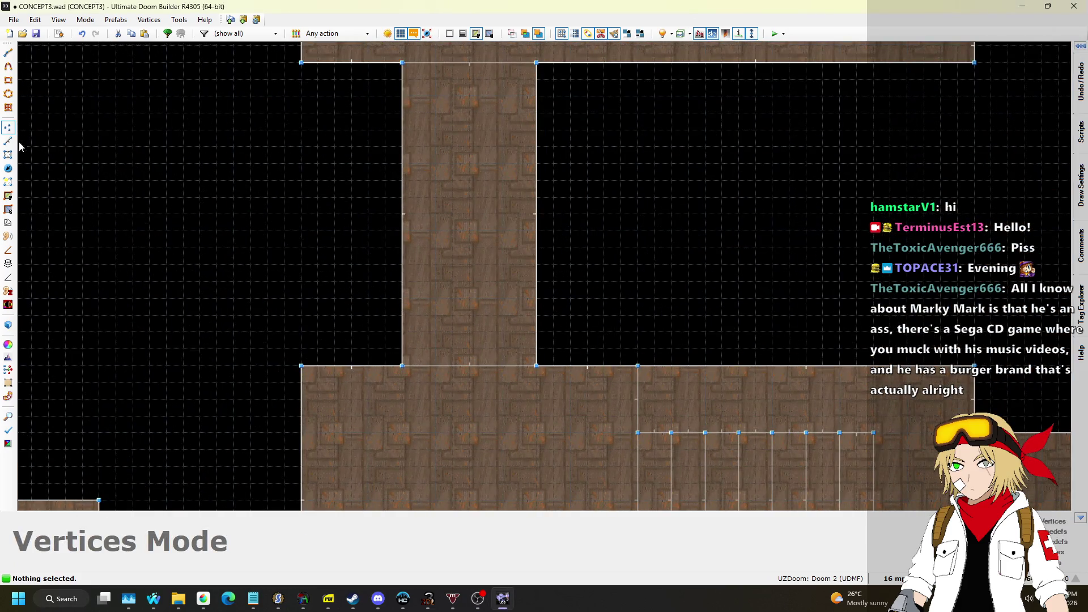
Step: Insert vertices on the lower wall either side of the corridor and pull the corridor's bottom corners up into slanted walls
right_click(603, 367)
right_click(335, 367)
drag(471, 355, 577, 414)
drag(537, 366, 539, 296)
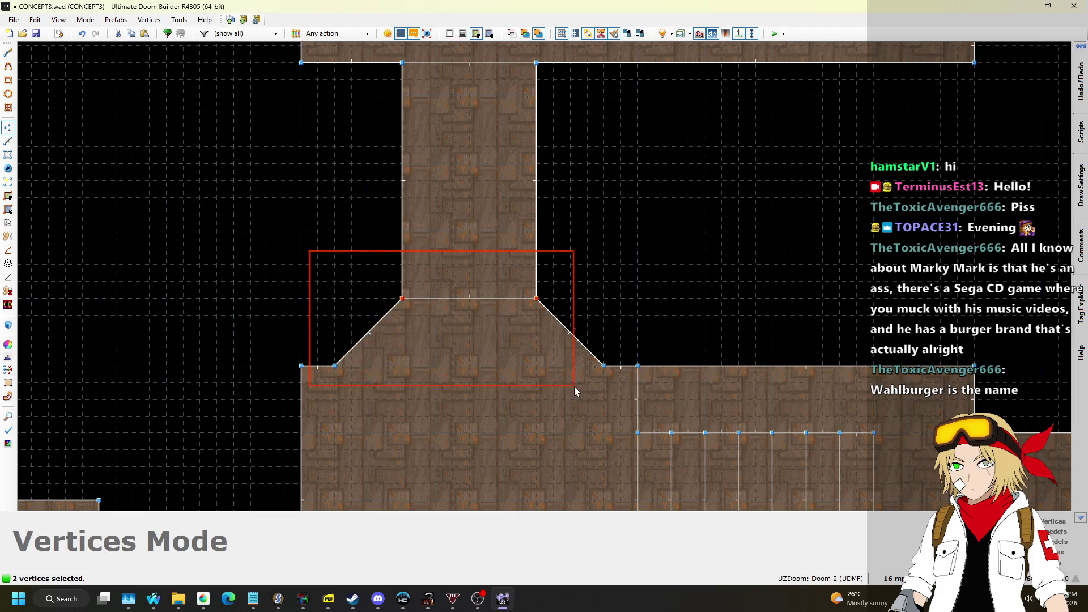
Step: Move the funnel further up, square off its left slanted wall, and select its five vertices
mouse_move(635, 397)
mouse_down()
mouse_move(604, 317)
mouse_move(605, 241)
mouse_move(635, 230)
mouse_up()
key(Escape)
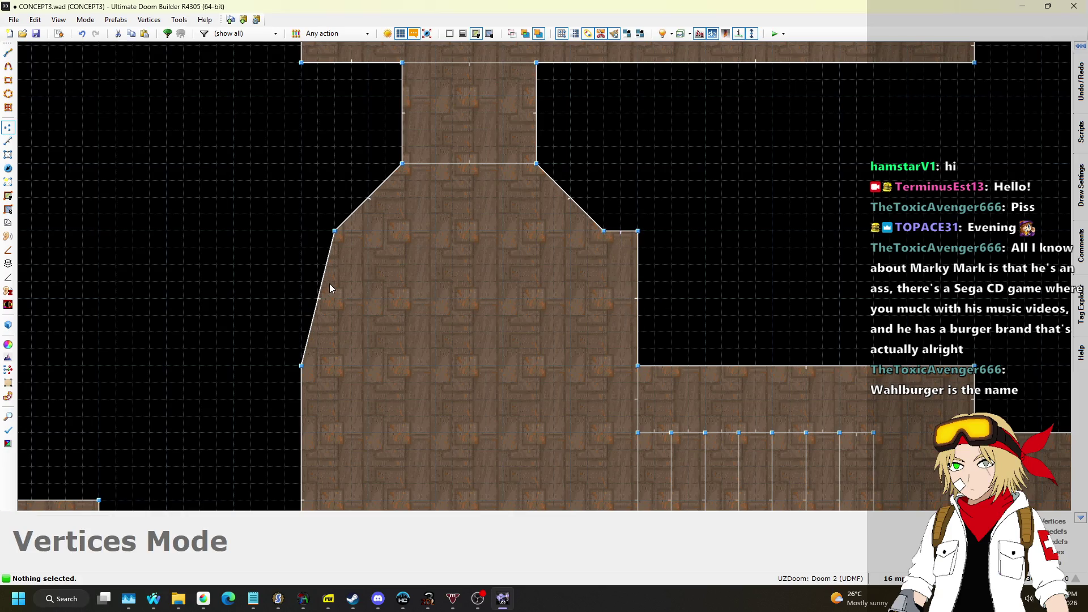
drag(322, 286, 308, 236)
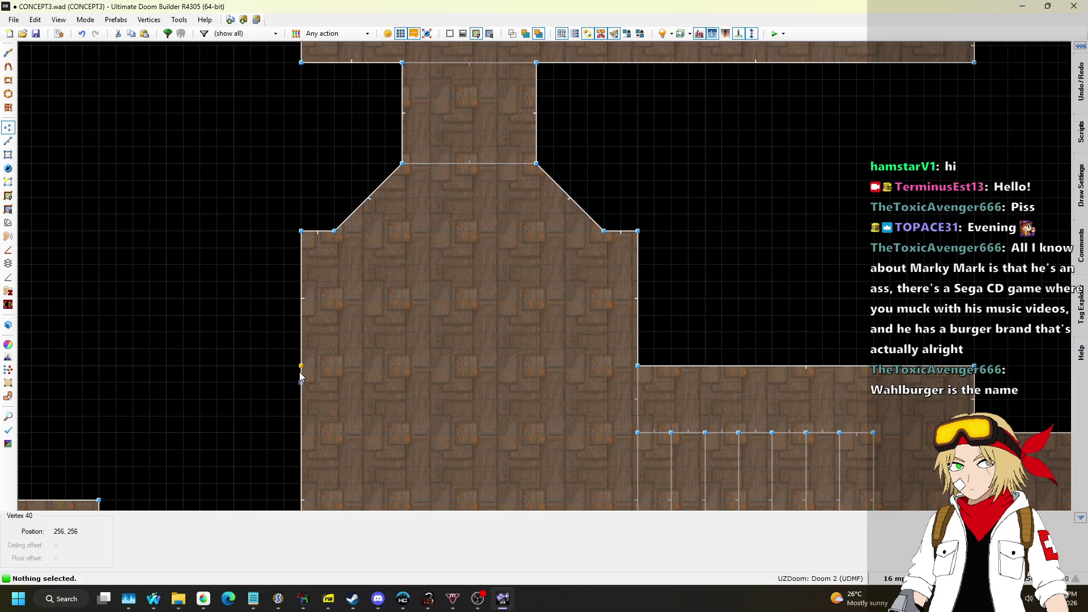
scroll(341, 304, down, 1)
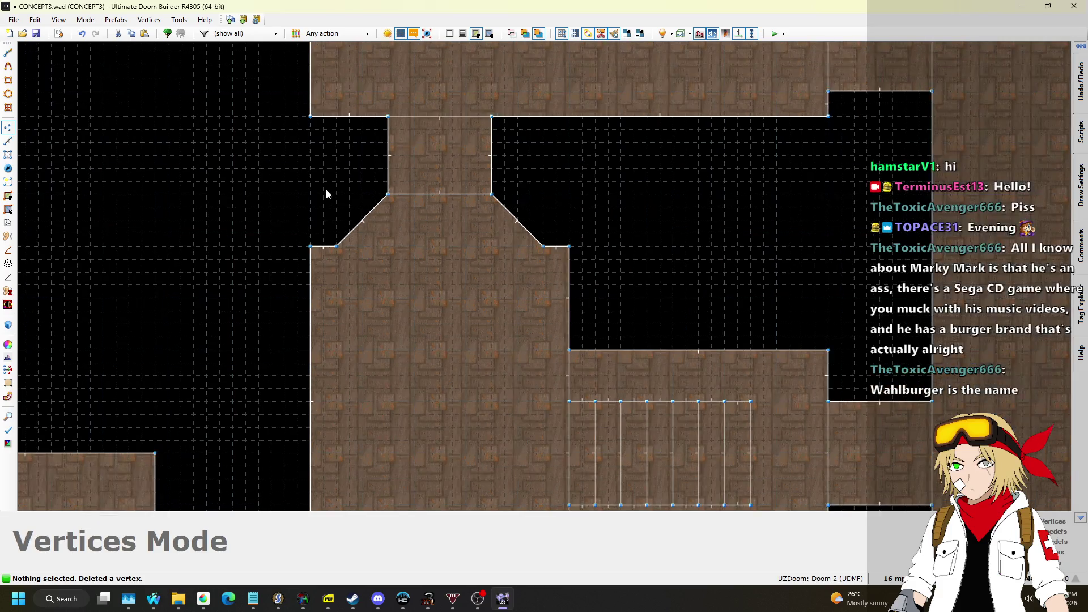
drag(282, 175, 553, 277)
Step: Move the funnel vertices further up the corridor, bringing the lower vertex up beside the bend
drag(486, 204, 488, 152)
click(565, 212)
drag(570, 242, 574, 194)
scroll(577, 187, down, 5)
Step: In Visual Mode, raise the new section's ceiling to 256 to clear the missing textures
key(w)
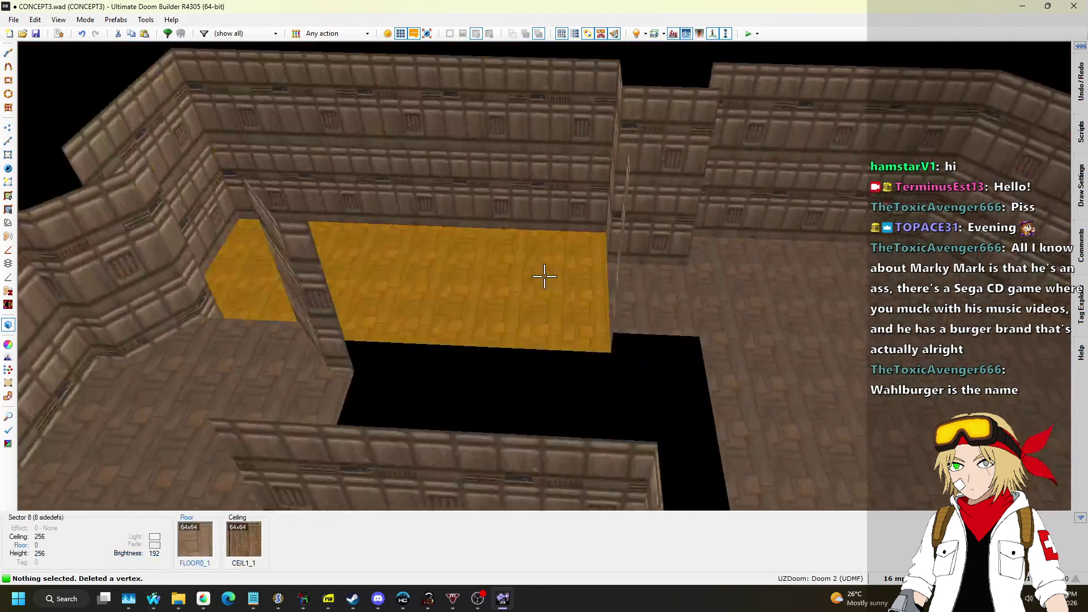
key(s)
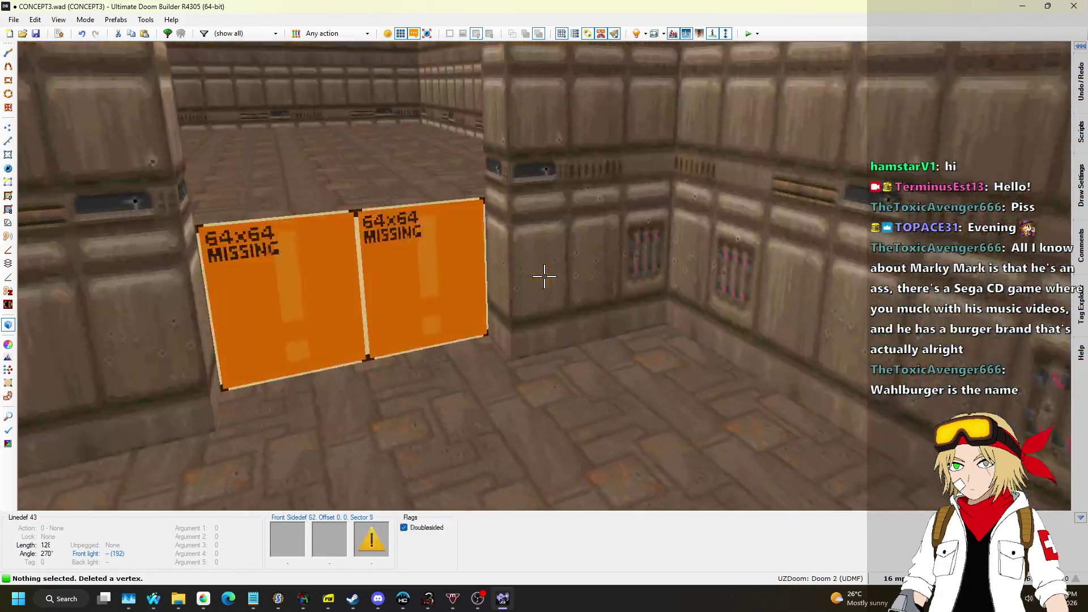
key(s)
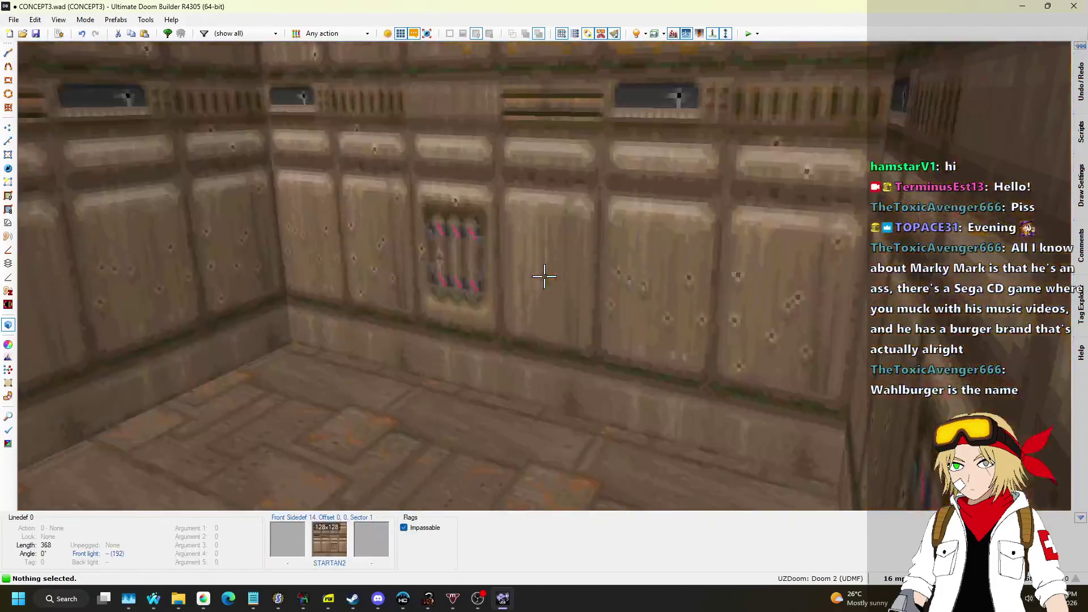
key(w)
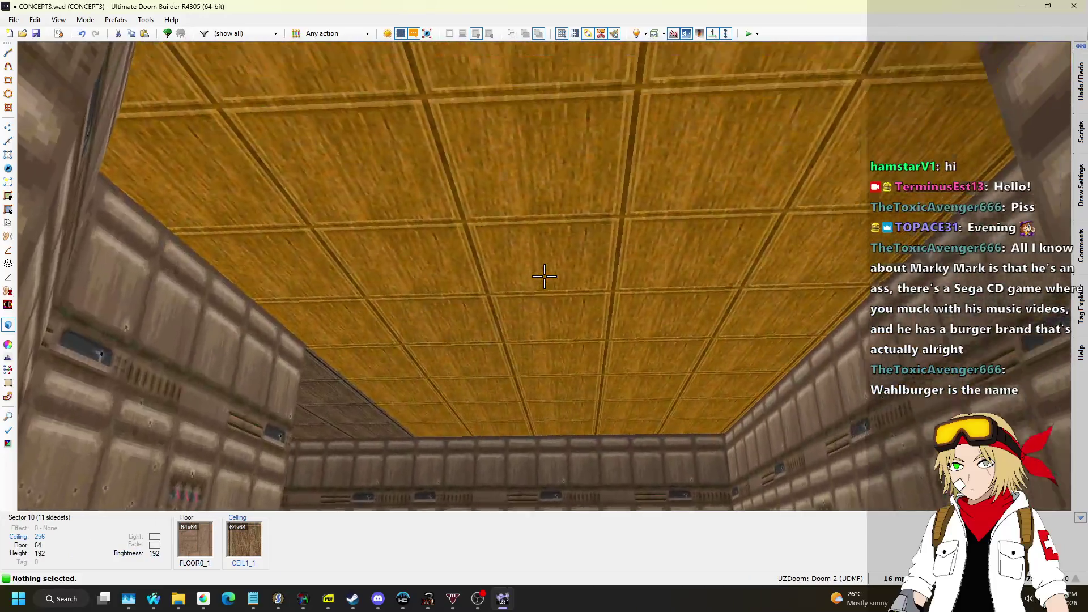
click(544, 276)
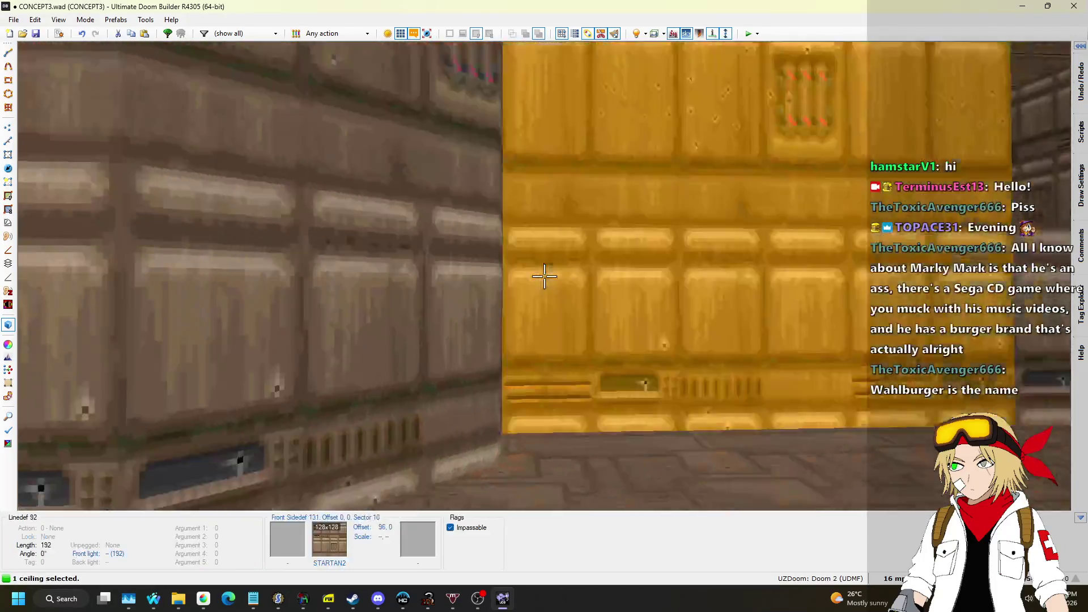
scroll(544, 276, down, 1)
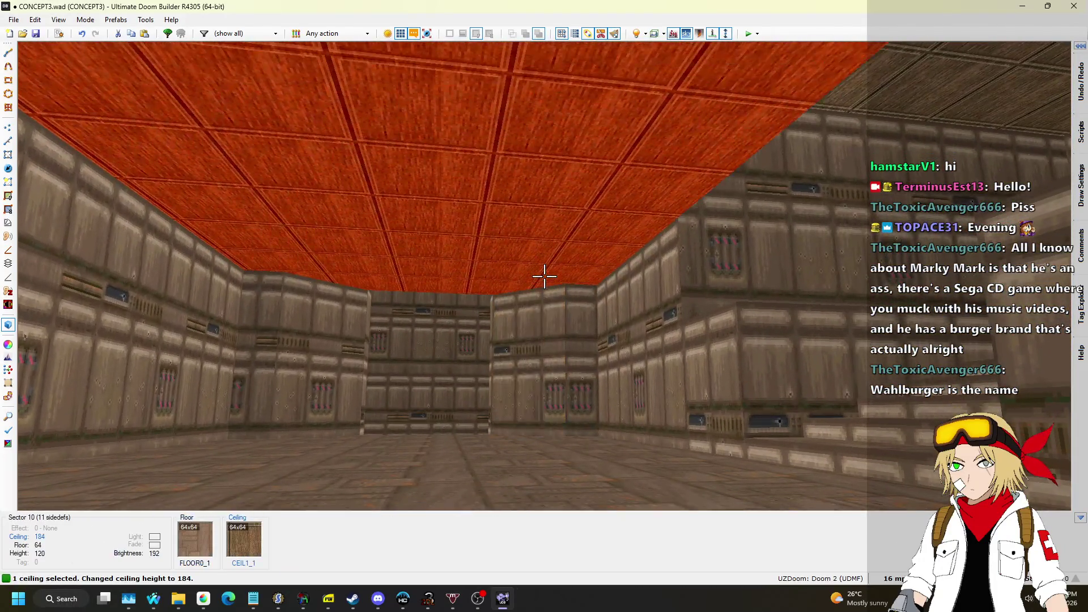
scroll(544, 276, up, 1)
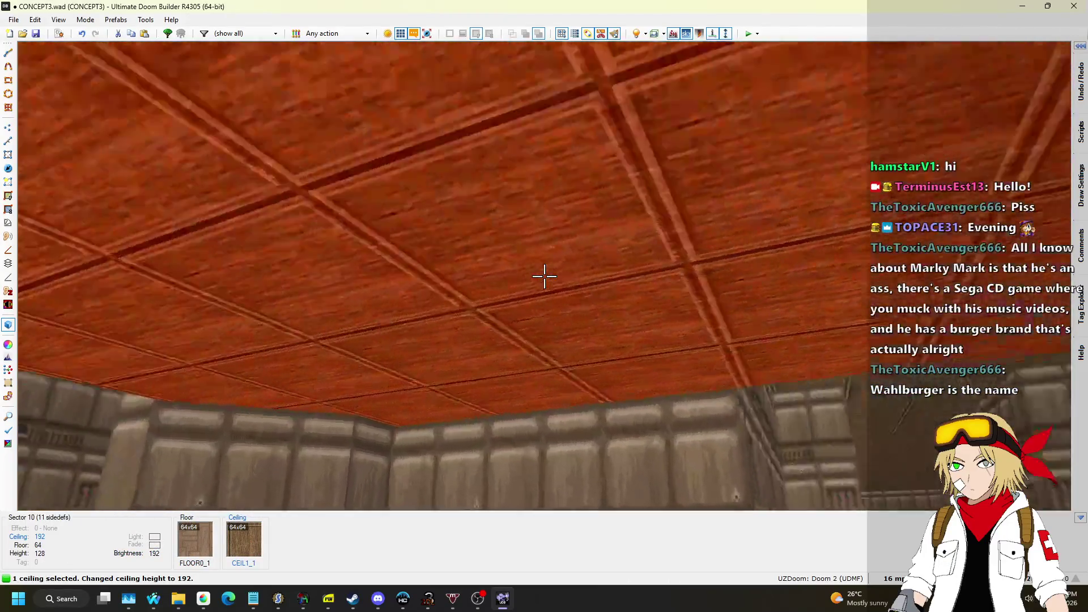
scroll(544, 276, up, 8)
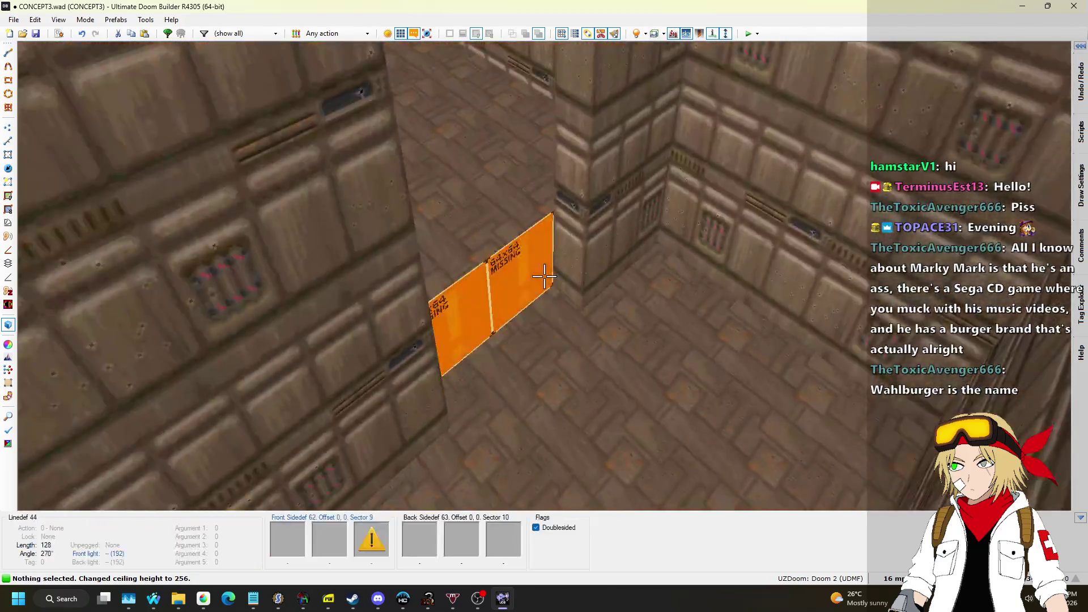
key(v)
scroll(490, 219, up, 5)
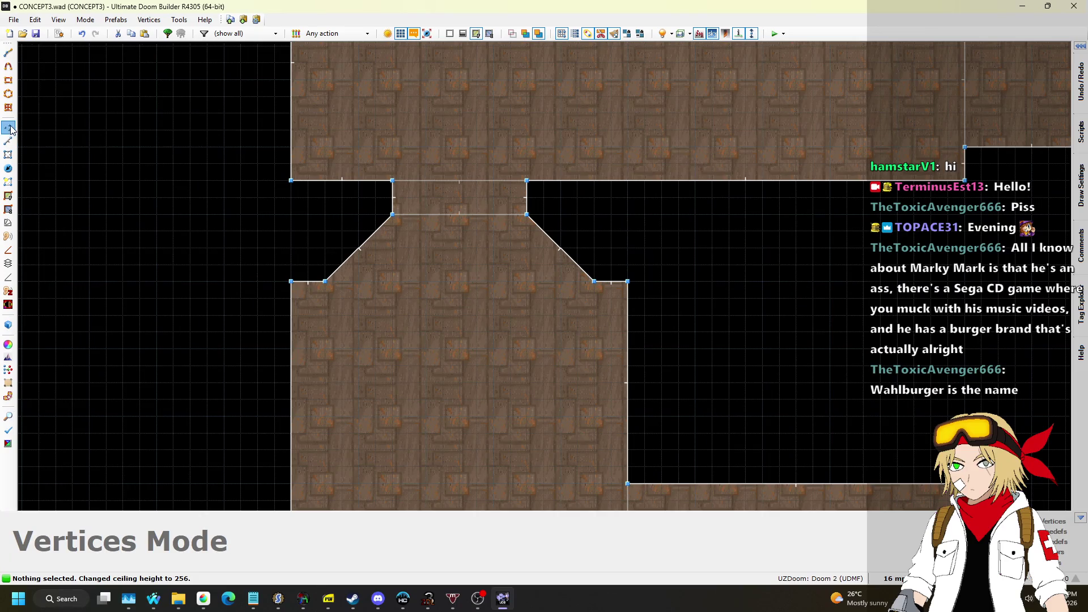
Step: Slide the funnel's two angled corners inward to square the notch and draw a line across its opening
drag(326, 283, 392, 282)
drag(594, 282, 526, 281)
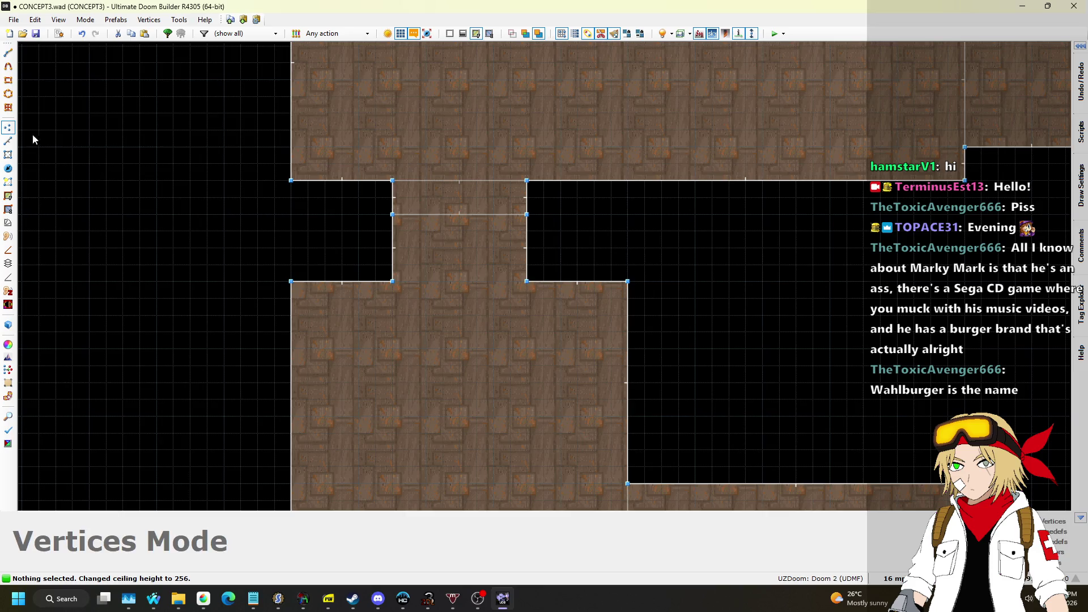
click(5, 144)
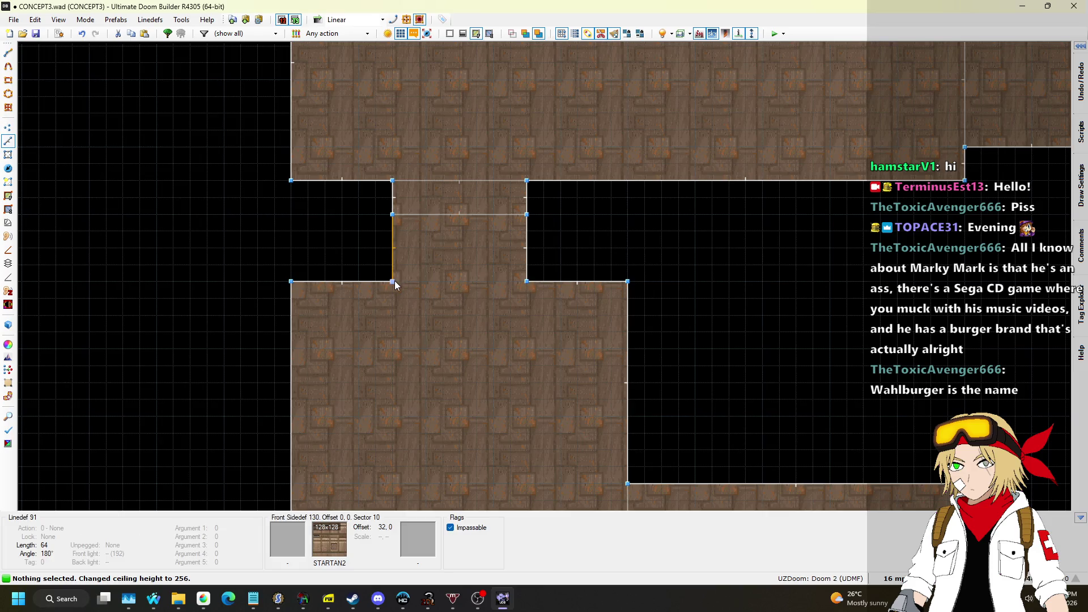
key(d)
click(526, 281)
Step: In the 3D view, select the new wall showing missing textures
key(w)
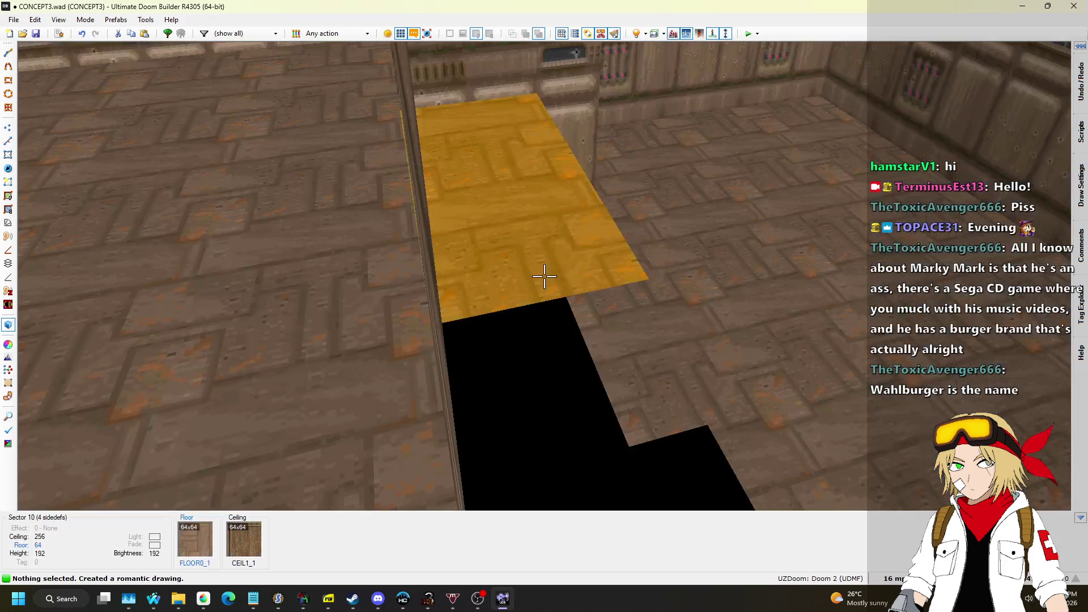
key(w)
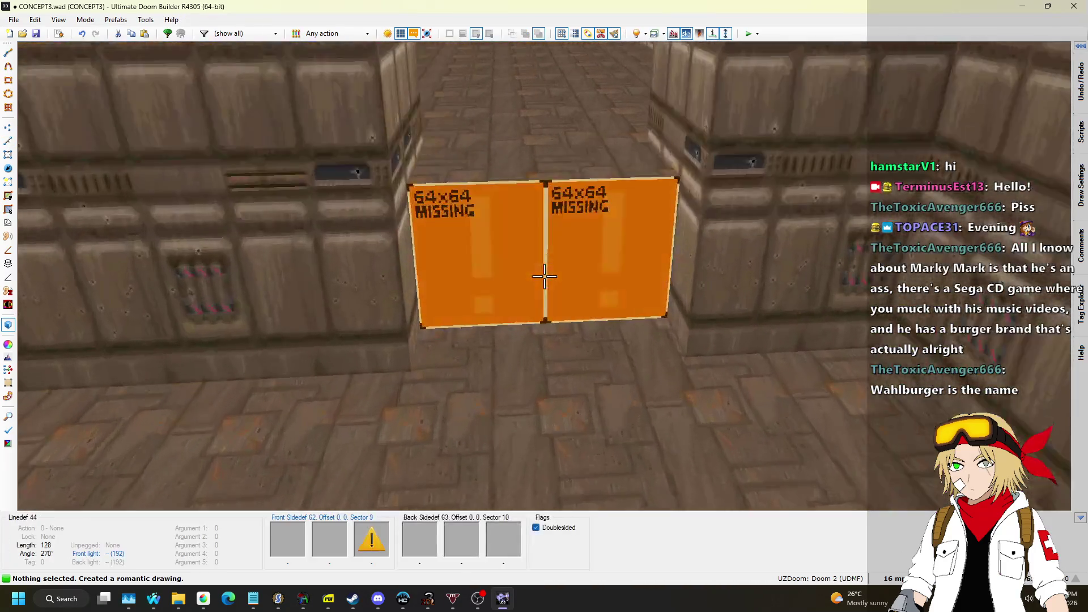
click(544, 276)
Step: Give the new notch wall the DOORTRAK texture in Edit Linedef, replacing a first COMPBLUE pick
right_click(544, 276)
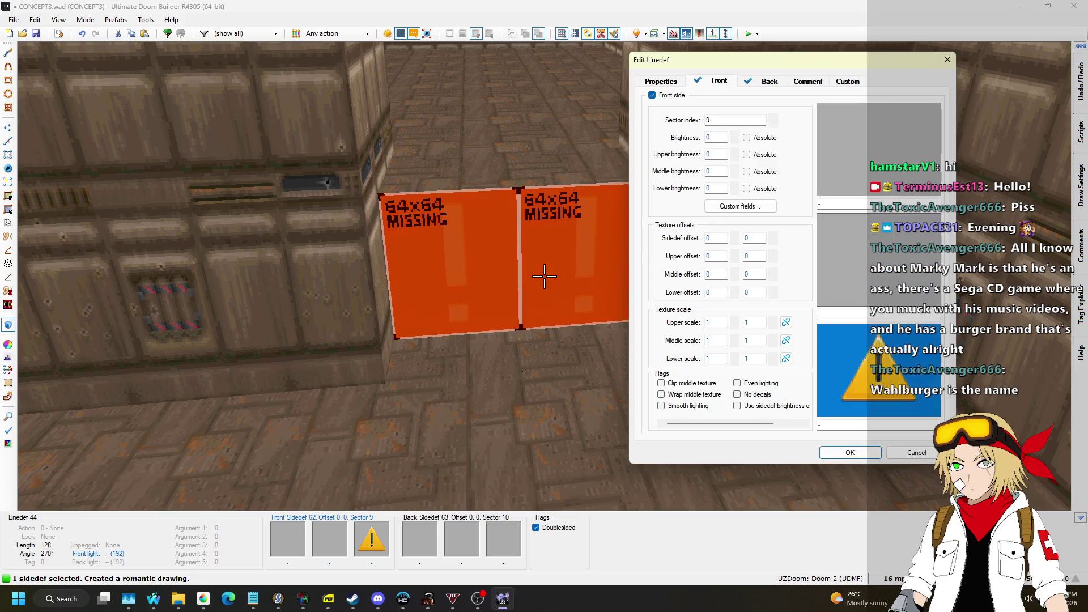
click(871, 372)
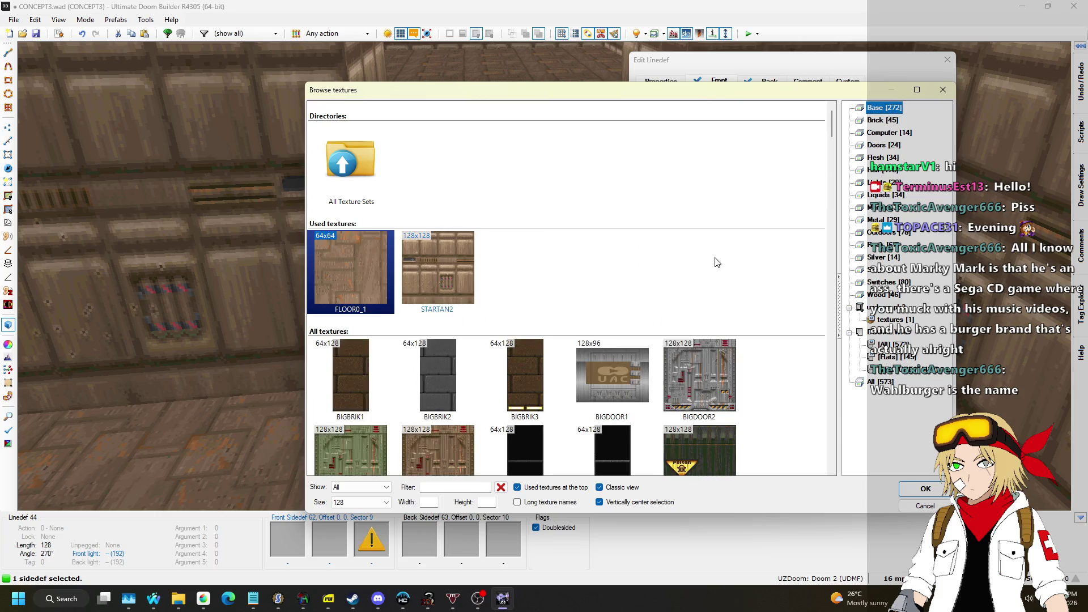
scroll(723, 261, down, 10)
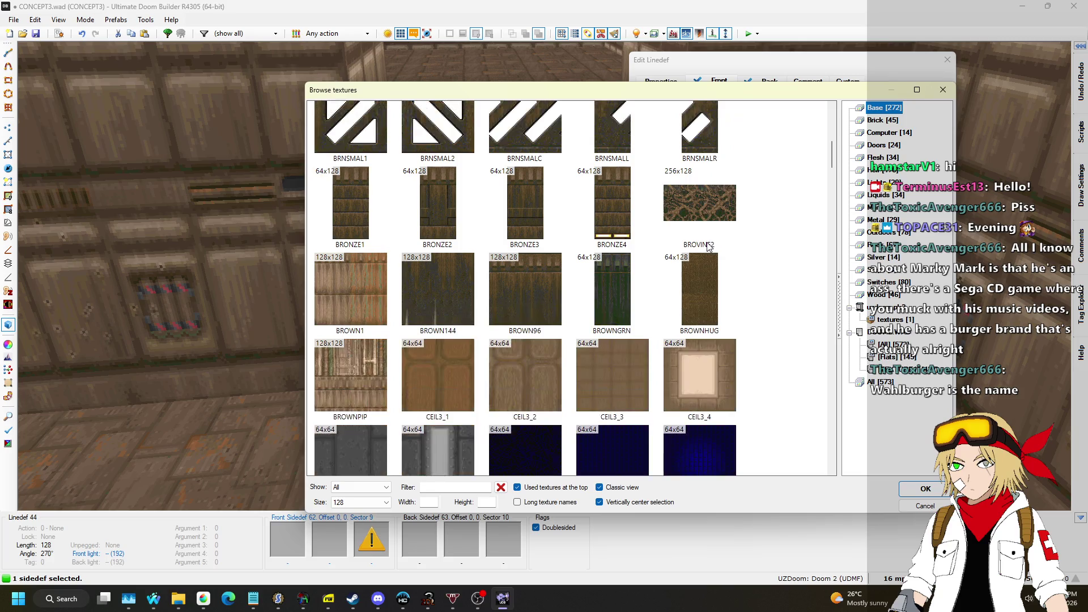
scroll(703, 249, down, 3)
double_click(524, 286)
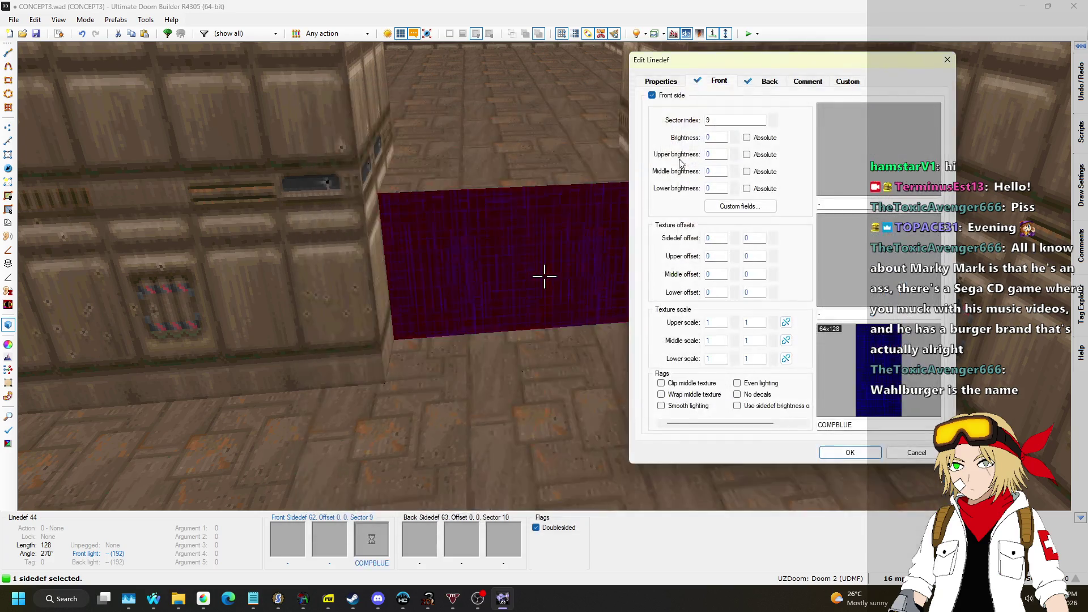
click(842, 372)
scroll(566, 284, down, 5)
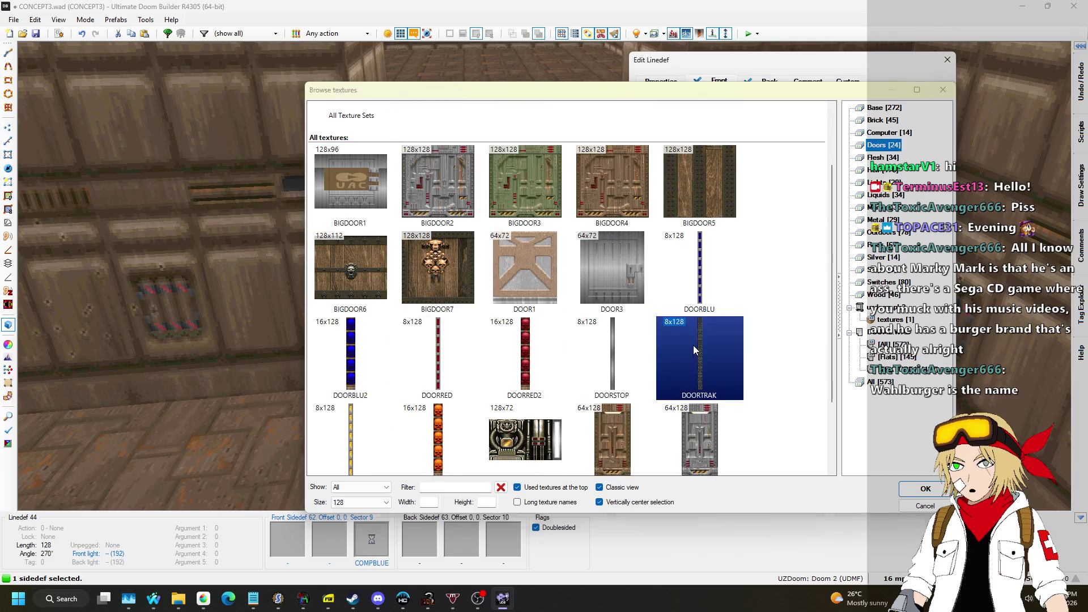
double_click(696, 349)
click(850, 452)
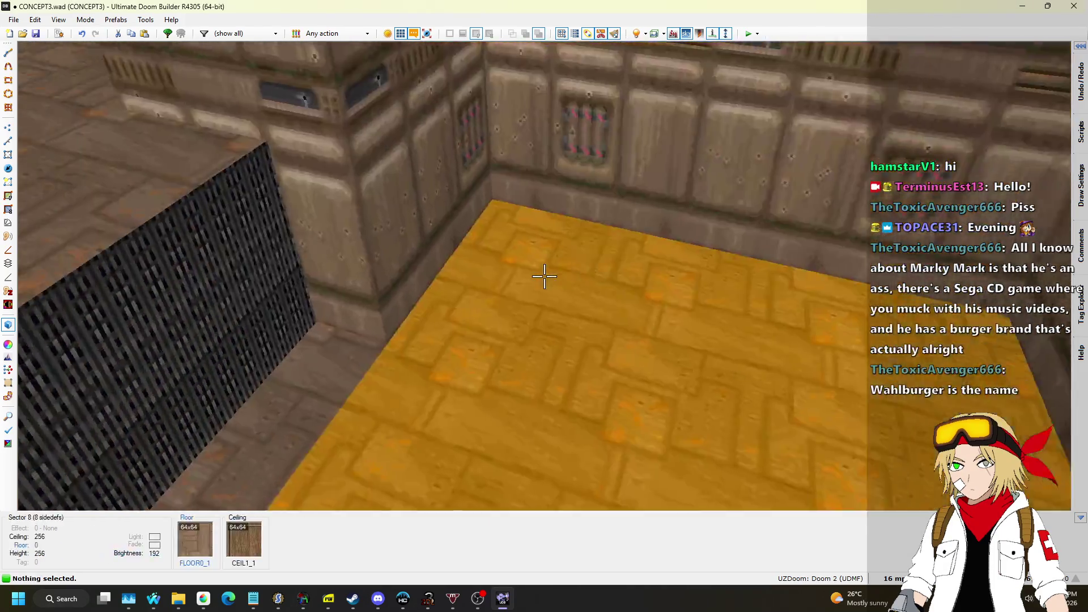
Step: Set the doorway's two ceiling strips to 128 and paste STARTAN2 onto the blank upper walls
key(w)
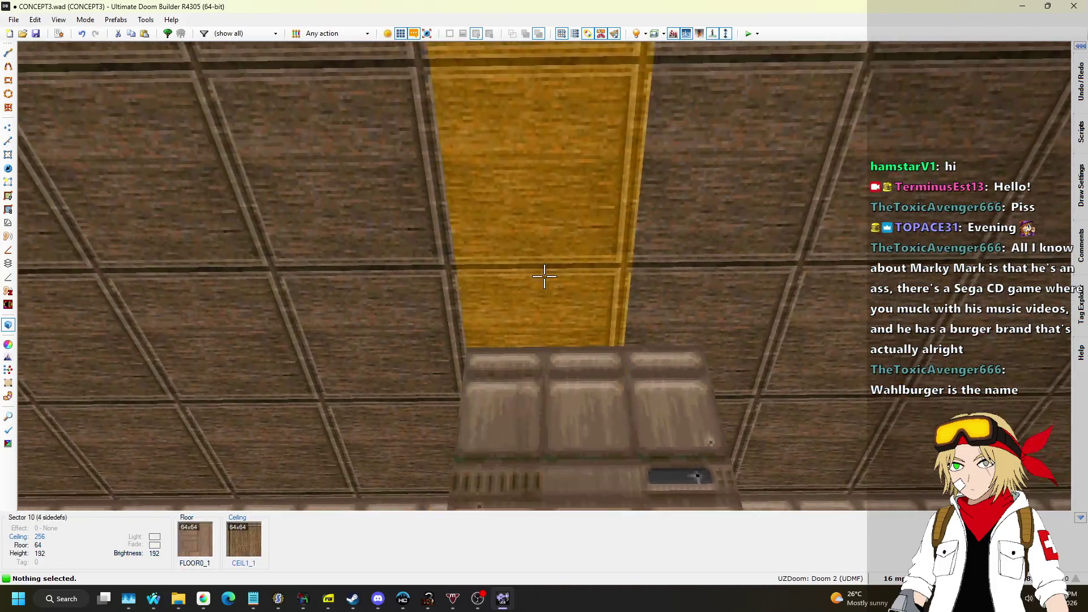
click(544, 275)
click(544, 276)
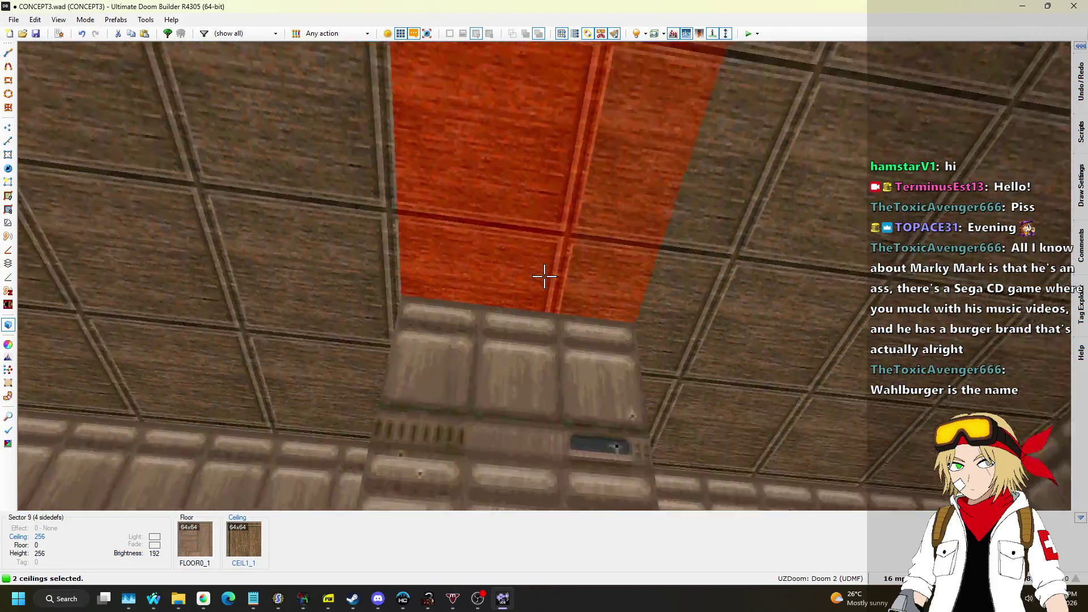
scroll(544, 276, up, 2)
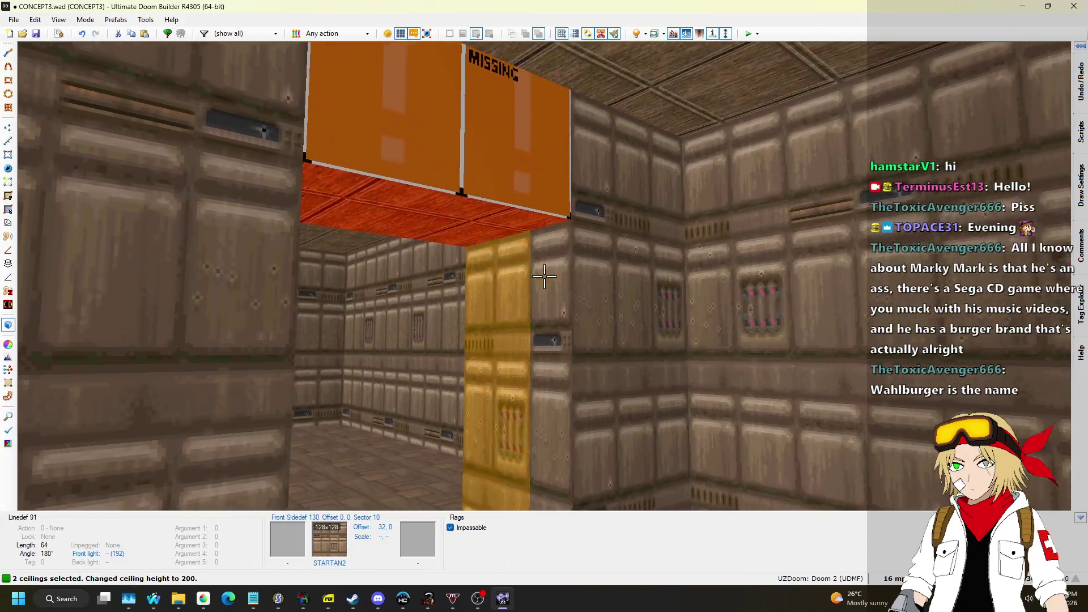
scroll(544, 275, down, 2)
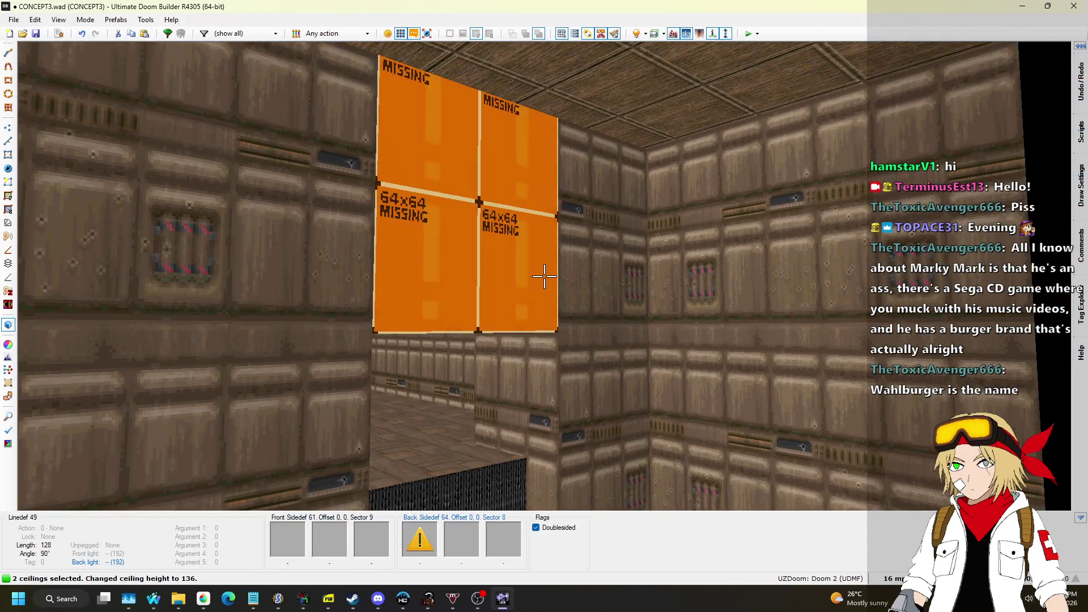
key(ctrl+c)
key(ctrl+v)
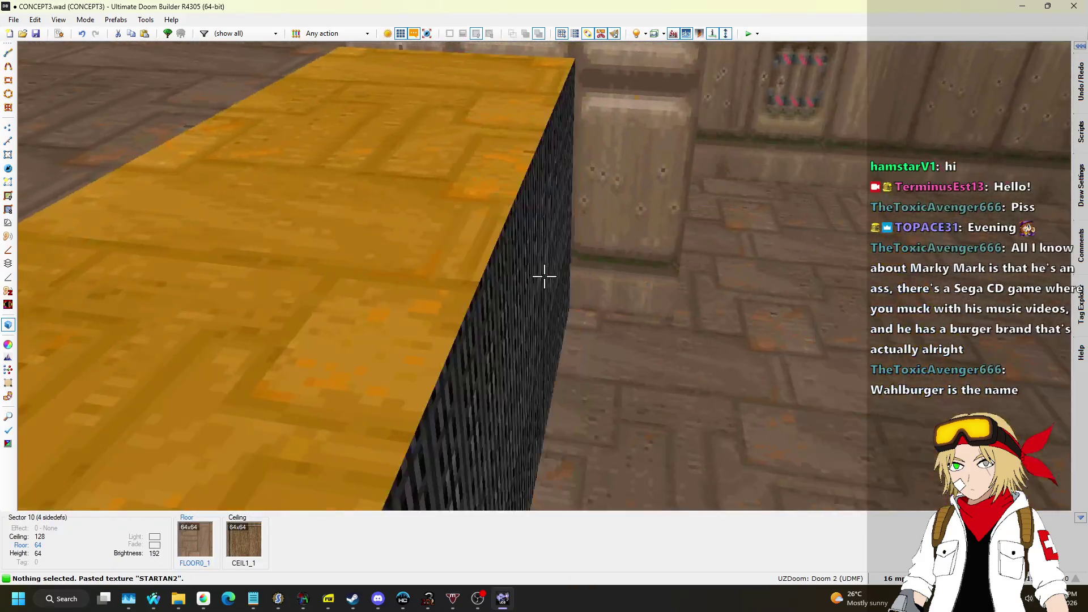
Step: Raise the small step's floor to height 8 and select its front face
key(q)
scroll(473, 299, up, 1)
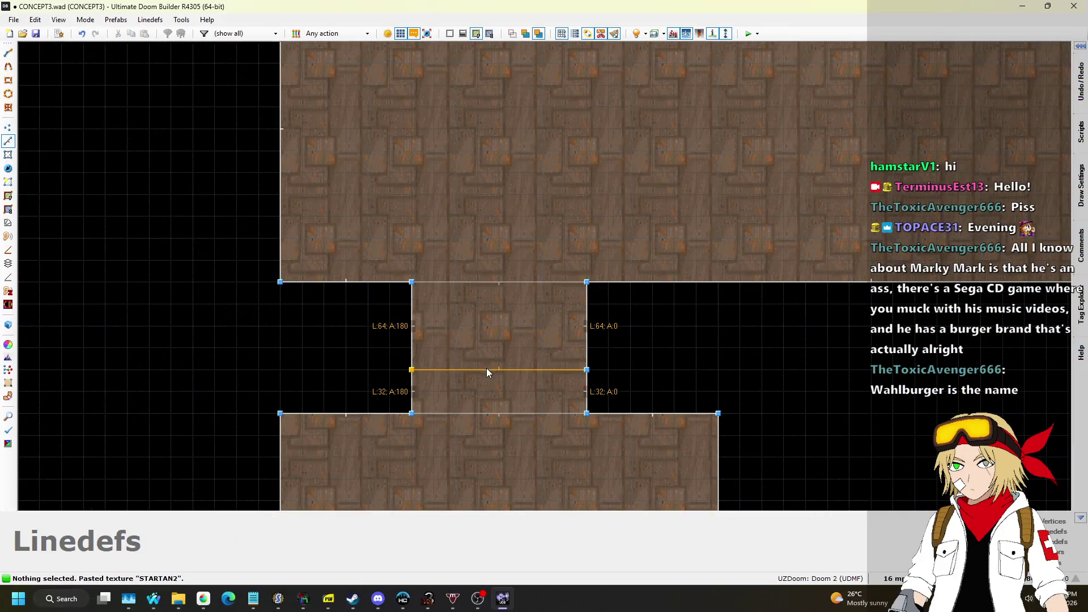
key(q)
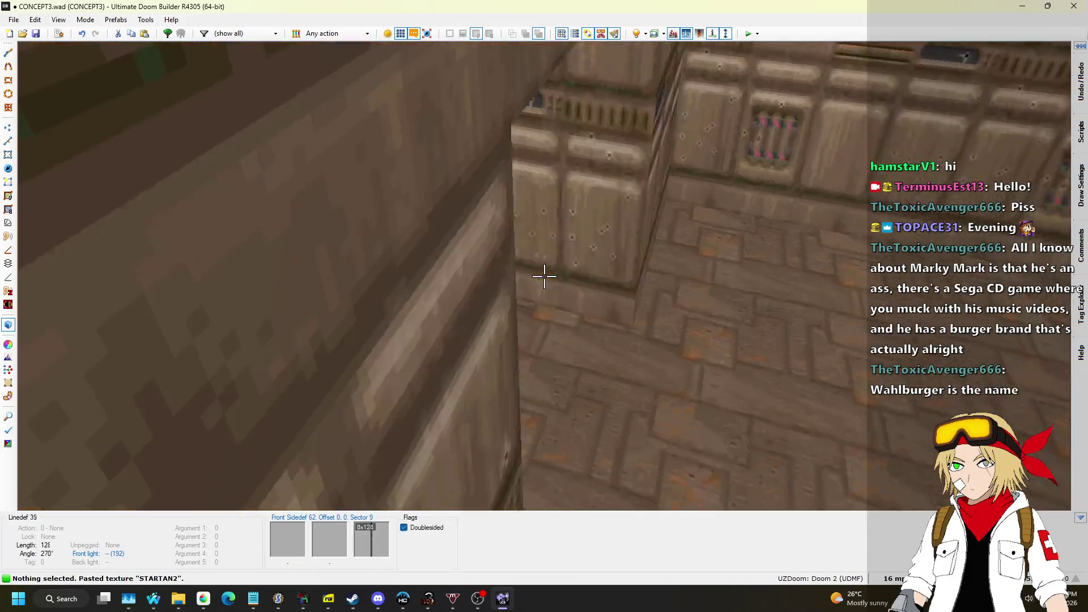
scroll(544, 276, up, 1)
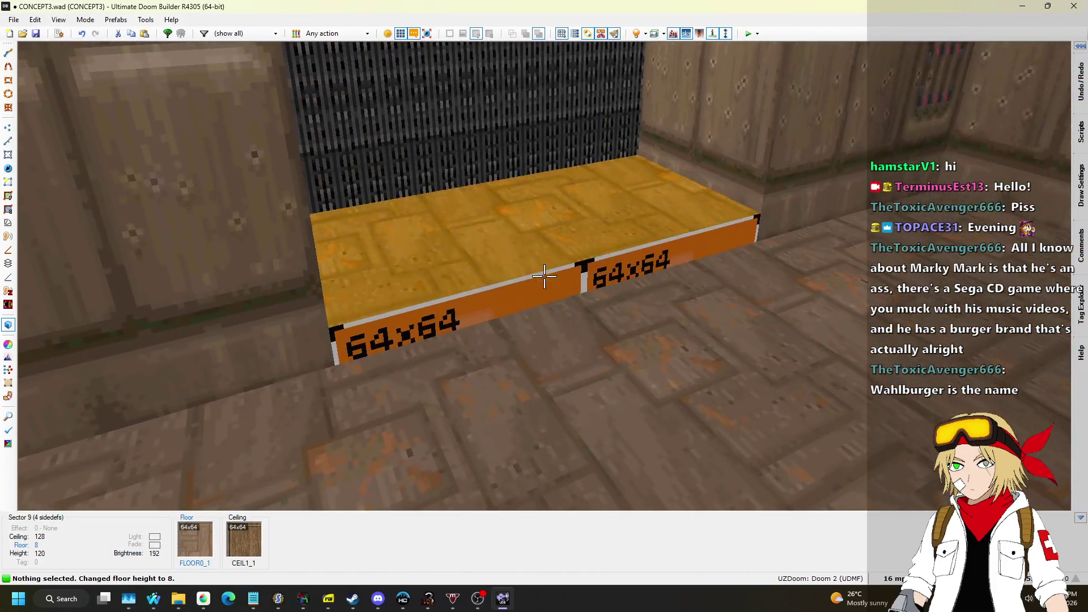
click(544, 276)
Step: Set the step wall's back-side lower texture to SUPPORT2 from the Metal set
right_click(544, 276)
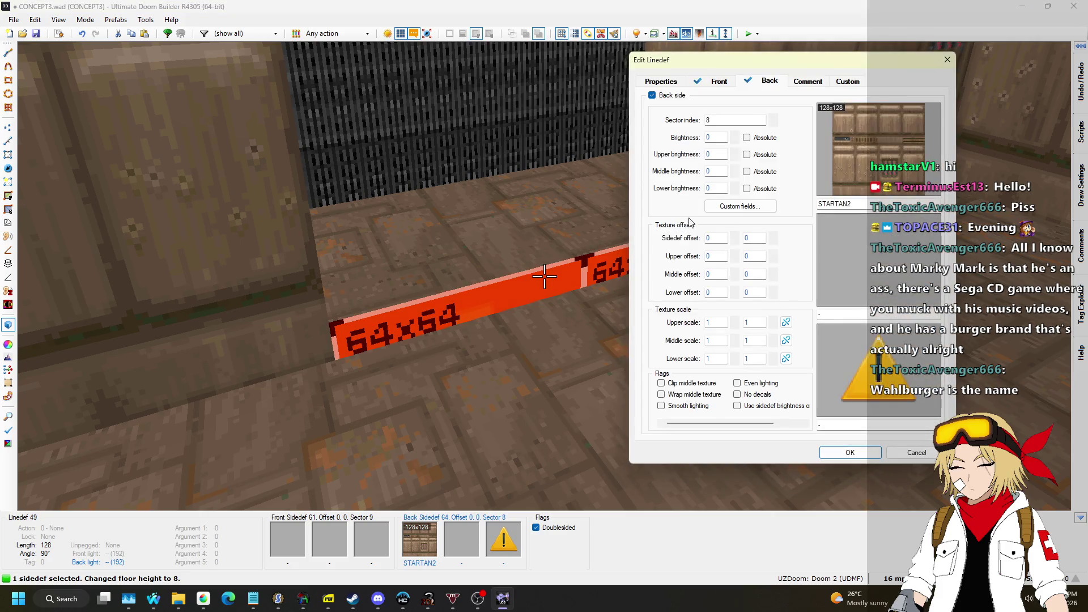
click(851, 328)
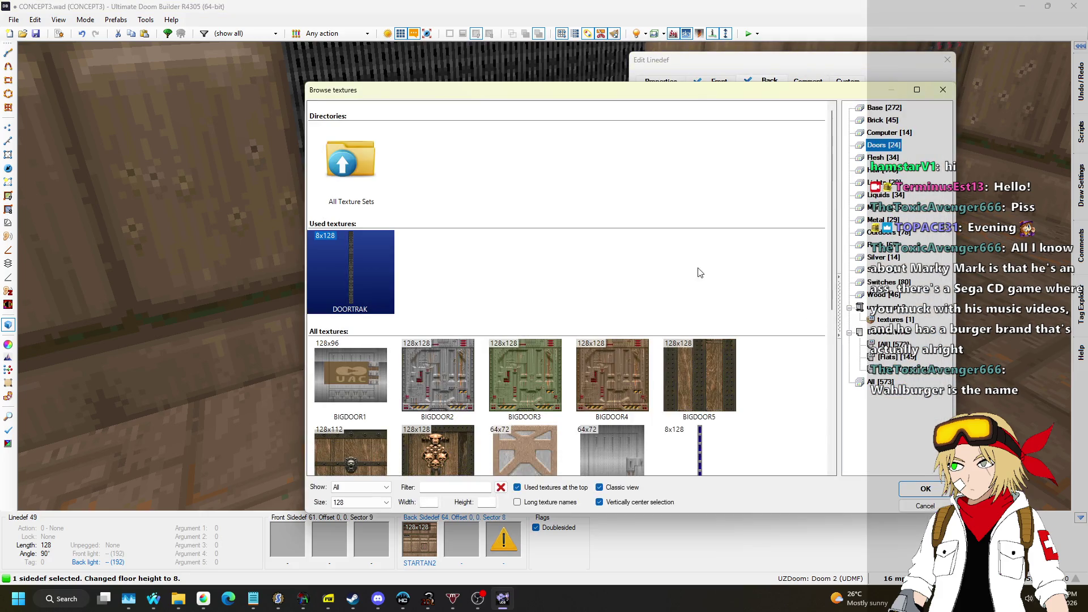
click(870, 108)
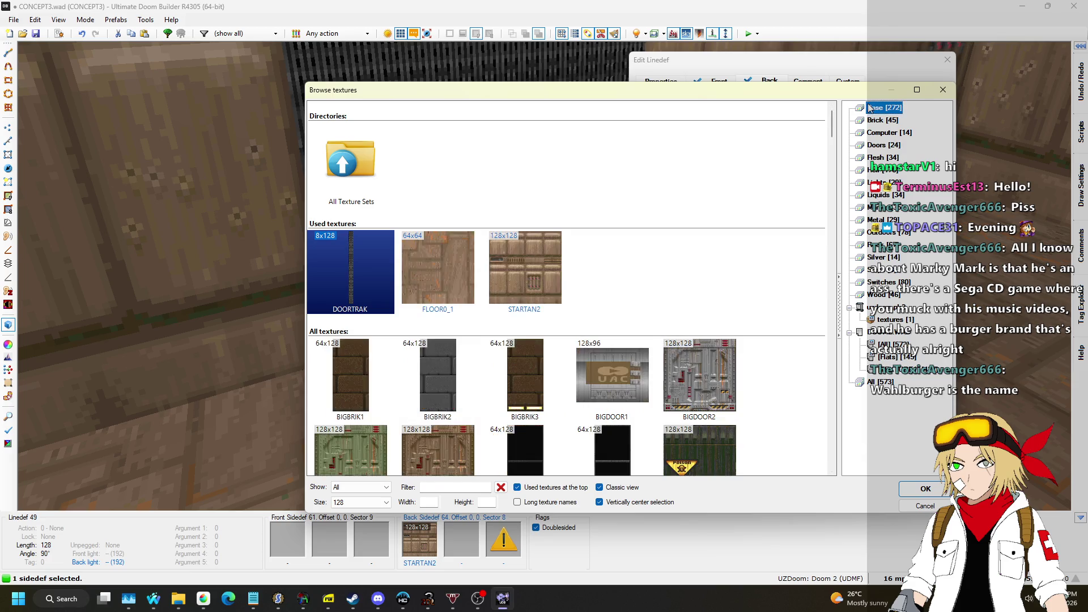
click(877, 219)
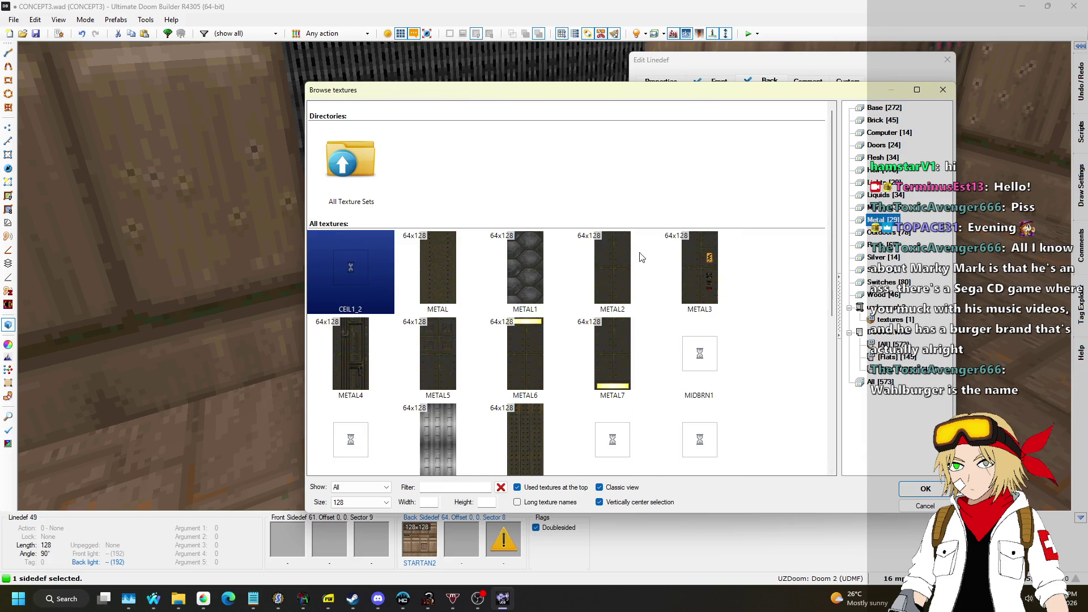
scroll(569, 278, down, 2)
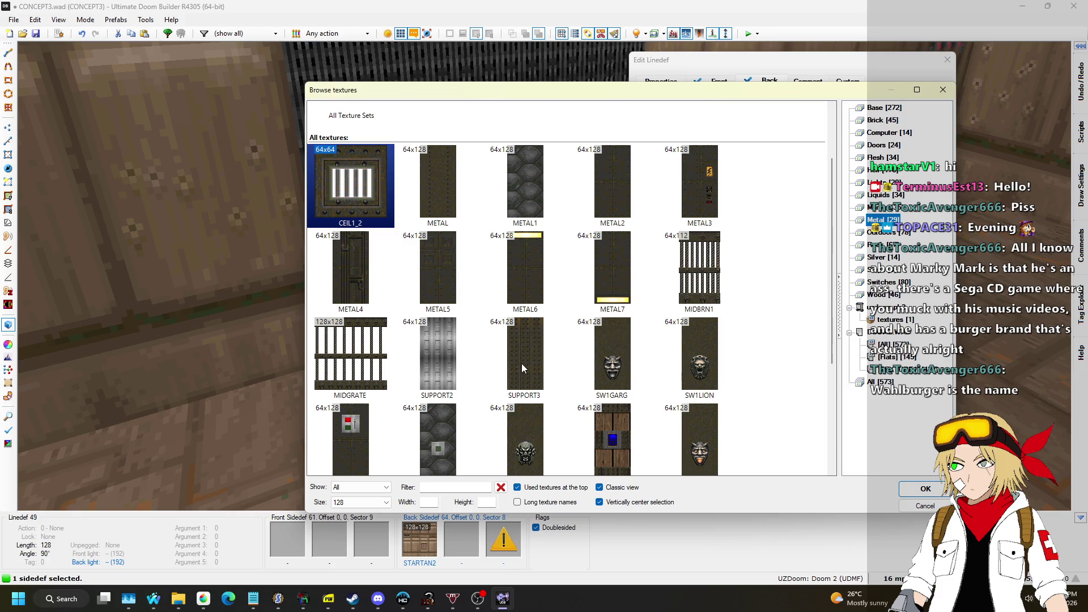
double_click(435, 354)
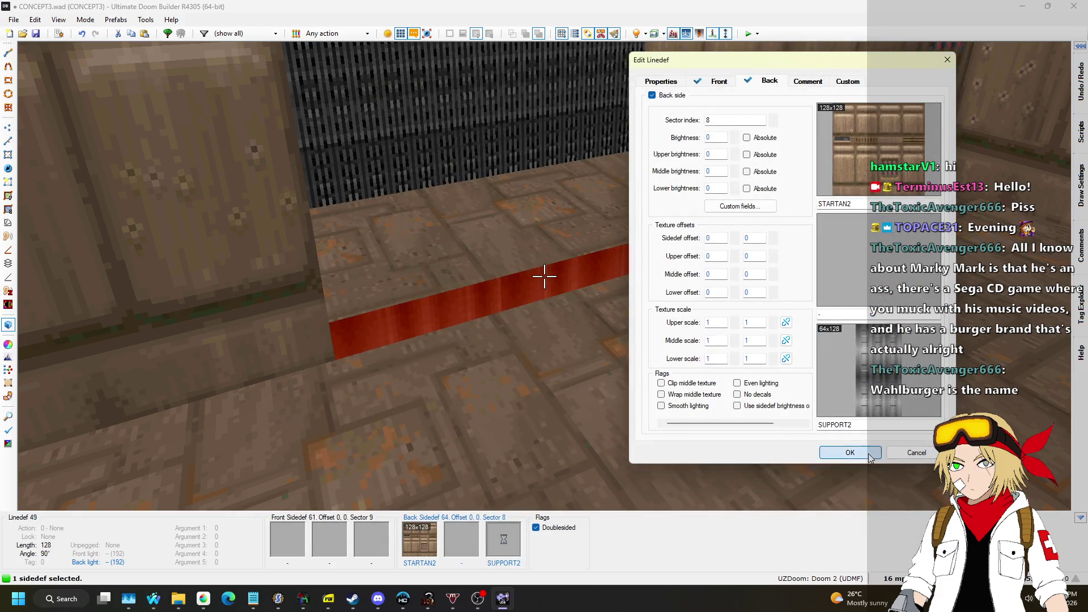
click(850, 452)
Step: Try choosing STEP2 from the Steps flats for the step floor, then cancel the sector properties
click(544, 276)
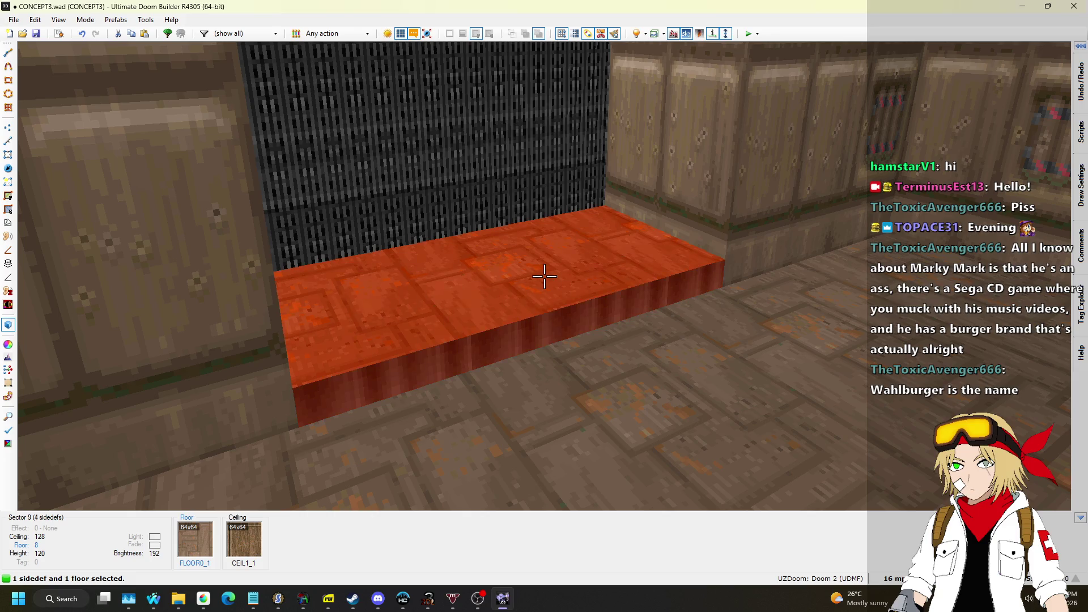
right_click(544, 276)
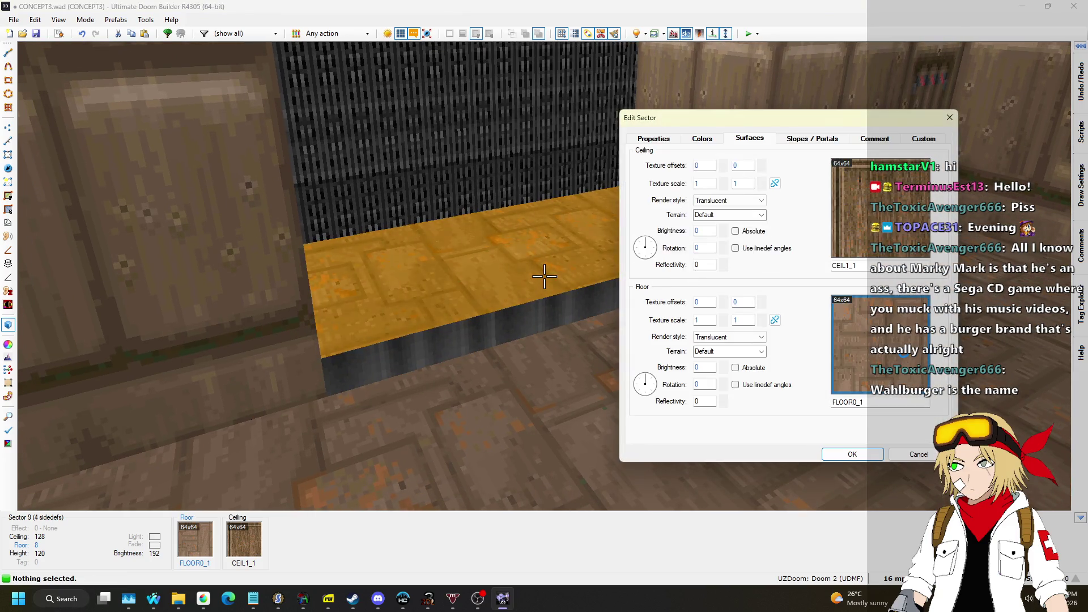
click(904, 353)
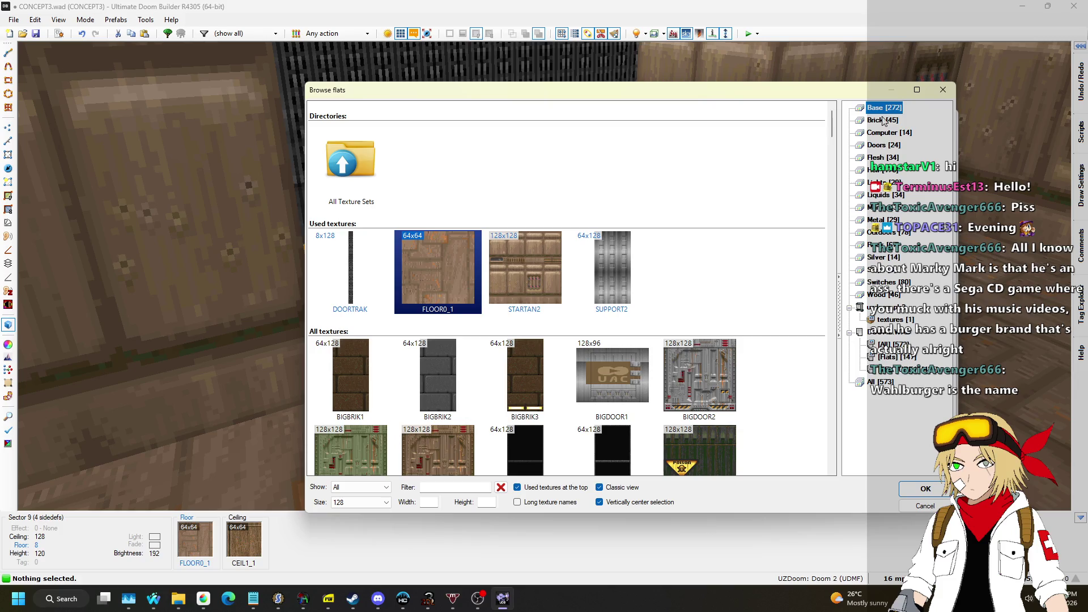
click(884, 270)
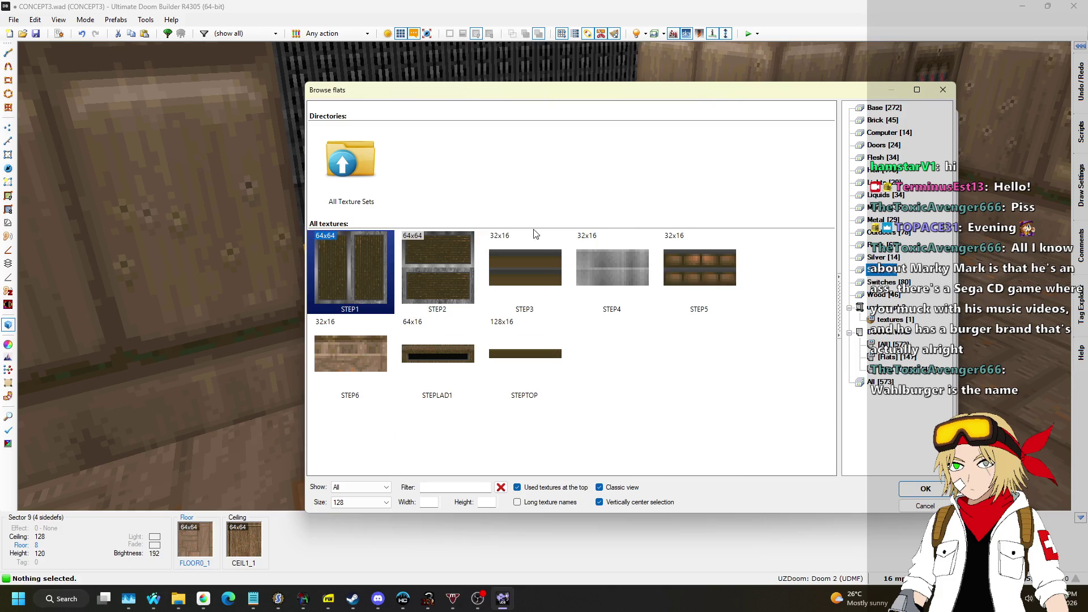
double_click(414, 258)
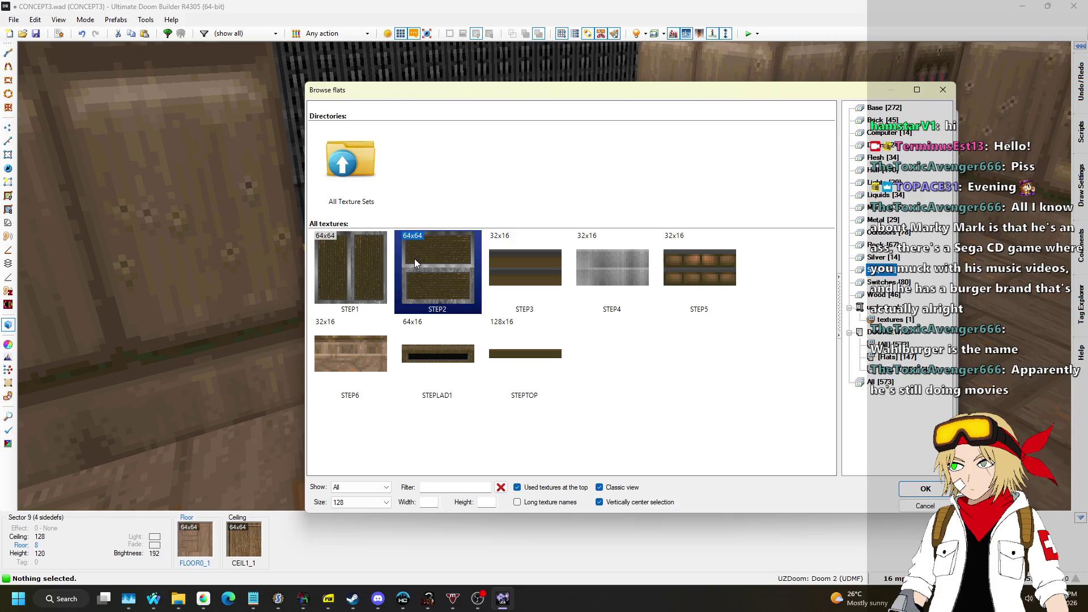
click(894, 363)
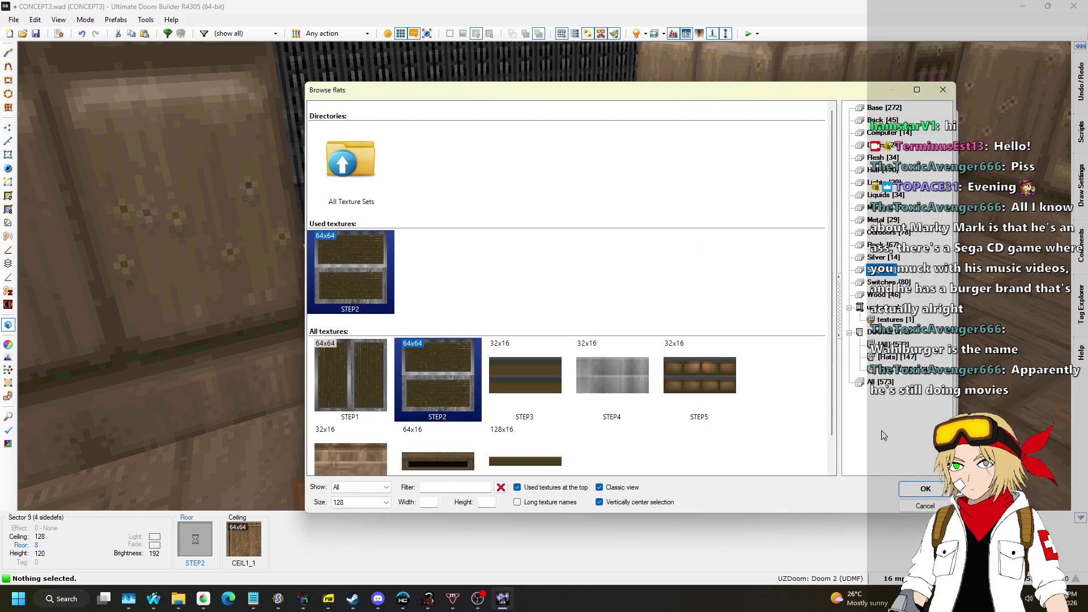
click(925, 494)
key(Escape)
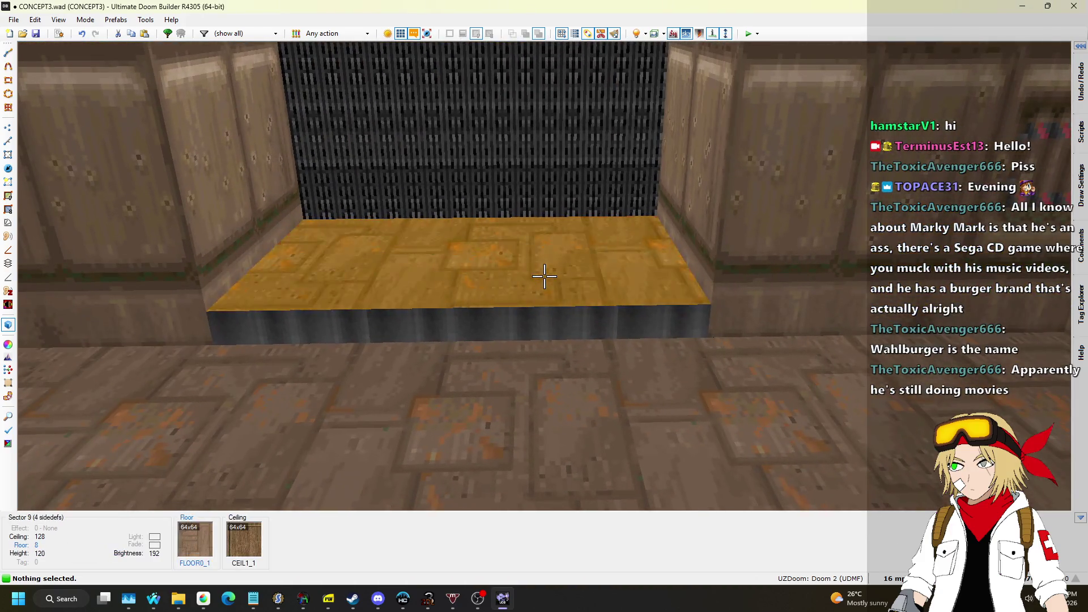
Step: Apply the STEP2 flat to the step's floor by searching 'step', and shift its offset to -32
click(544, 276)
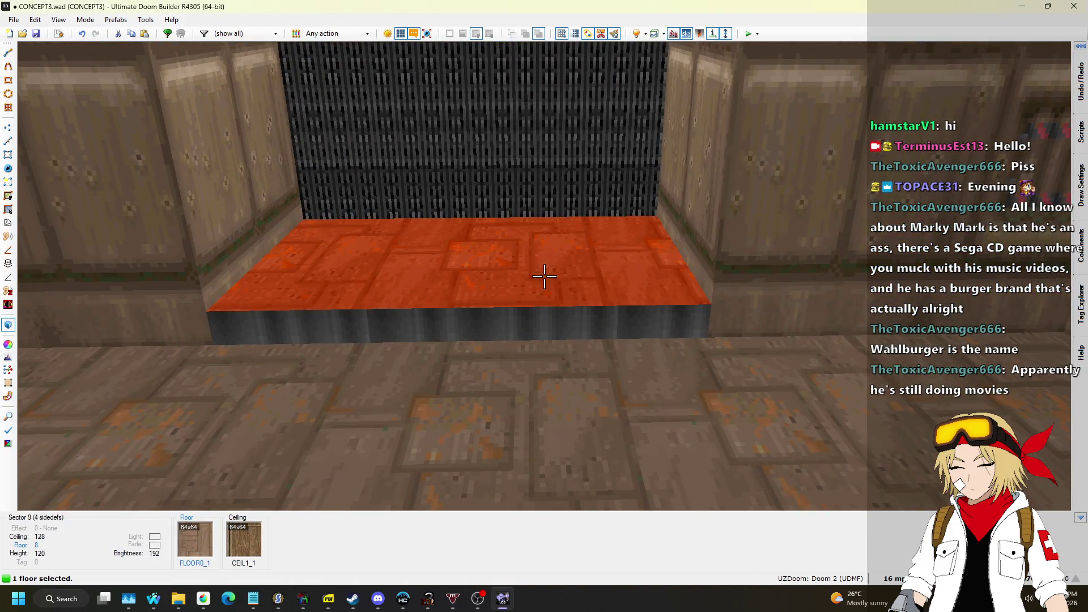
right_click(544, 276)
click(843, 340)
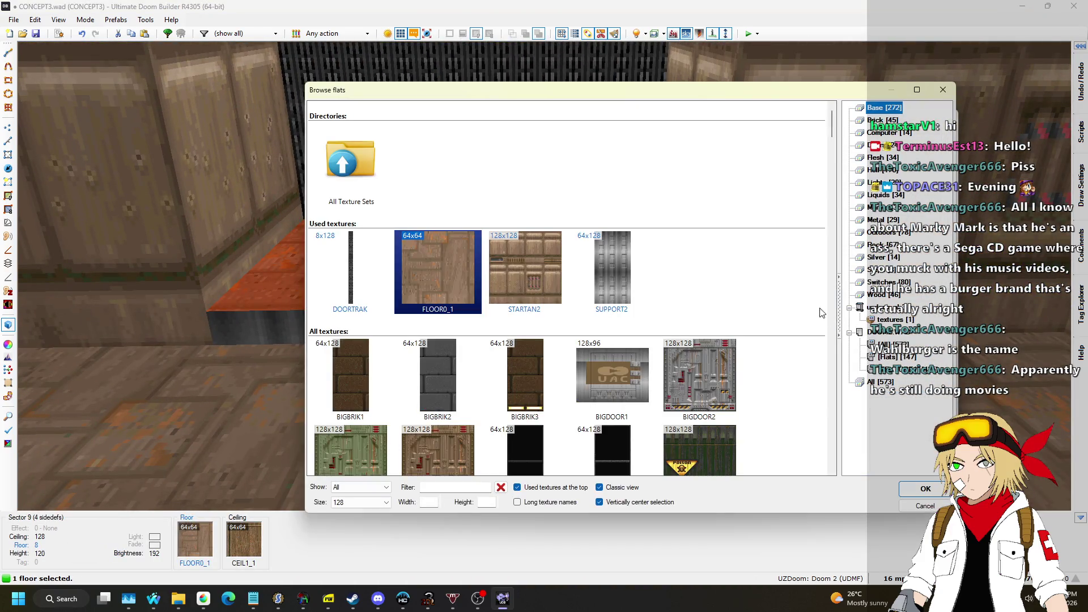
text(step)
double_click(430, 267)
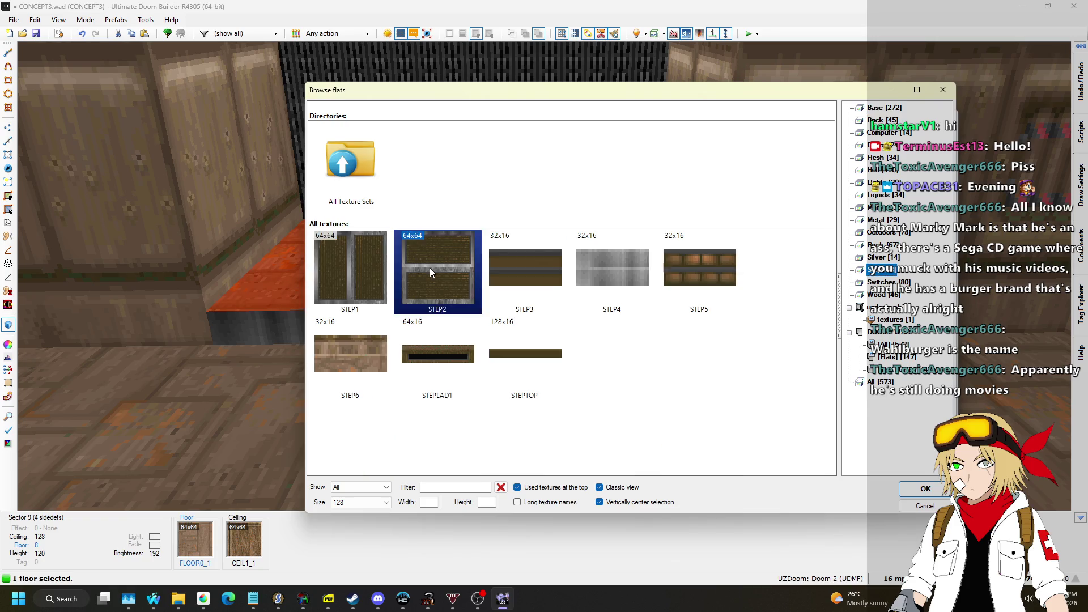
click(857, 452)
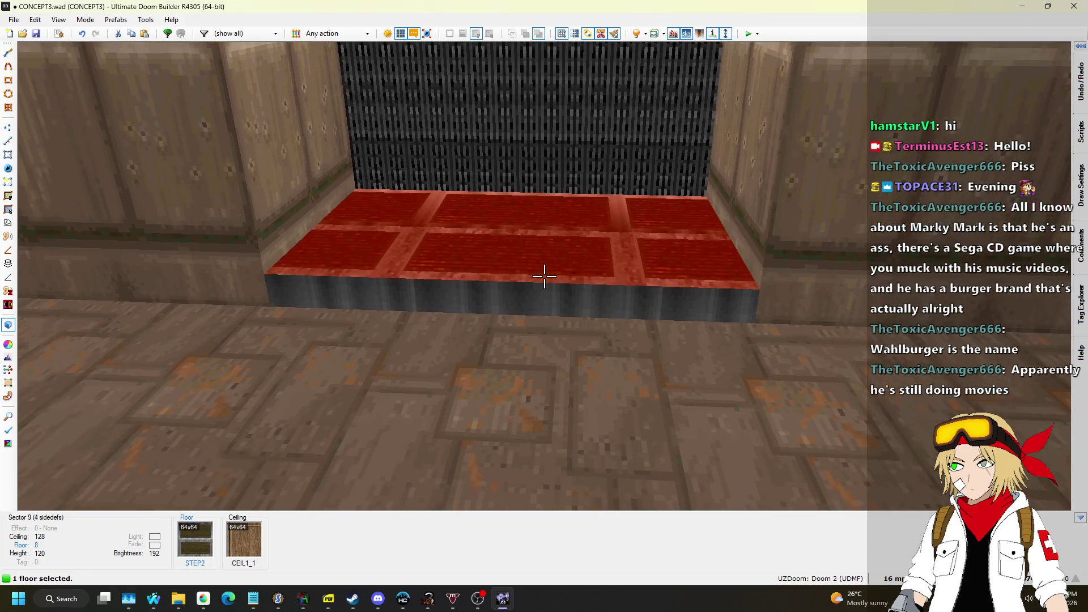
key(Left)
key(Left)
key(Left)
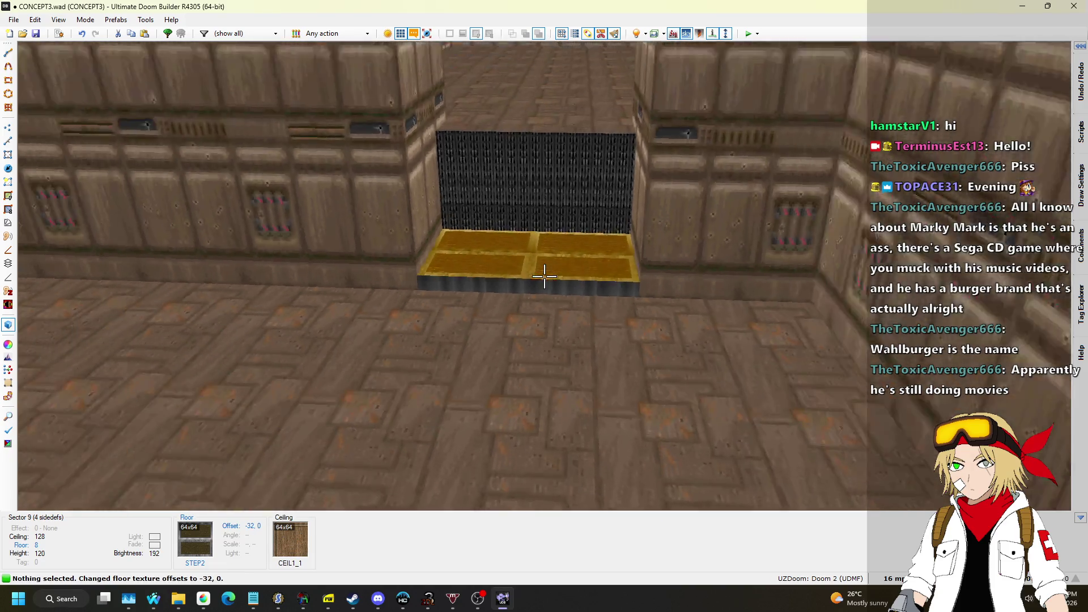
Step: Move past the step, paste STARTAN2 on a blank wall, and raise the two adjoining ceilings to 160
key(w)
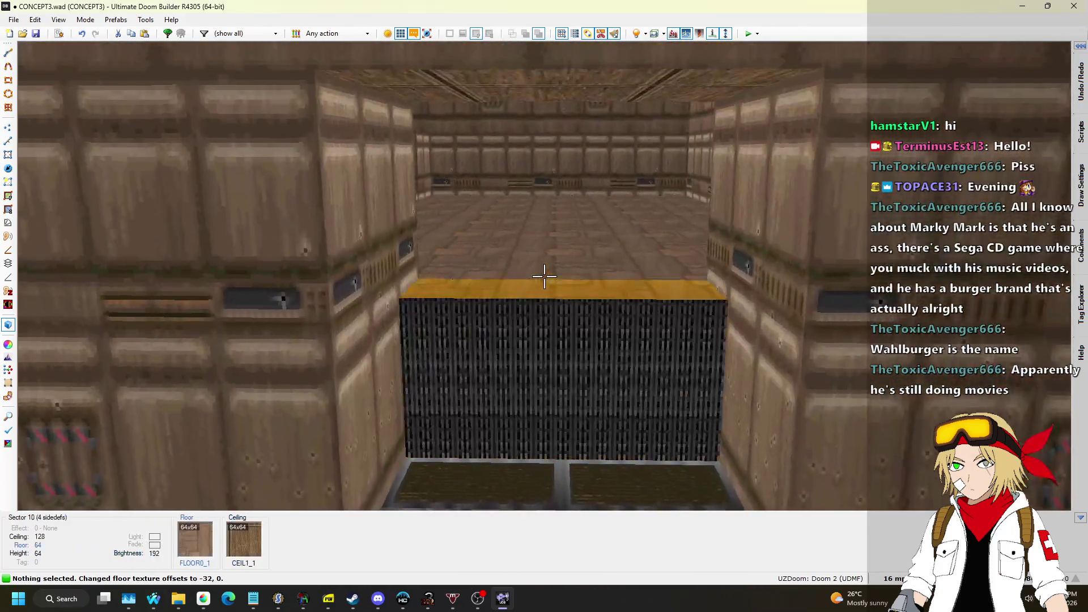
key(w)
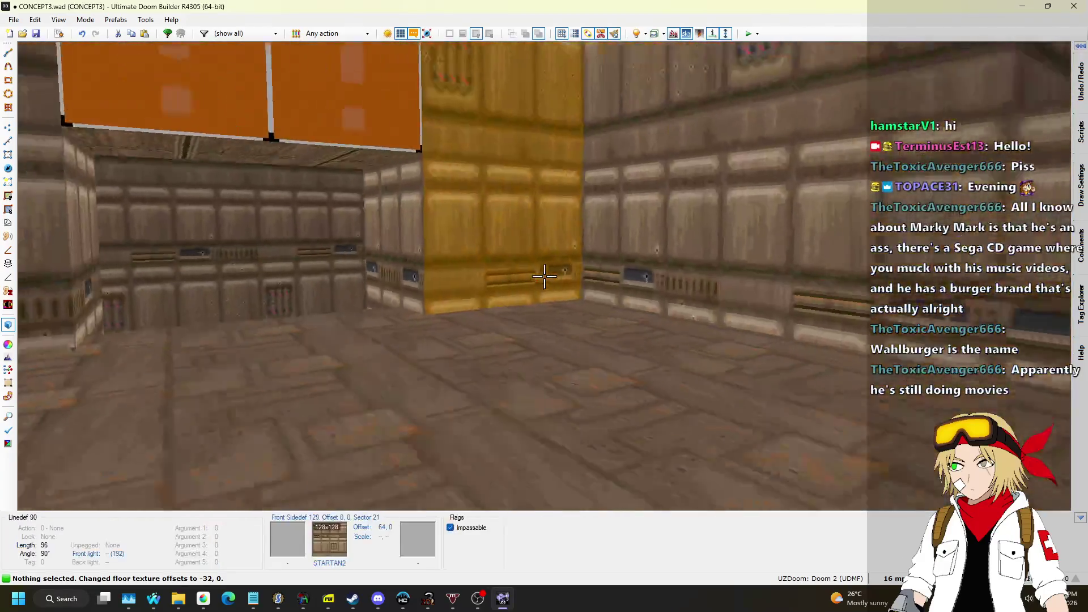
key(ctrl+v)
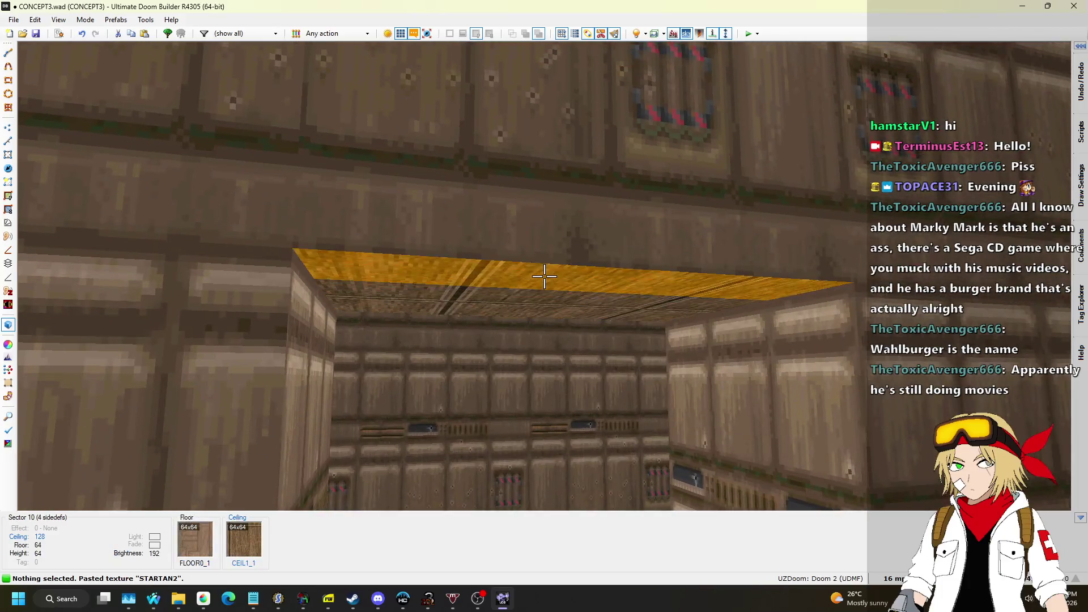
click(544, 276)
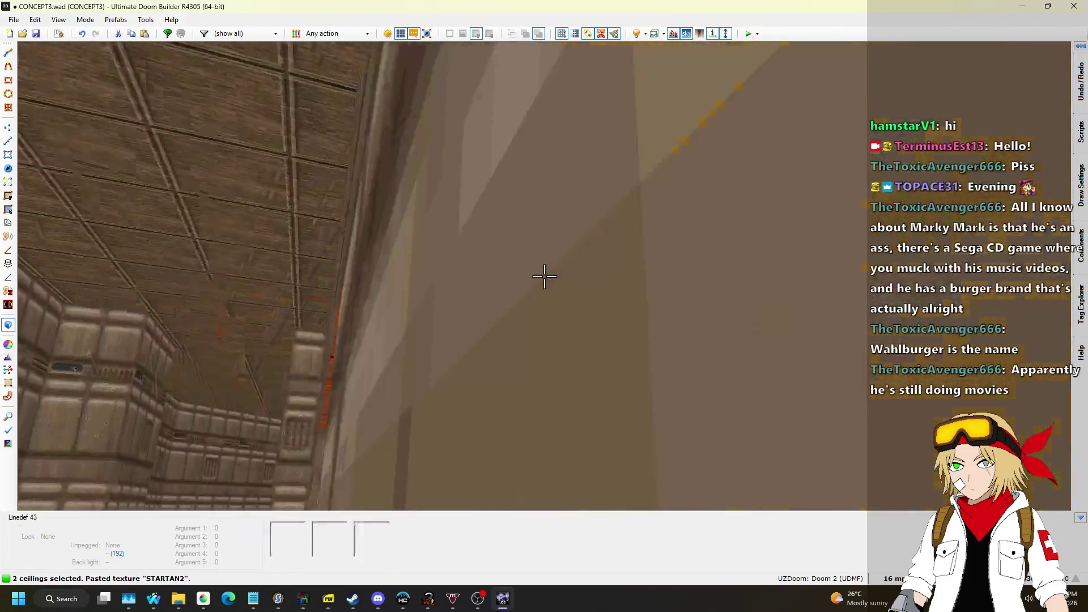
scroll(544, 276, up, 5)
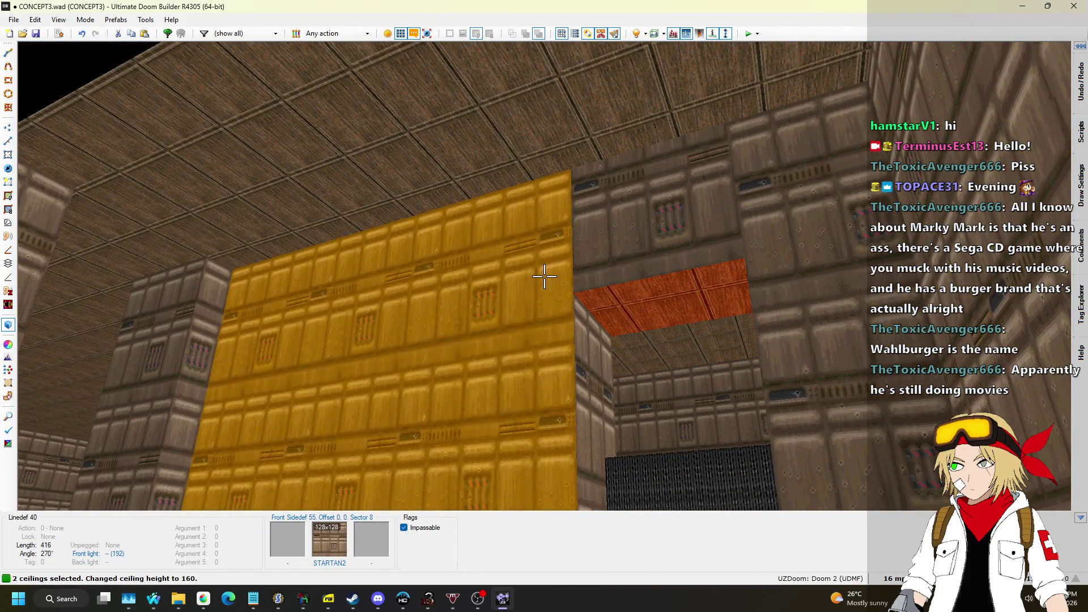
key(w)
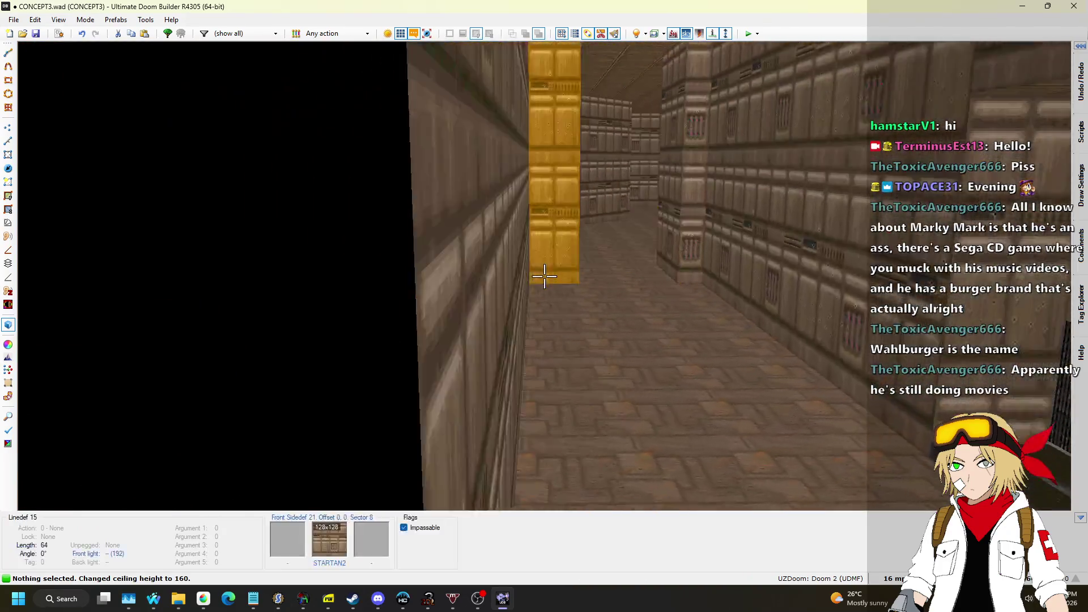
Step: Box-select the window section's four vertices, drag them slightly lower, and check the result in 3D
key(q)
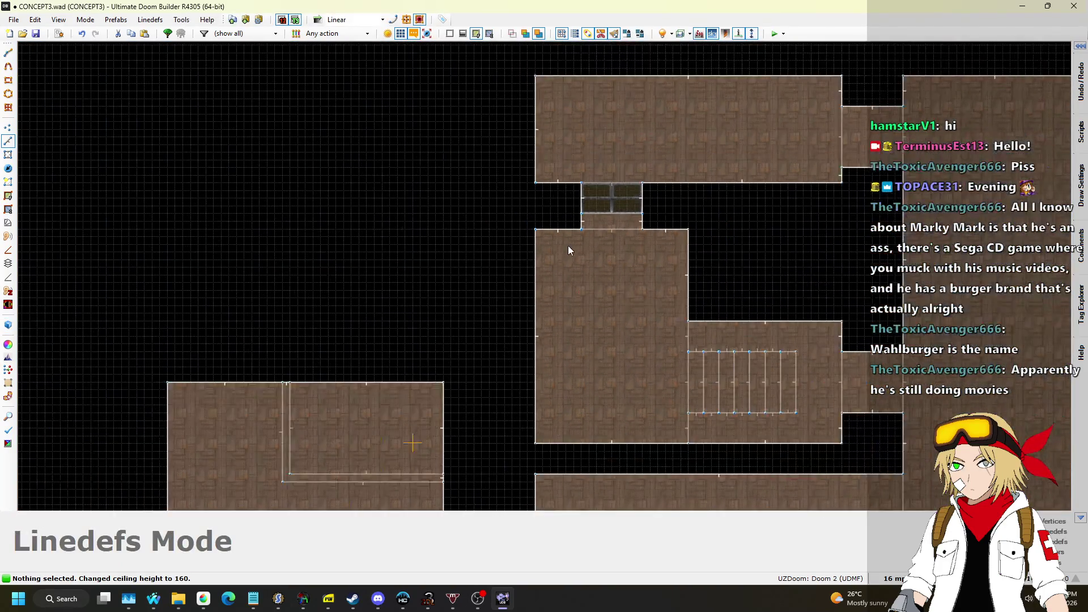
scroll(580, 266, up, 5)
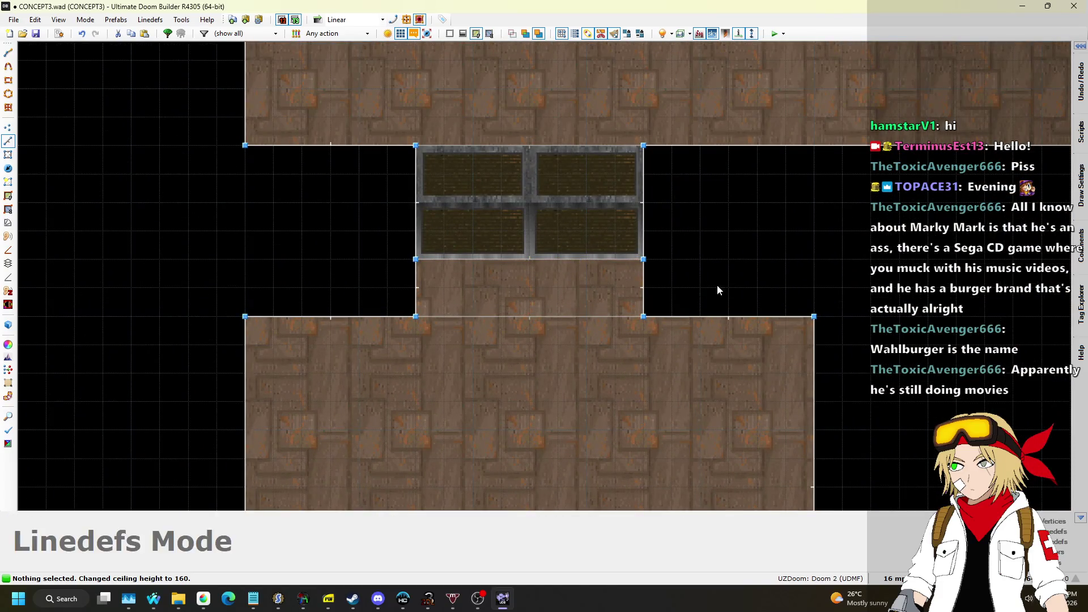
click(14, 130)
drag(379, 142, 724, 299)
drag(646, 260, 647, 281)
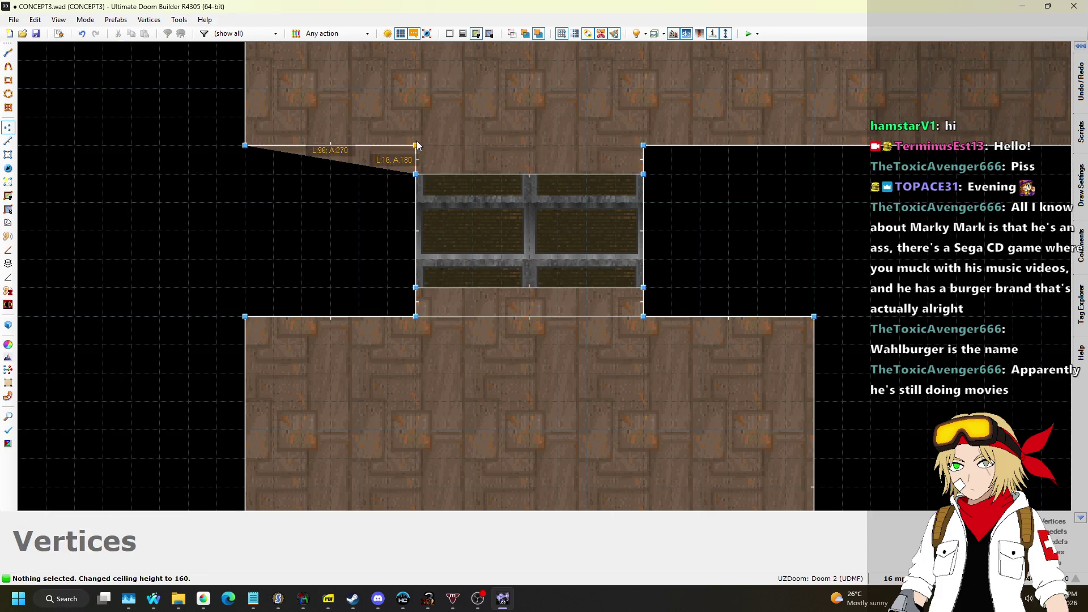
key(q)
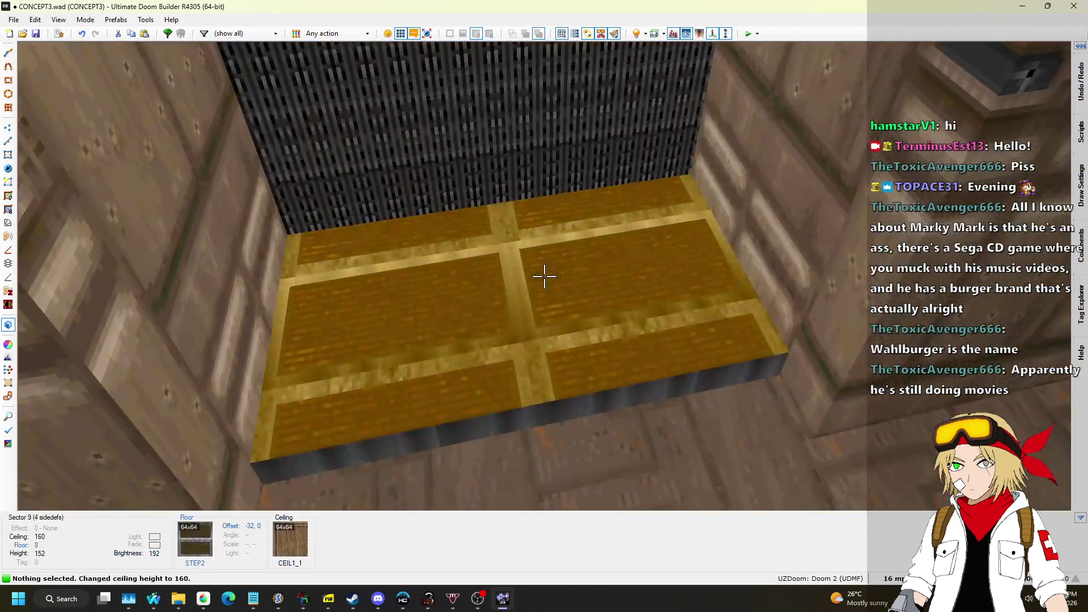
Step: Realign the step's floor texture to offset -32, -16
click(544, 276)
key(ctrl+Up)
key(ctrl+Up)
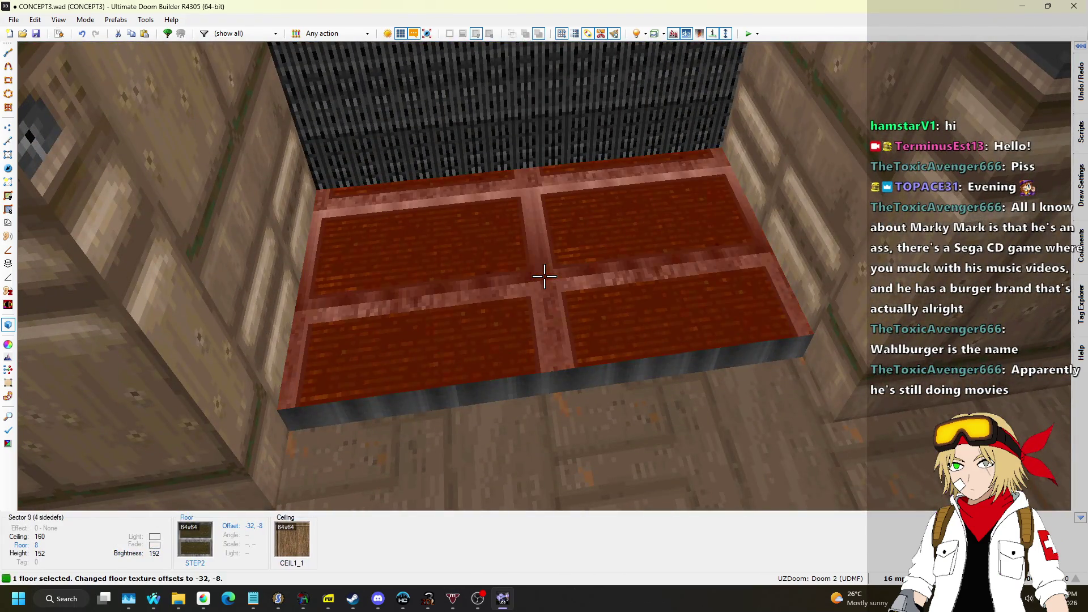
key(c)
key(s)
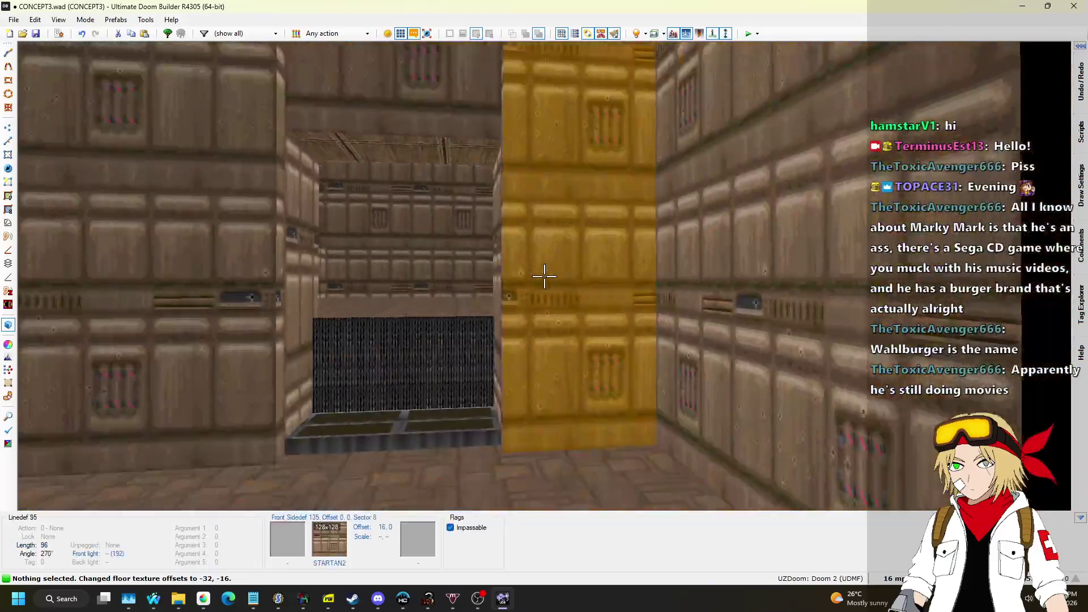
Step: Fly through the doorway to inspect the next room, then switch to Things Mode on the 2D map
key(w)
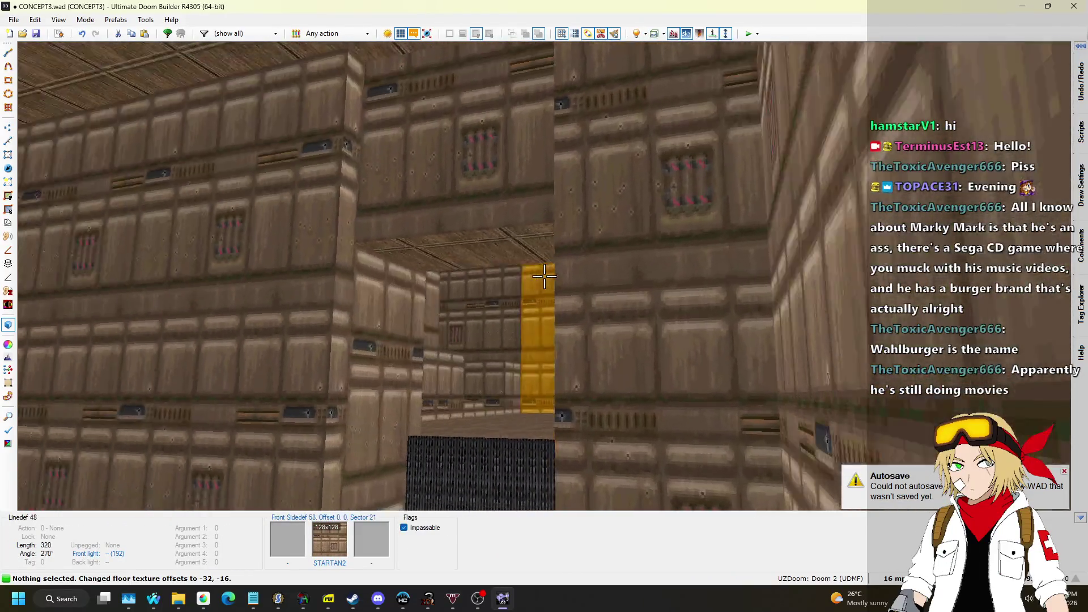
key(w)
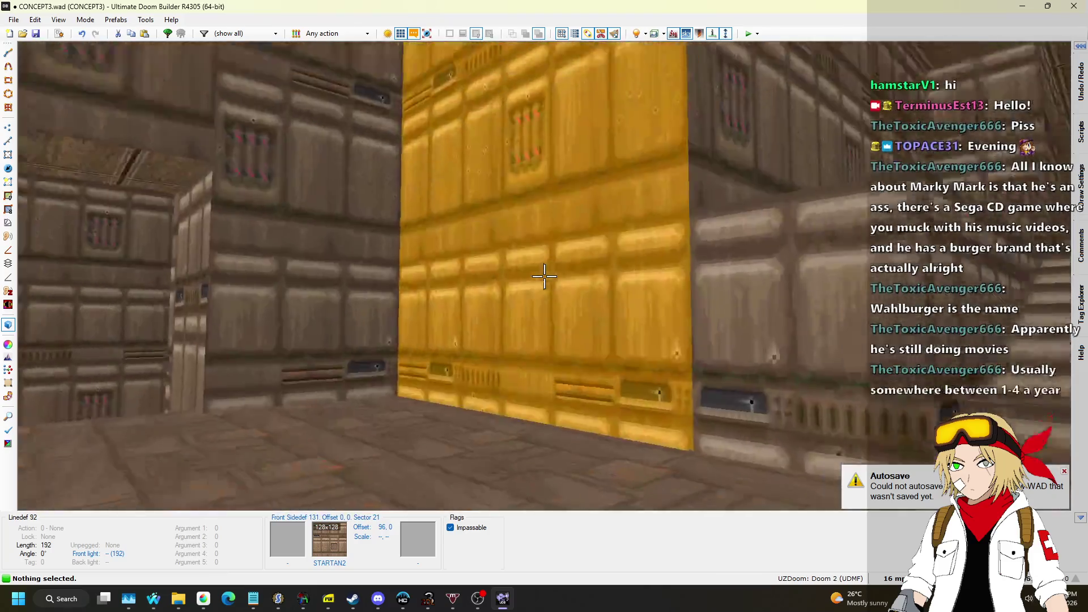
key(w)
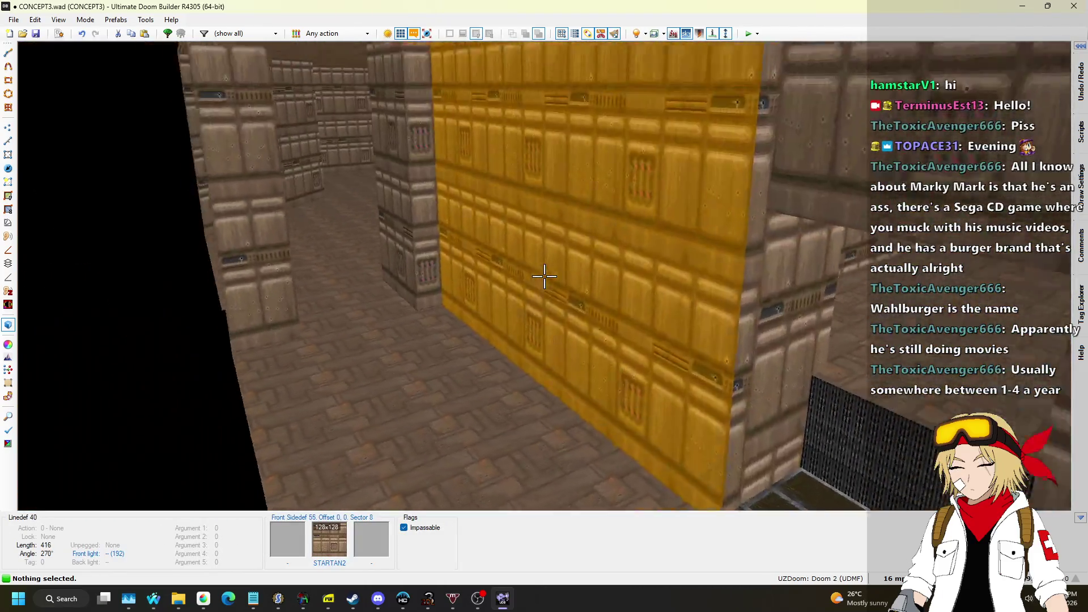
key(w)
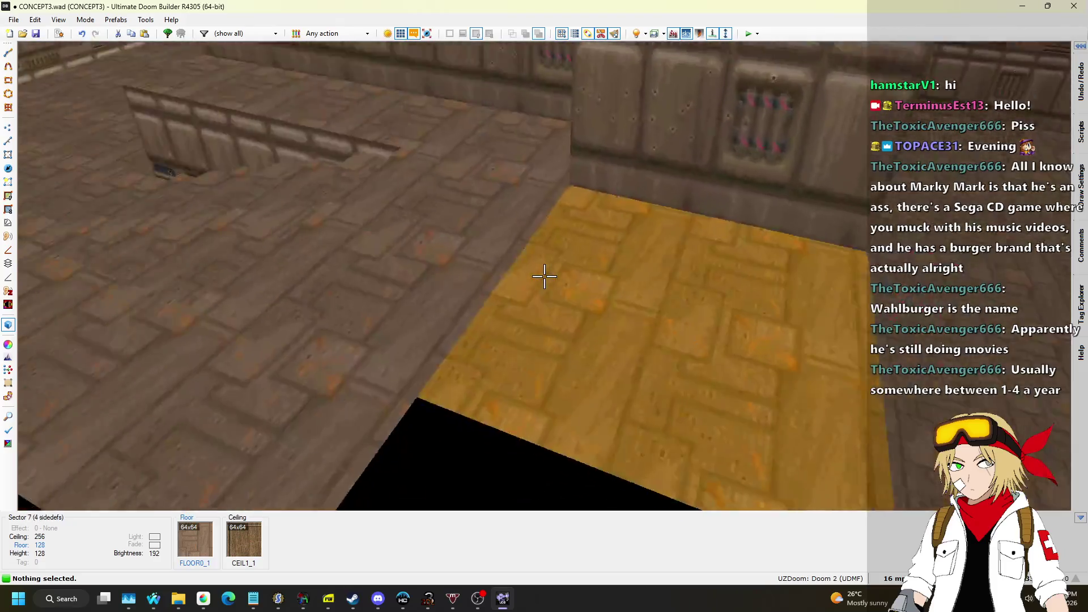
key(w)
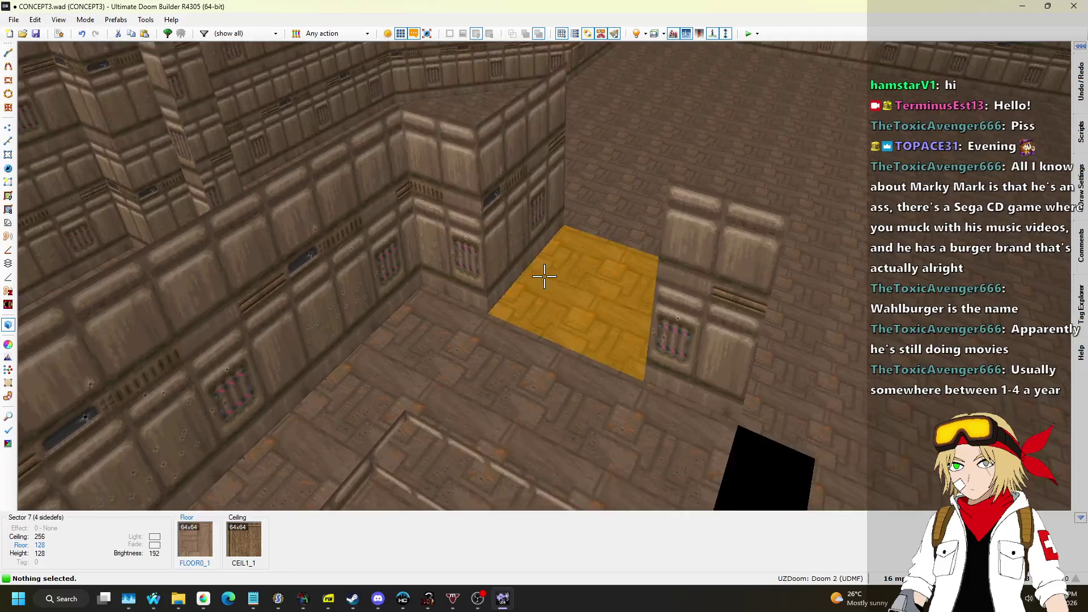
key(q)
scroll(614, 224, up, 3)
key(t)
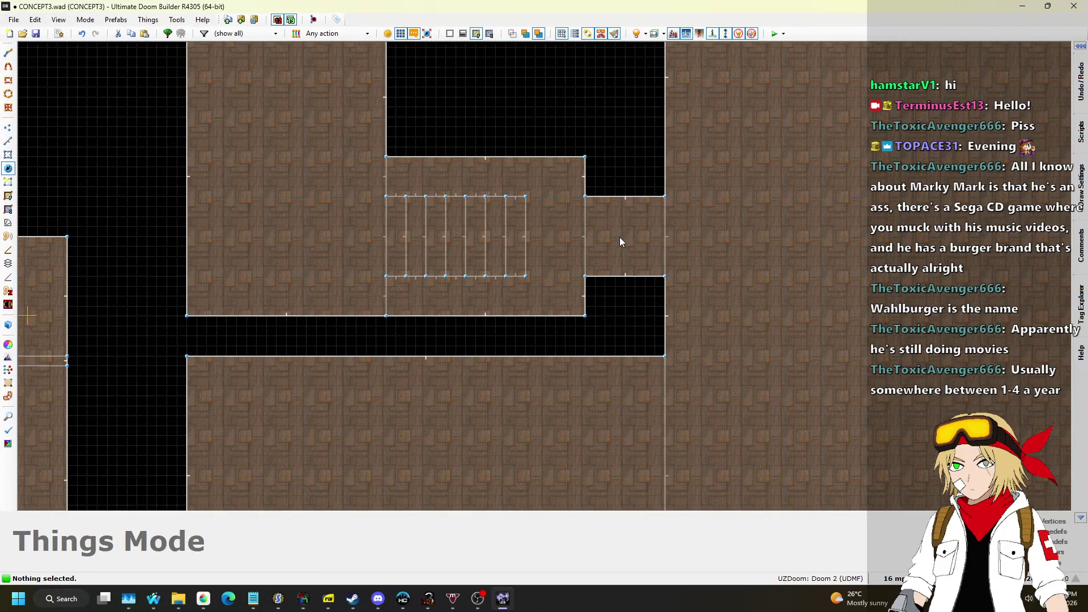
Step: Place a Blue keycard (type 5) in the small room east of the stairs, beside the stepped notch
double_click(630, 236)
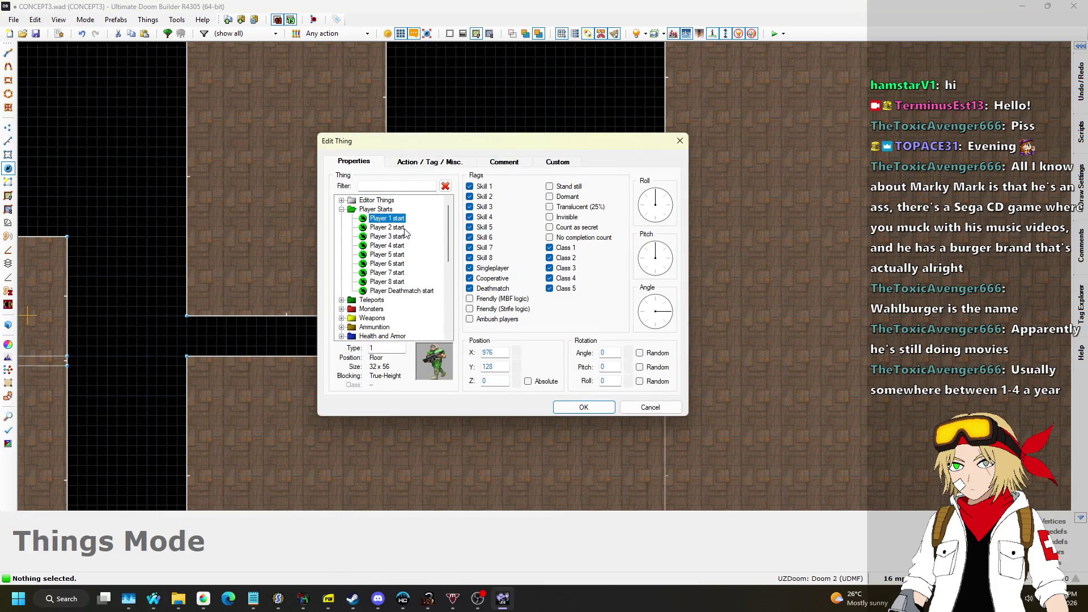
scroll(363, 286, down, 1)
scroll(352, 306, down, 1)
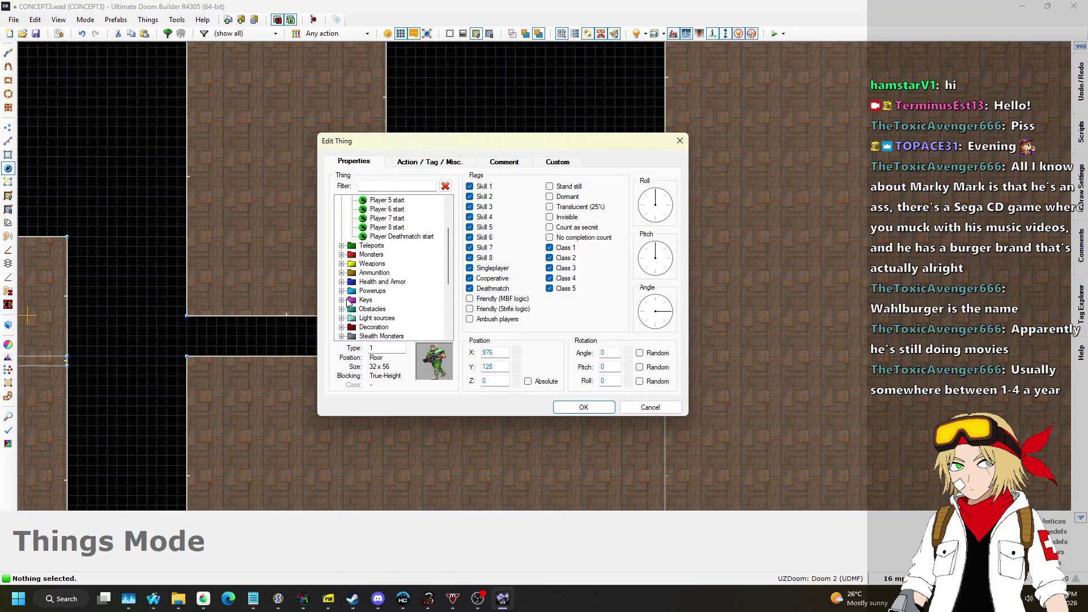
click(341, 301)
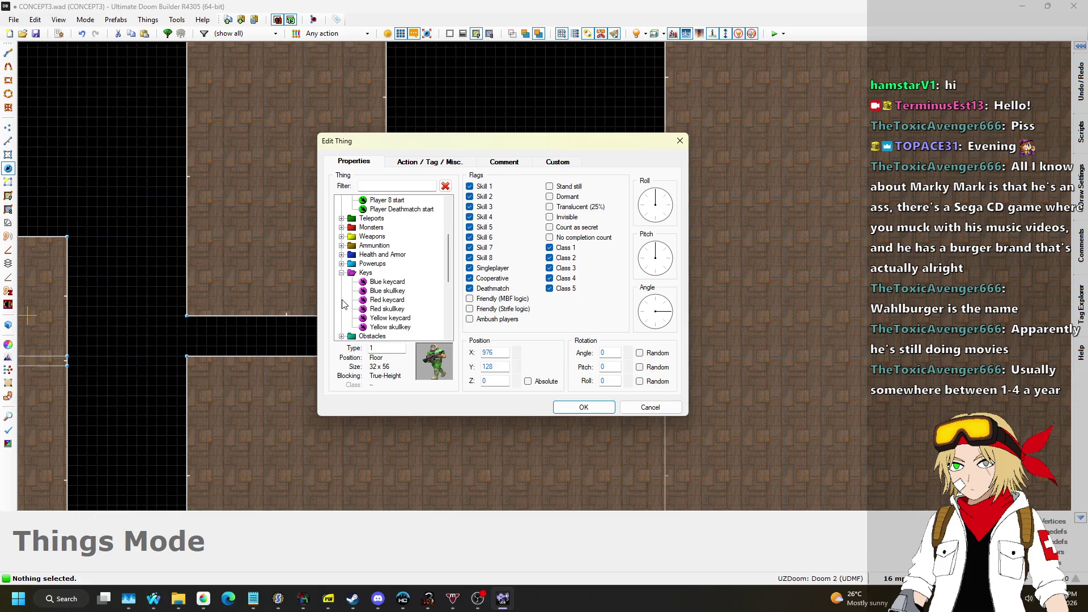
click(395, 284)
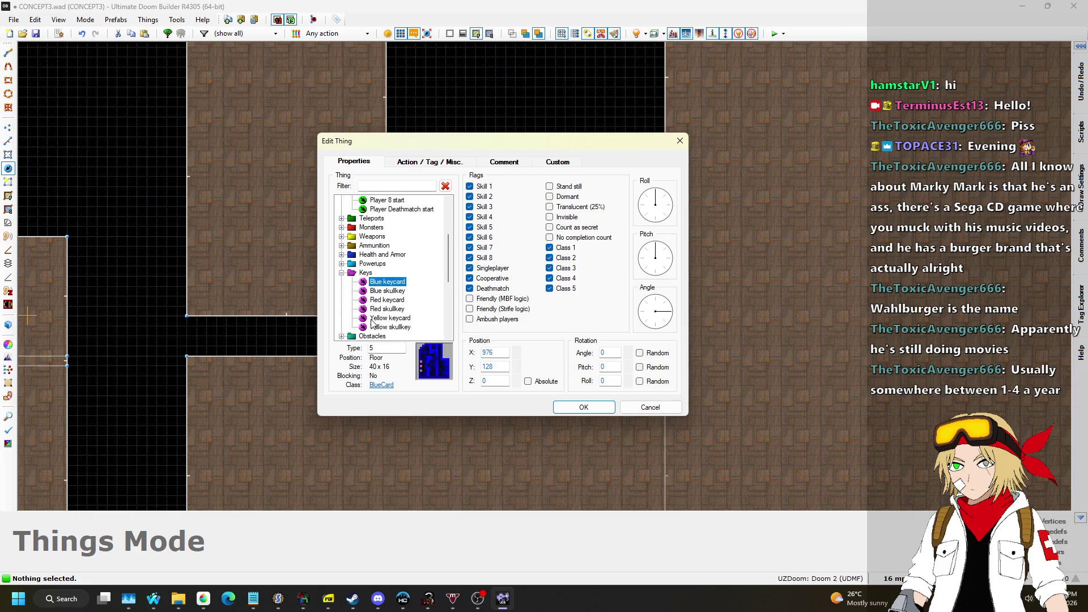
click(577, 408)
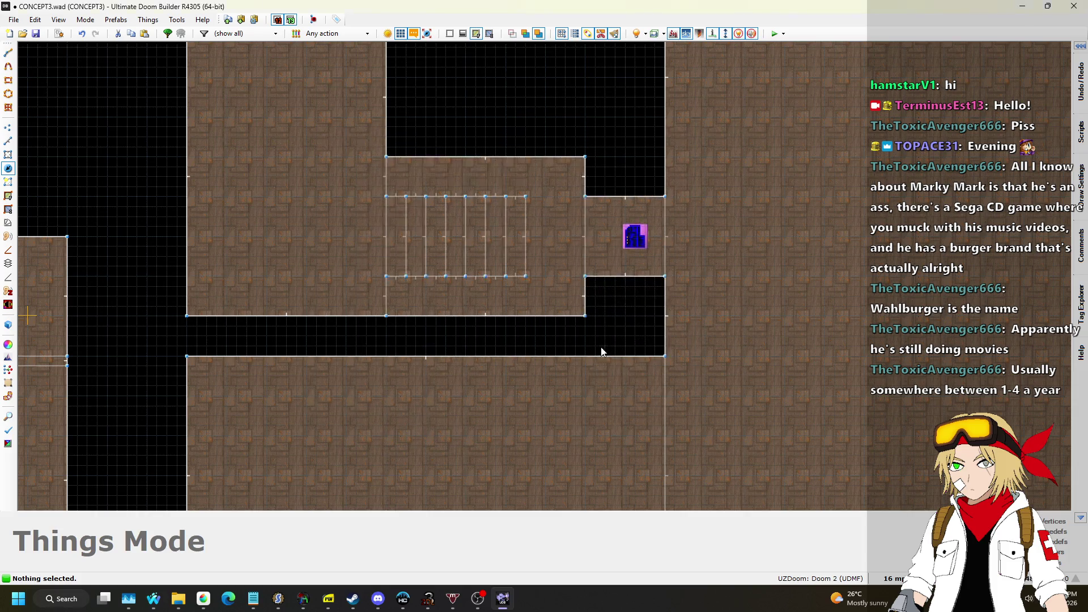
scroll(625, 238, down, 6)
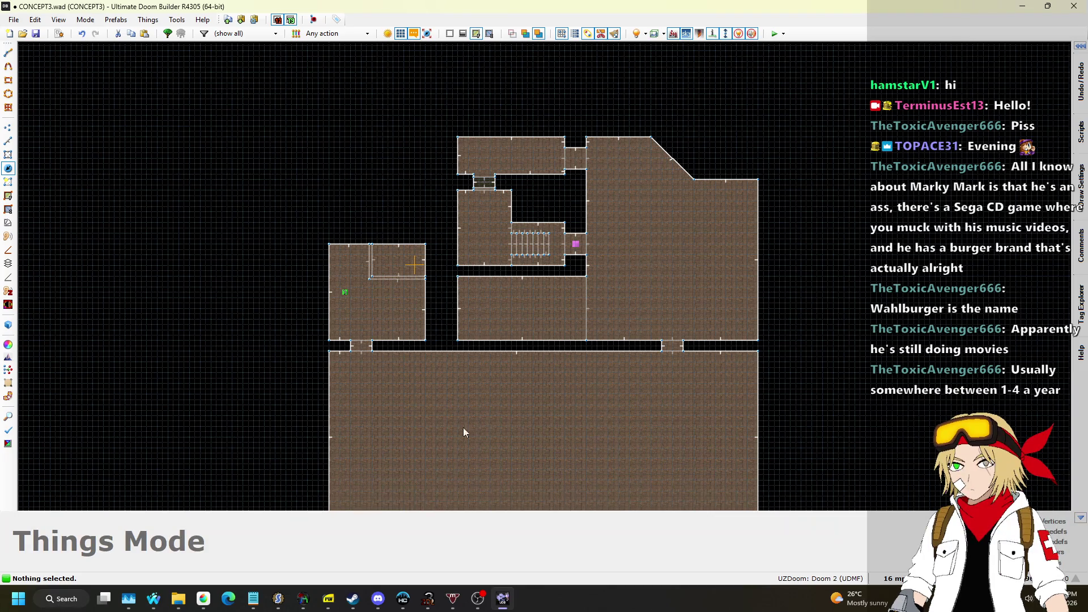
scroll(522, 416, down, 4)
scroll(523, 225, up, 7)
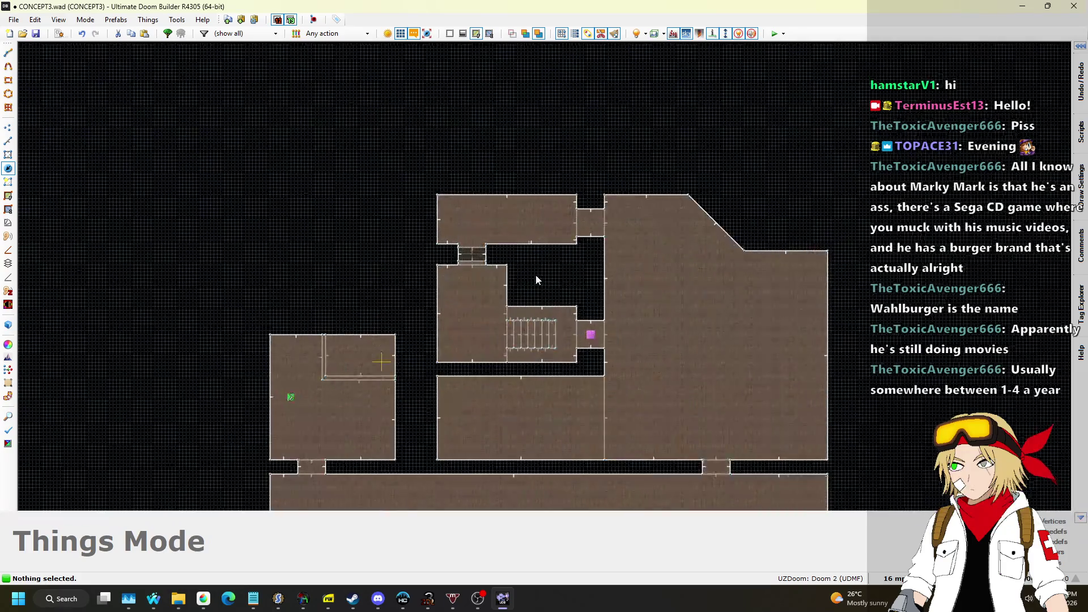
scroll(522, 226, down, 3)
scroll(367, 324, up, 3)
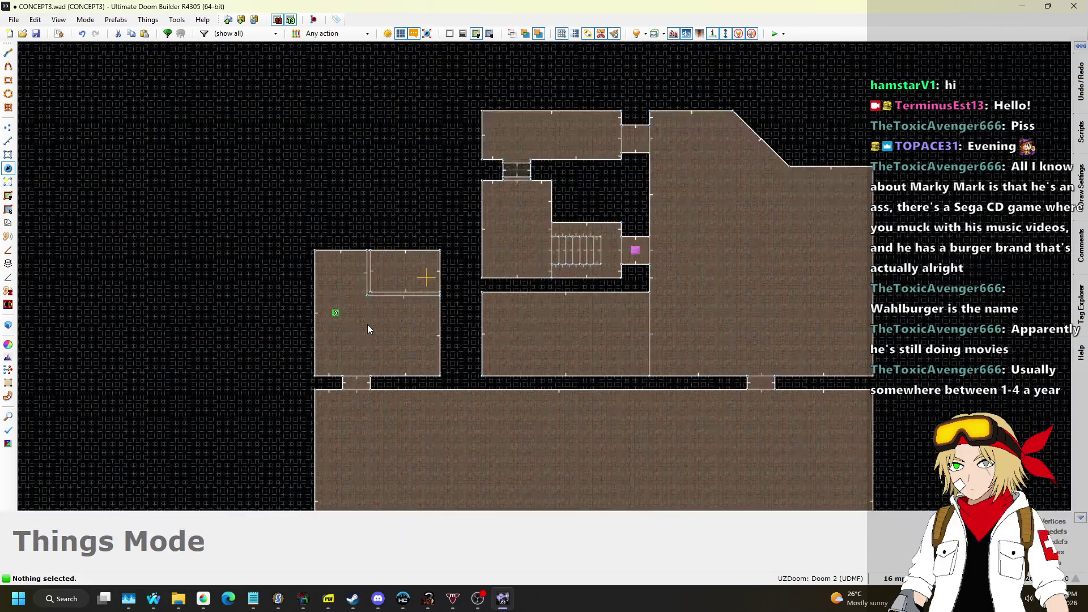
scroll(453, 237, down, 3)
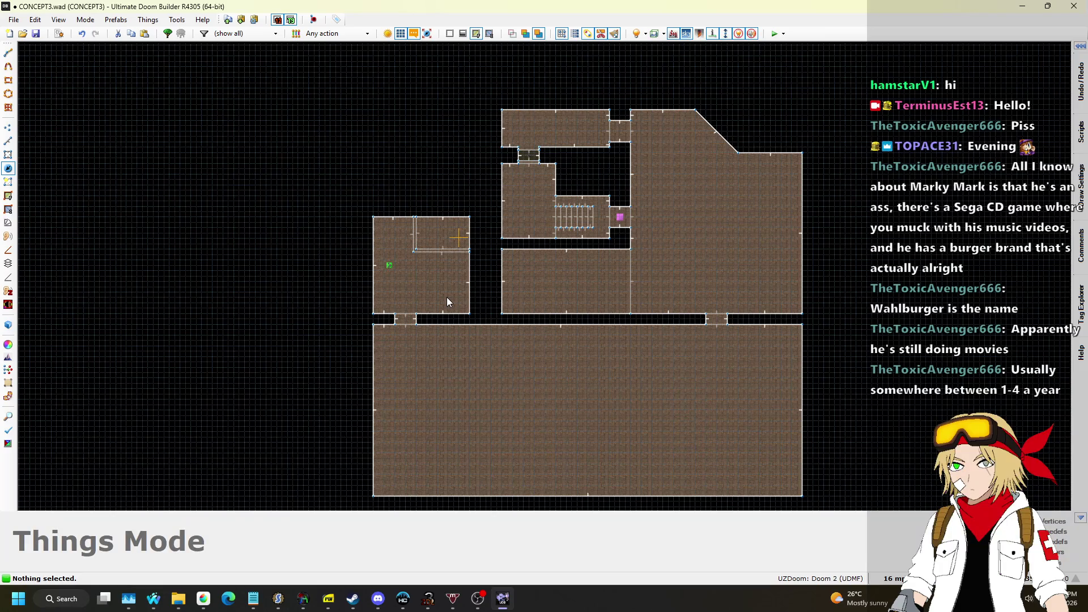
key(q)
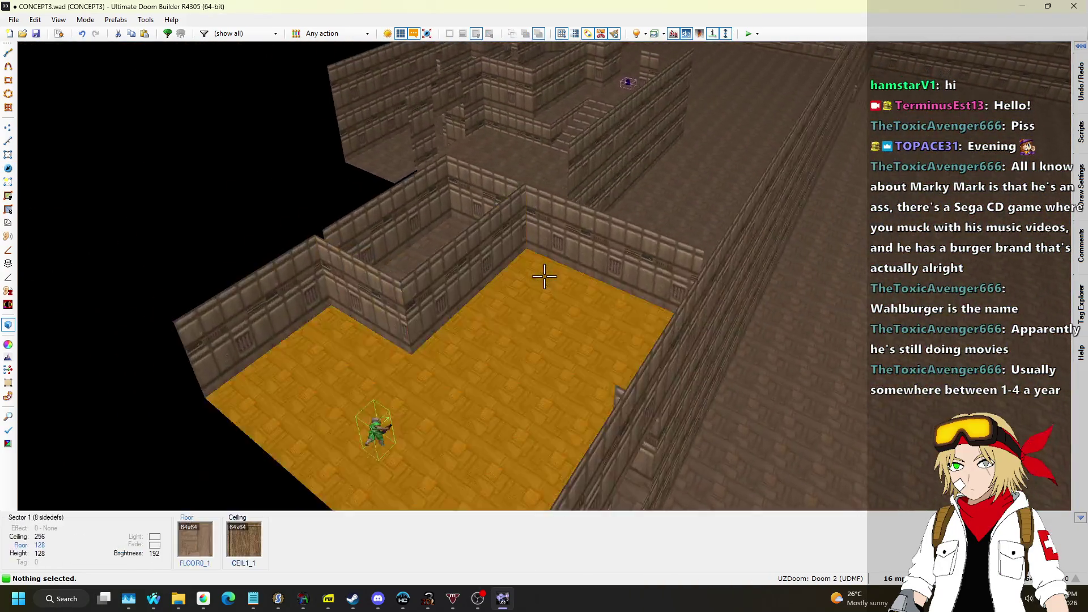
key(w)
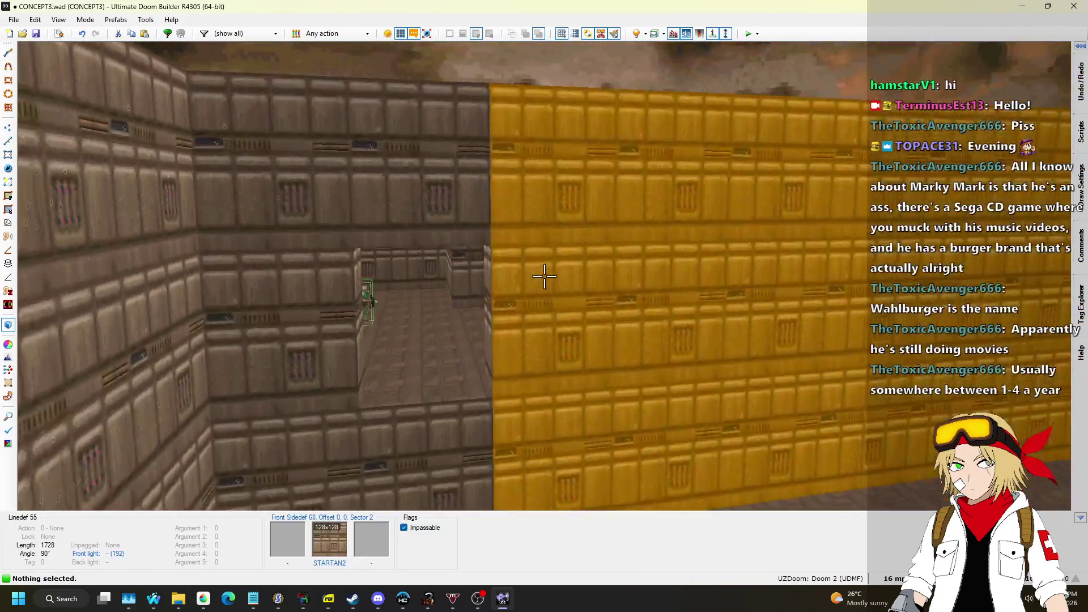
key(q)
scroll(546, 270, up, 6)
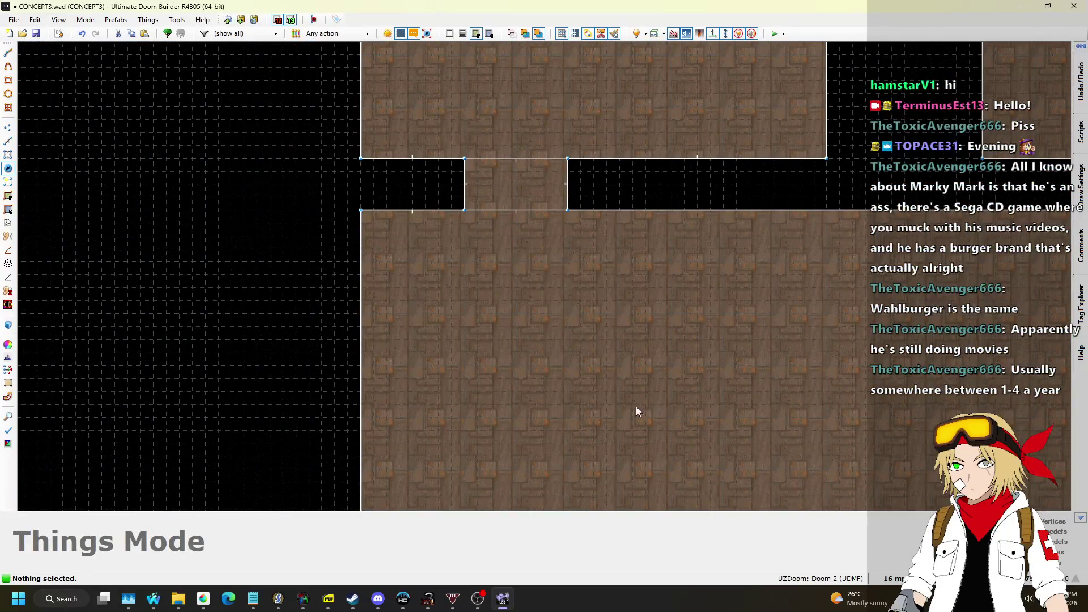
Step: Draw a 256 by 512 rectangular sector against the big room's top wall
key(l)
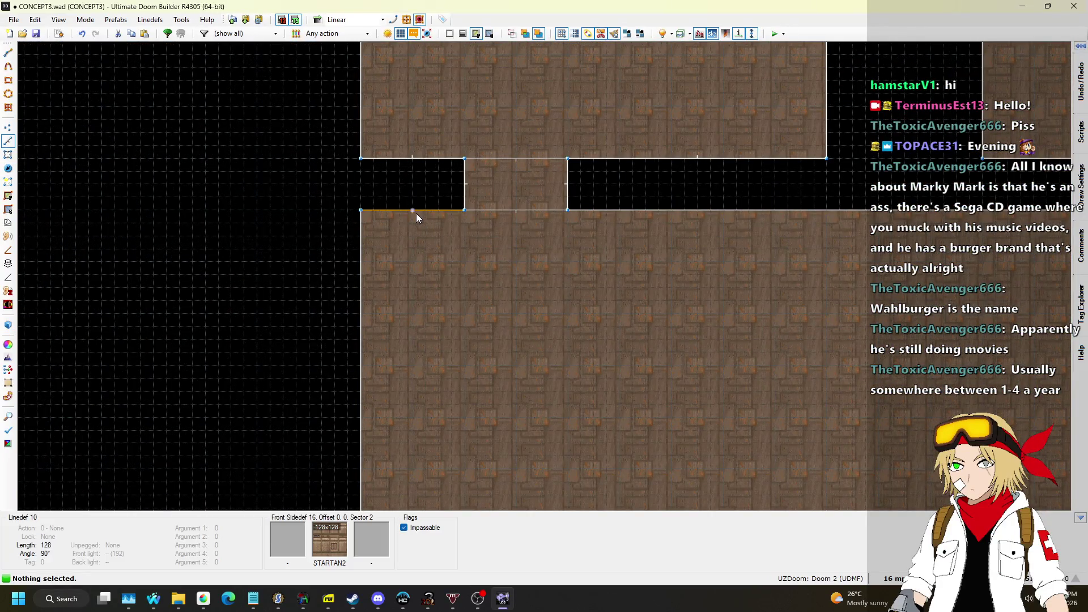
key(d)
click(414, 210)
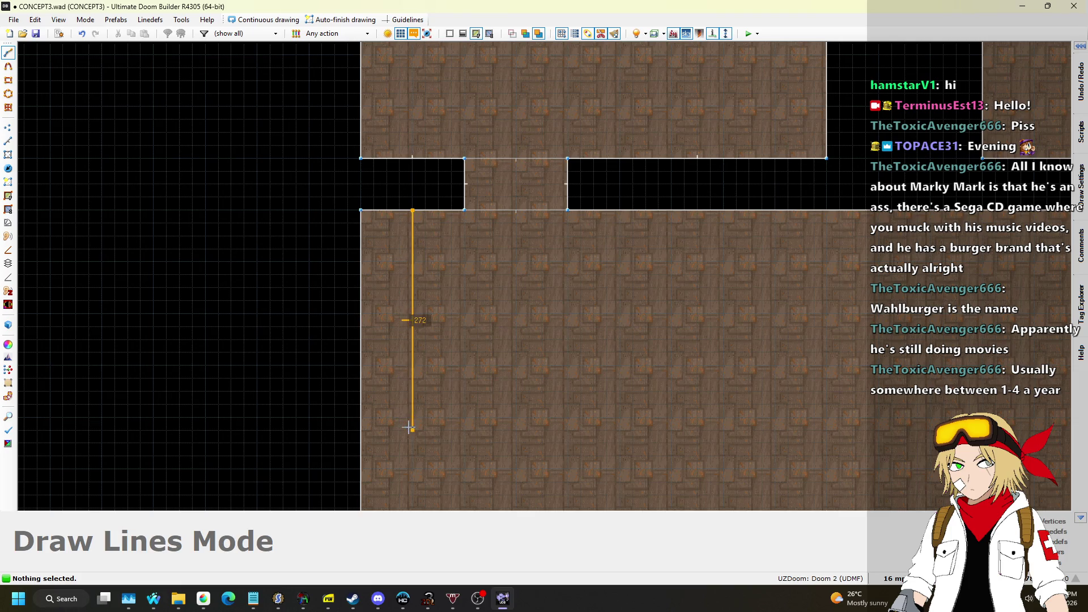
click(410, 417)
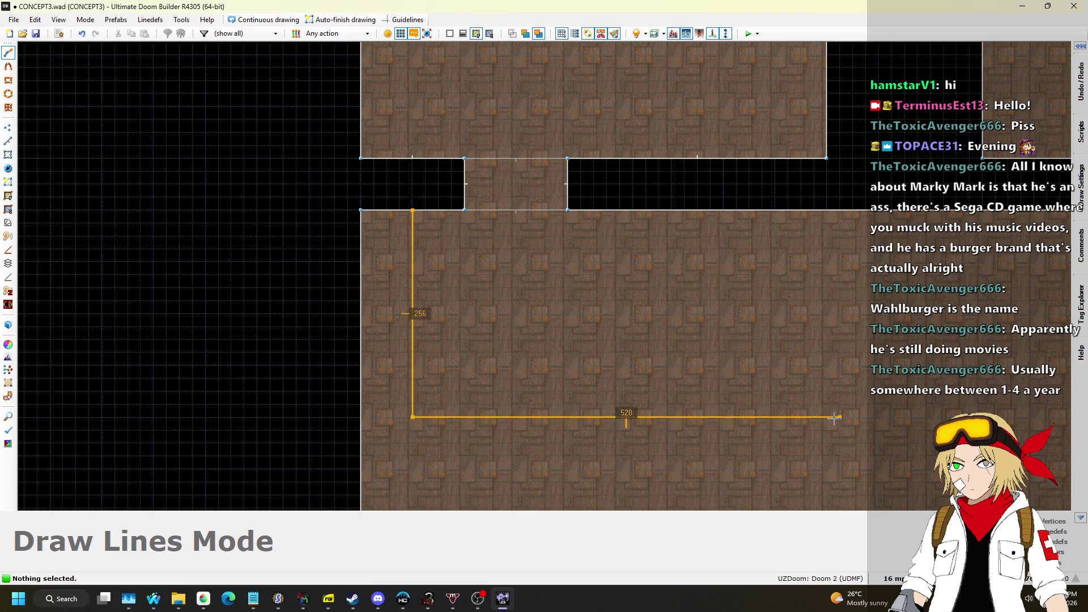
click(827, 417)
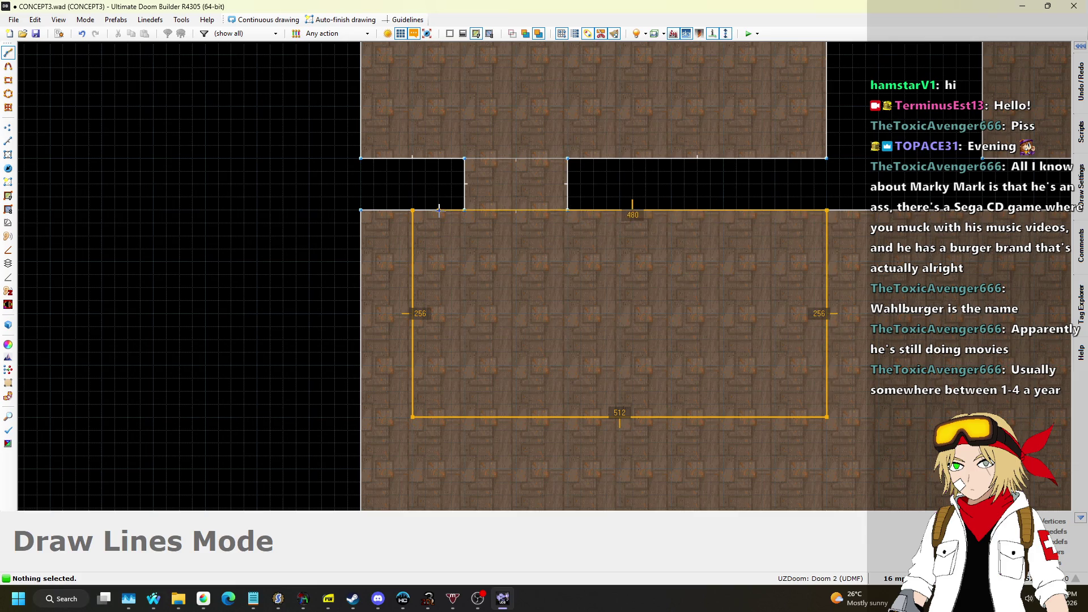
click(411, 211)
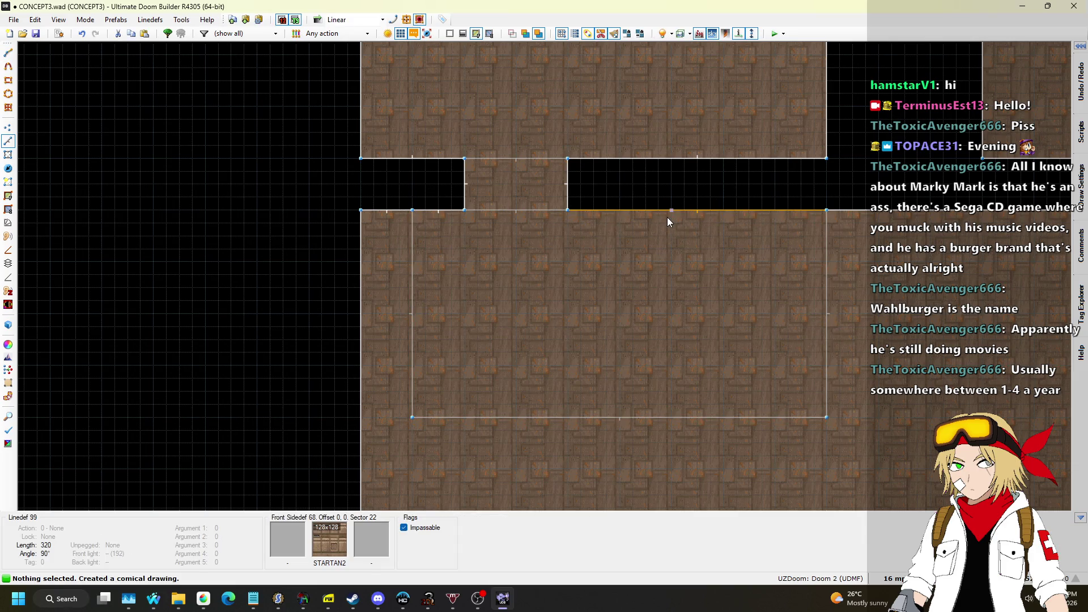
Step: Split the new rectangle with a horizontal line across its middle
key(space)
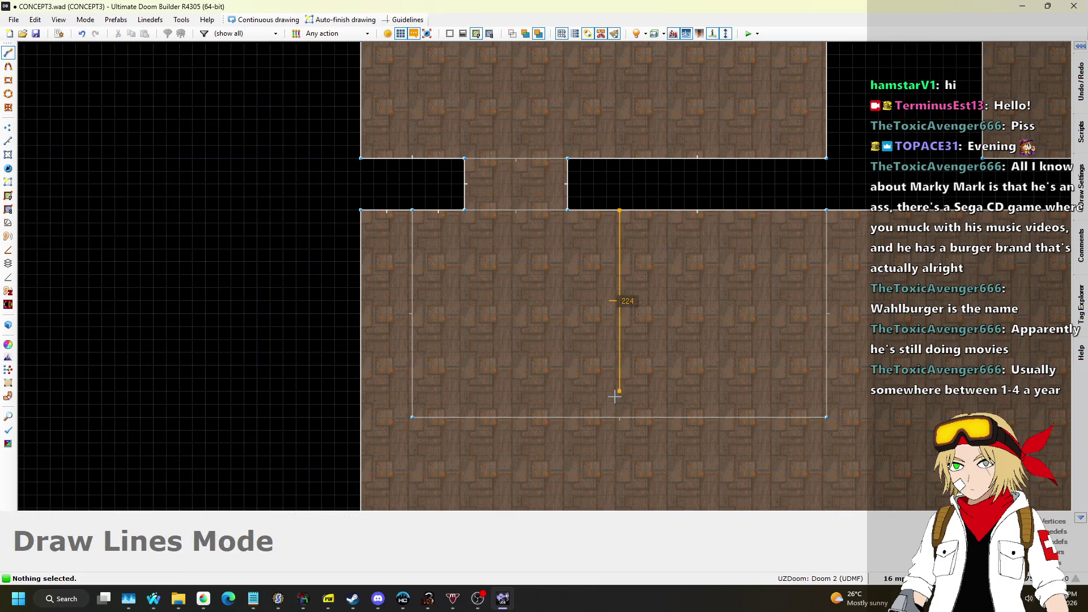
click(619, 311)
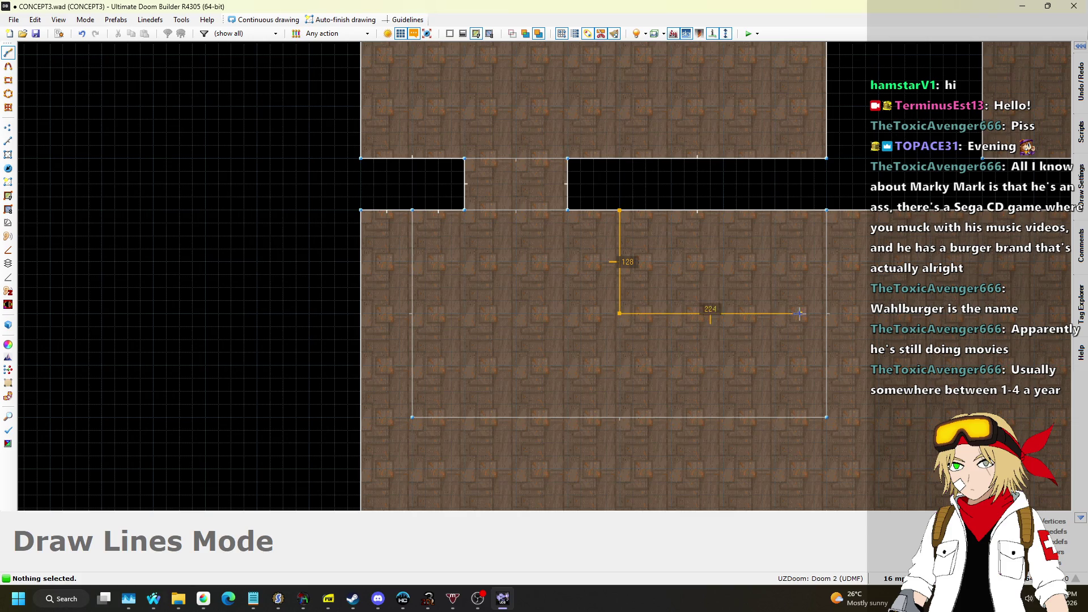
click(826, 310)
scroll(709, 250, down, 5)
scroll(729, 205, up, 3)
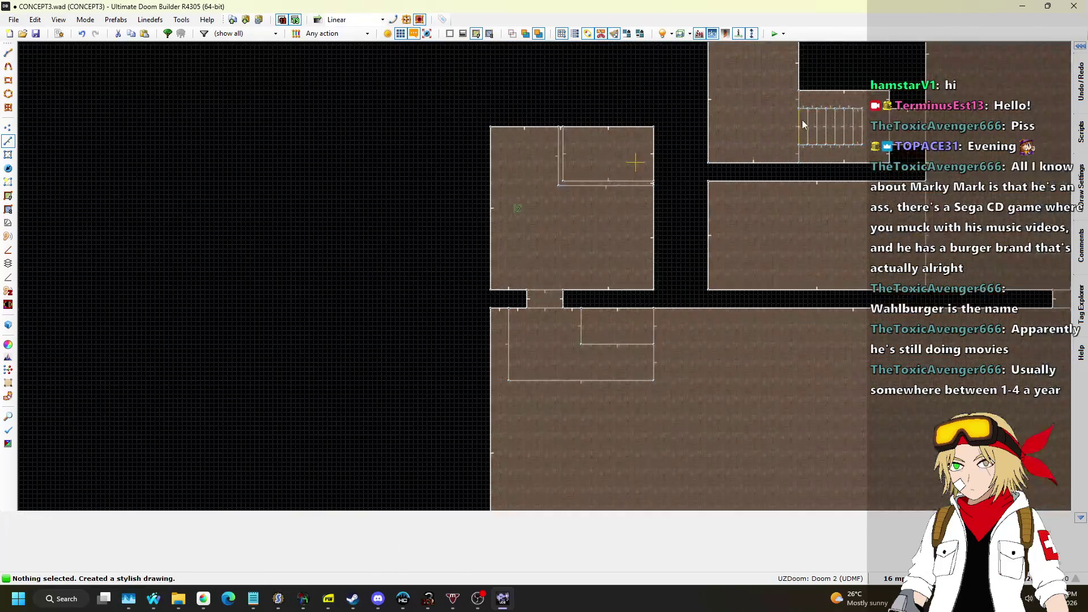
scroll(603, 310, down, 2)
scroll(723, 376, up, 5)
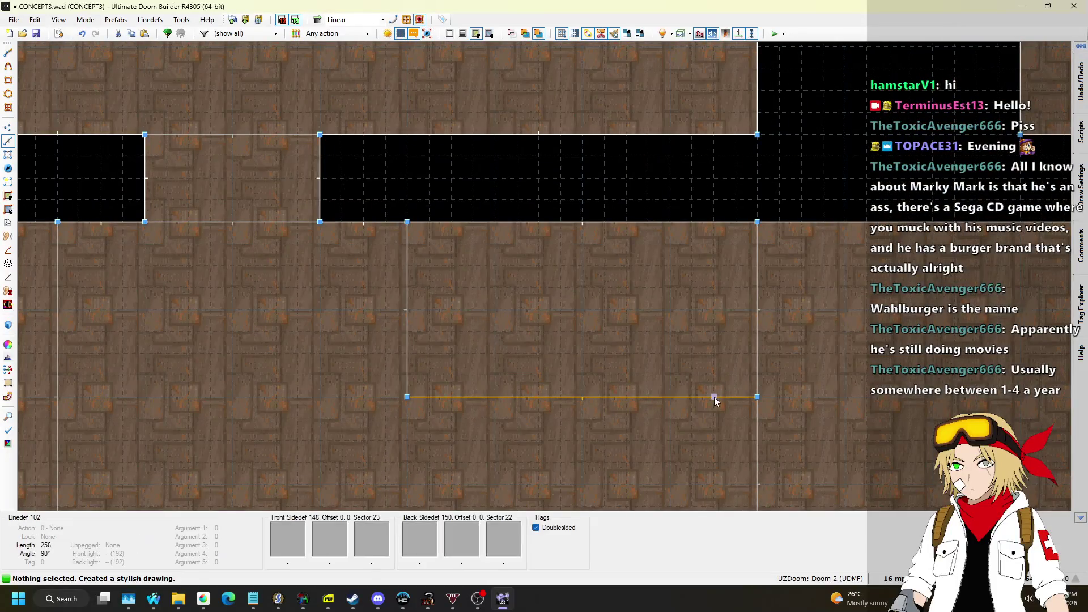
Step: Draw the first four vertical dividing lines, 128 units apart, across the area
key(d)
click(714, 396)
click(714, 221)
key(d)
click(670, 396)
click(669, 221)
key(d)
click(626, 397)
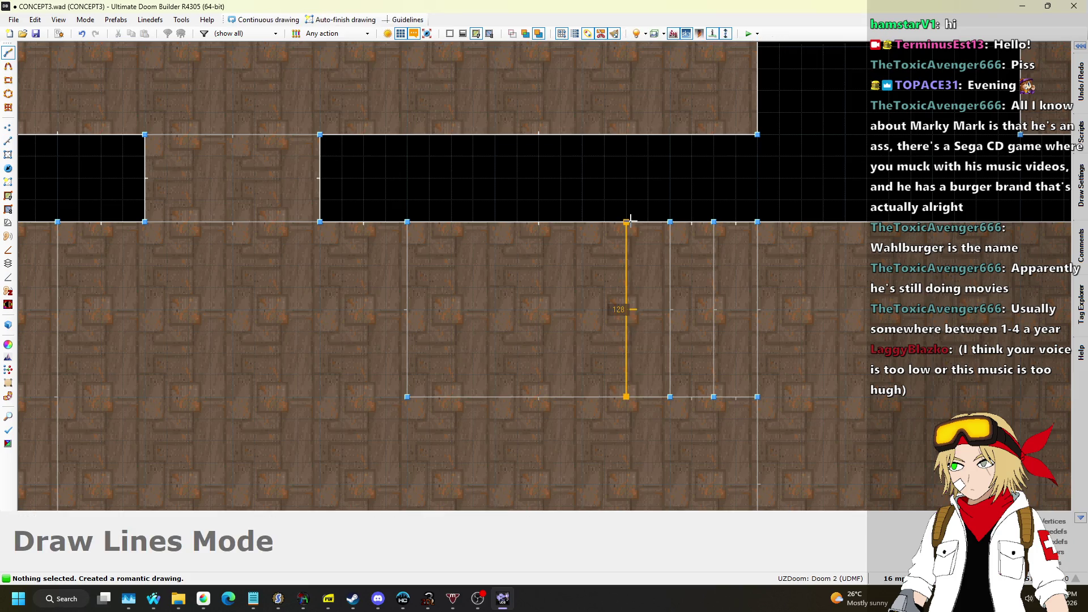
click(626, 221)
key(d)
click(582, 397)
click(582, 222)
Step: Draw three more vertical dividing lines to complete the eight step strips
key(d)
click(538, 397)
click(538, 221)
key(d)
click(494, 396)
click(495, 221)
key(d)
click(451, 397)
click(451, 222)
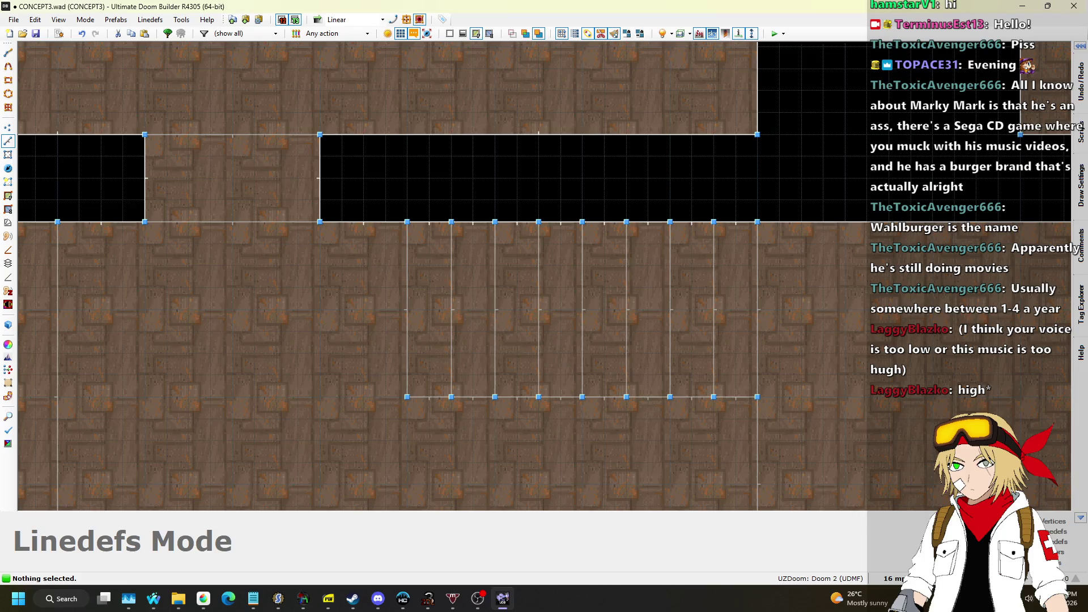
Step: Lower the Nightbot song request player's volume, then return to the map editor
key(alt+Tab)
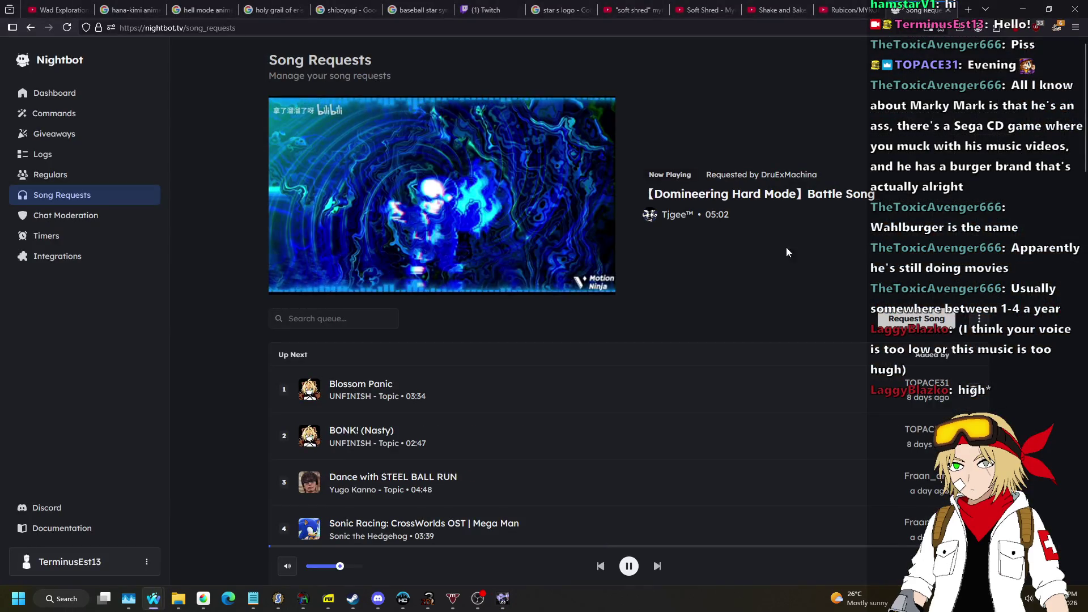
mouse_move(534, 170)
drag(535, 170, 534, 189)
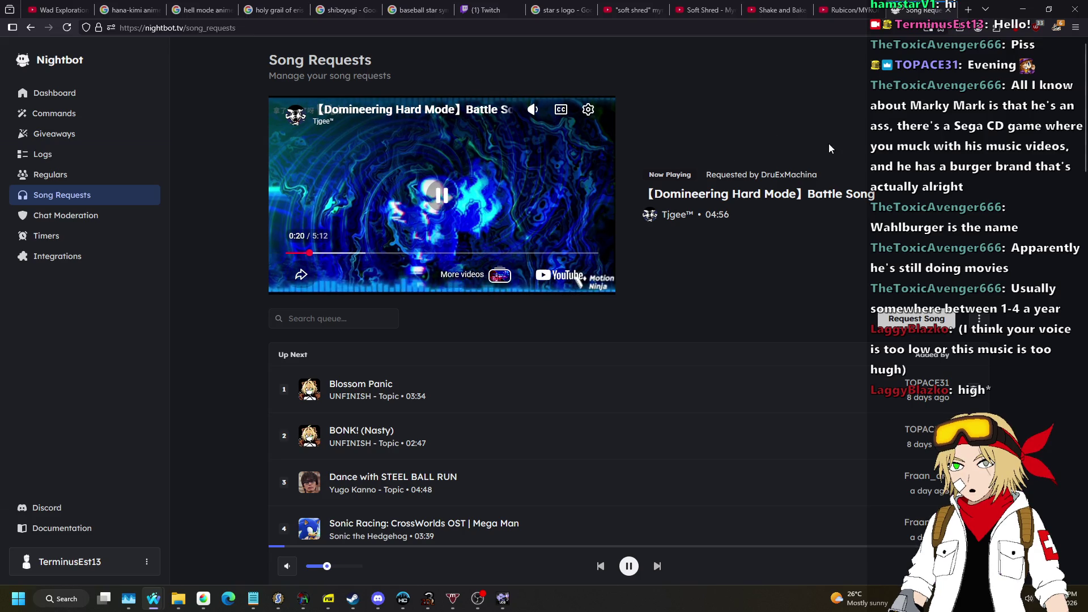
key(alt+Tab)
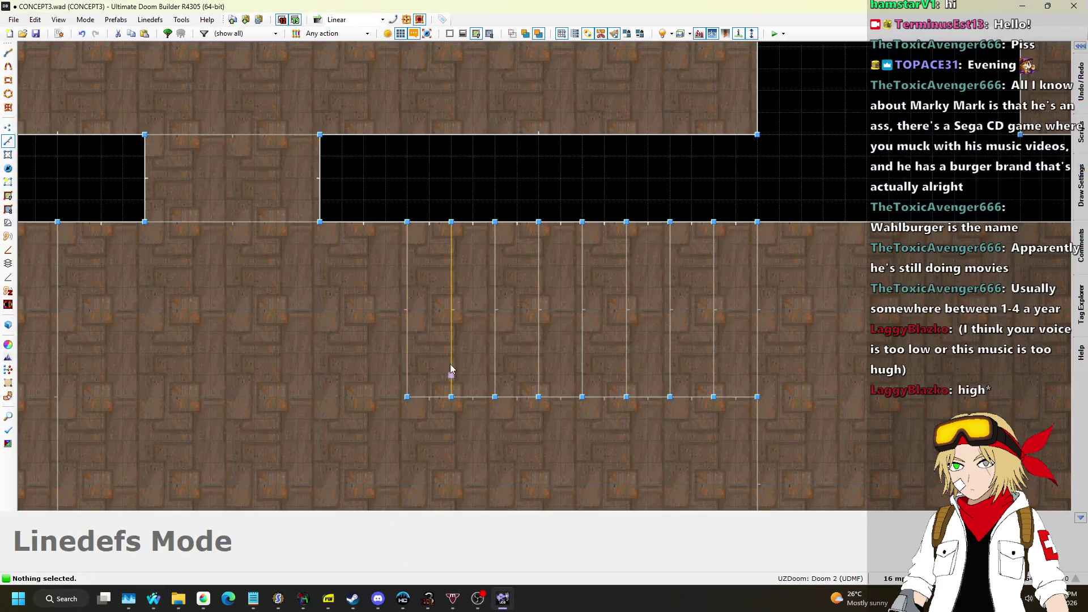
Step: In 3D view, raise the inner platform floor to 128
key(q)
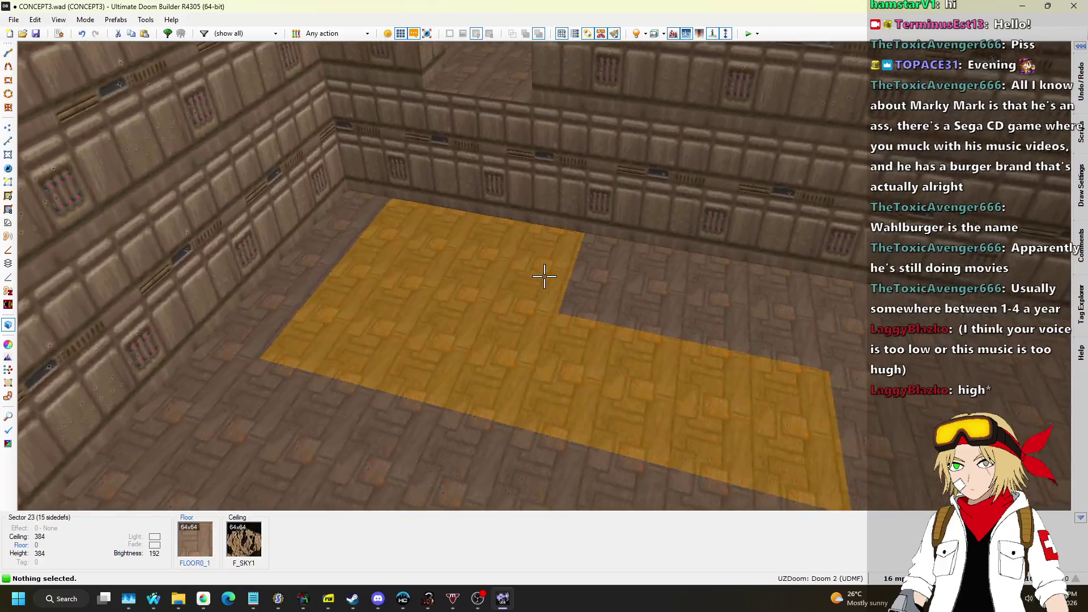
click(544, 276)
shift+click(544, 276)
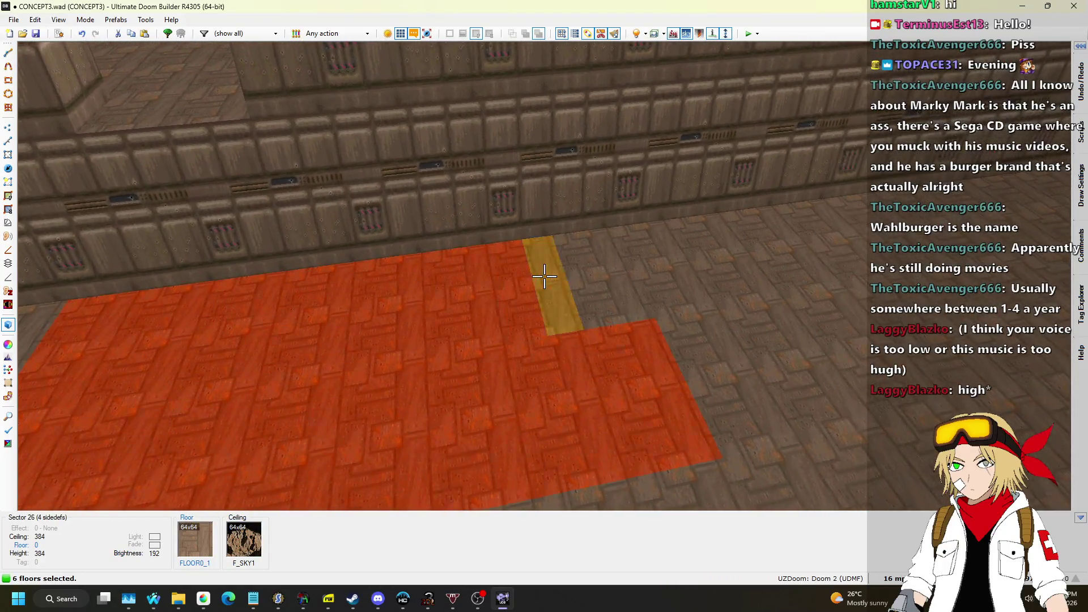
shift+click(544, 275)
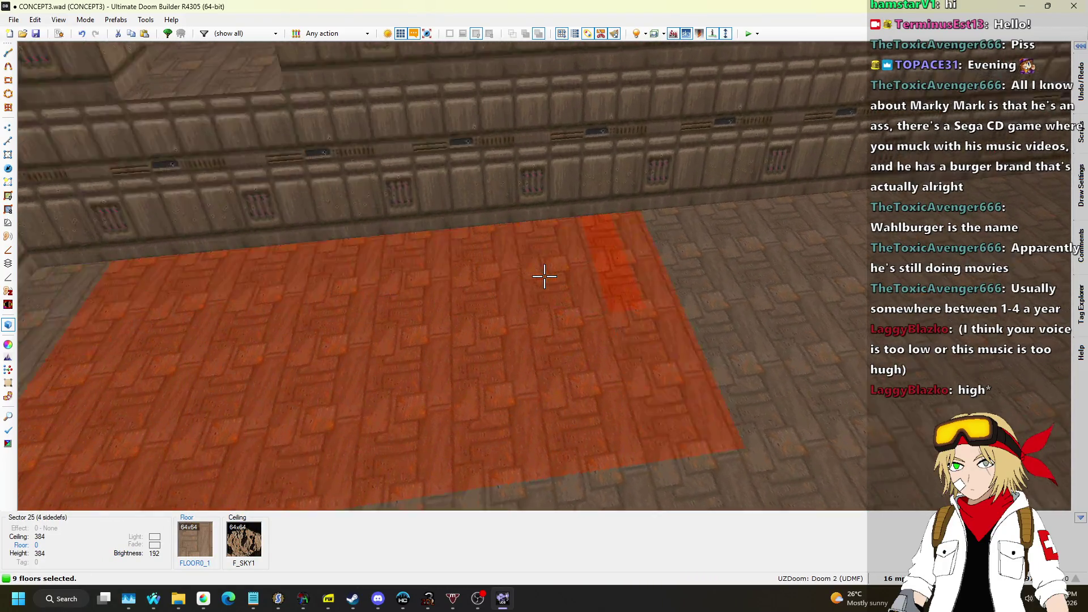
scroll(544, 276, up, 11)
key(Escape)
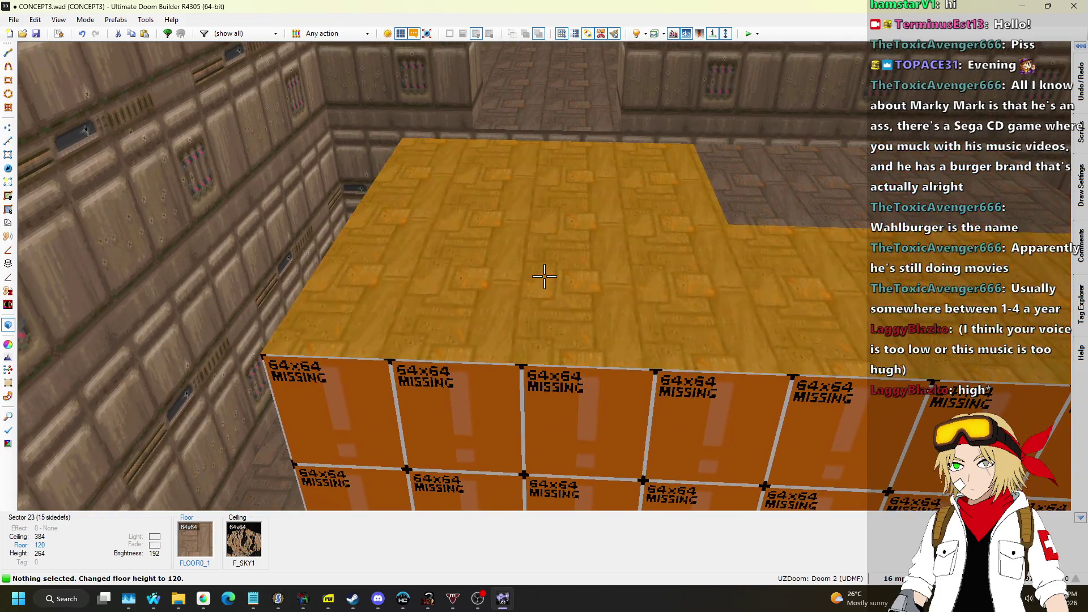
click(544, 276)
scroll(544, 276, up, 4)
key(Escape)
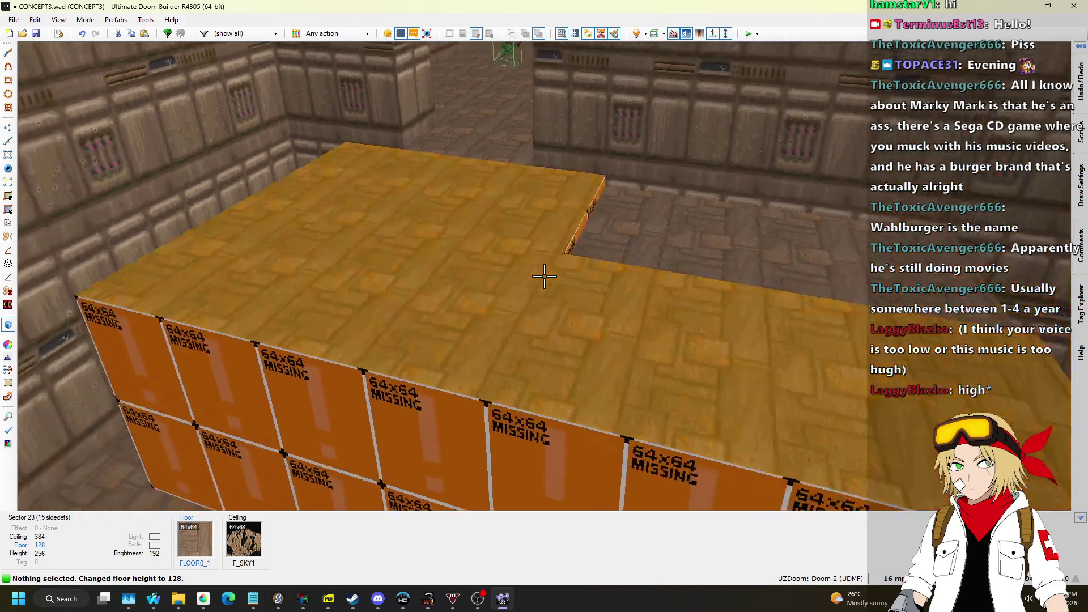
Step: Set the stair strip floors descending to 112, 88 and 64
click(544, 276)
scroll(544, 276, up, 1)
shift+click(544, 276)
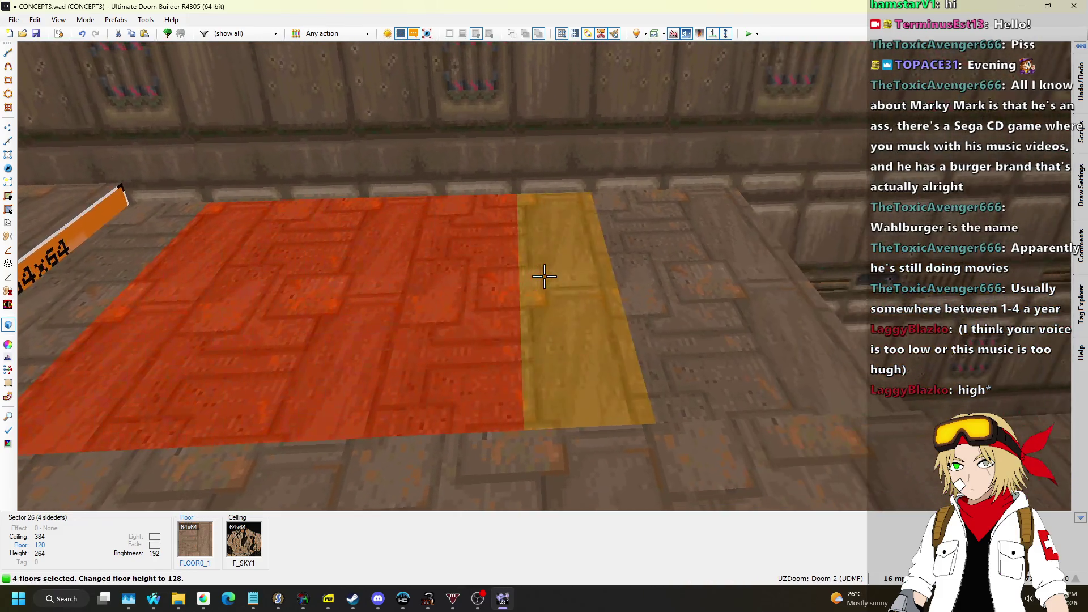
scroll(544, 276, down, 2)
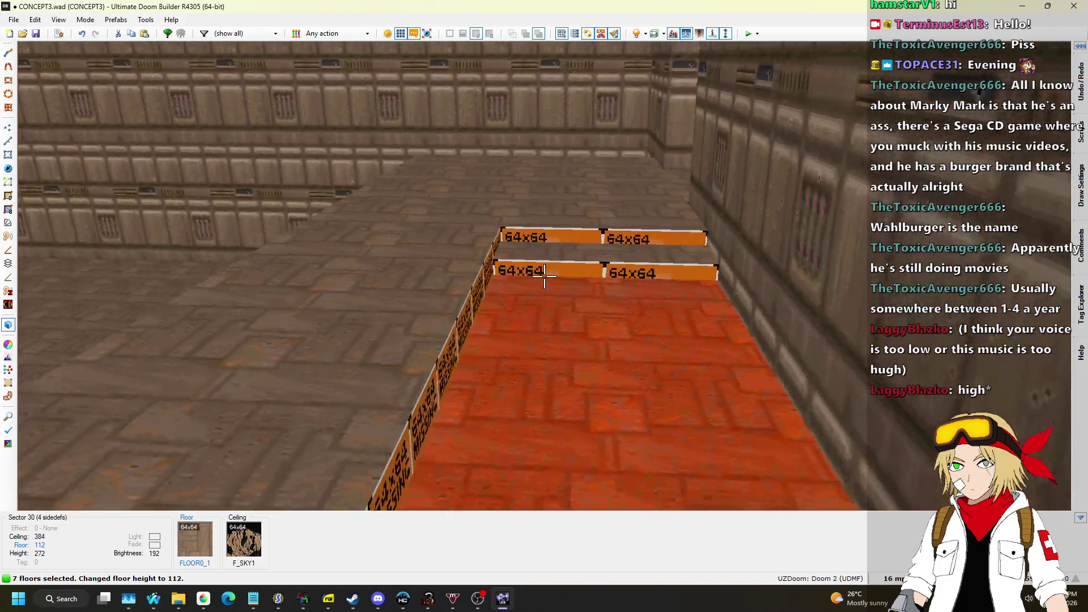
key(Escape)
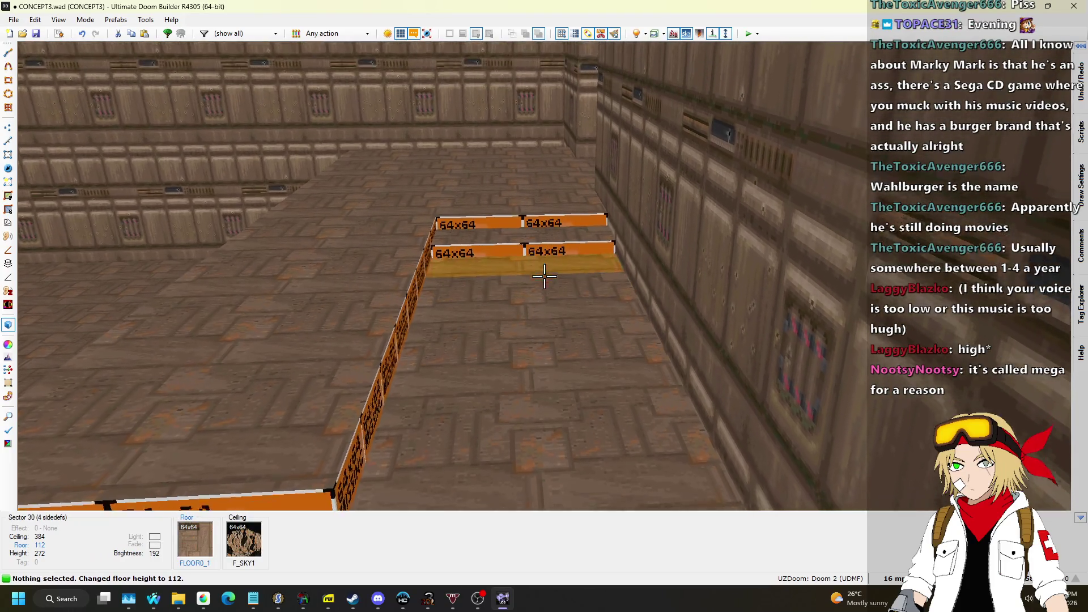
shift+click(544, 276)
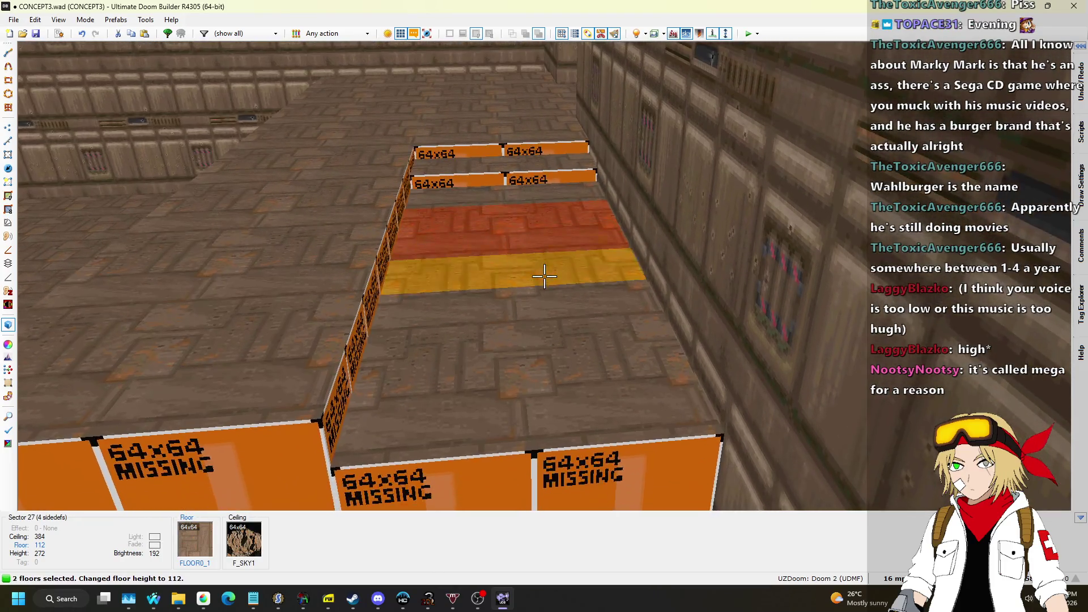
scroll(544, 276, down, 2)
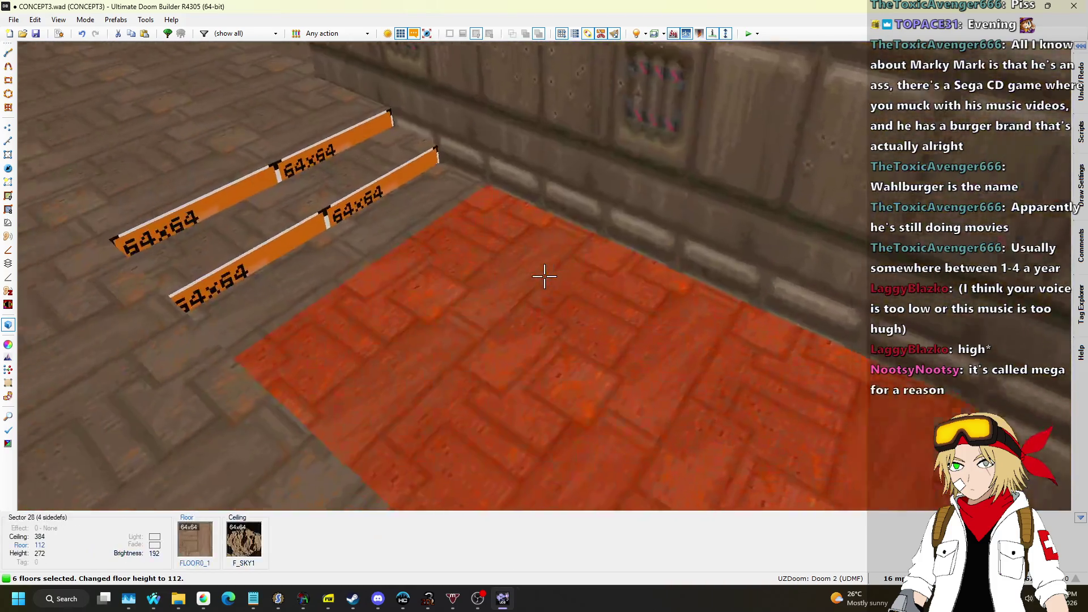
scroll(544, 276, down, 3)
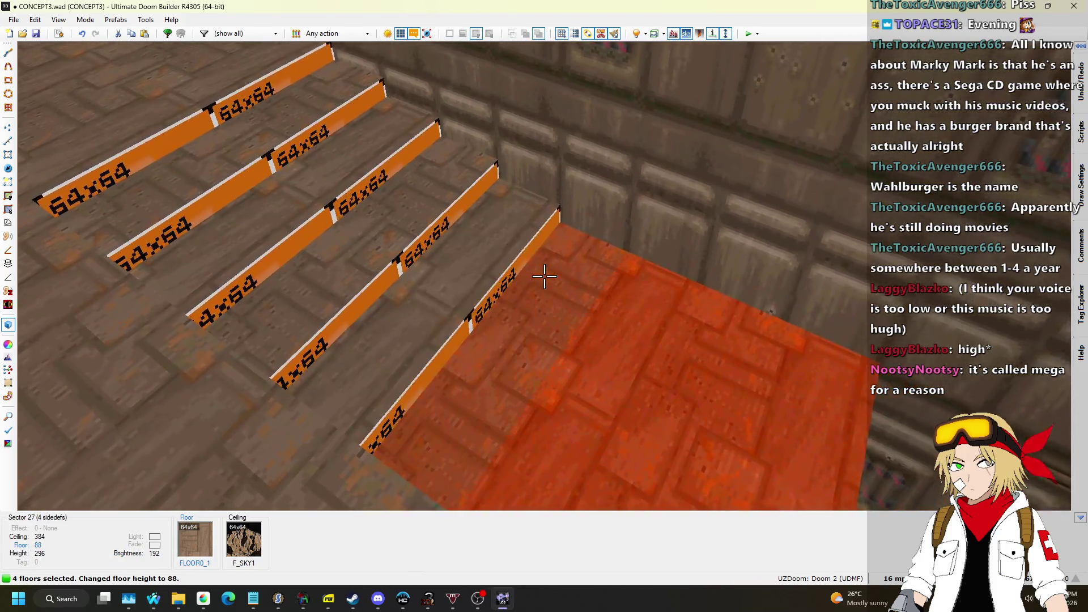
scroll(544, 276, down, 1)
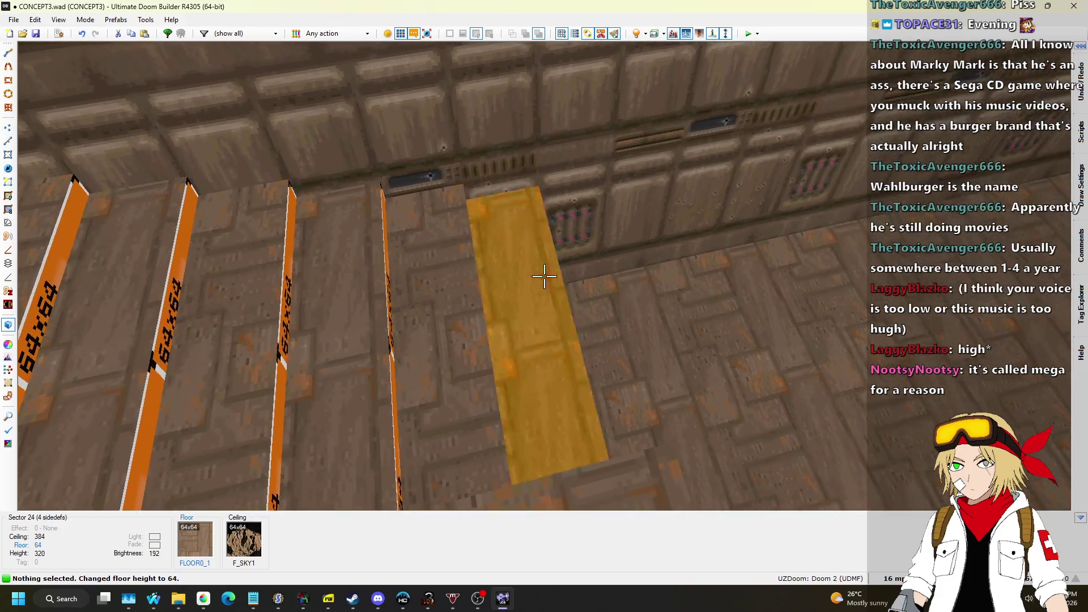
key(w)
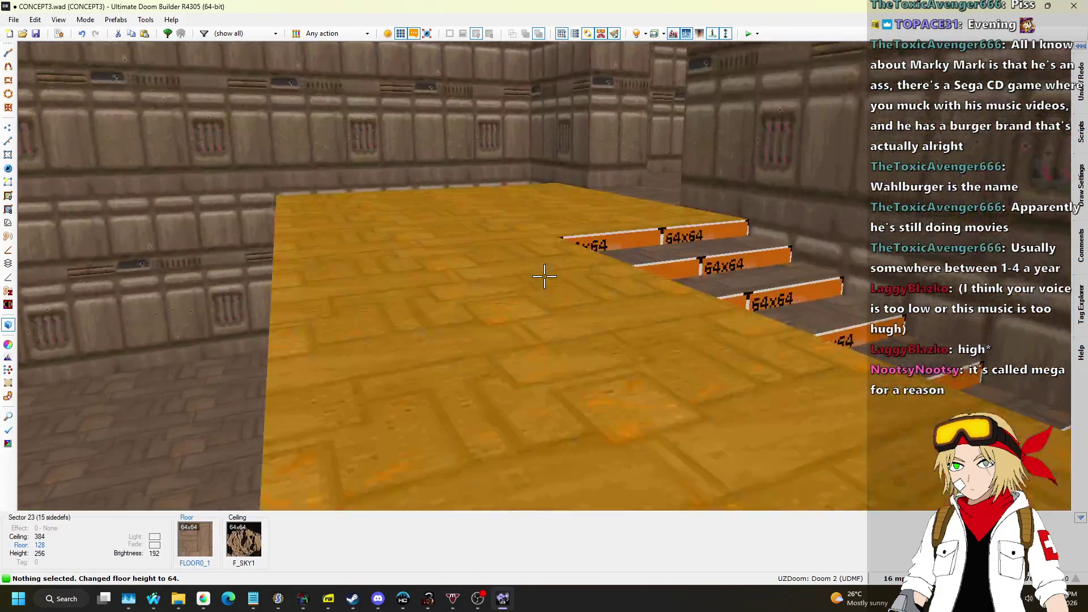
Step: Move the stair area's bottom wall up and stretch its corner vertices far right
key(q)
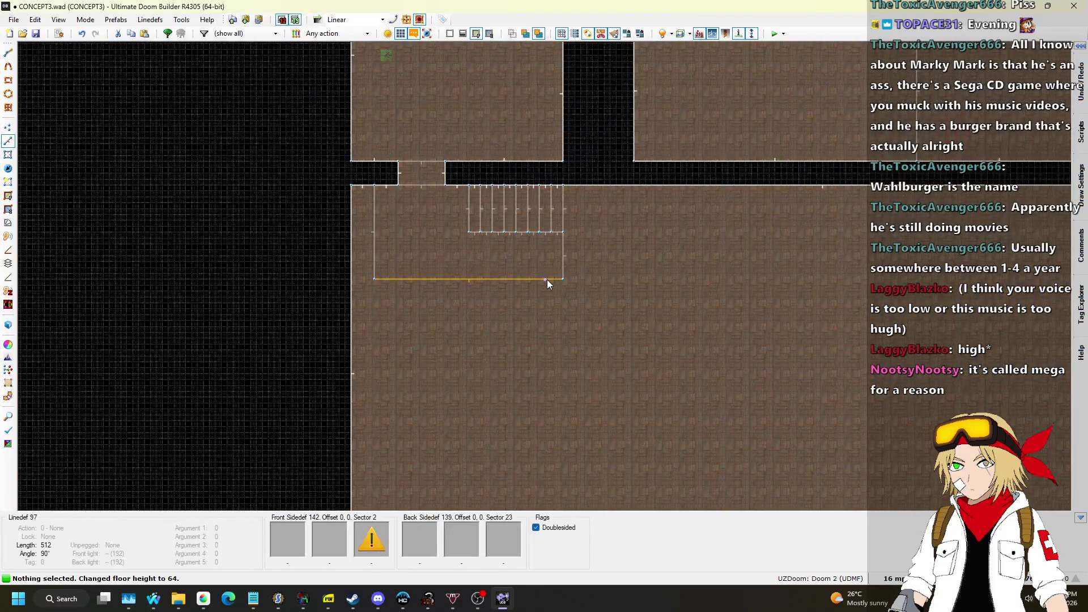
scroll(489, 288, up, 2)
drag(512, 277, 516, 222)
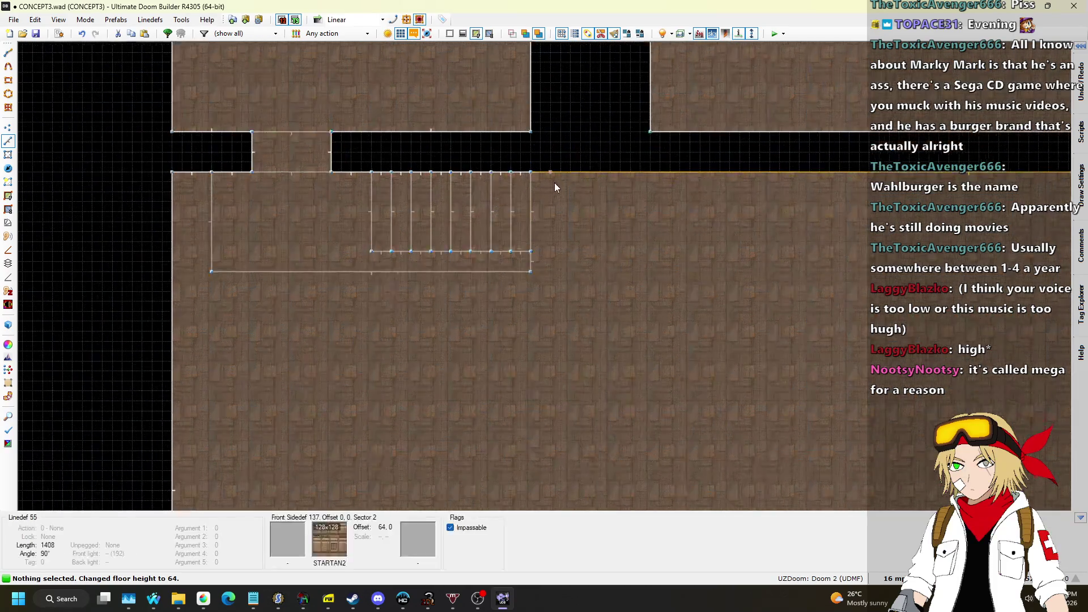
scroll(553, 183, up, 2)
click(8, 127)
drag(524, 296, 734, 293)
drag(647, 285, 731, 272)
Step: Draw the first three vertical dividing lines across the extended area
click(8, 142)
scroll(550, 172, up, 1)
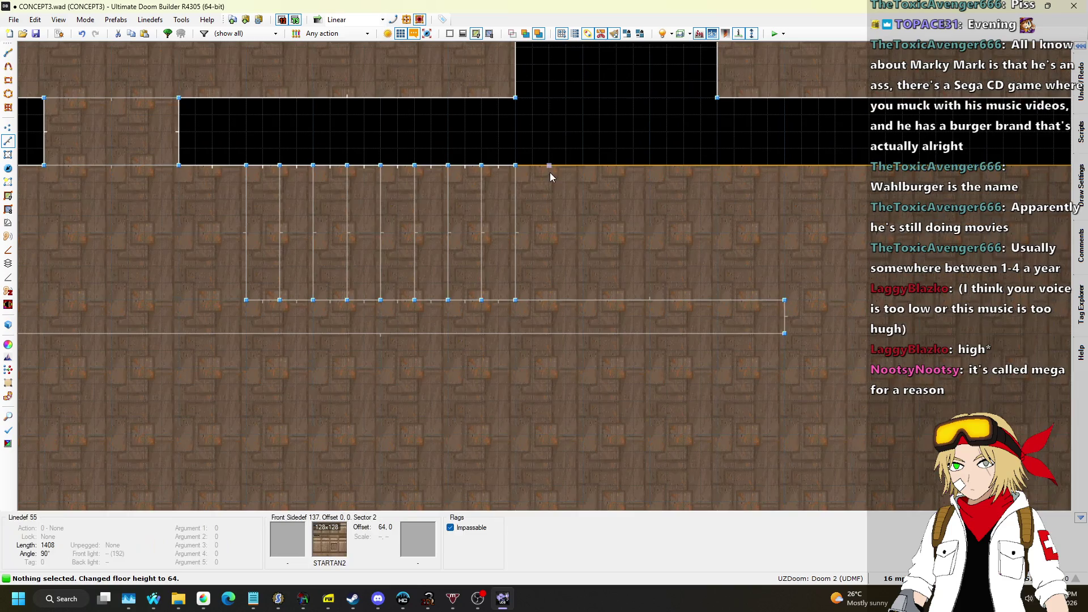
click(549, 166)
click(549, 300)
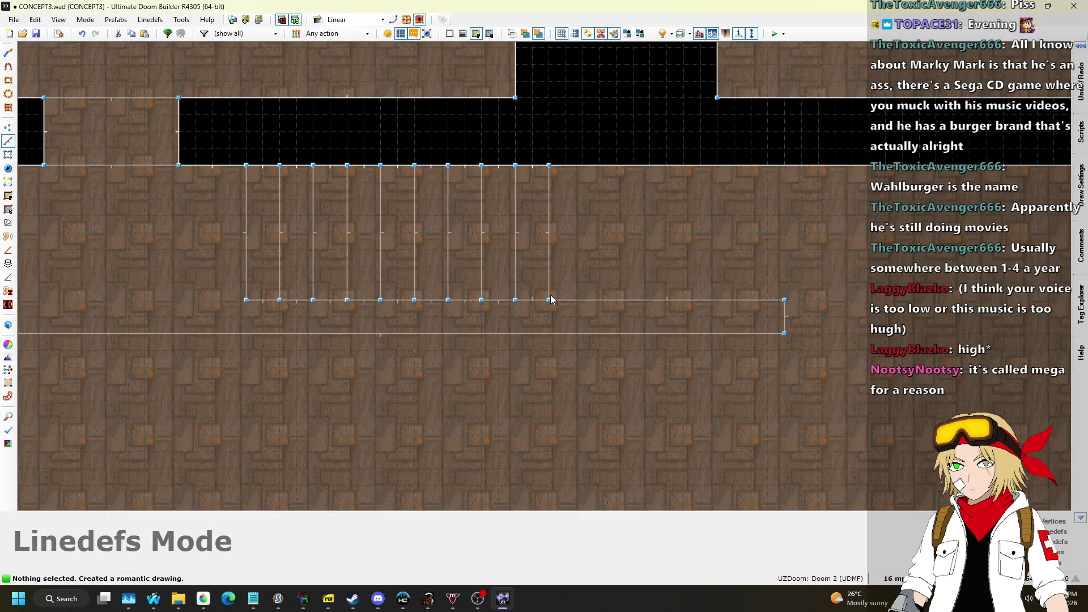
key(f)
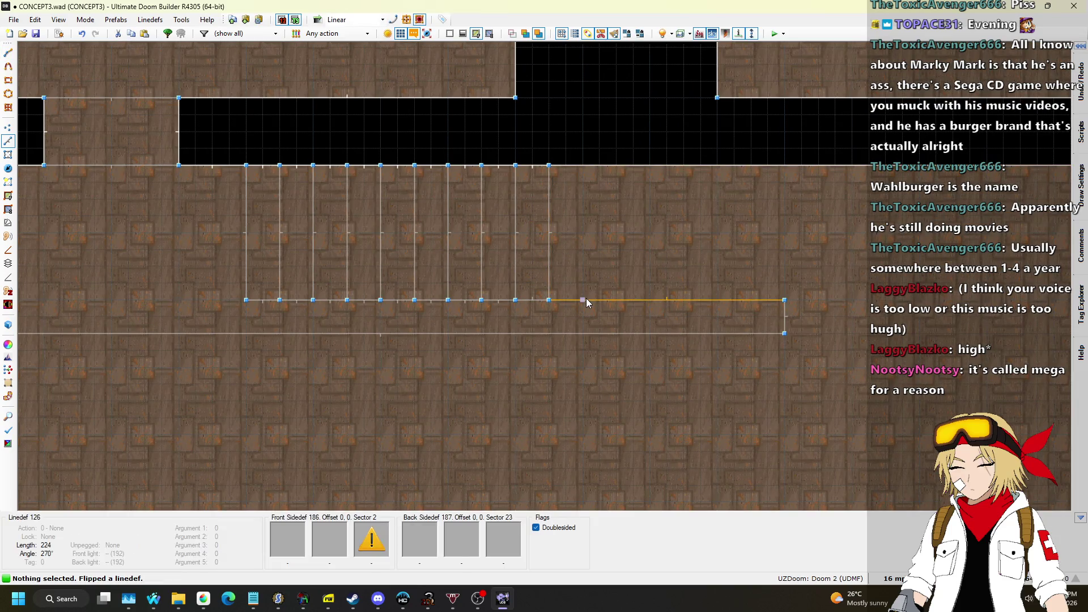
key(d)
click(583, 300)
click(582, 165)
key(d)
click(616, 299)
click(616, 165)
Step: Draw four more vertical dividing lines to finish the additional step strips
key(d)
click(649, 300)
click(649, 165)
key(d)
click(683, 300)
click(683, 165)
key(d)
click(717, 300)
click(716, 165)
key(d)
click(750, 299)
click(751, 166)
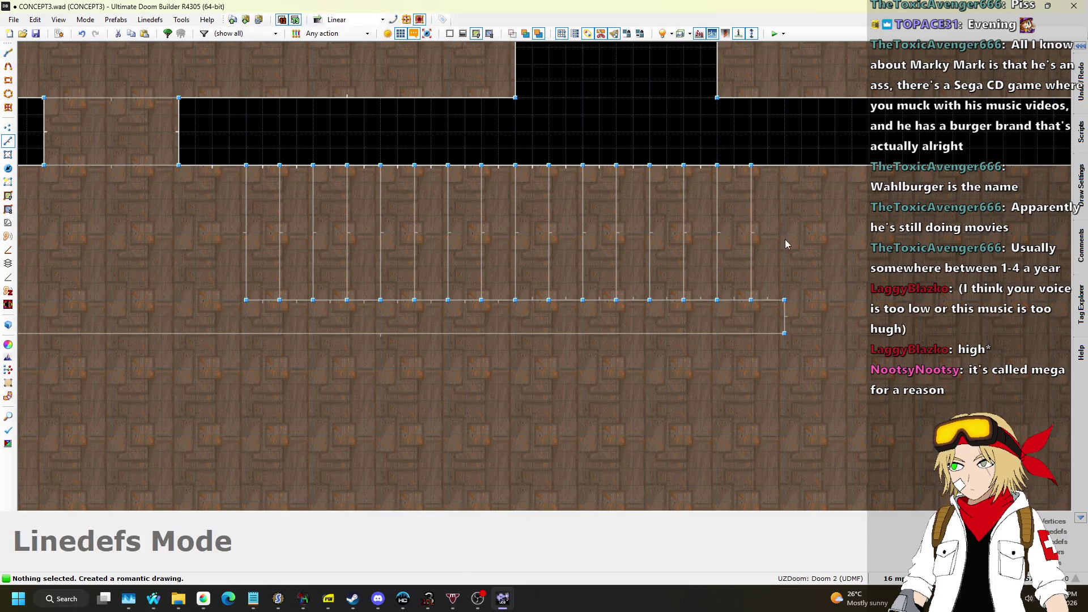
Step: In 3D view, select the new step floors and lower their heights step by step
key(q)
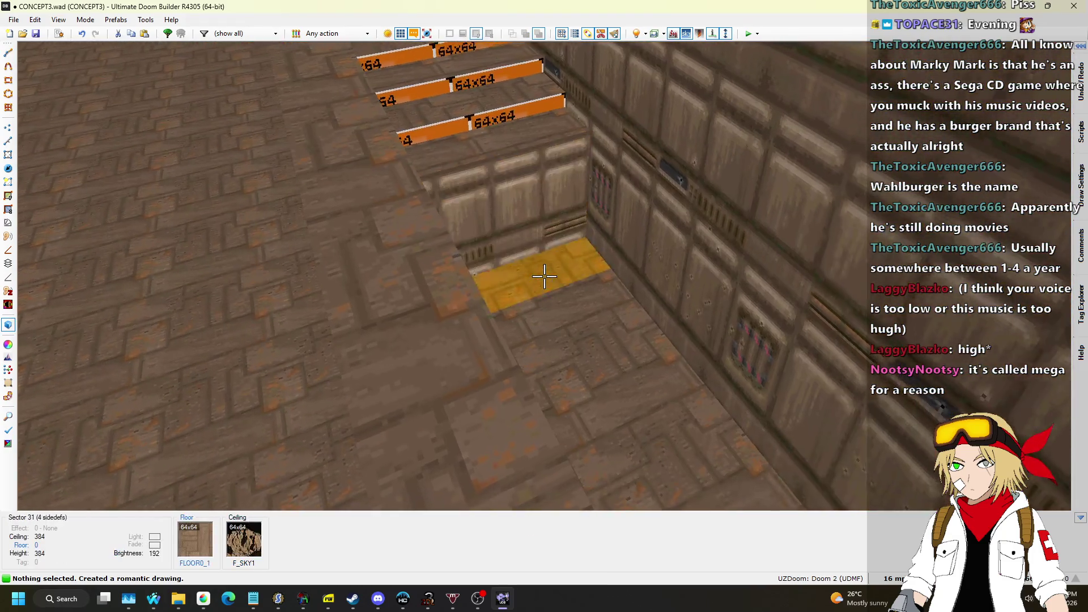
click(544, 276)
click(544, 276)
click(543, 276)
click(544, 276)
click(544, 276)
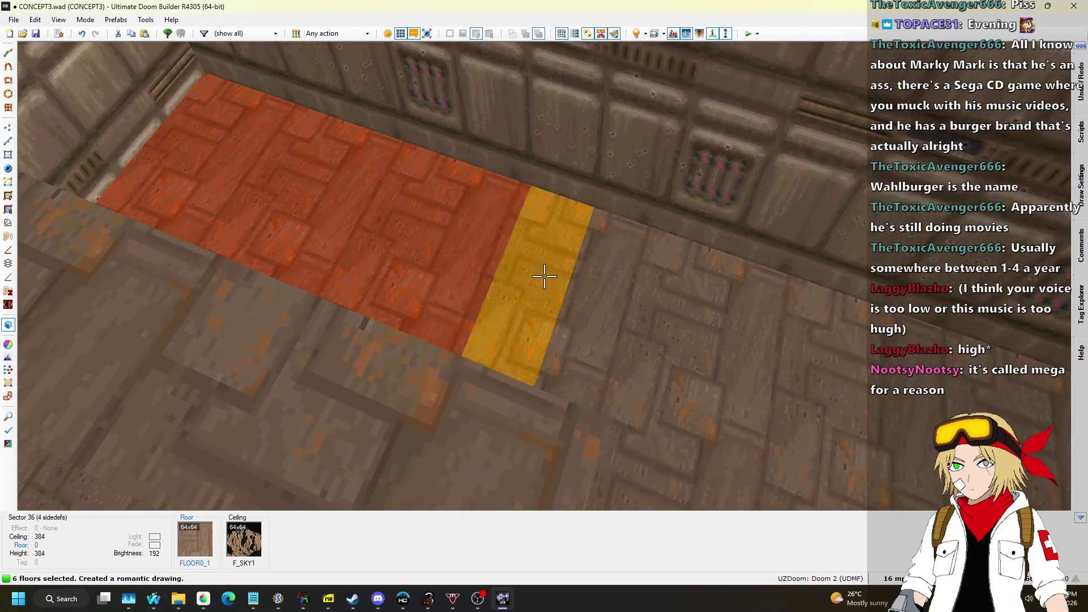
click(544, 276)
click(544, 275)
scroll(544, 276, down, 8)
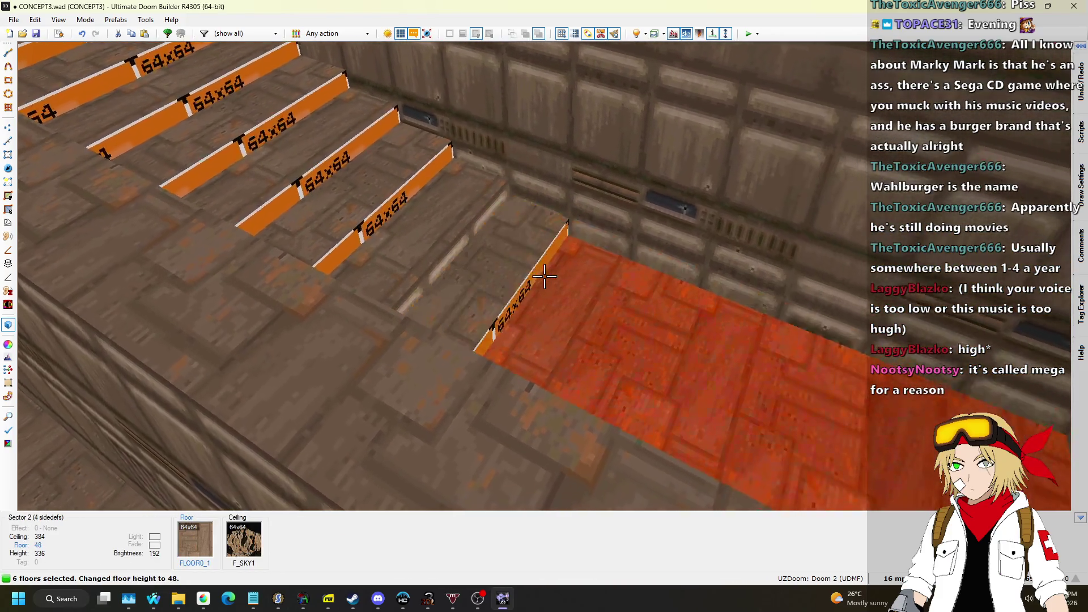
click(544, 276)
scroll(544, 276, down, 3)
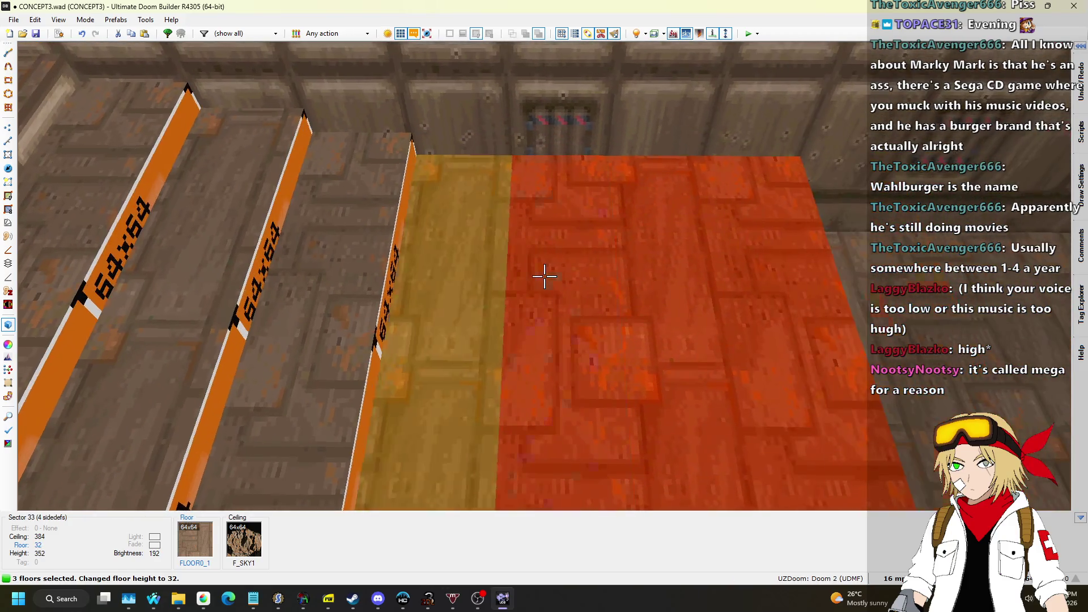
click(544, 276)
scroll(544, 276, down, 3)
click(544, 276)
scroll(544, 276, down, 1)
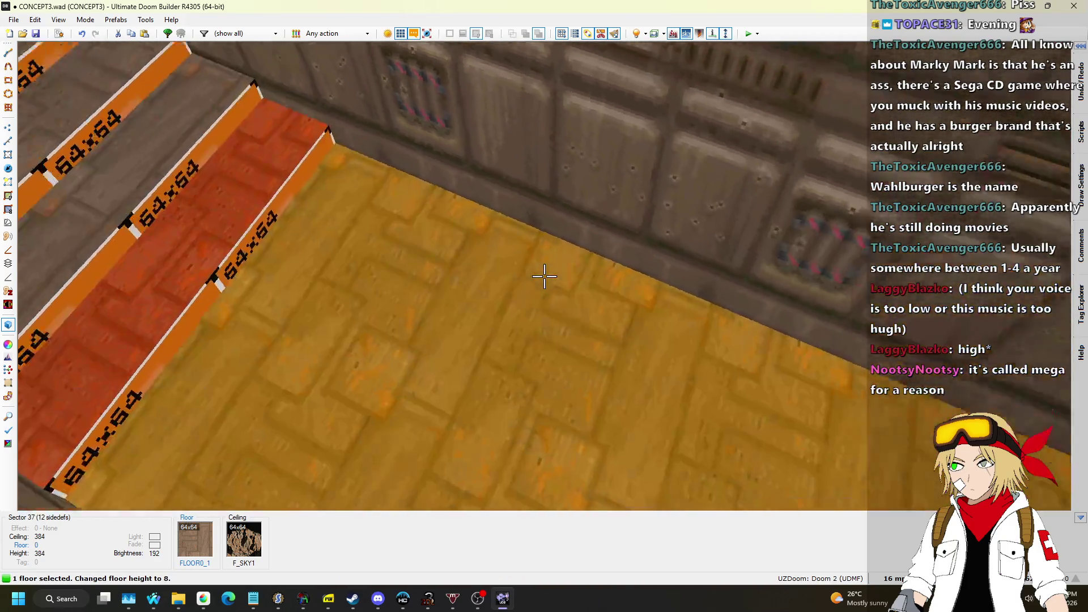
Step: Copy STARTAN2 and paste it onto the step risers and side walls
key(ctrl+c)
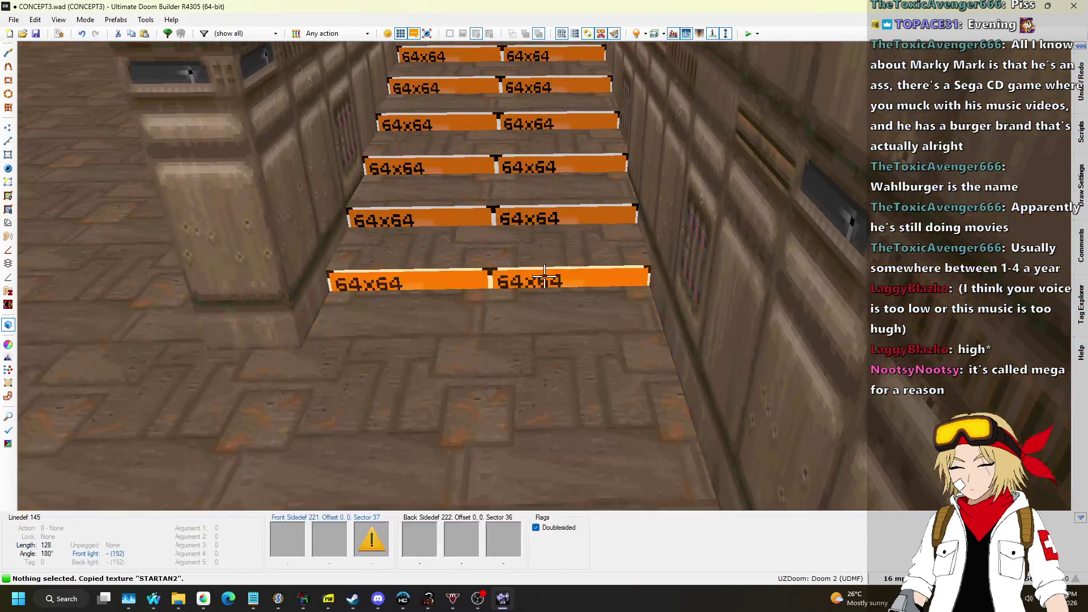
click(543, 276)
click(544, 275)
key(w)
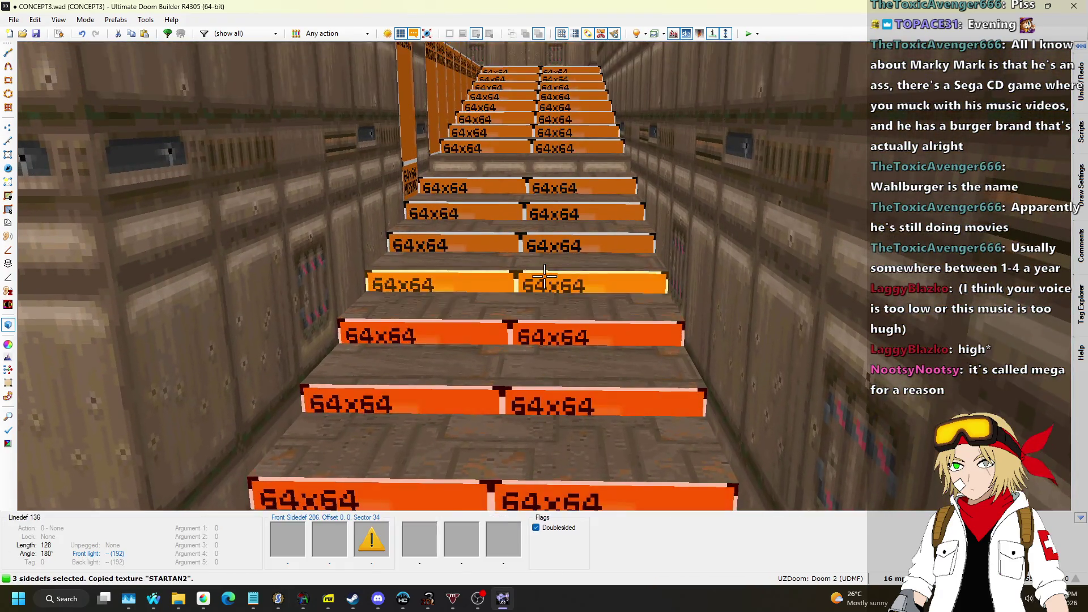
key(w)
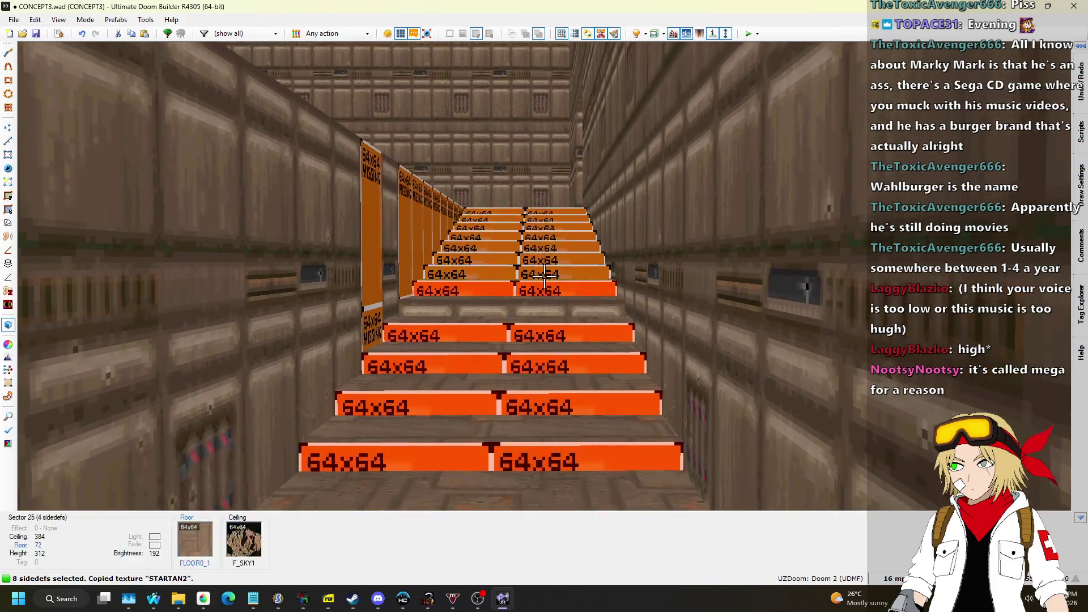
click(544, 276)
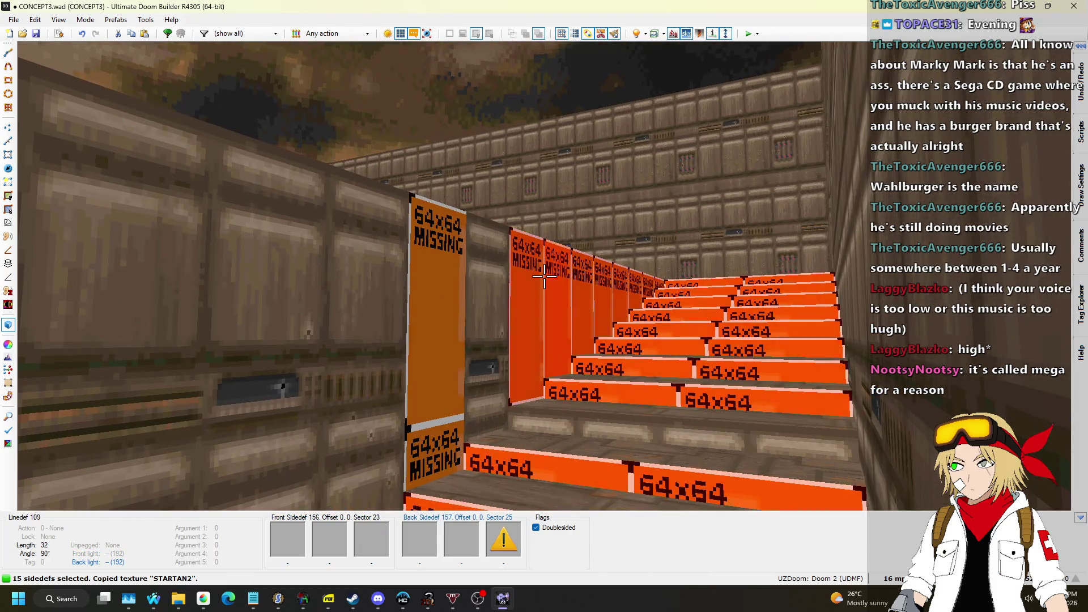
key(ctrl+v)
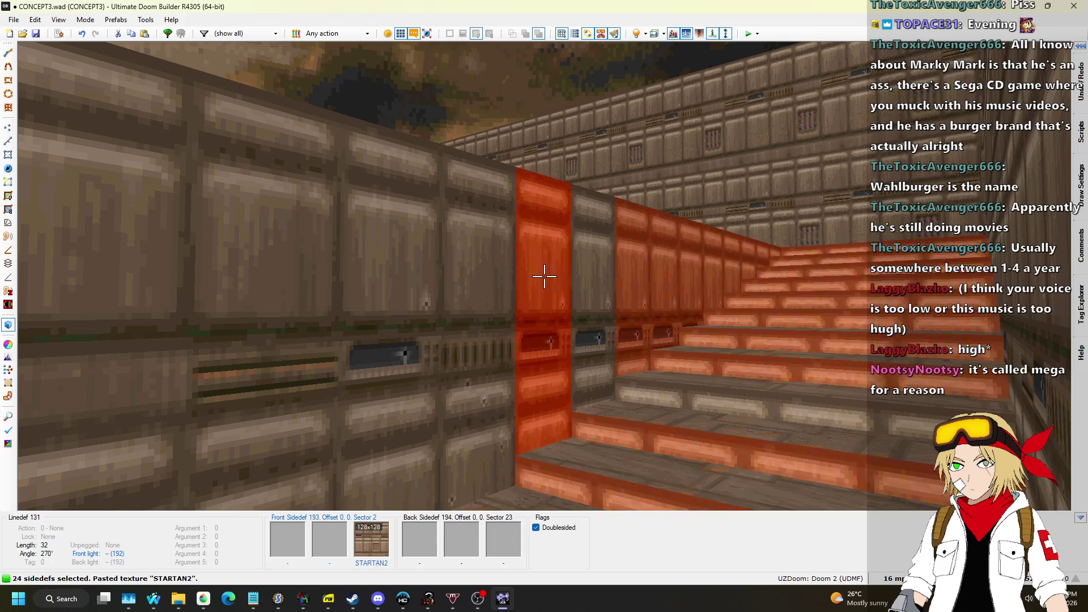
Step: Fly through the level to check the walls, then return to the 2D map
key(w)
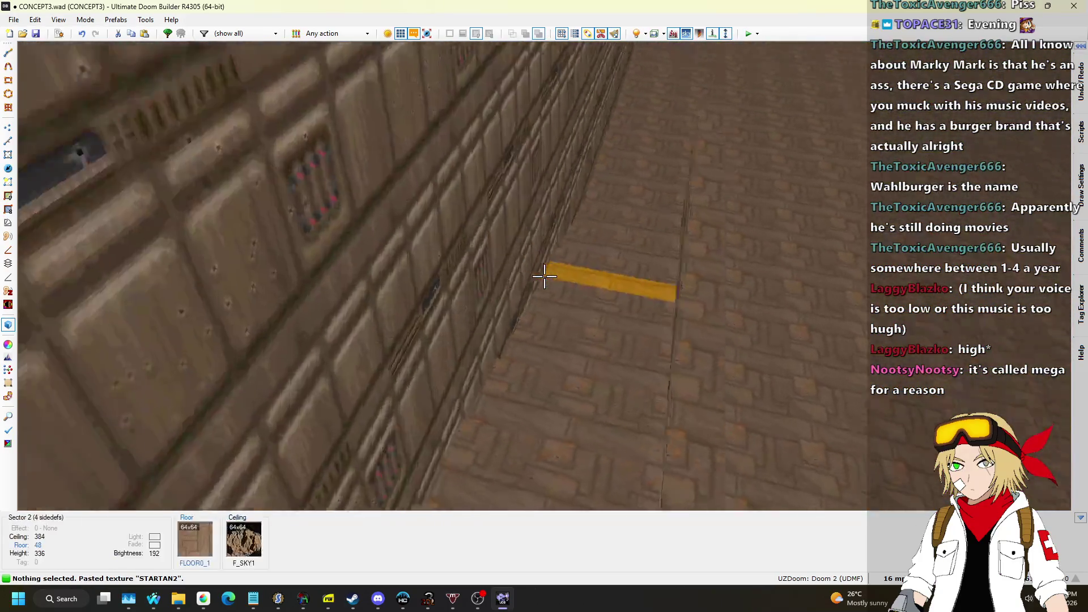
key(w)
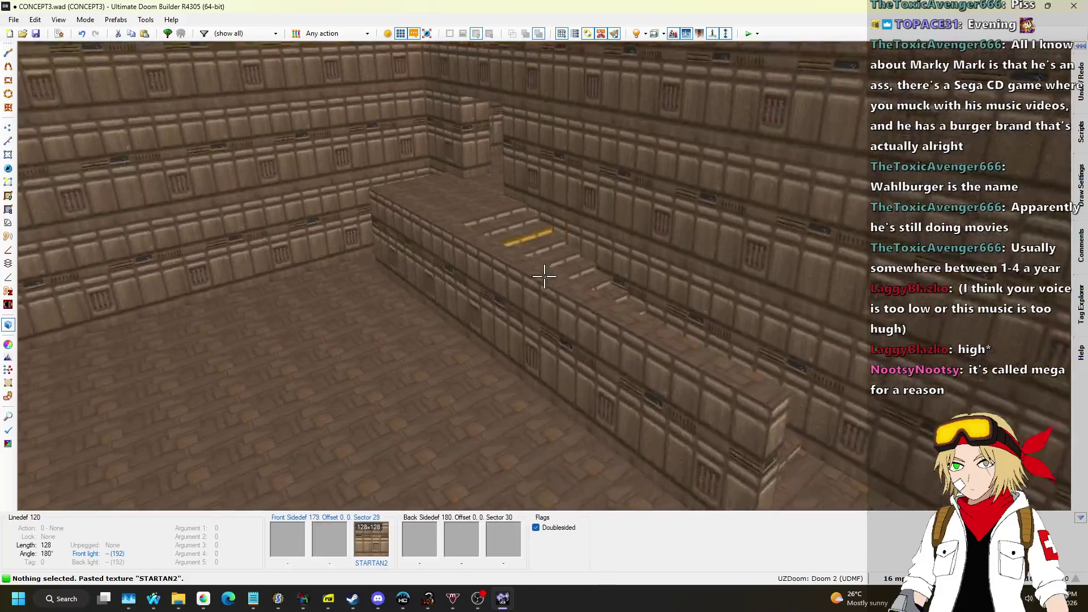
key(w)
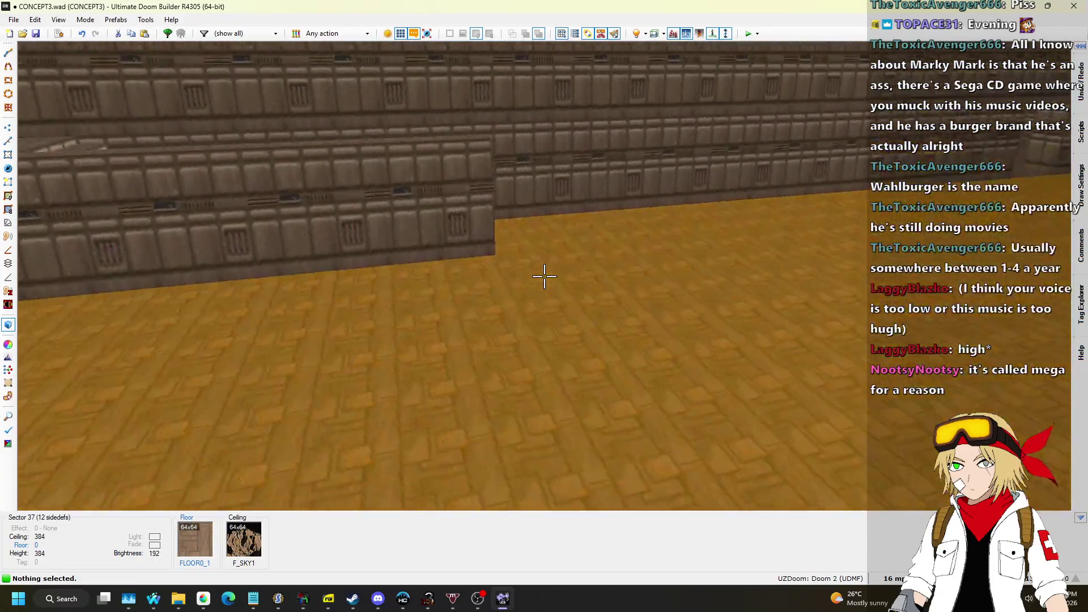
key(l)
scroll(621, 274, down, 2)
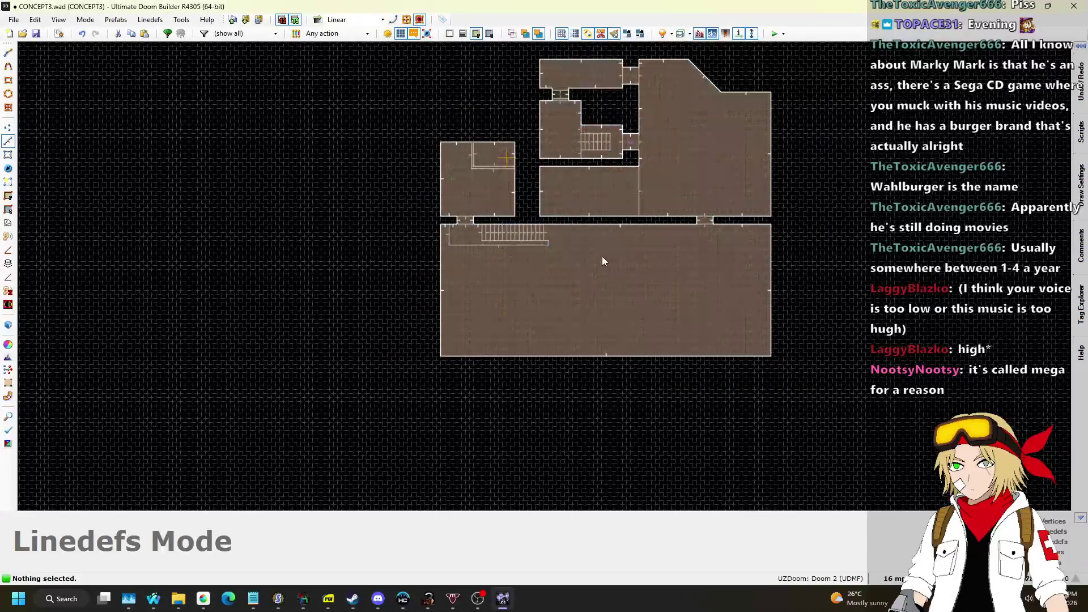
Step: Select the upper rooms' linedefs together with the big room's right wall
scroll(602, 249, up, 4)
scroll(483, 343, down, 2)
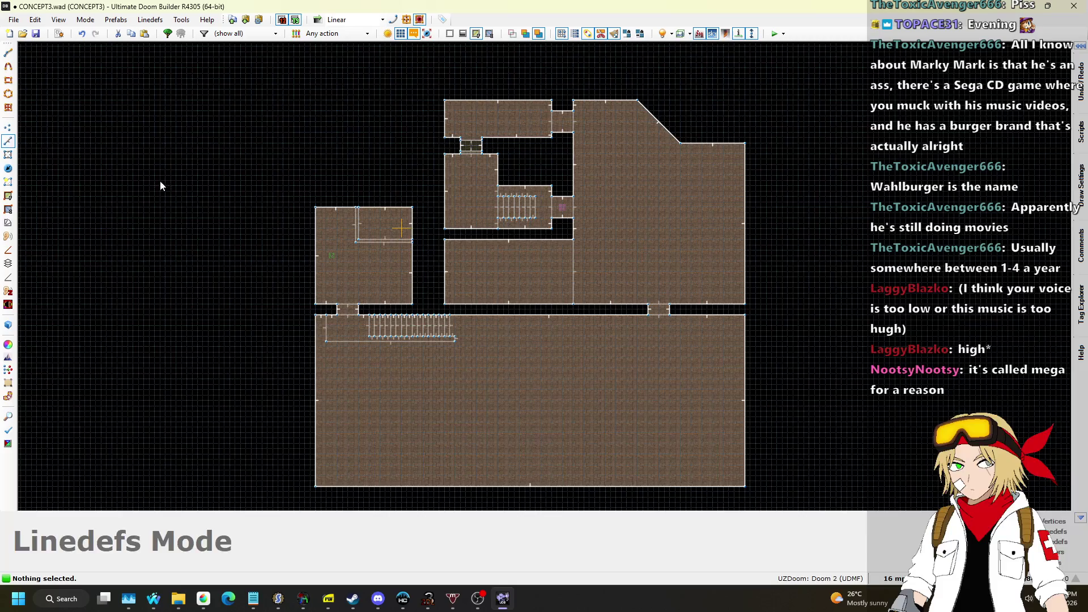
scroll(451, 152, up, 1)
mouse_move(433, 68)
mouse_down()
mouse_move(754, 308)
mouse_move(855, 361)
mouse_up()
key(l)
mouse_move(670, 319)
mouse_down()
mouse_move(833, 432)
mouse_move(889, 236)
mouse_move(887, 324)
mouse_up()
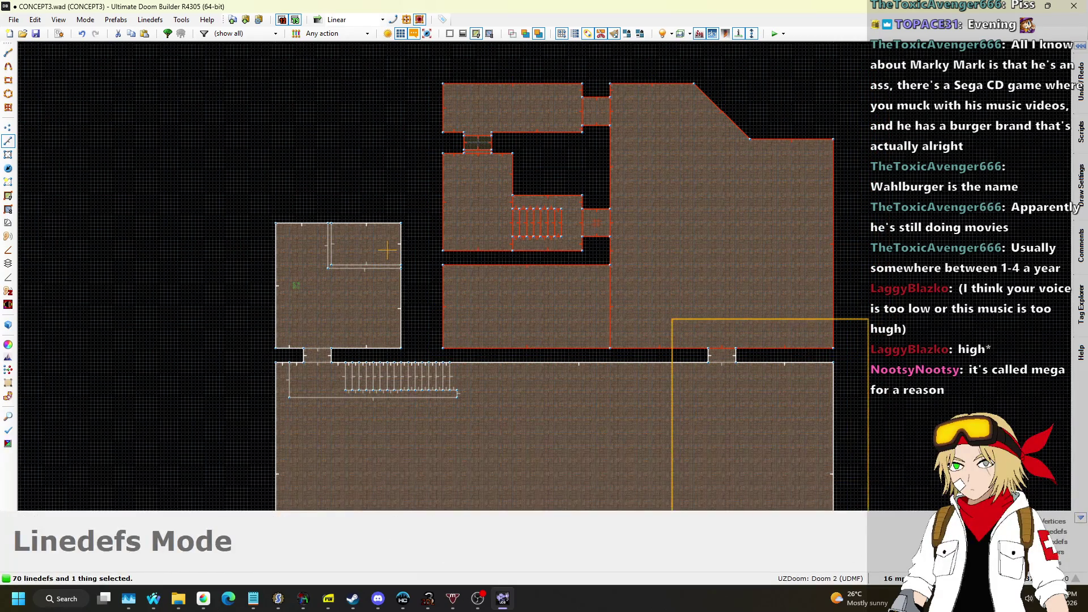
drag(867, 509, 867, 509)
scroll(742, 218, down, 1)
scroll(684, 251, up, 1)
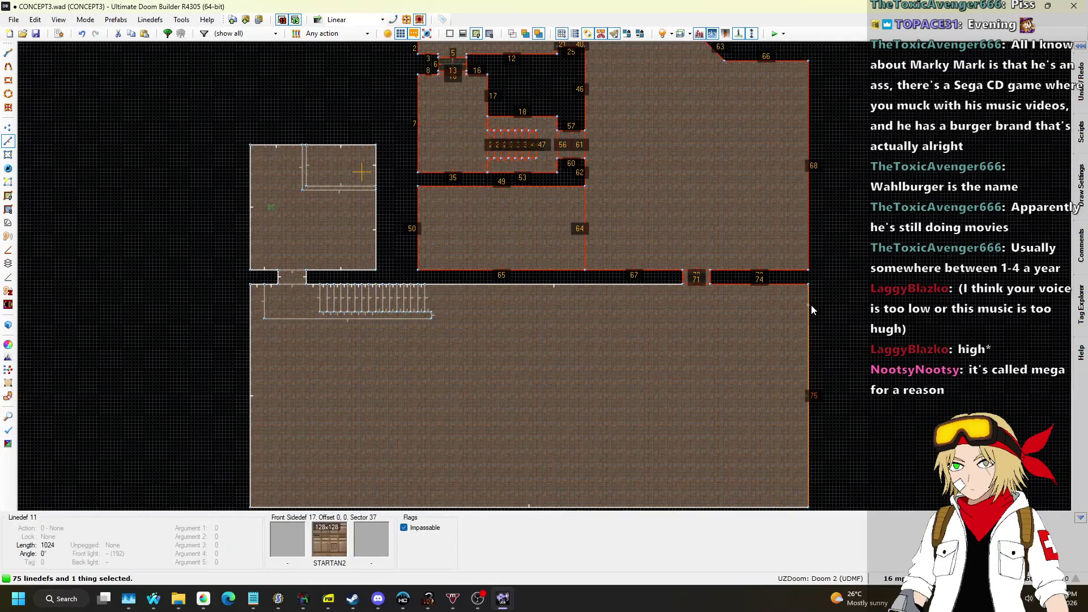
Step: Set the grid to 128 and shift the selection to the right
click(892, 578)
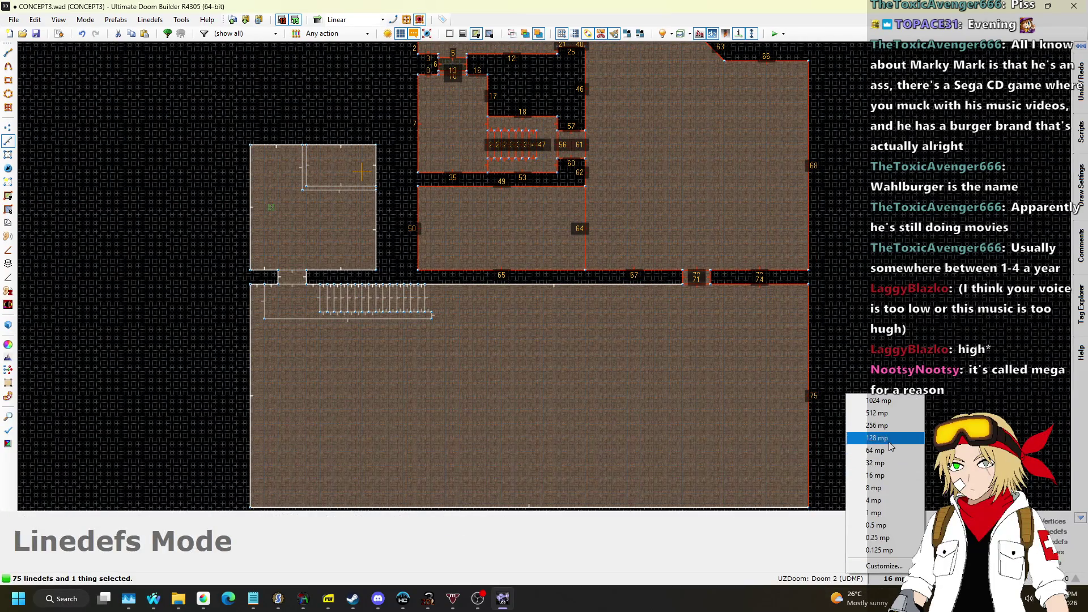
click(884, 451)
drag(816, 297, 894, 300)
scroll(539, 216, up, 2)
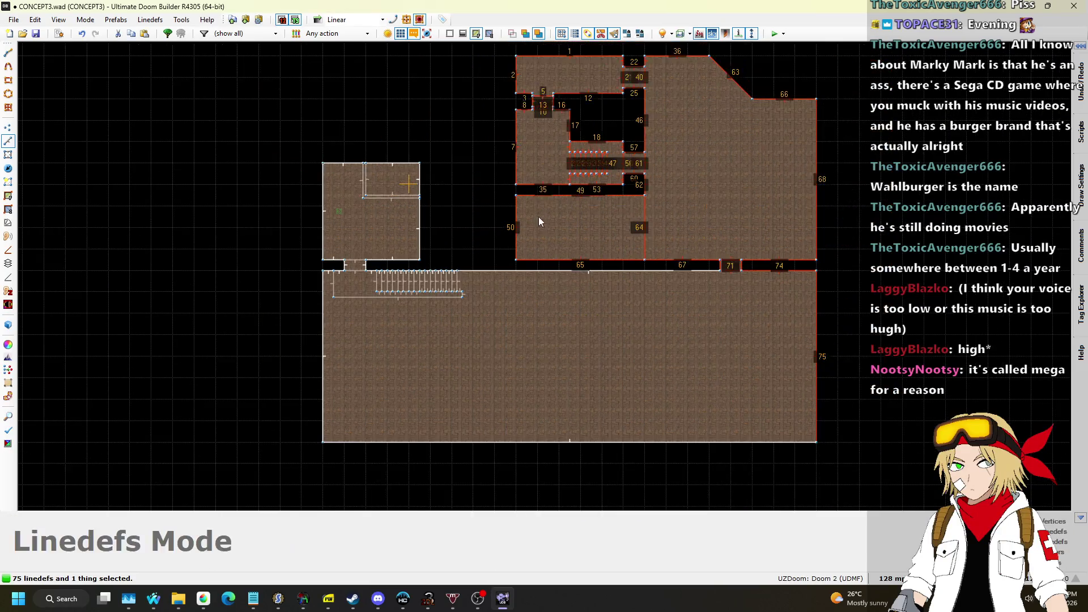
scroll(506, 288, down, 4)
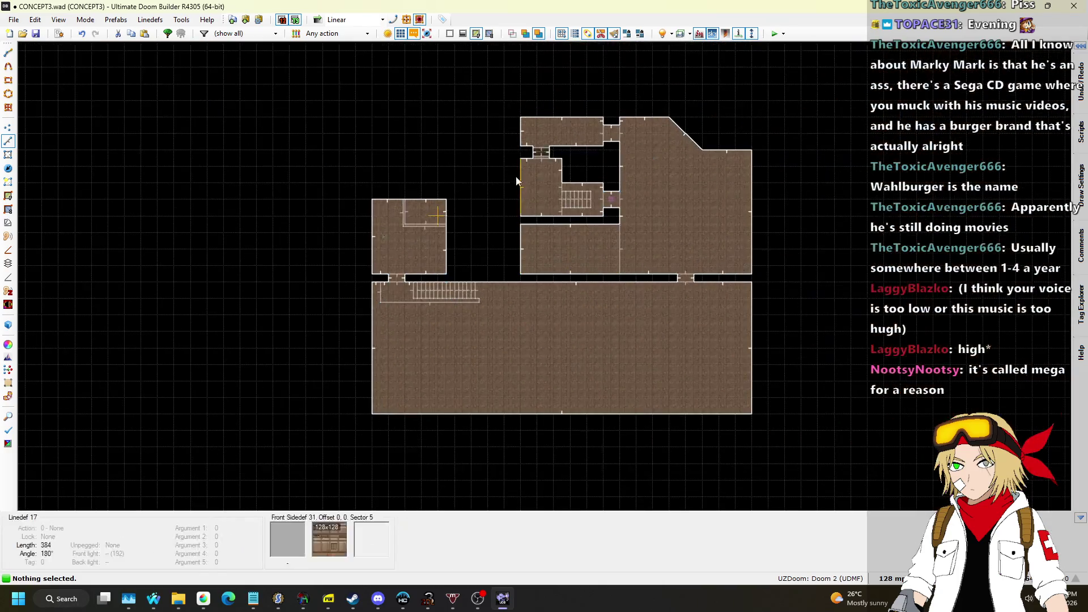
Step: Clear the selection and, in Vertices mode, draw a new wall line from the top wall
mouse_move(503, 86)
mouse_down()
mouse_move(680, 391)
mouse_move(787, 448)
mouse_up()
scroll(678, 314, up, 1)
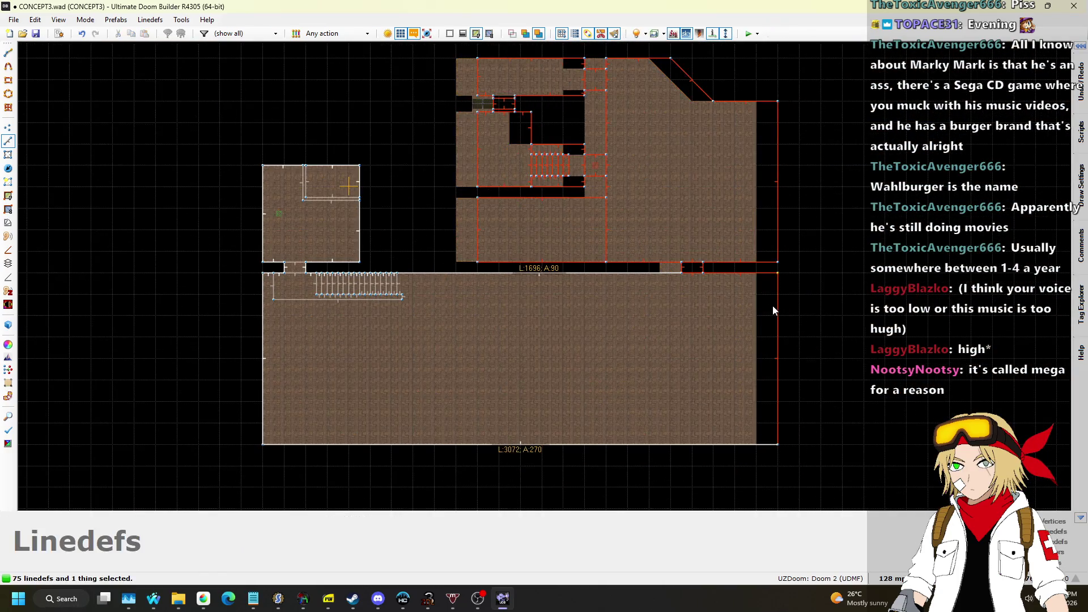
key(Escape)
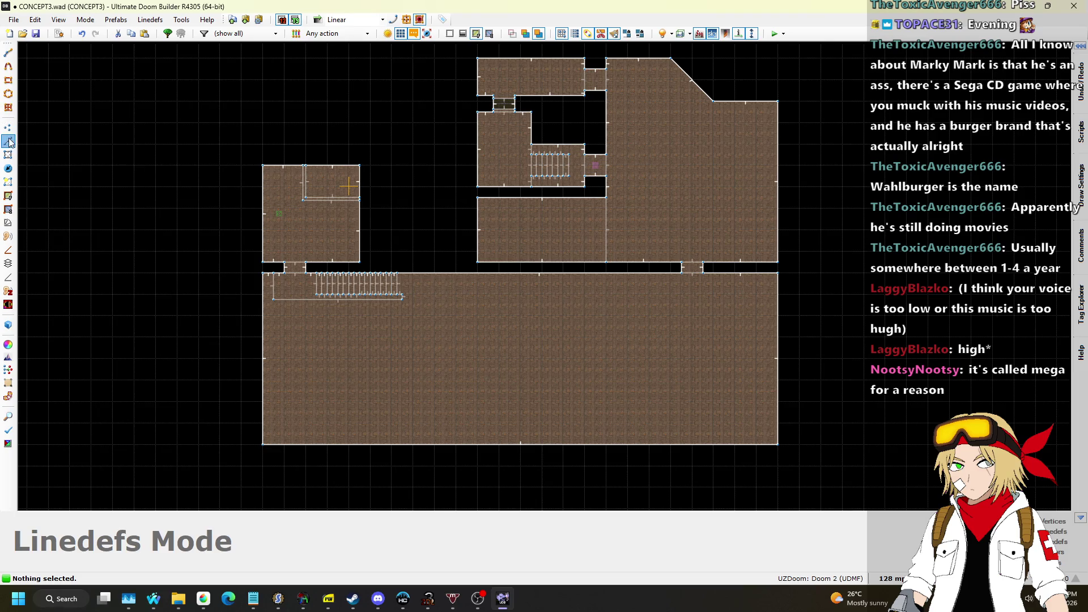
click(8, 128)
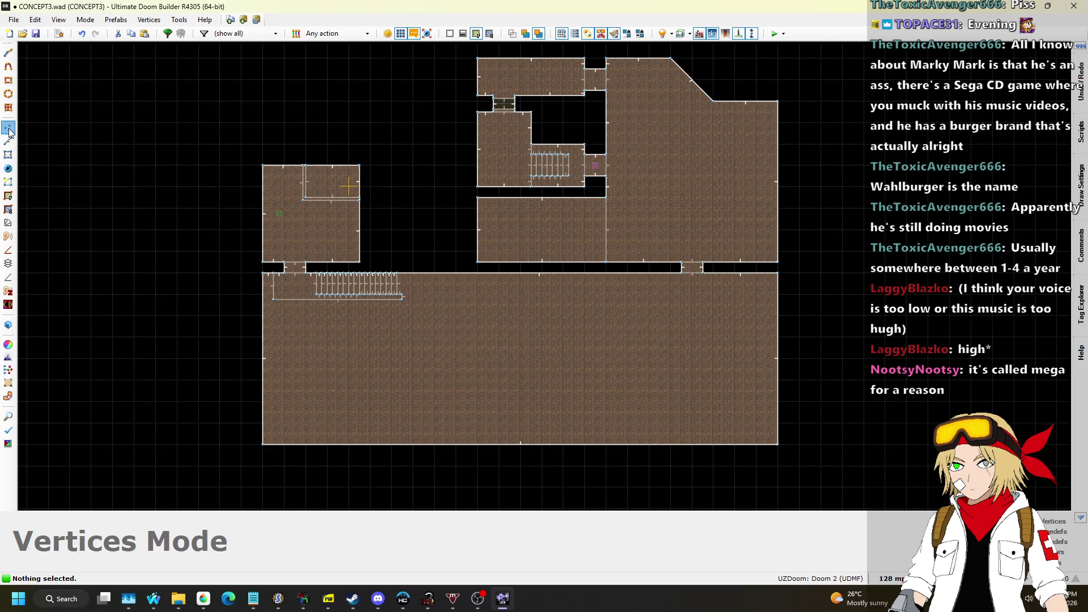
click(446, 278)
click(434, 358)
scroll(431, 363, up, 4)
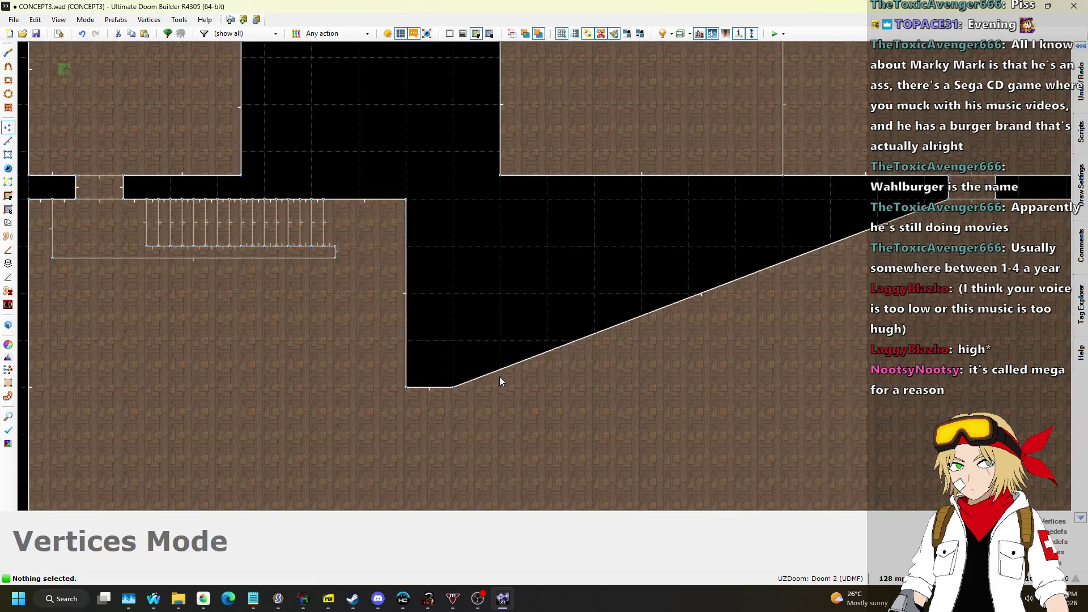
right_click(500, 371)
Step: Split the diagonal wall and drag the new vertices into a thick wall with a doorway gap
click(501, 371)
mouse_move(501, 373)
mouse_down()
mouse_move(457, 284)
mouse_move(448, 200)
mouse_up()
scroll(489, 189, down, 3)
scroll(448, 403, up, 1)
key(d)
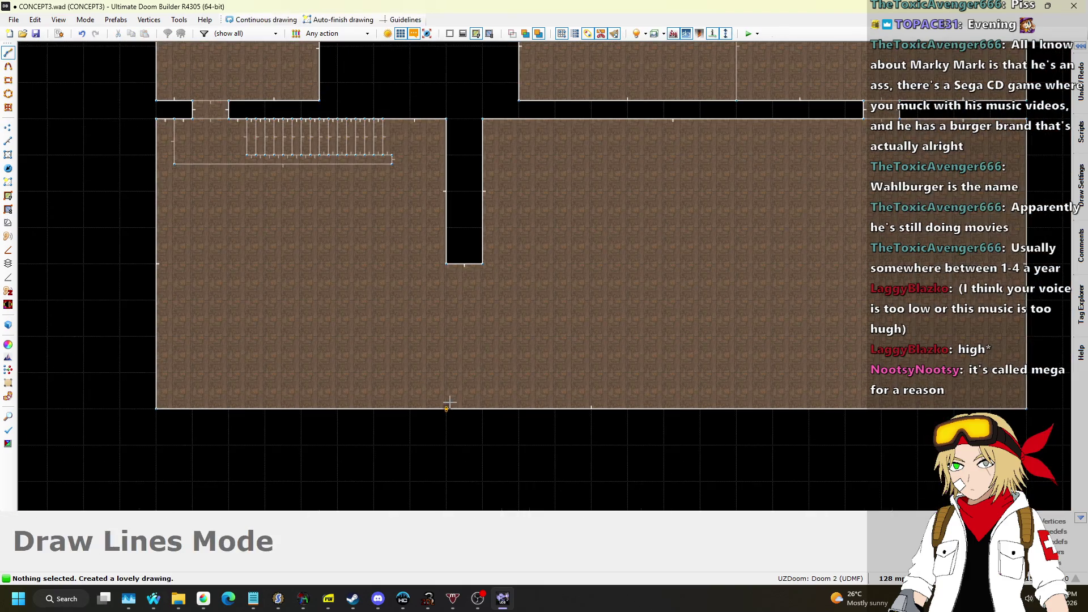
click(460, 406)
scroll(461, 406, up, 1)
mouse_move(466, 408)
mouse_down()
mouse_move(464, 253)
mouse_move(527, 274)
mouse_move(493, 420)
mouse_up()
scroll(466, 306, down, 3)
scroll(417, 267, up, 2)
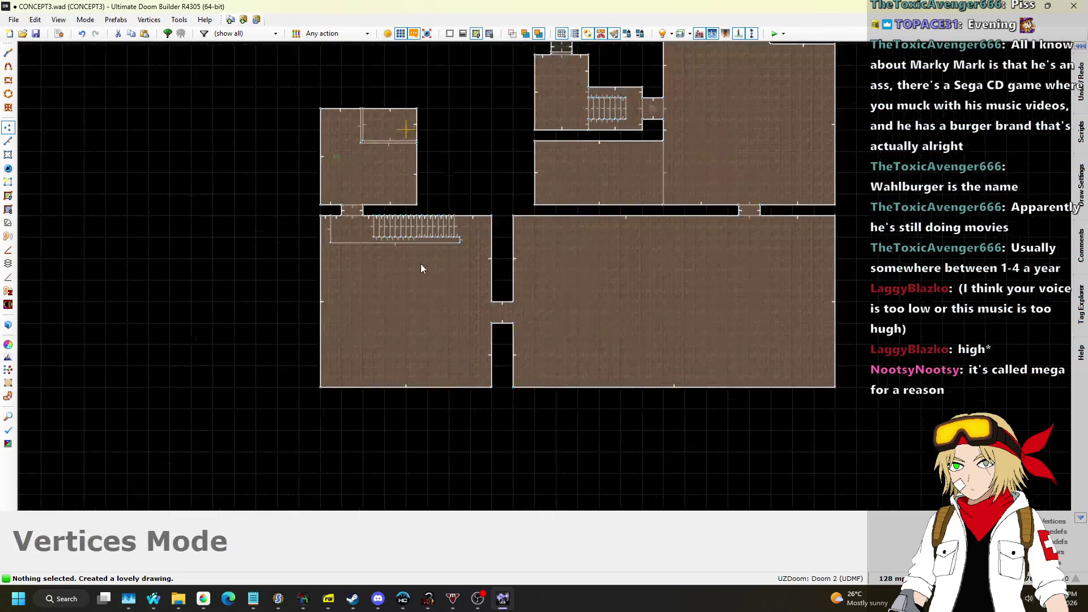
Step: Walk through the 3D view to inspect the new dividing wall, then return to 2D
key(w)
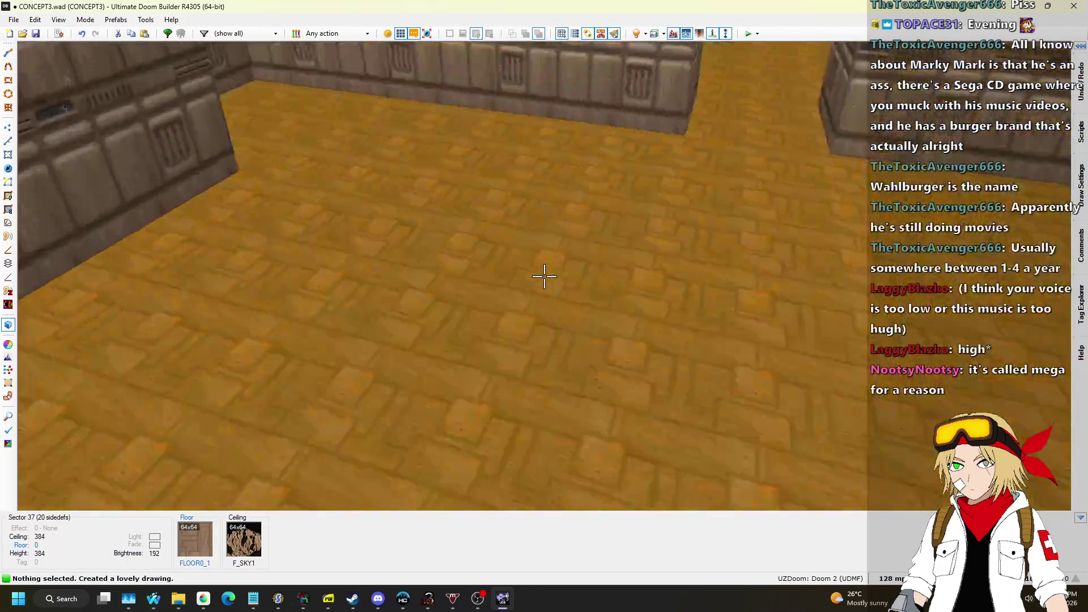
key(w)
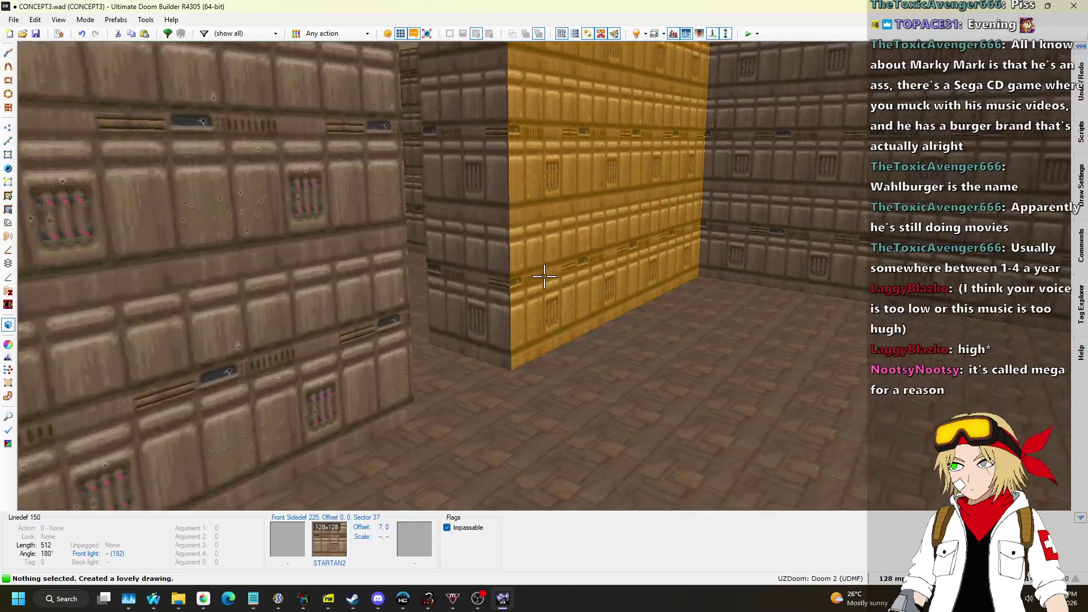
key(w)
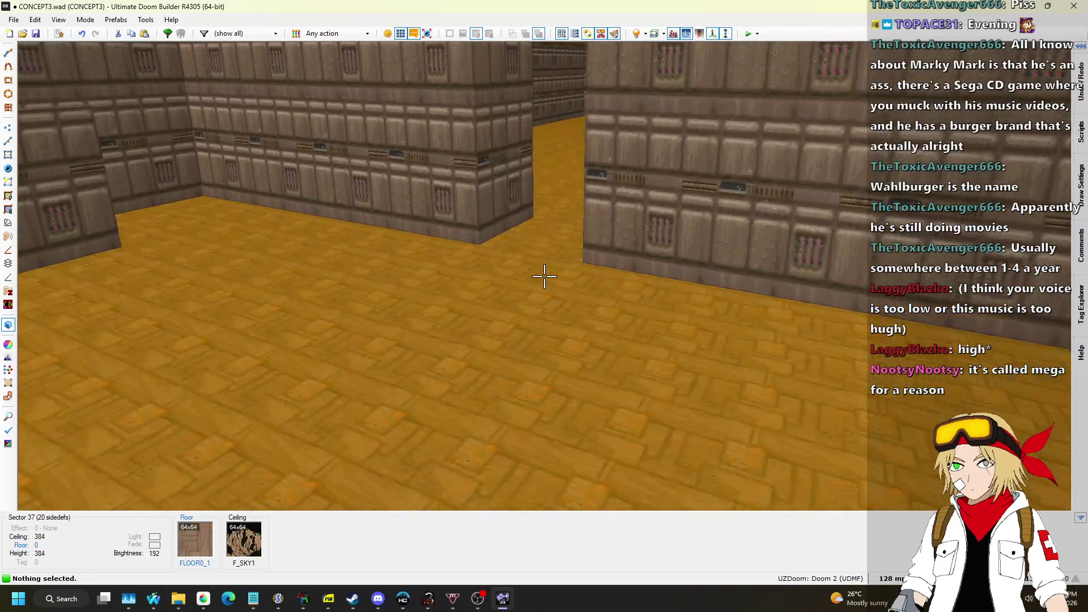
key(w)
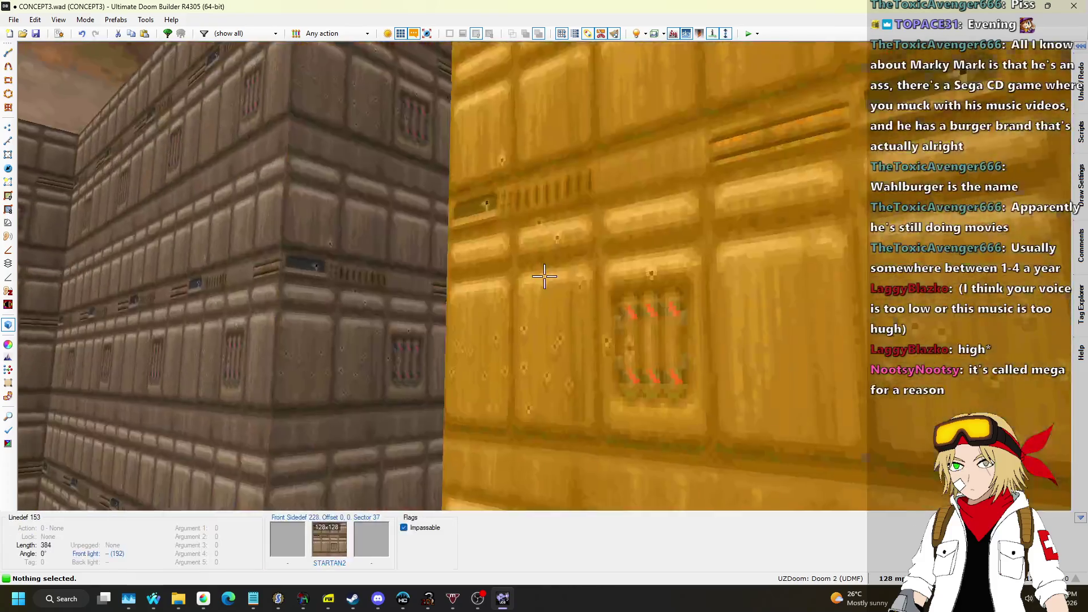
key(v)
scroll(542, 286, up, 3)
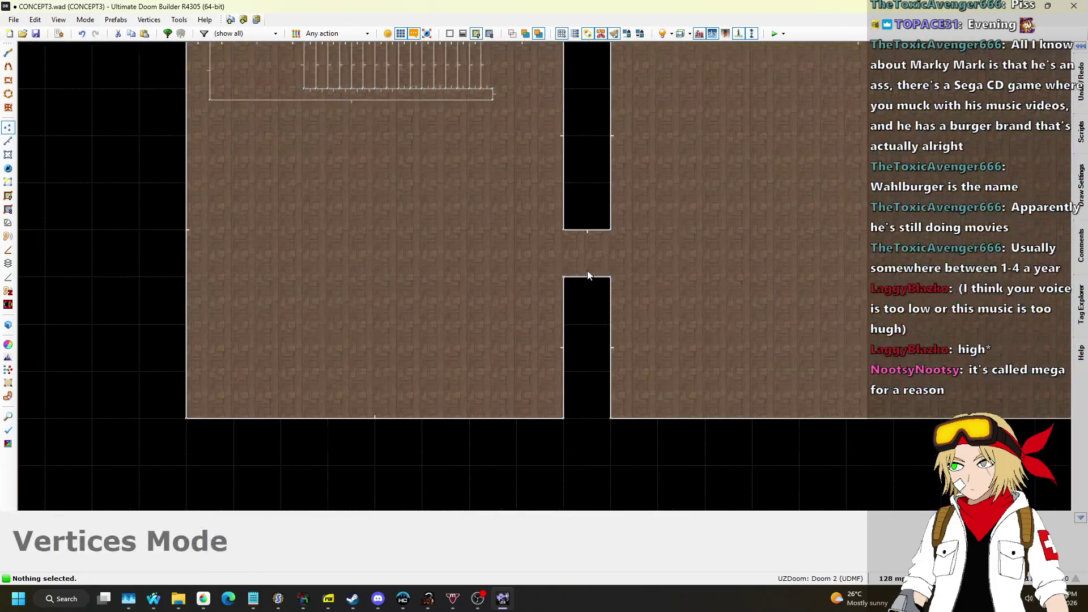
Step: Draw lines across the gap to close off a new doorway sector
scroll(576, 260, up, 2)
key(d)
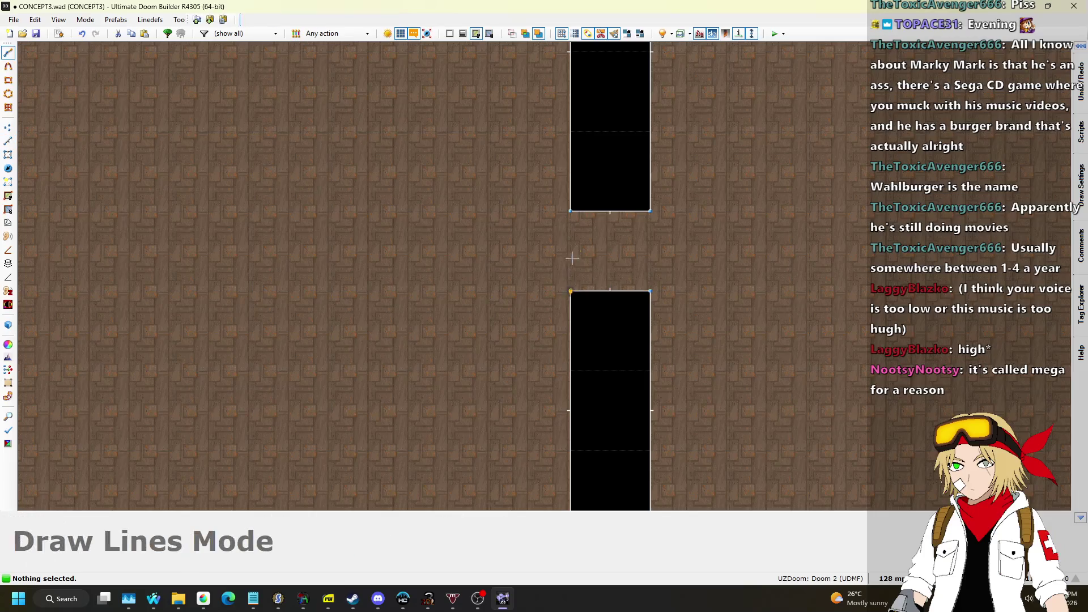
click(582, 285)
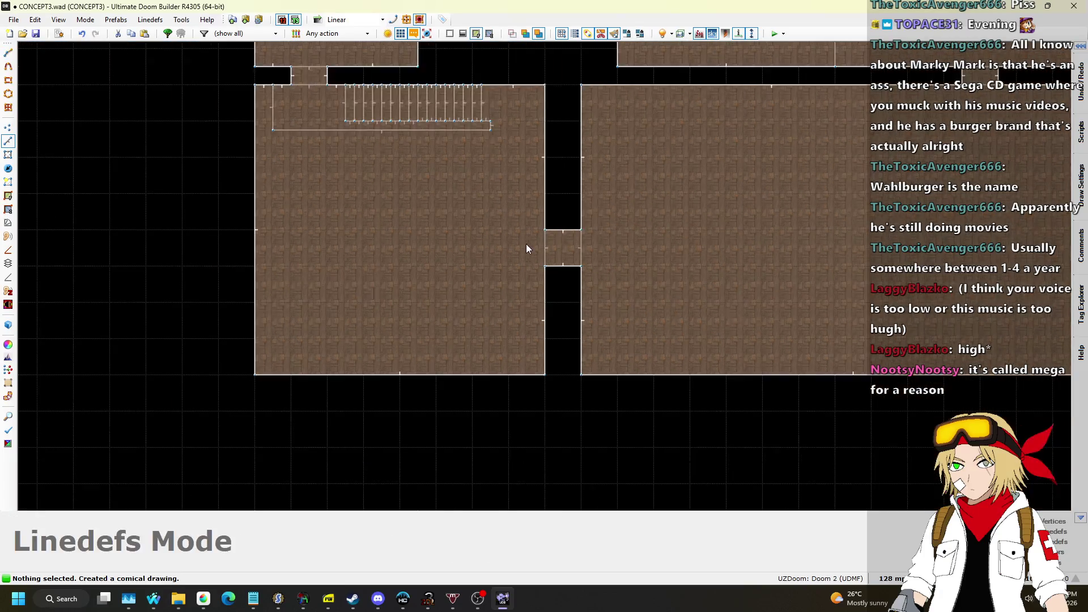
Step: In 3D, lower the doorway ceiling to 128 and paste STARTAN2 onto the wall above it
key(w)
scroll(544, 276, down, 10)
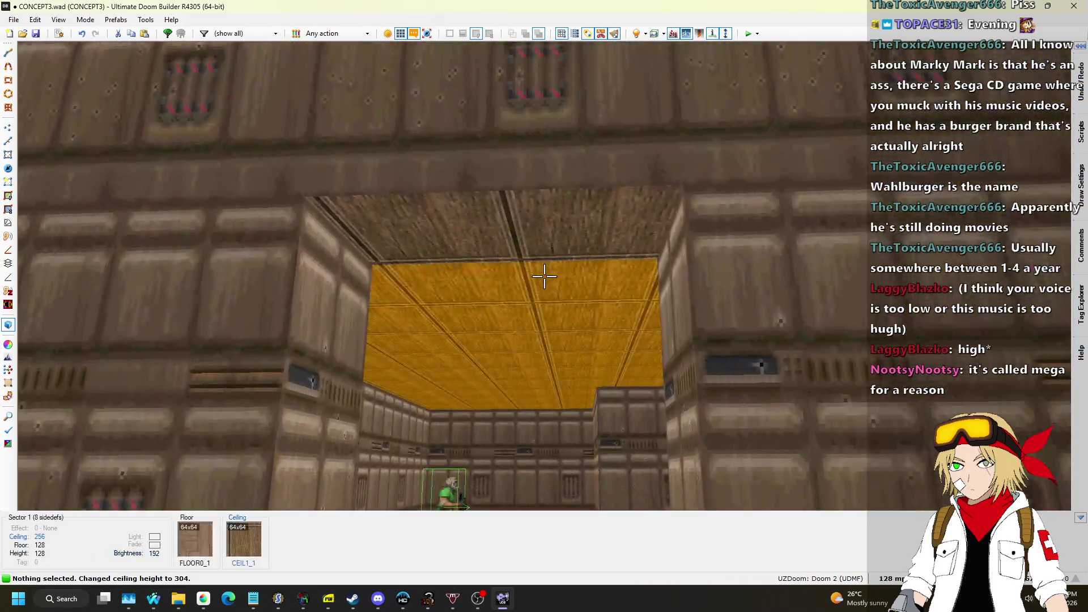
key(ctrl+c)
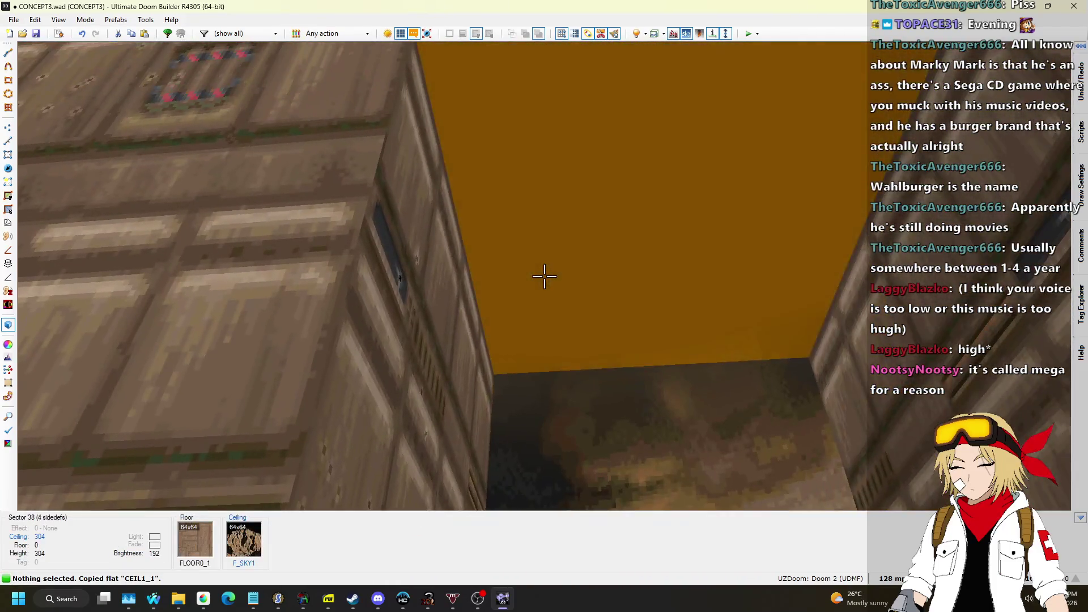
click(544, 276)
scroll(544, 276, up, 8)
scroll(543, 276, down, 17)
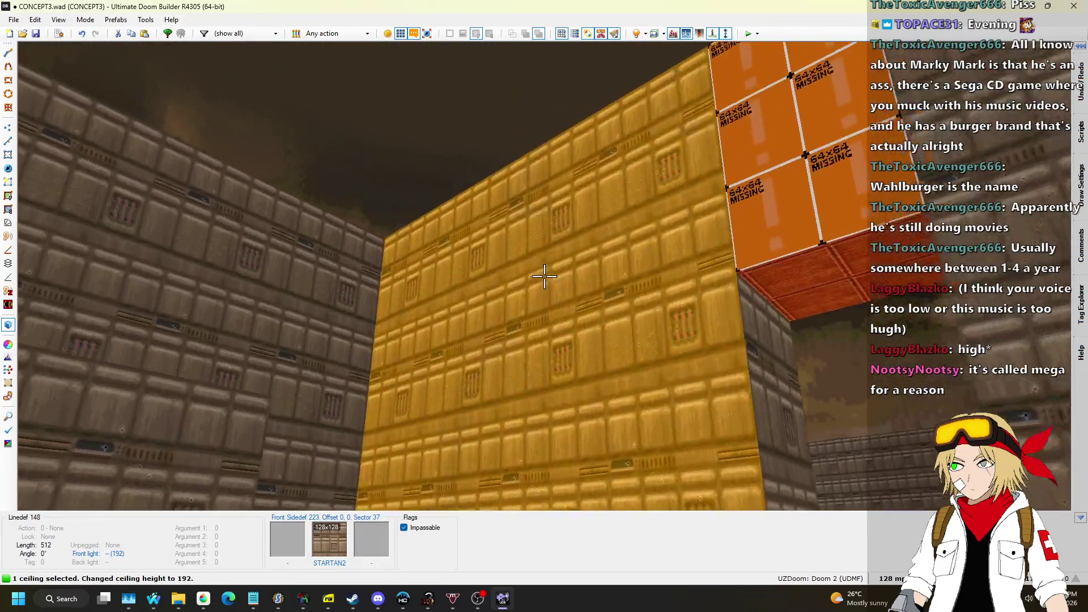
key(ctrl+c)
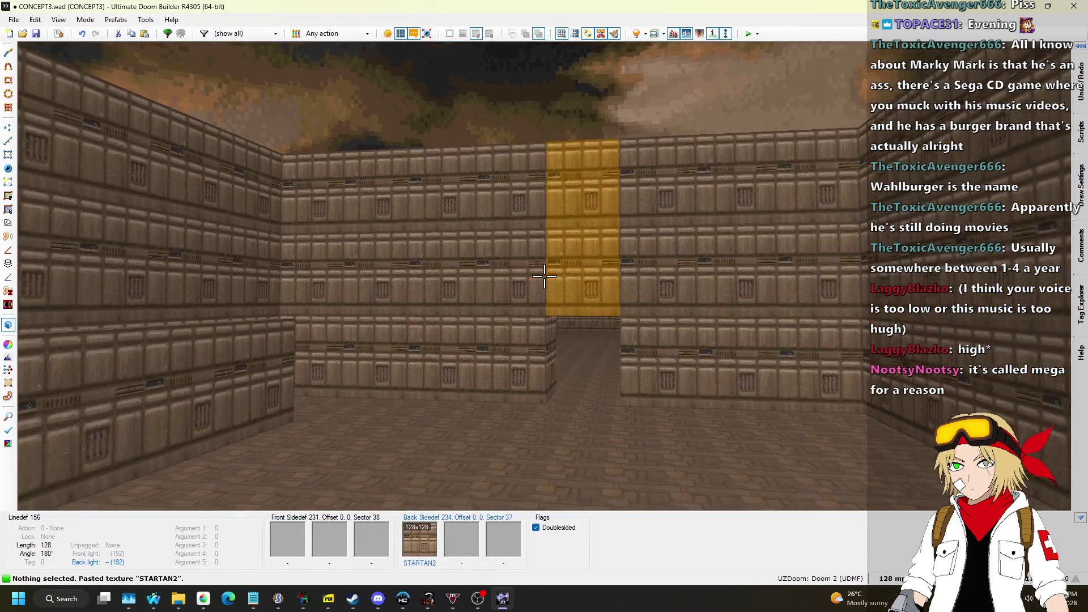
key(ctrl+v)
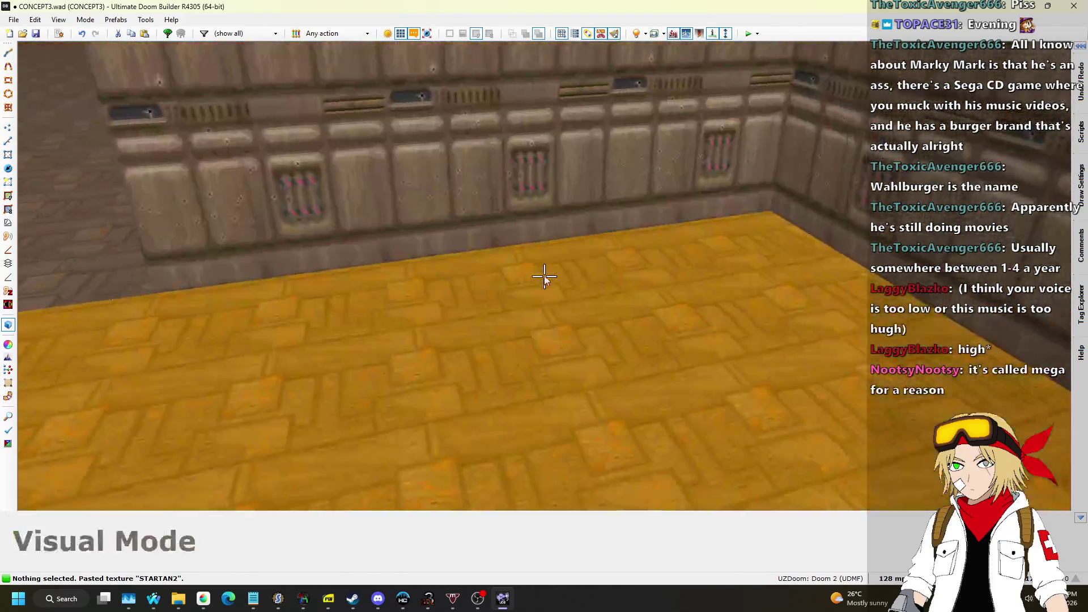
key(w)
scroll(527, 266, up, 2)
Step: Drag the south walls of both large rooms further down
scroll(568, 298, up, 1)
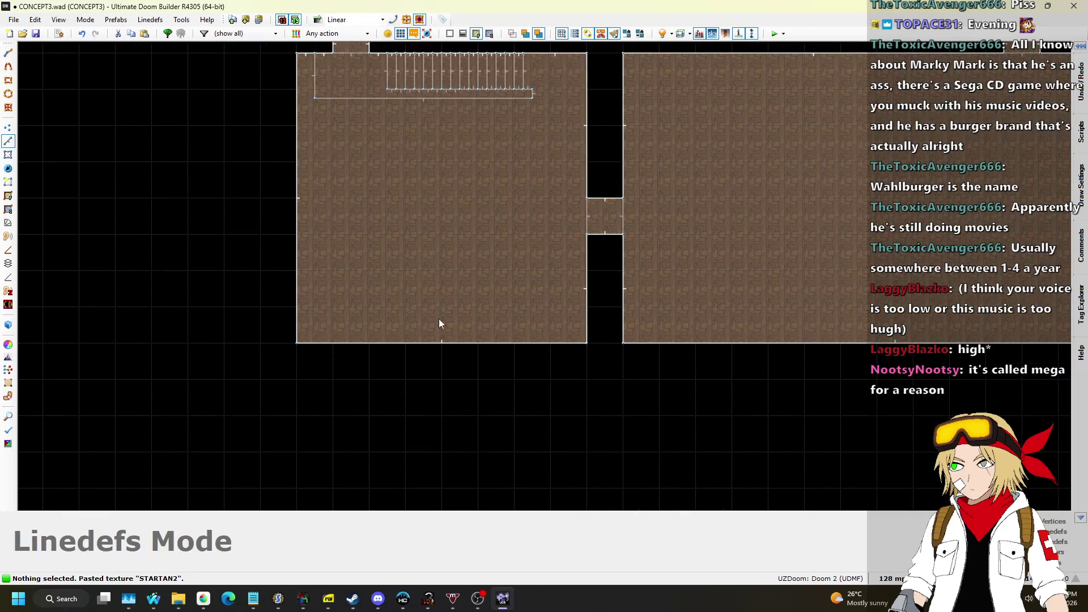
scroll(538, 274, down, 2)
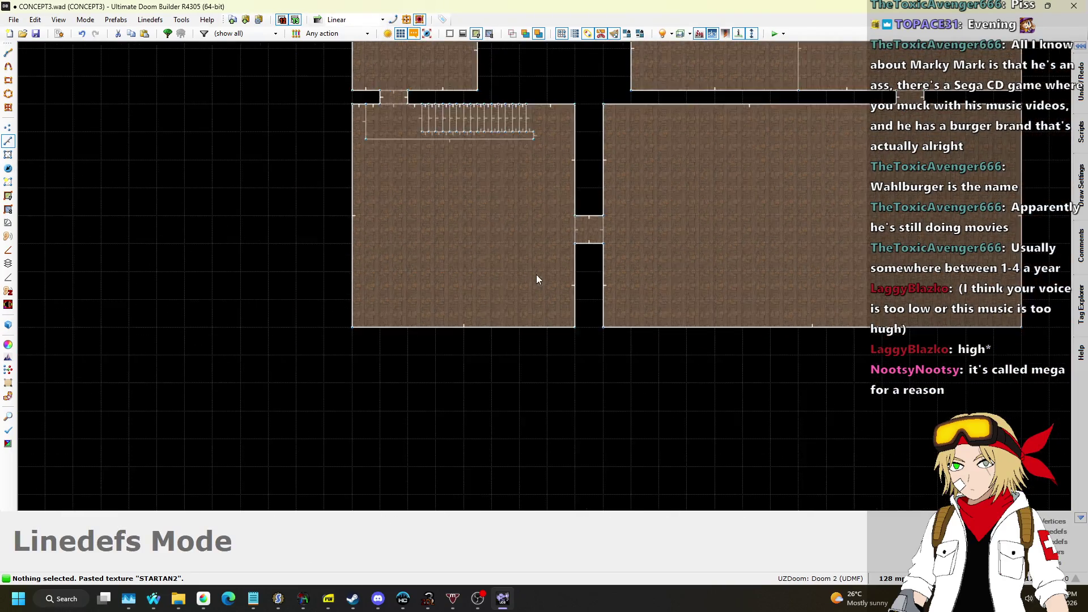
drag(535, 313, 531, 338)
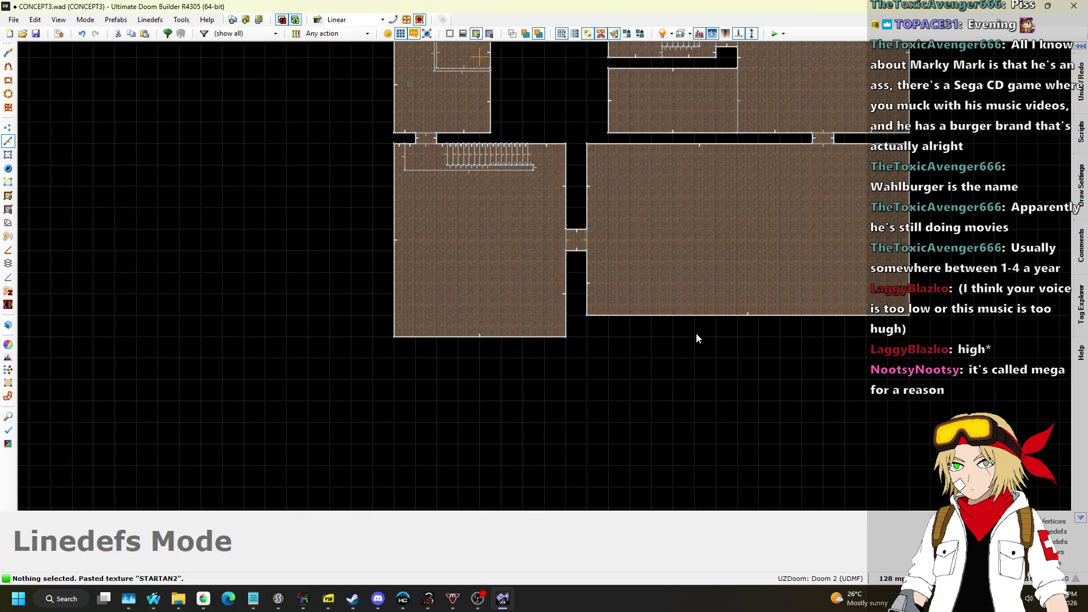
drag(688, 325, 688, 336)
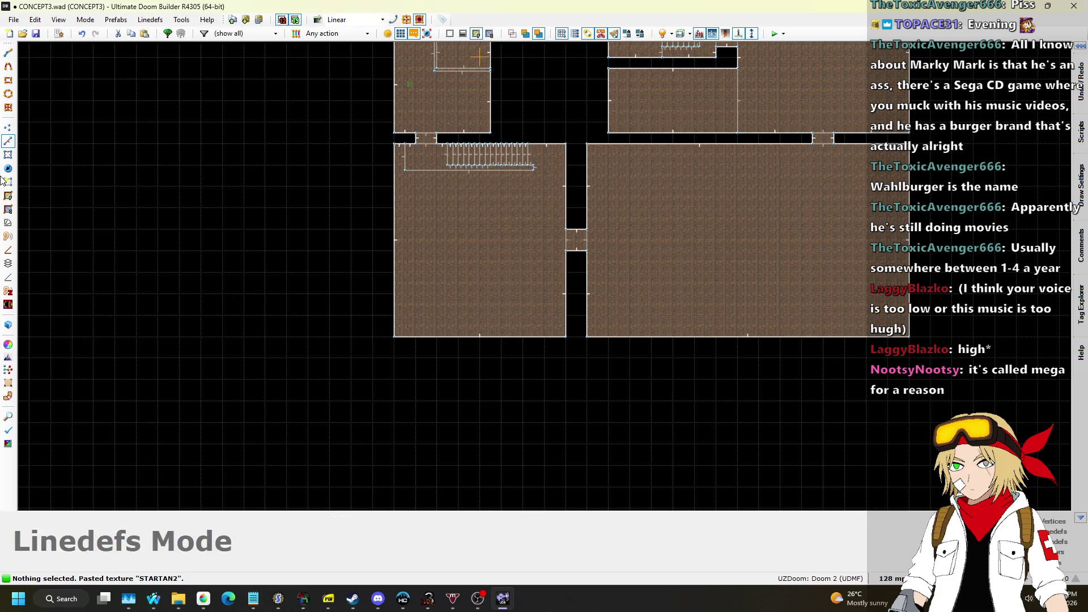
scroll(567, 317, up, 1)
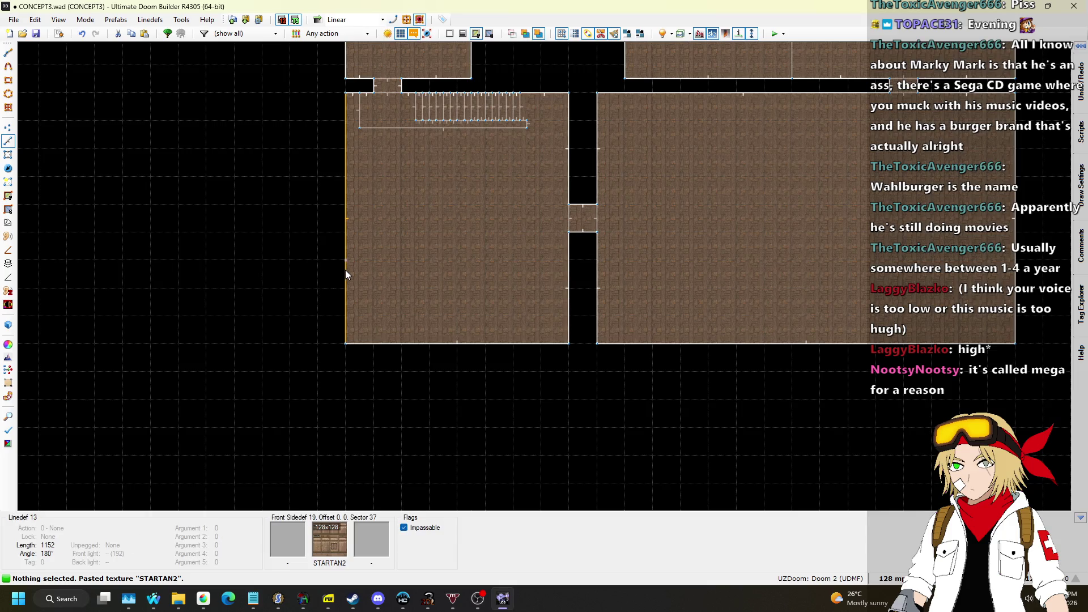
Step: Draw dividing lines across both rooms and move them south to leave a 128-unit strip
key(space)
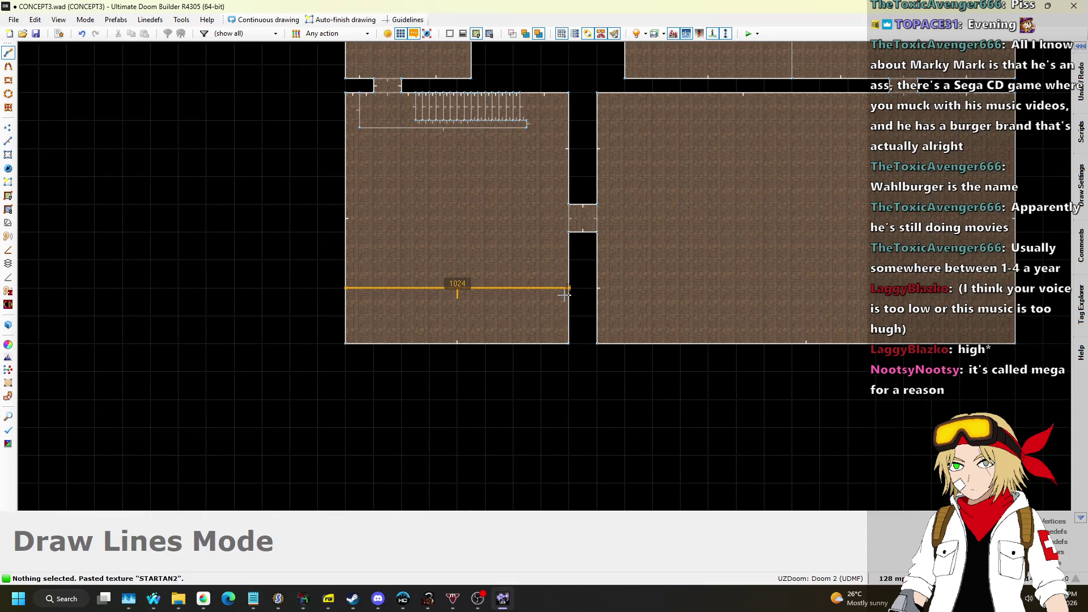
click(569, 288)
key(space)
click(1014, 288)
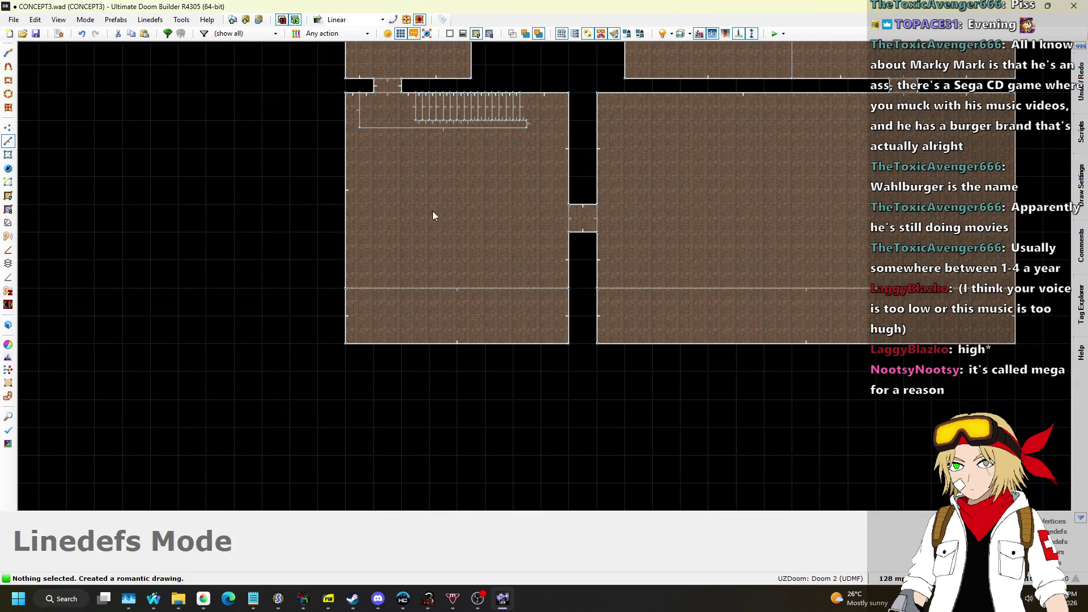
drag(1051, 310, 1051, 311)
drag(545, 287, 546, 316)
key(w)
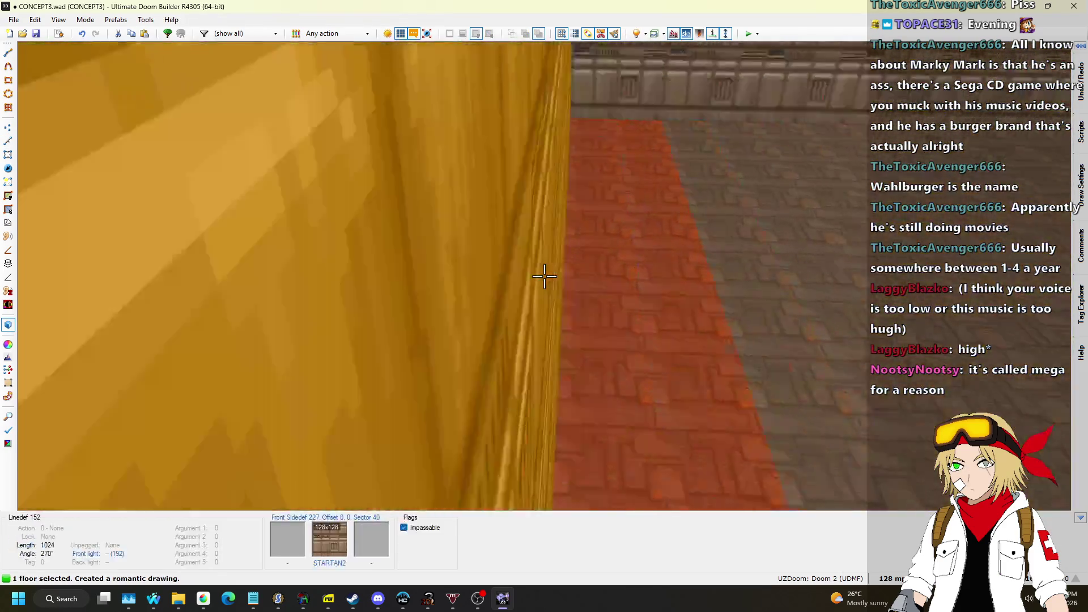
Step: Lower both bottom strip floors to height -64
scroll(544, 276, down, 8)
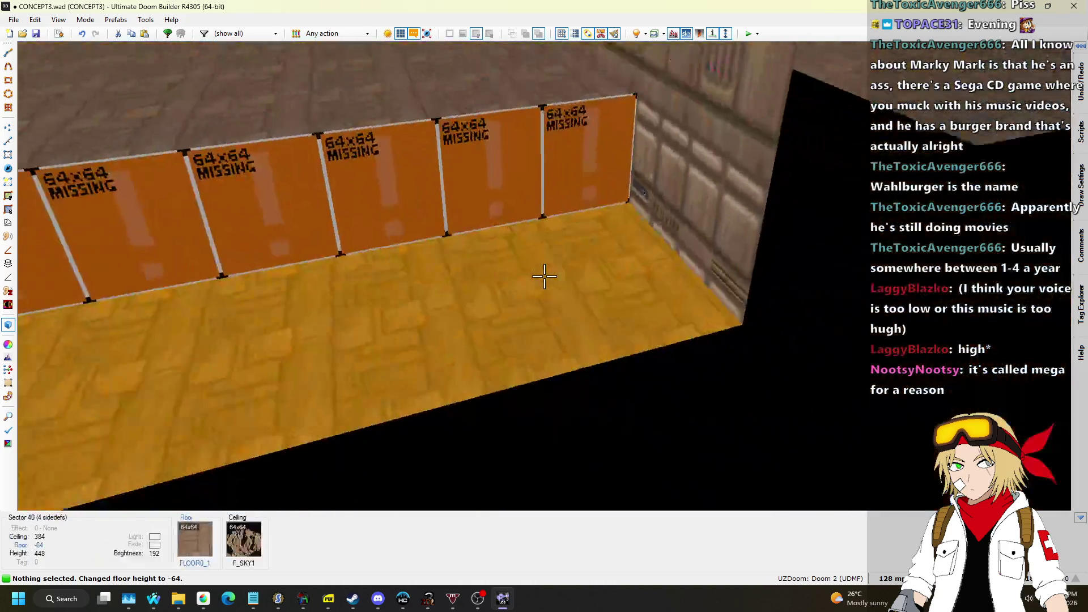
scroll(544, 276, down, 6)
scroll(544, 276, down, 2)
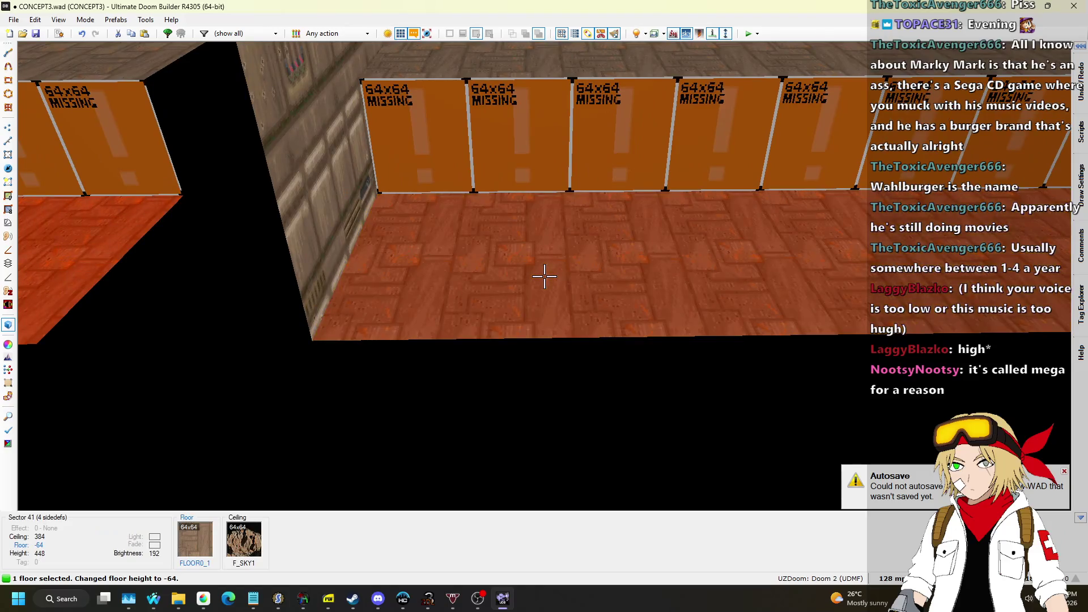
Step: Give both strip floors the Liquids flat BLOOD1 and return to the 2D map
right_click(544, 275)
click(855, 333)
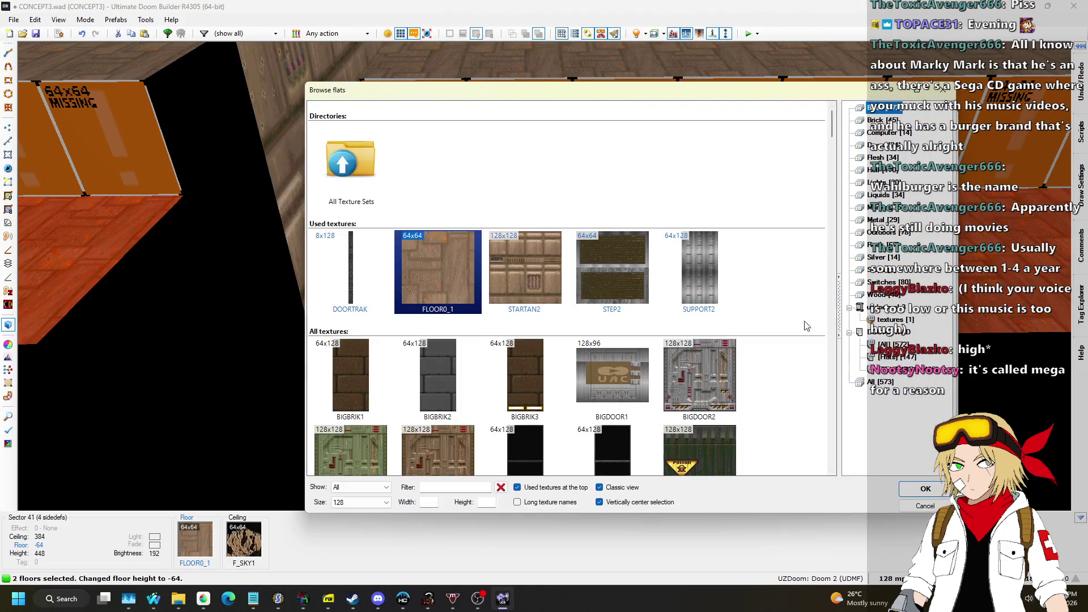
scroll(610, 194, down, 10)
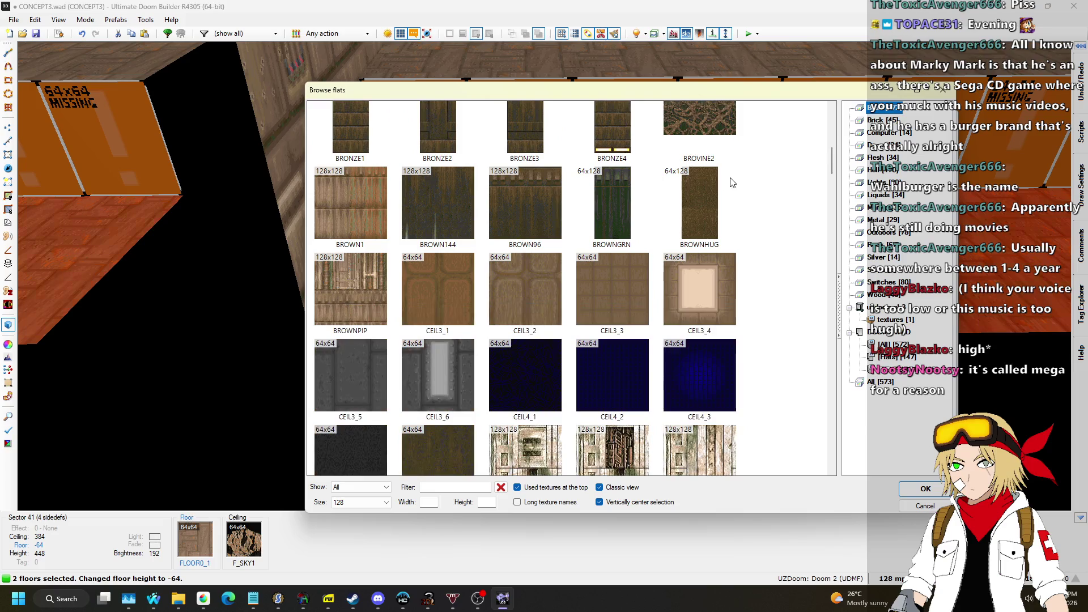
click(877, 182)
click(884, 194)
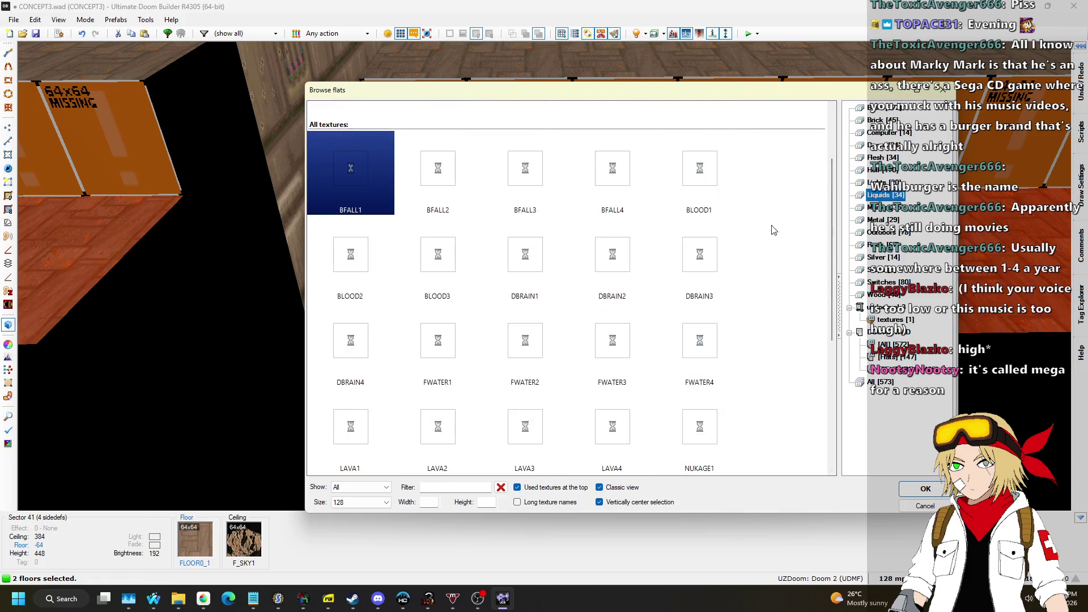
double_click(712, 188)
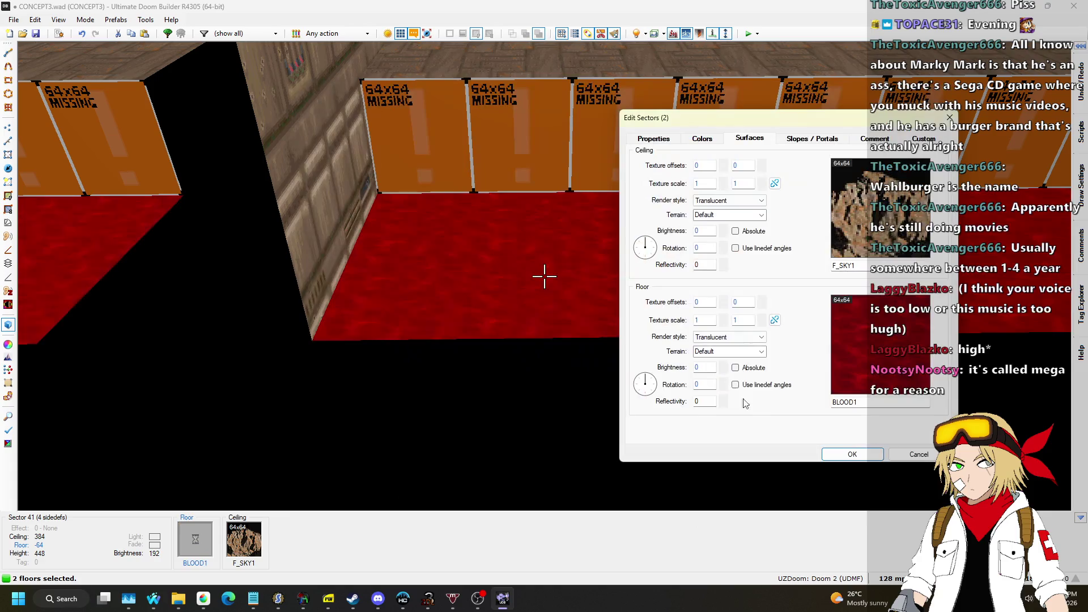
click(853, 456)
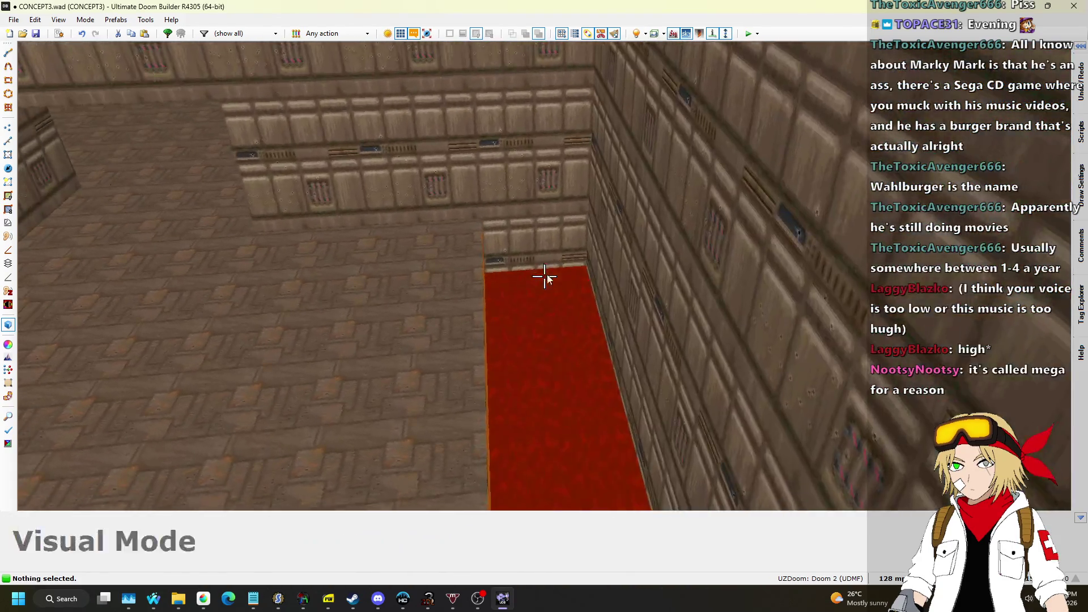
key(q)
scroll(592, 284, up, 5)
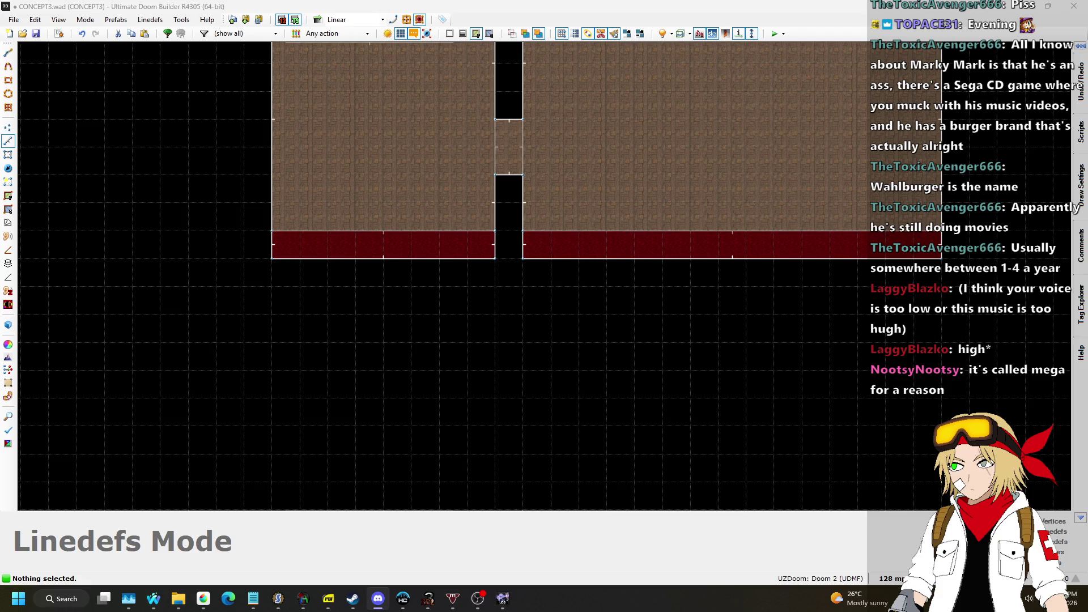
Step: Pan and zoom the map so the doorway between the two rooms fills the view
scroll(445, 361, down, 5)
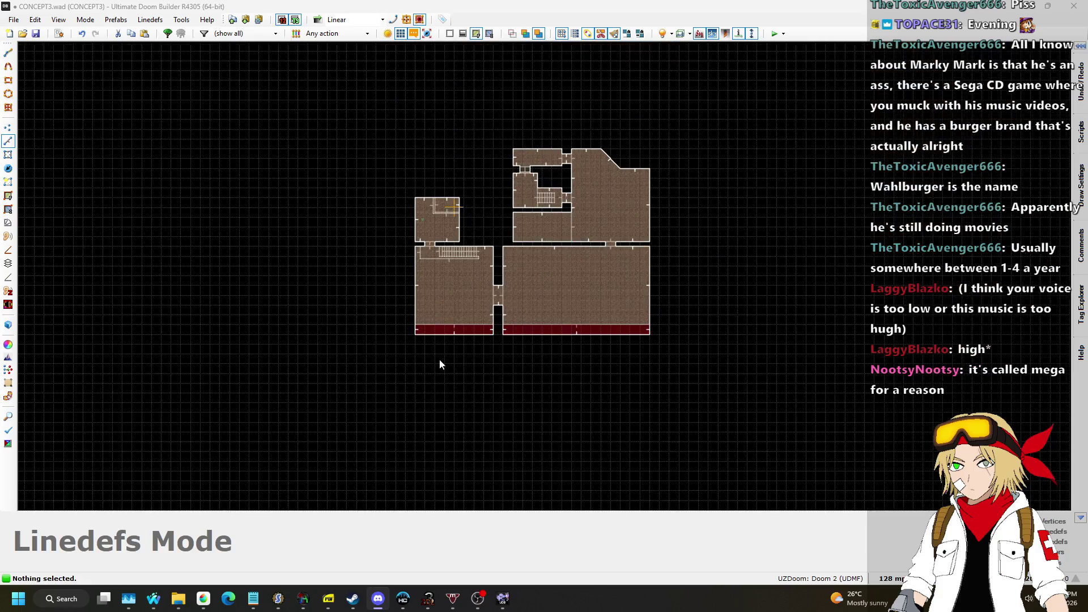
scroll(481, 244, up, 3)
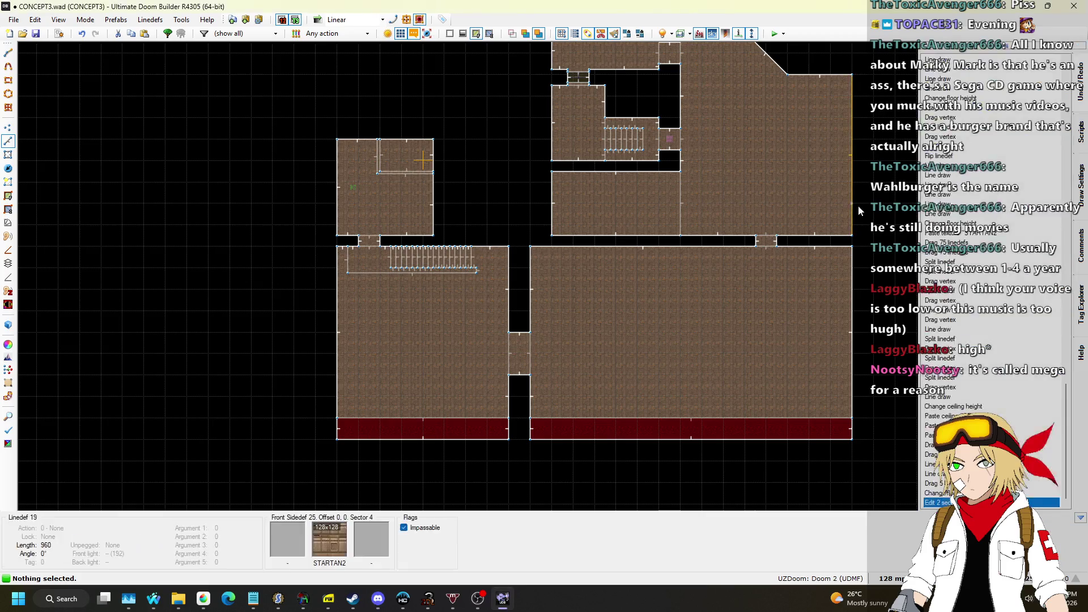
drag(658, 242, 684, 147)
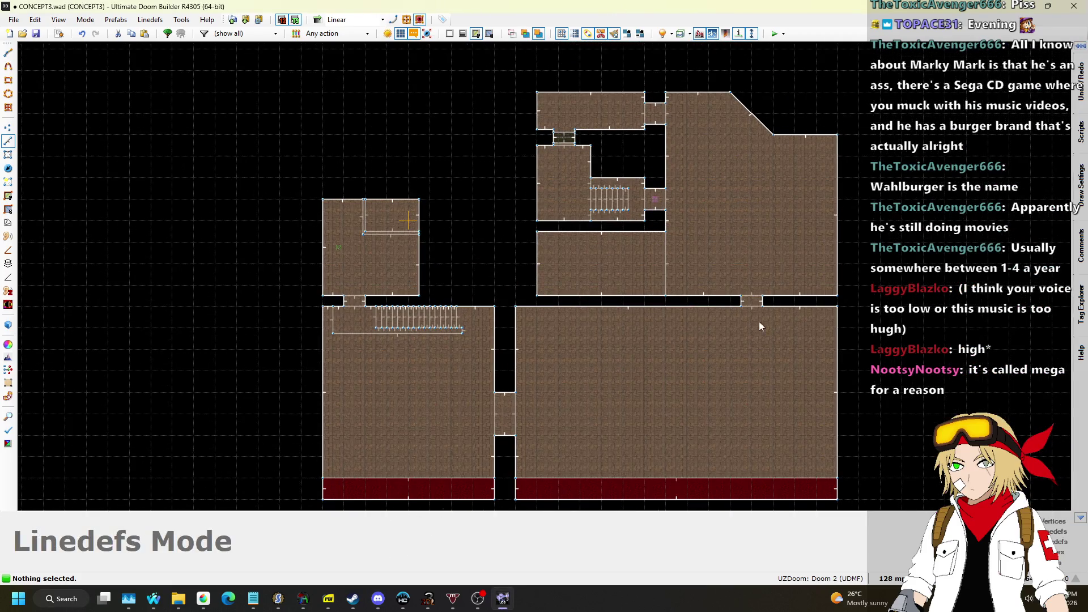
scroll(767, 329, up, 3)
scroll(794, 306, down, 1)
scroll(301, 287, up, 3)
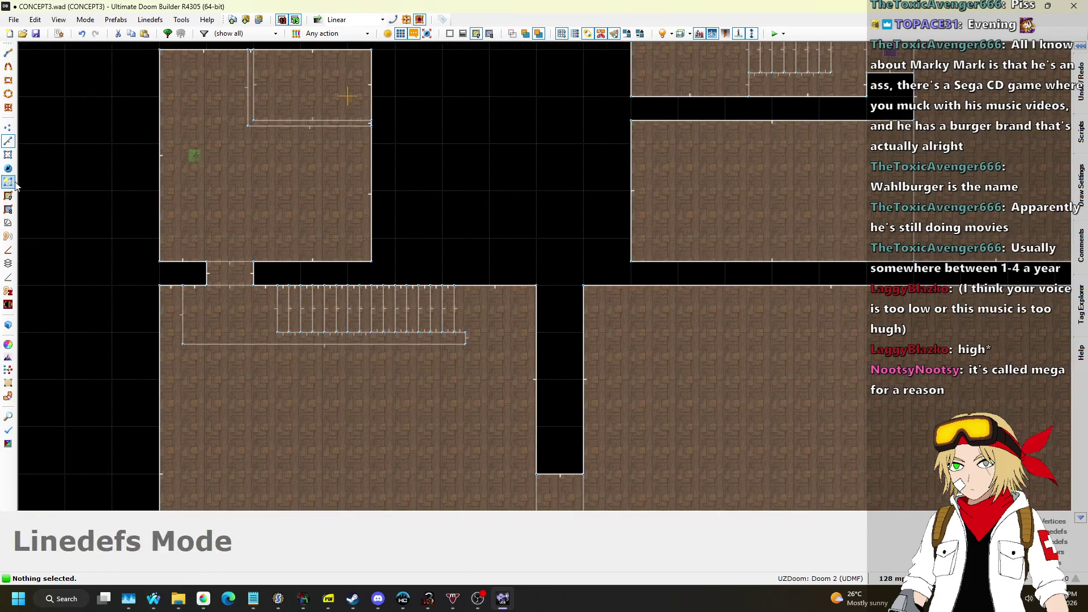
scroll(125, 249, up, 4)
scroll(239, 298, down, 5)
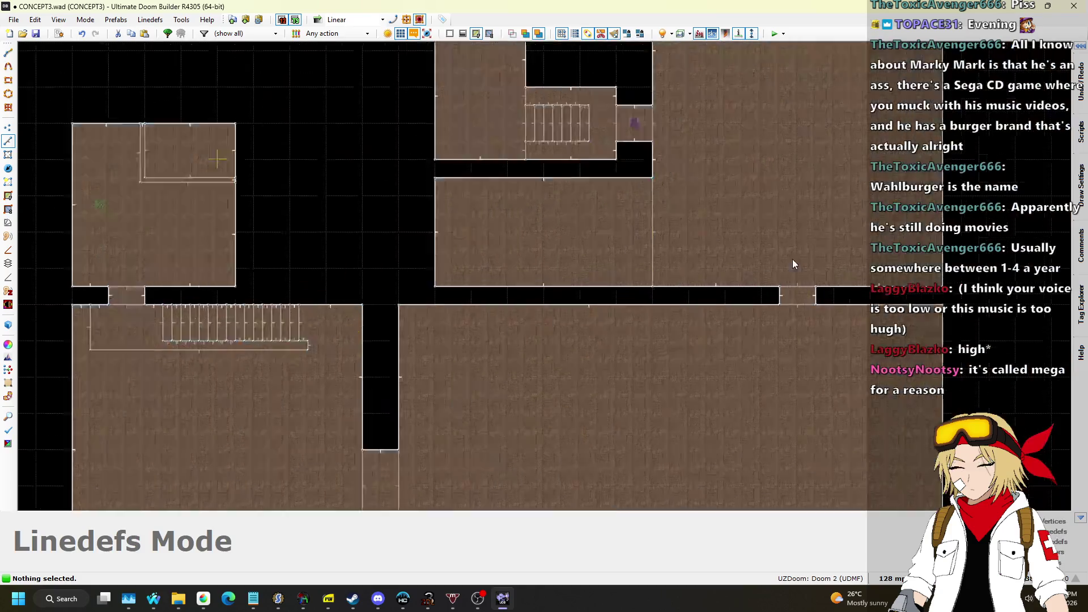
scroll(818, 291, up, 6)
Step: Set the grid size to 16 map units, then to 8 map units
click(892, 578)
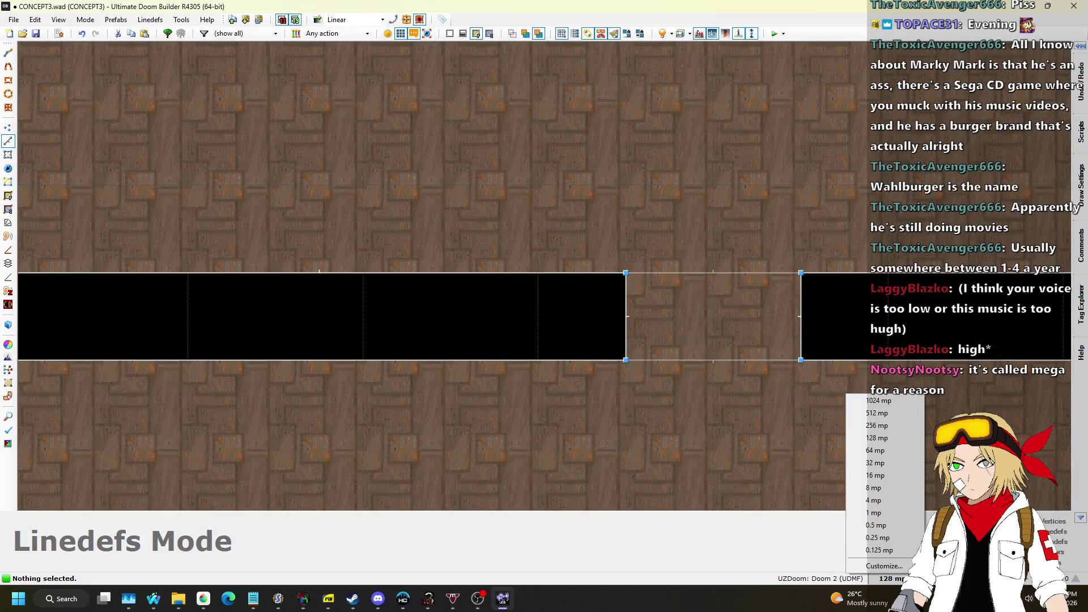
click(873, 479)
scroll(852, 362, up, 1)
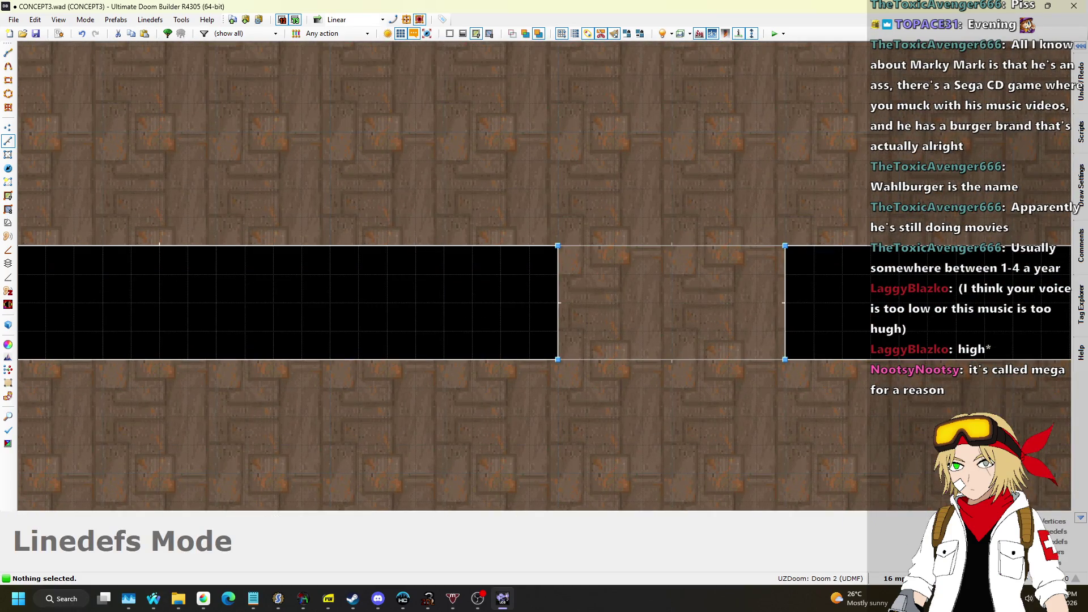
click(892, 578)
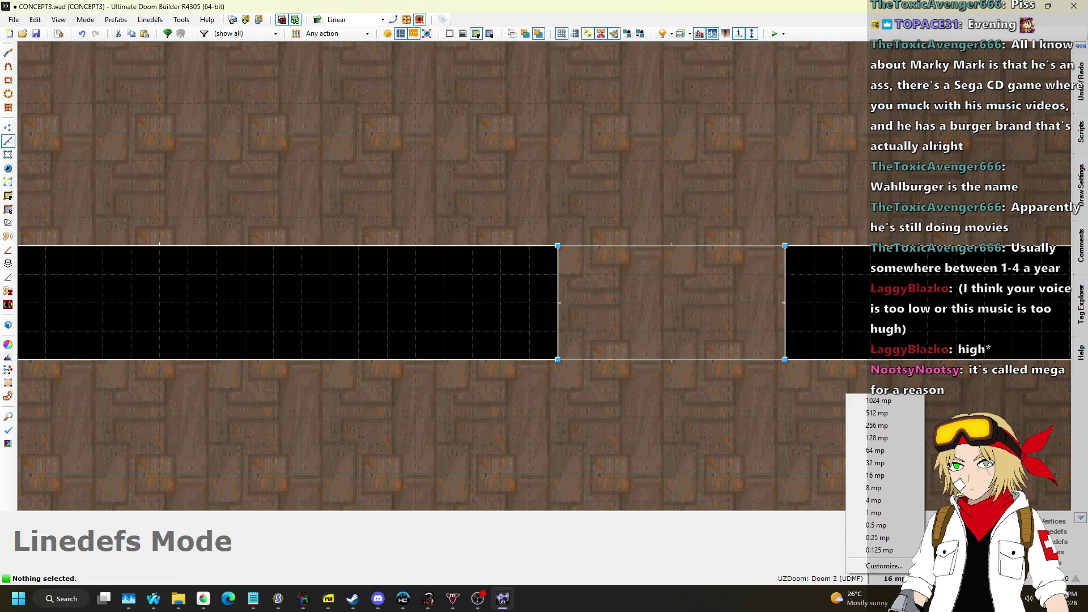
click(888, 491)
scroll(865, 405, up, 1)
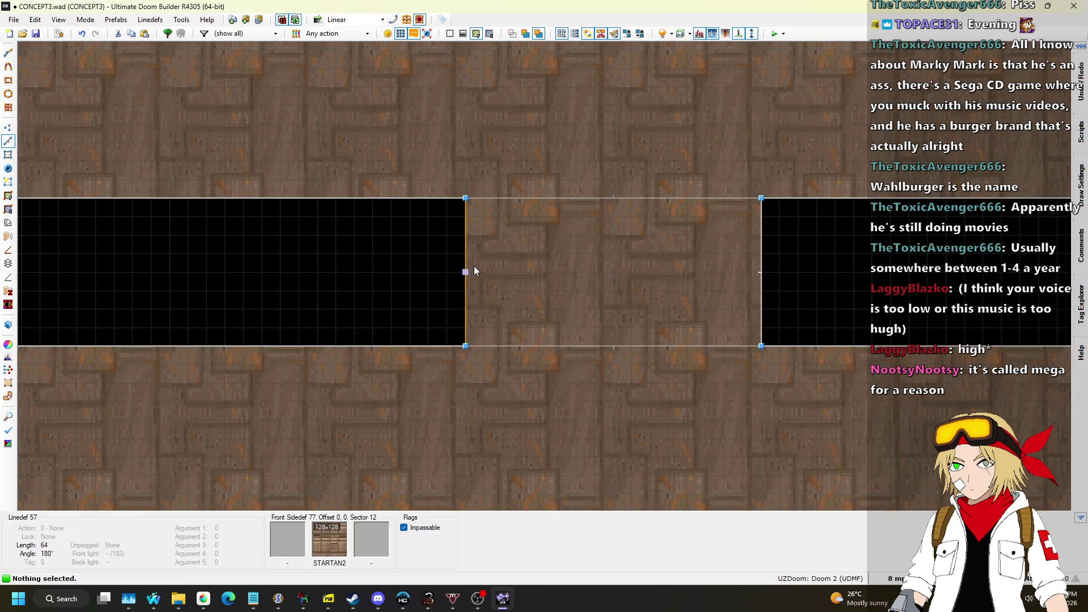
key(Insert)
Step: Draw a new sector's corners across the doorway passage
click(761, 291)
click(465, 291)
click(465, 254)
Step: Inspect the new opening in 3D, then return to the 2D map
key(q)
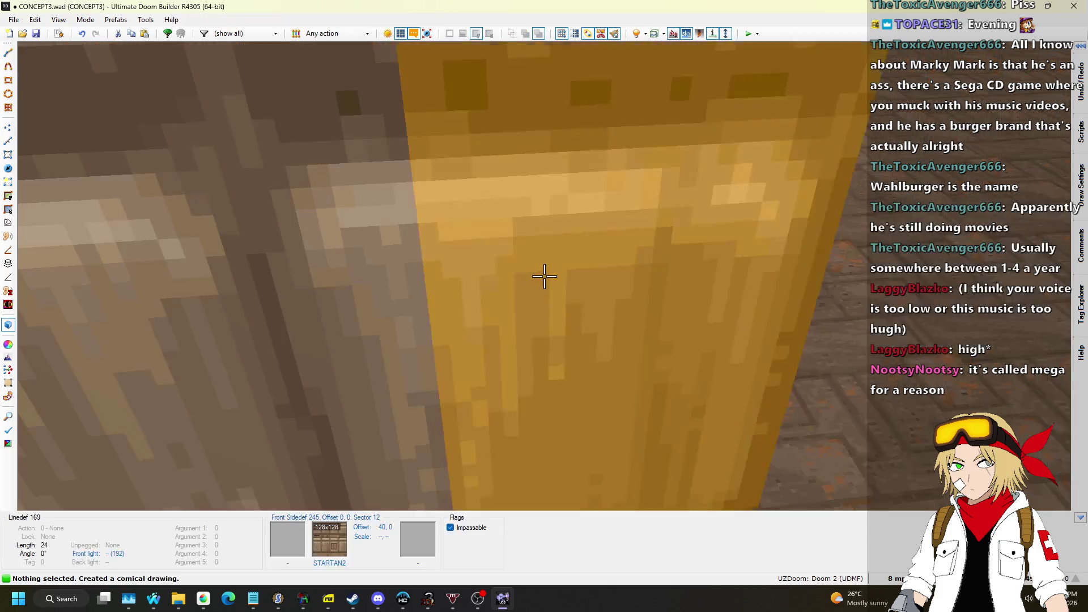
key(s)
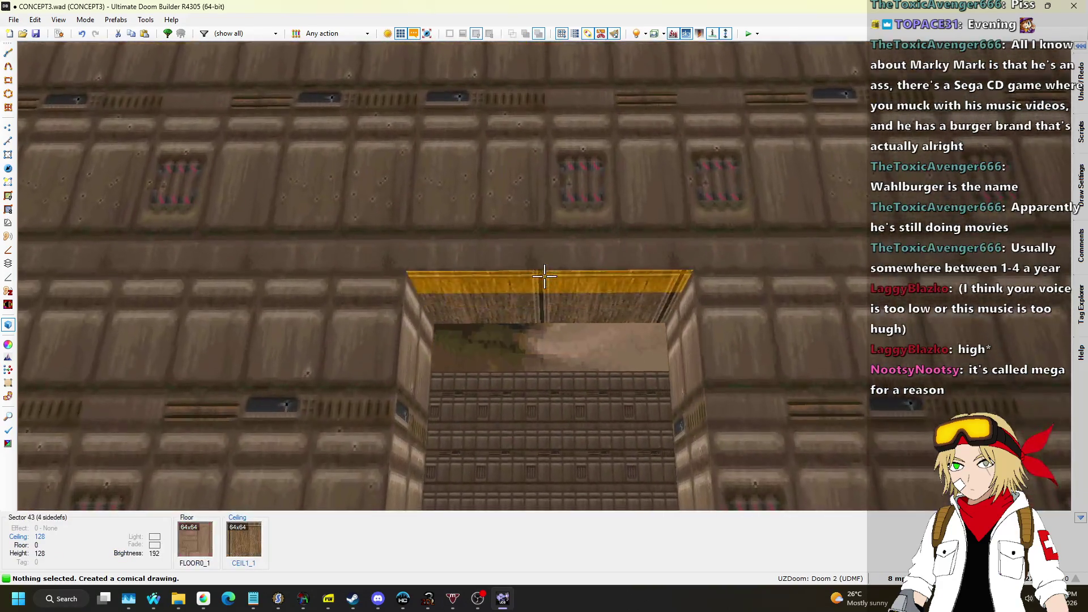
click(544, 276)
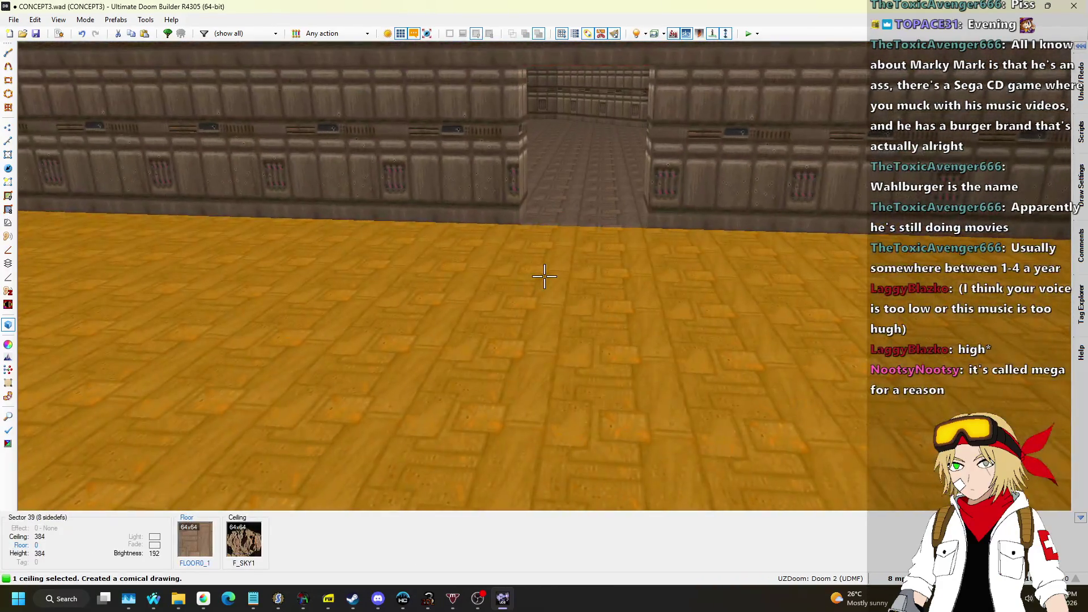
key(q)
scroll(558, 247, down, 5)
scroll(578, 233, up, 5)
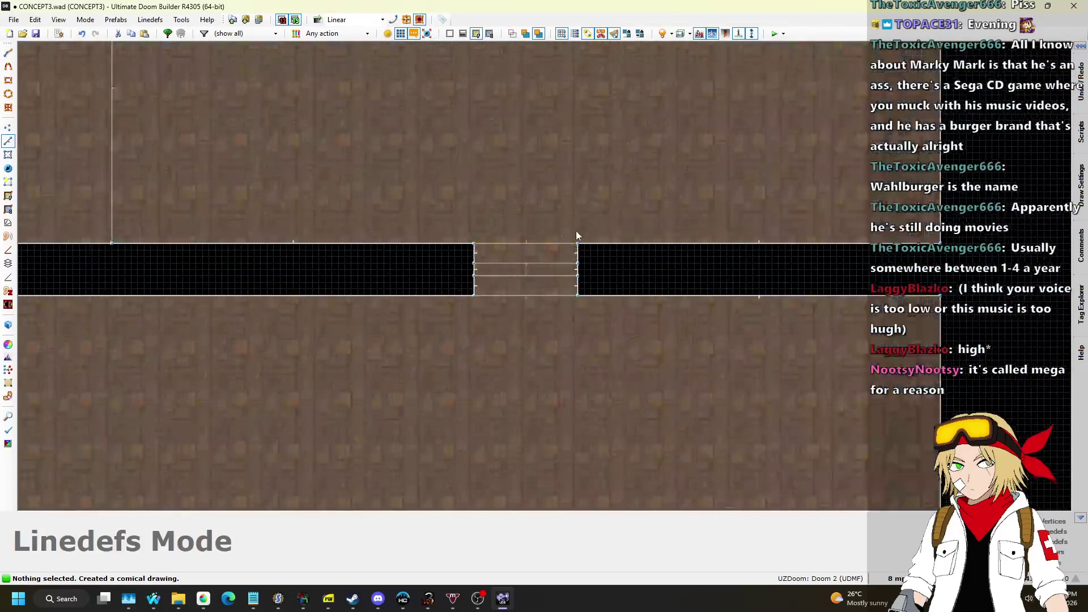
Step: Select the passage sector and make it a door with a CEIL5_1 ceiling
click(6, 154)
click(566, 270)
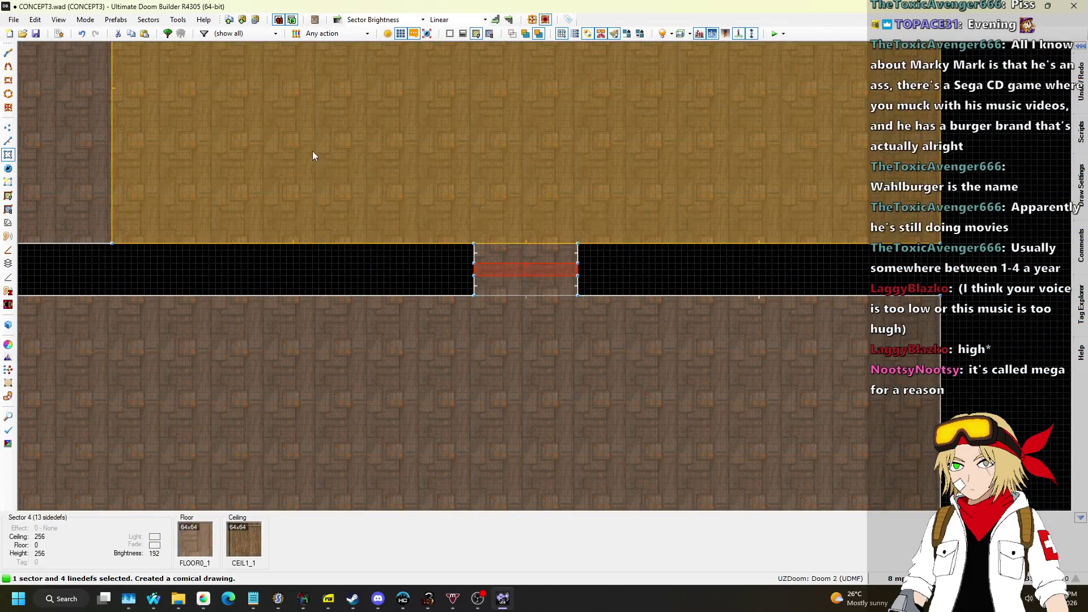
click(84, 19)
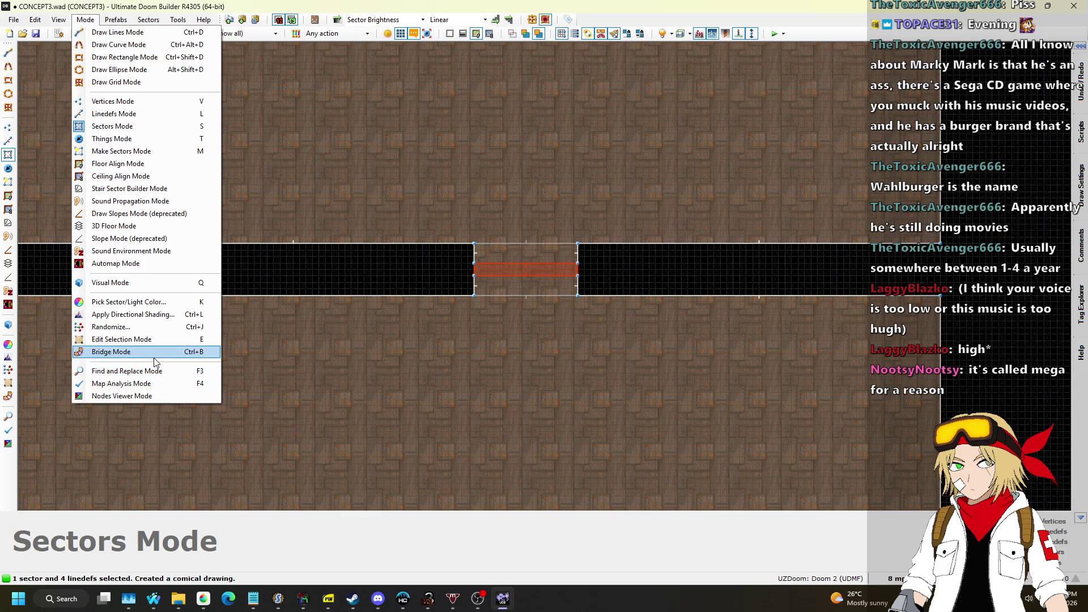
mouse_move(149, 20)
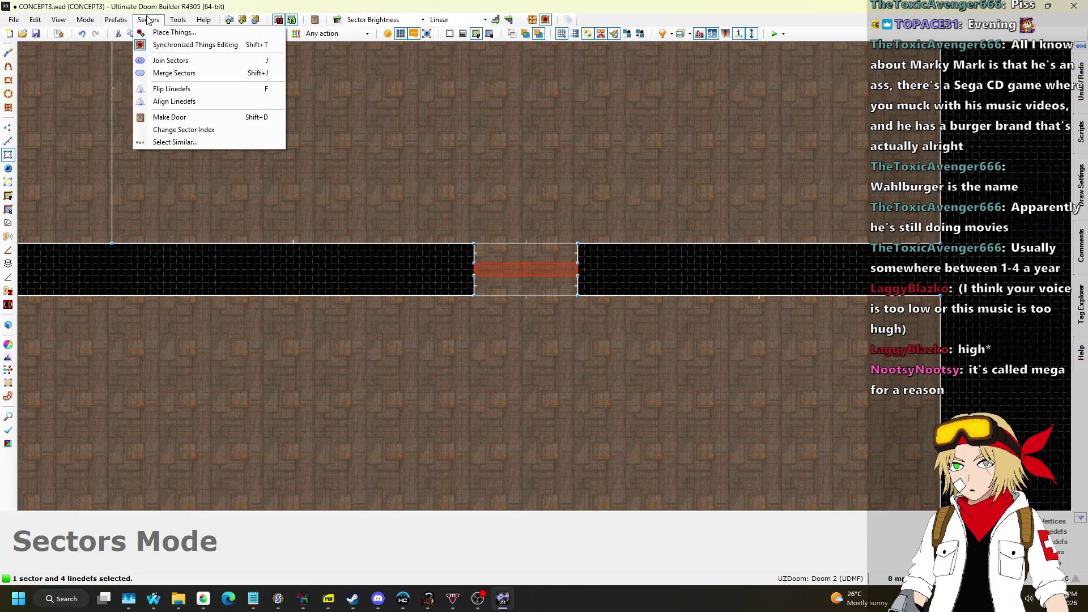
click(196, 122)
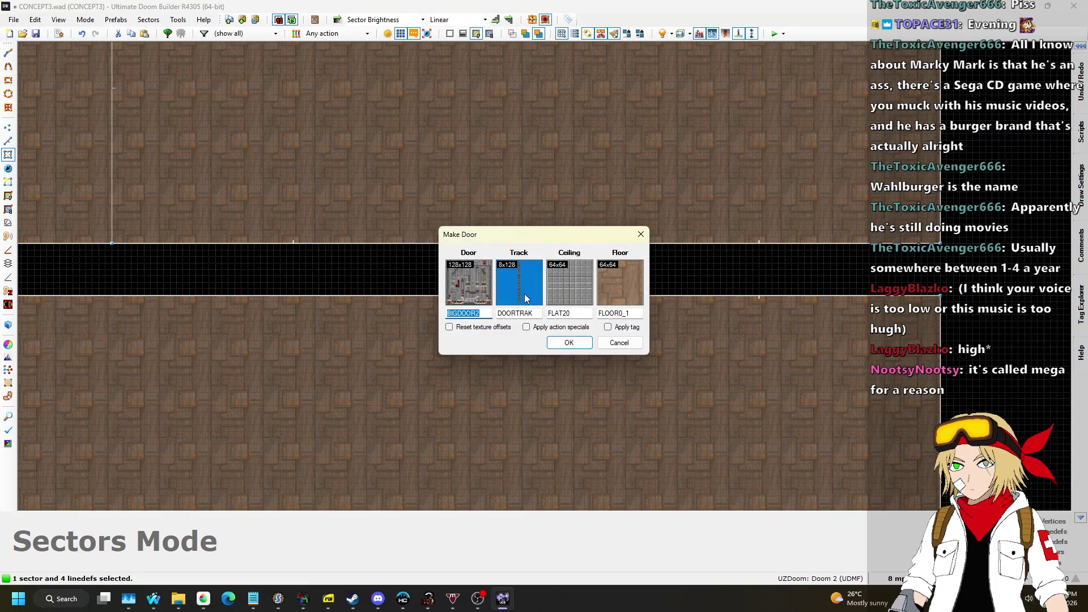
scroll(585, 220, up, 10)
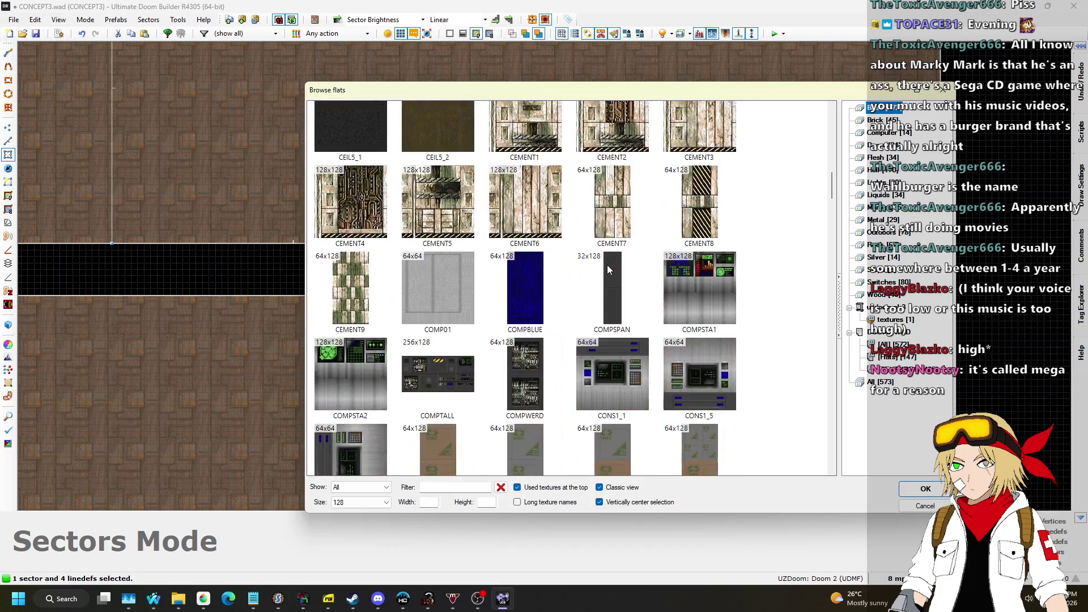
scroll(362, 291, down, 3)
click(361, 292)
double_click(362, 291)
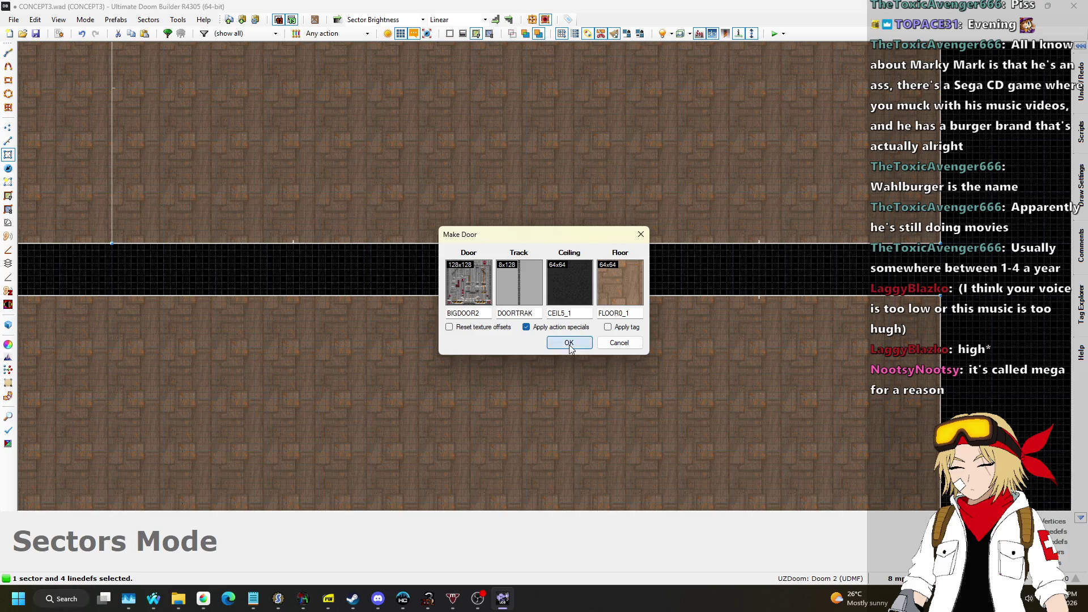
click(568, 346)
Step: In 3D, copy STARTAN2 from a wall and paste it onto the missing-texture wall
key(w)
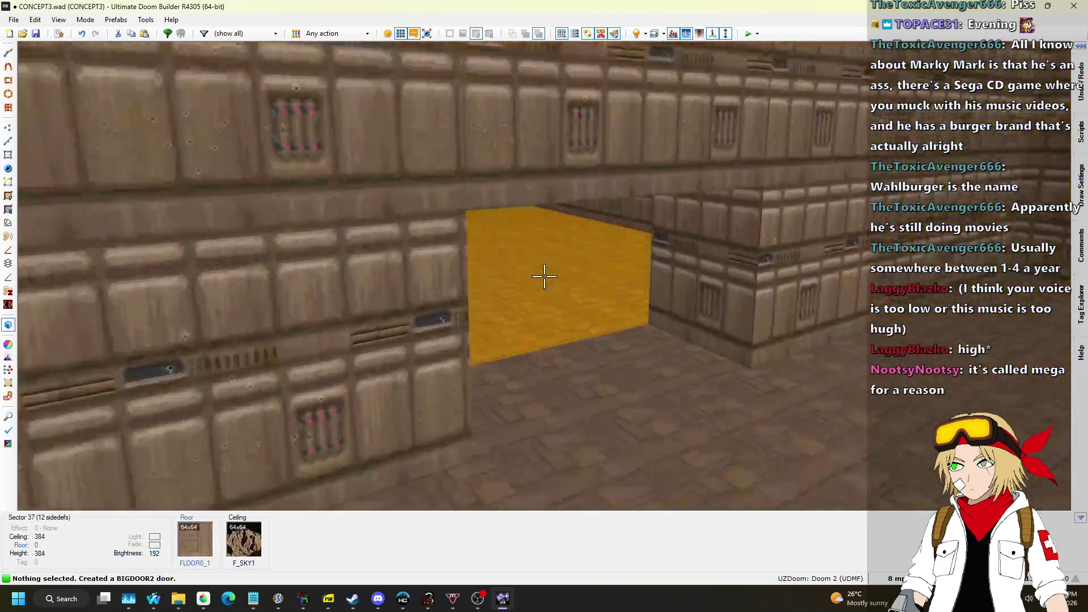
key(w)
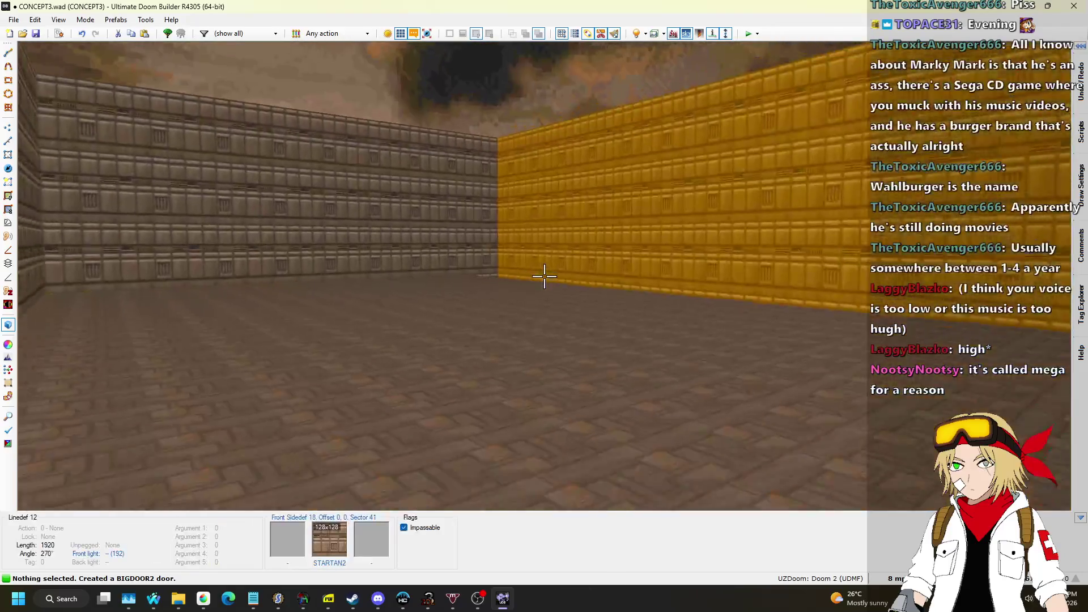
key(w)
key(w)
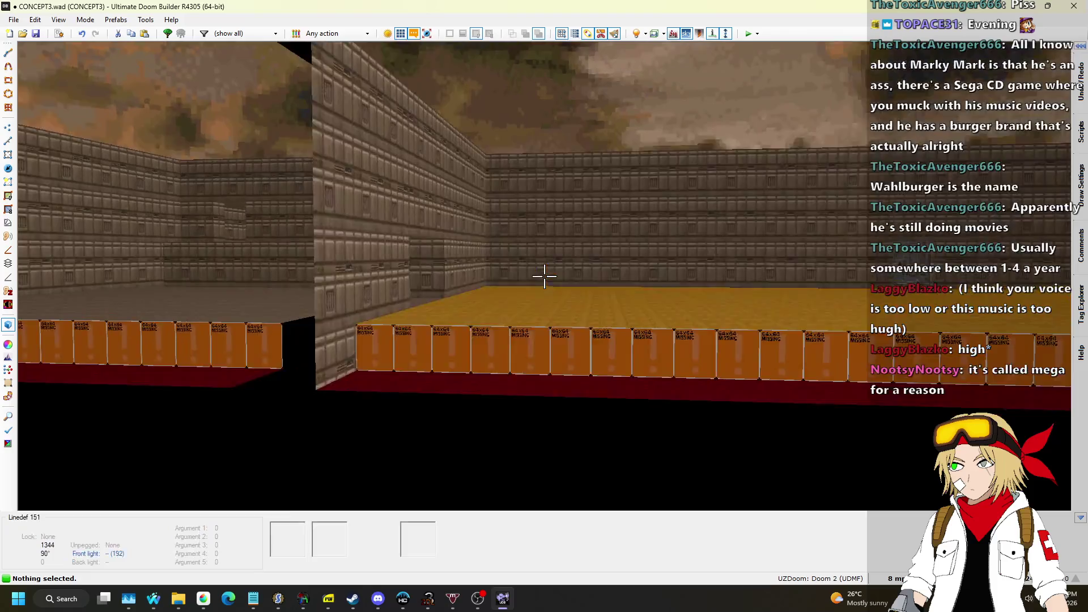
key(ctrl+c)
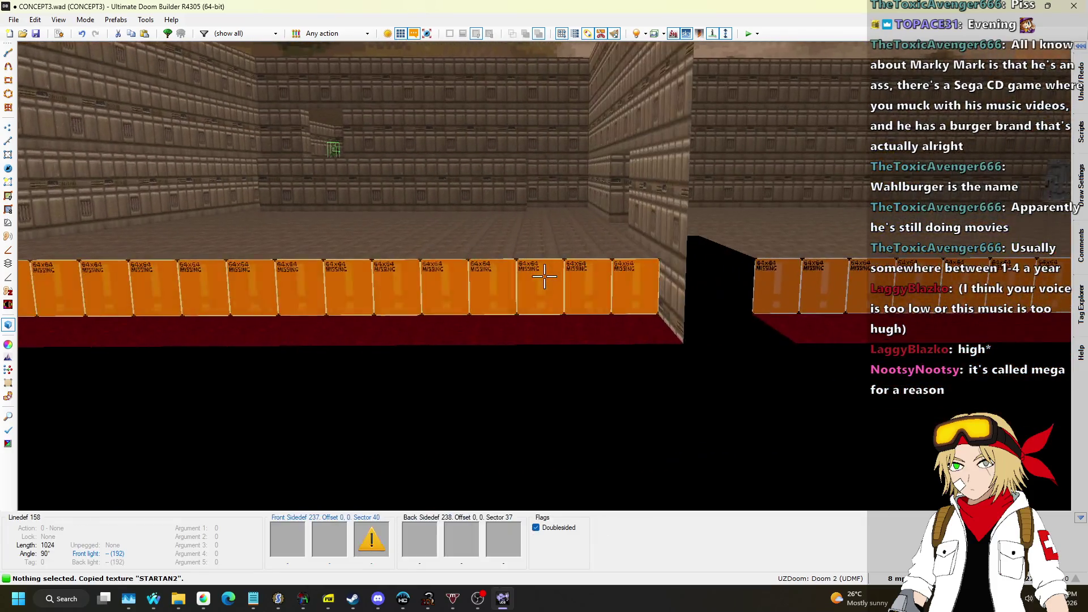
click(544, 276)
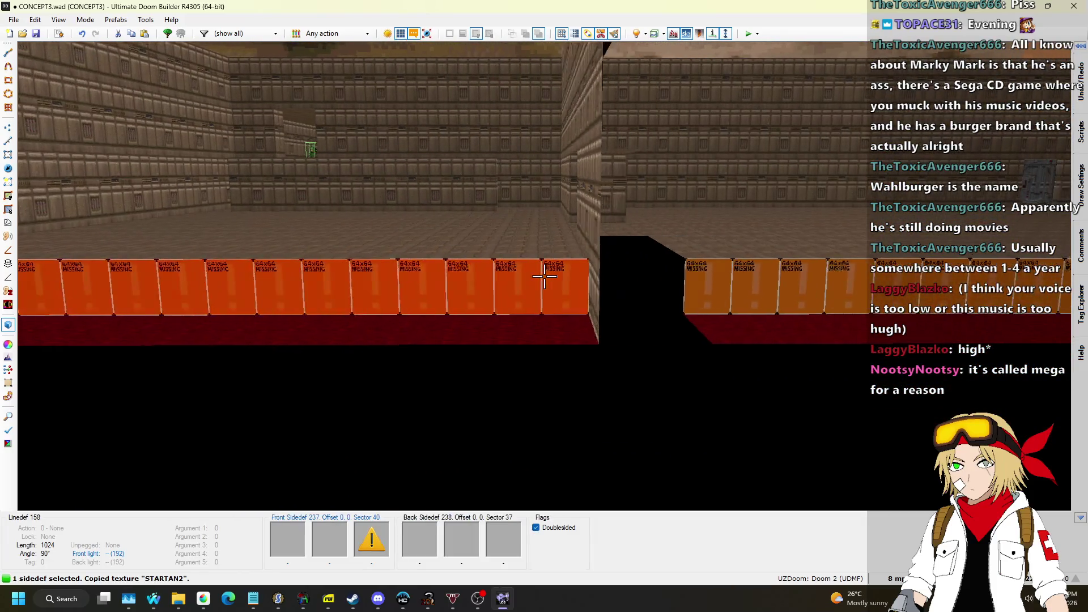
key(ctrl+v)
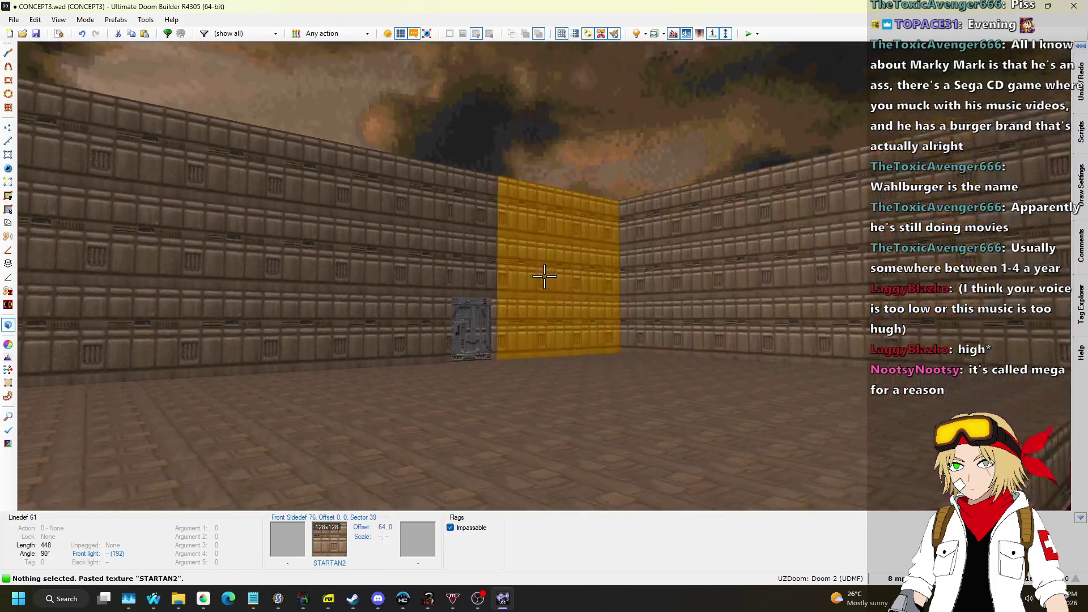
Step: Check the wall textures in 3D, then return to the 2D map in Sectors mode
key(w)
key(s)
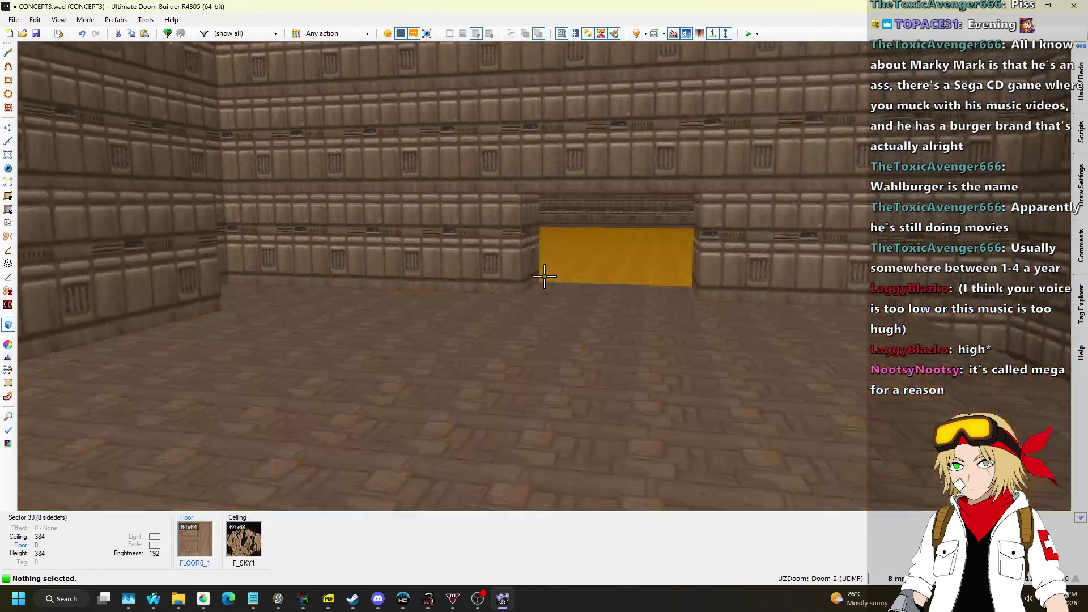
key(w)
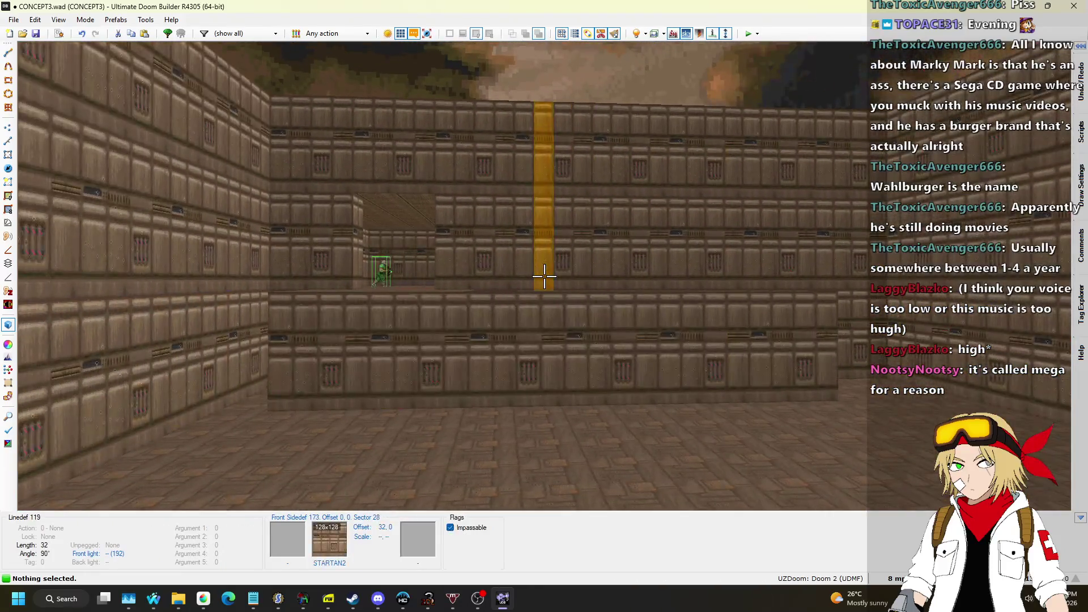
key(q)
key(s)
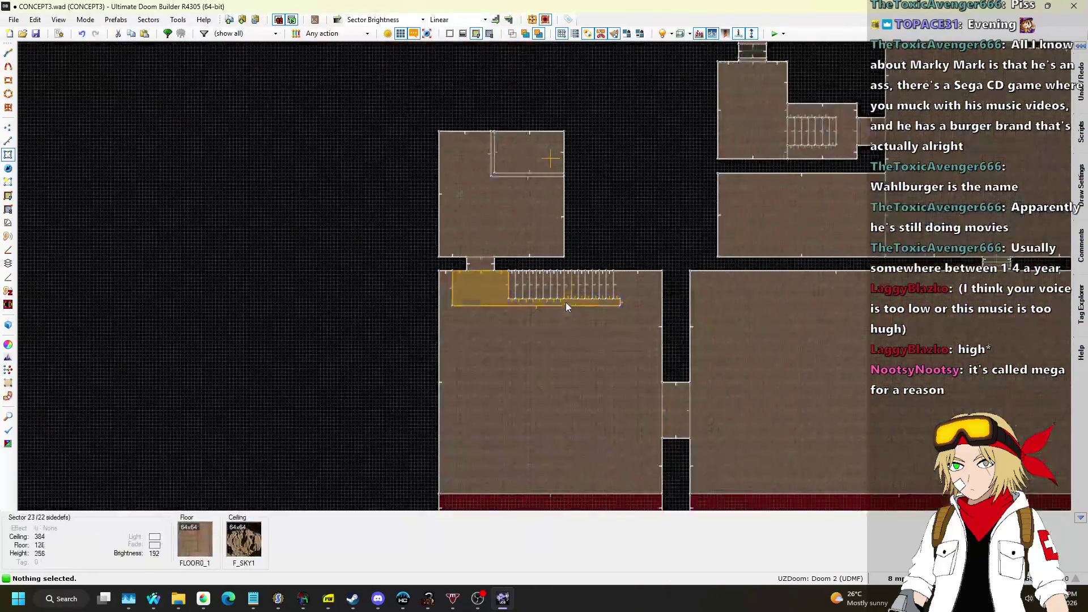
scroll(566, 303, down, 1)
scroll(549, 255, up, 2)
scroll(553, 243, up, 2)
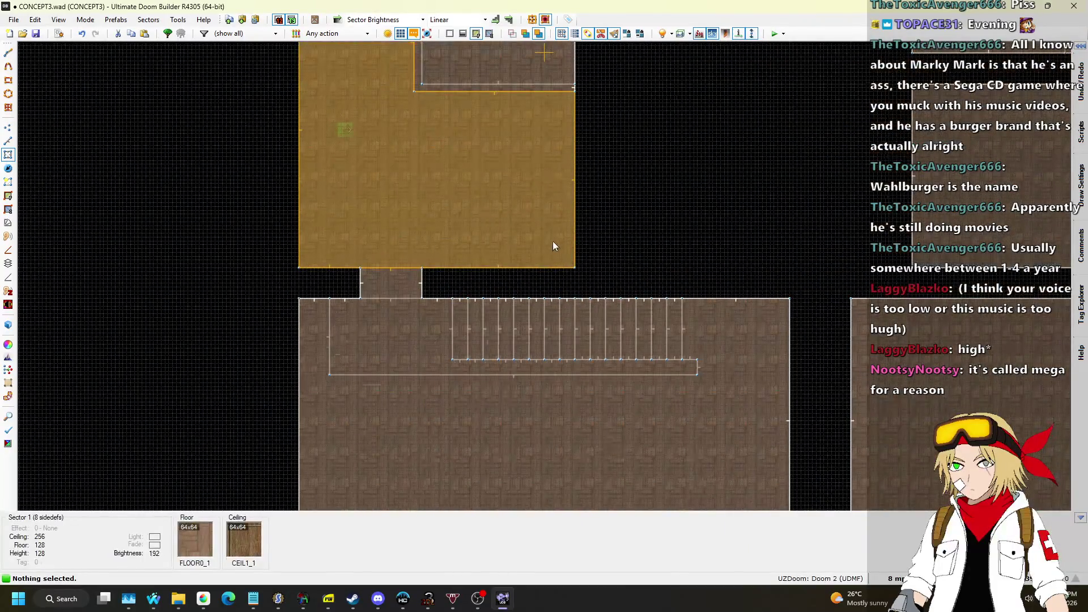
scroll(502, 246, down, 1)
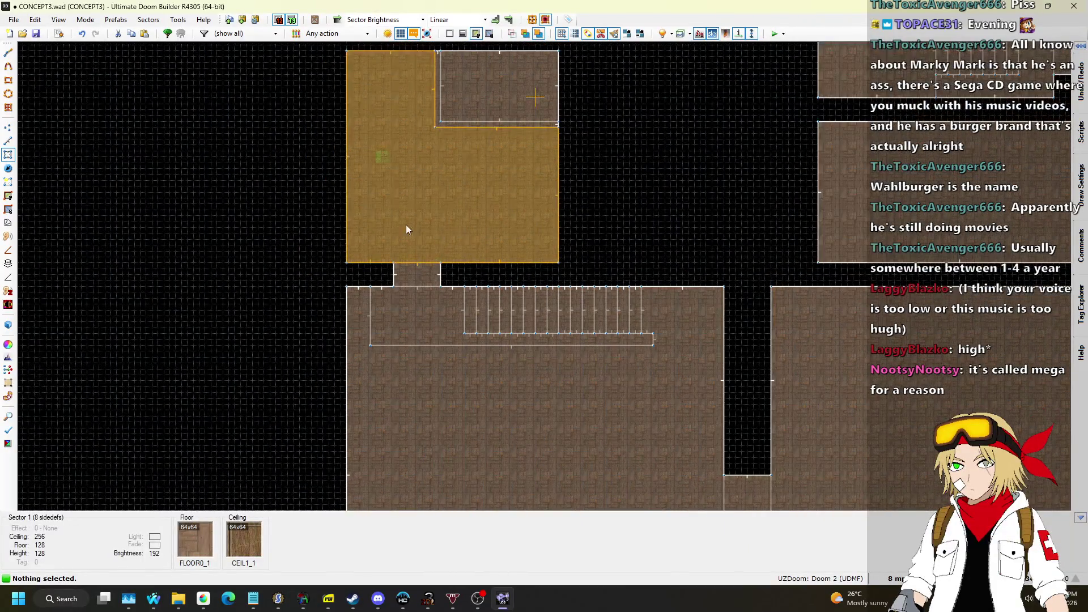
Step: In Linedefs mode, box-select the upper room's lines and the stairs below it
click(8, 151)
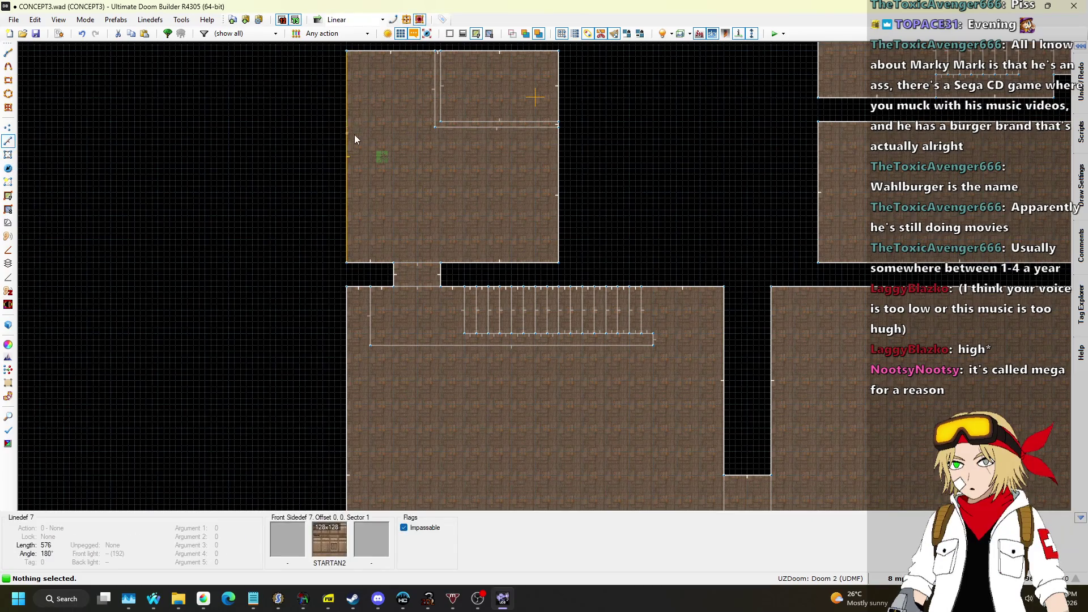
scroll(355, 135, down, 1)
key(l)
drag(343, 59, 601, 253)
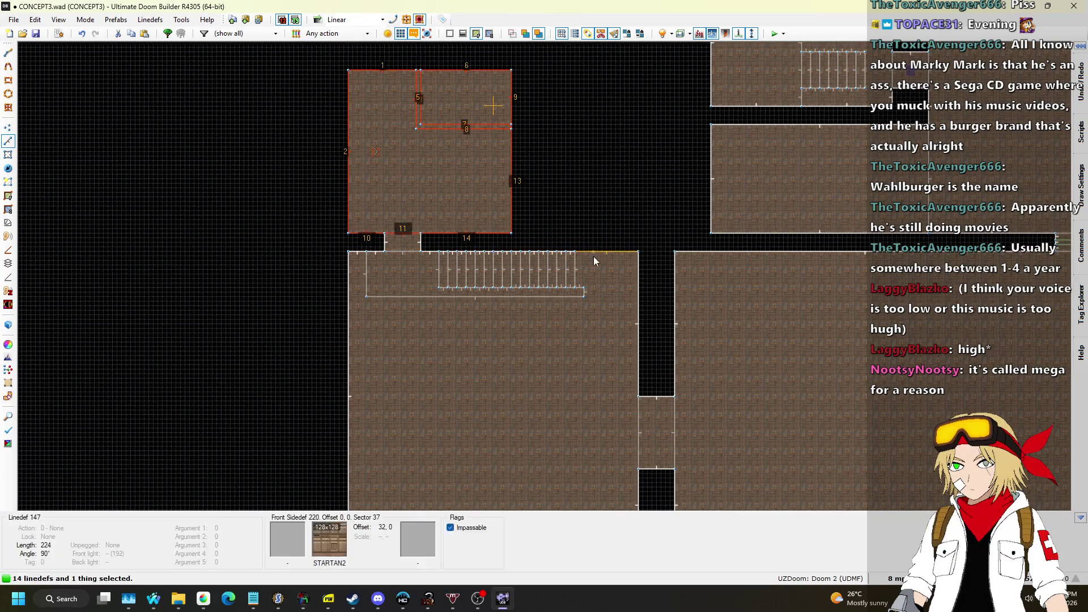
scroll(383, 249, up, 2)
drag(303, 191, 729, 337)
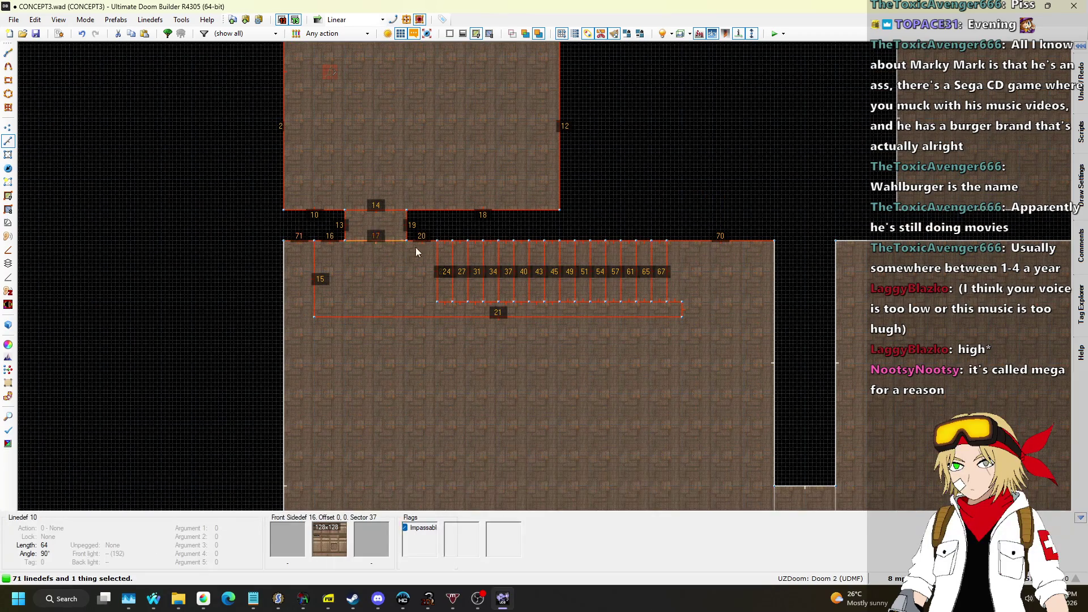
scroll(623, 164, down, 4)
scroll(615, 133, up, 2)
Step: Mirror the selected room and stairs horizontally, then undo the flip
key(e)
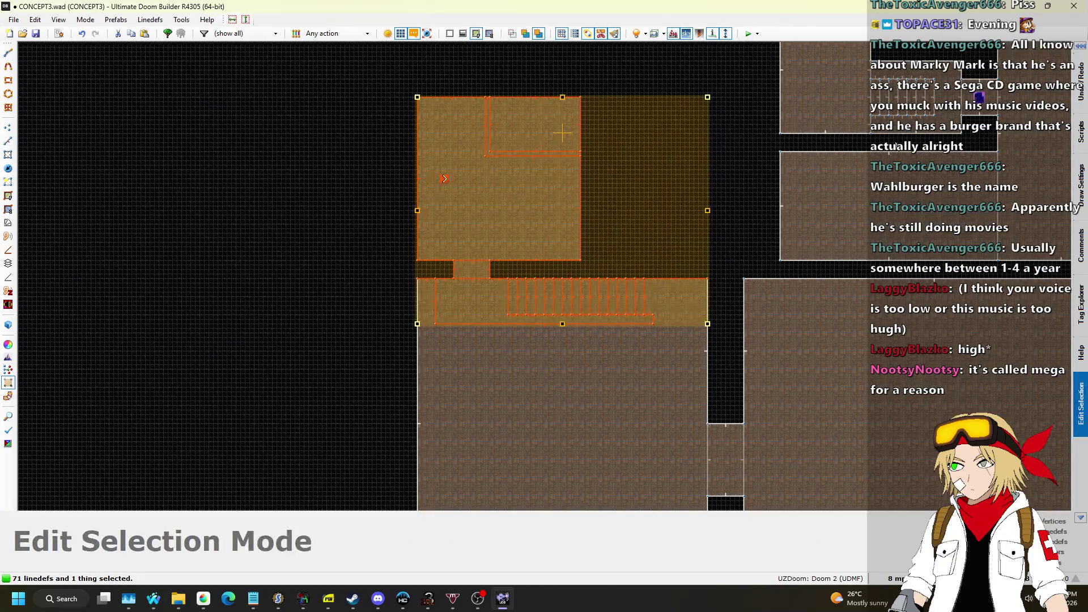
click(963, 261)
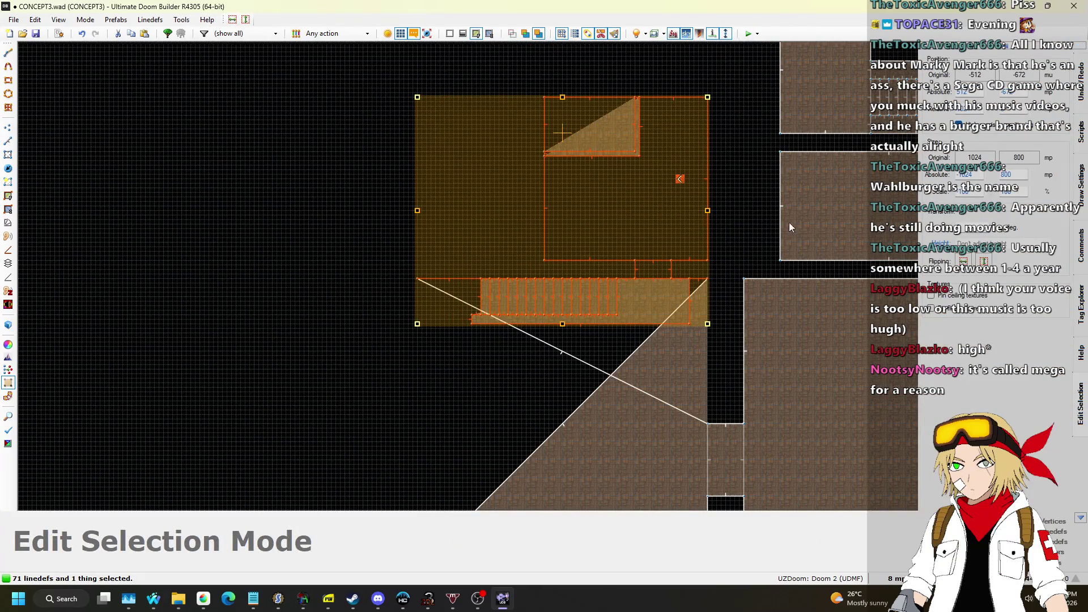
click(737, 182)
key(Escape)
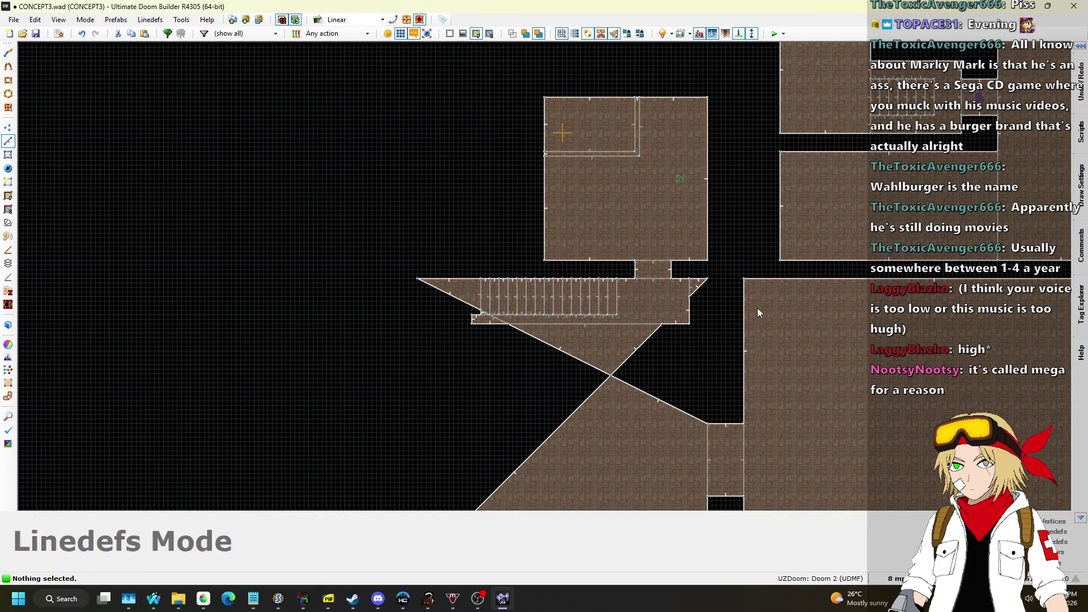
key(ctrl+z)
Step: Delete the upper room and its stairs, then draw a line closing the big room's top edge
drag(444, 118, 639, 264)
scroll(508, 299, up, 3)
mouse_move(386, 219)
shift+mouse_down()
mouse_move(714, 372)
mouse_move(780, 351)
shift+mouse_up()
mouse_move(380, 256)
shift+mouse_down()
mouse_move(822, 361)
mouse_move(791, 362)
shift+mouse_up()
key(Delete)
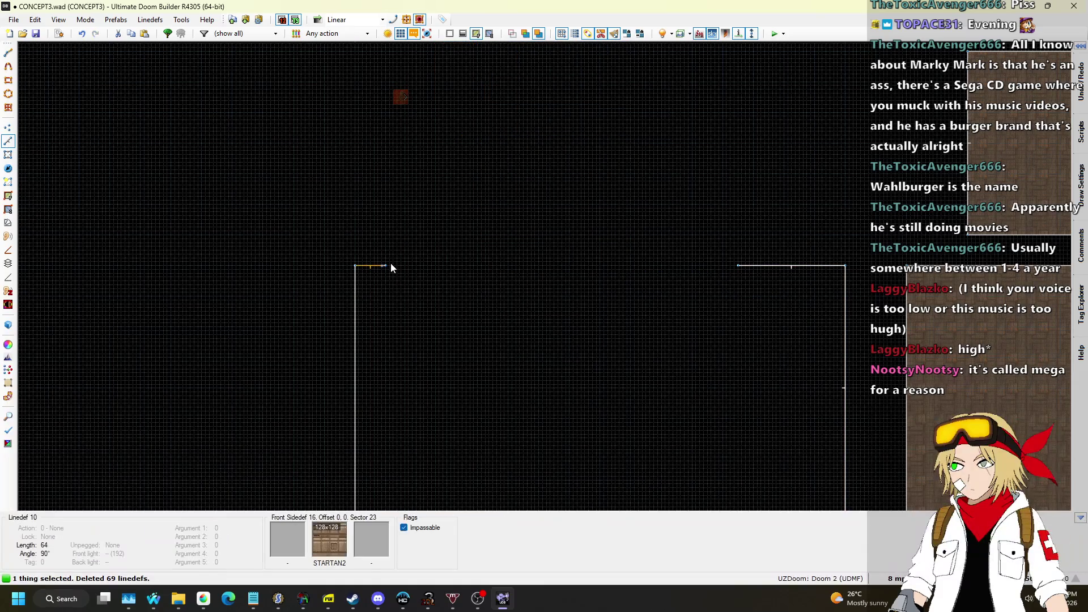
key(Insert)
click(731, 265)
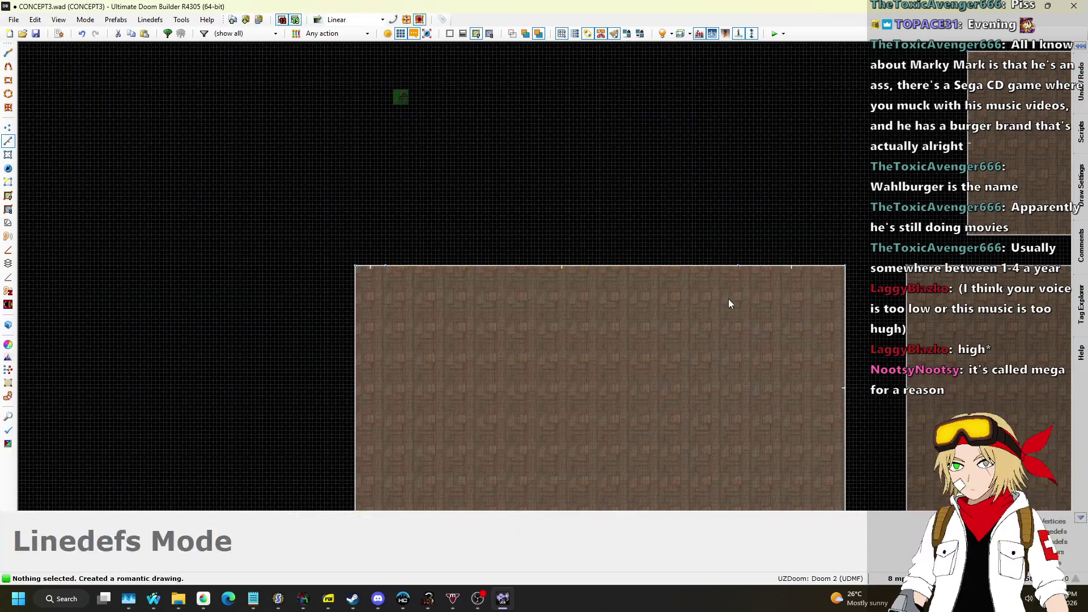
Step: Paste the copied room and stairs back into the map and commit them in place
scroll(730, 293, down, 2)
key(ctrl+v)
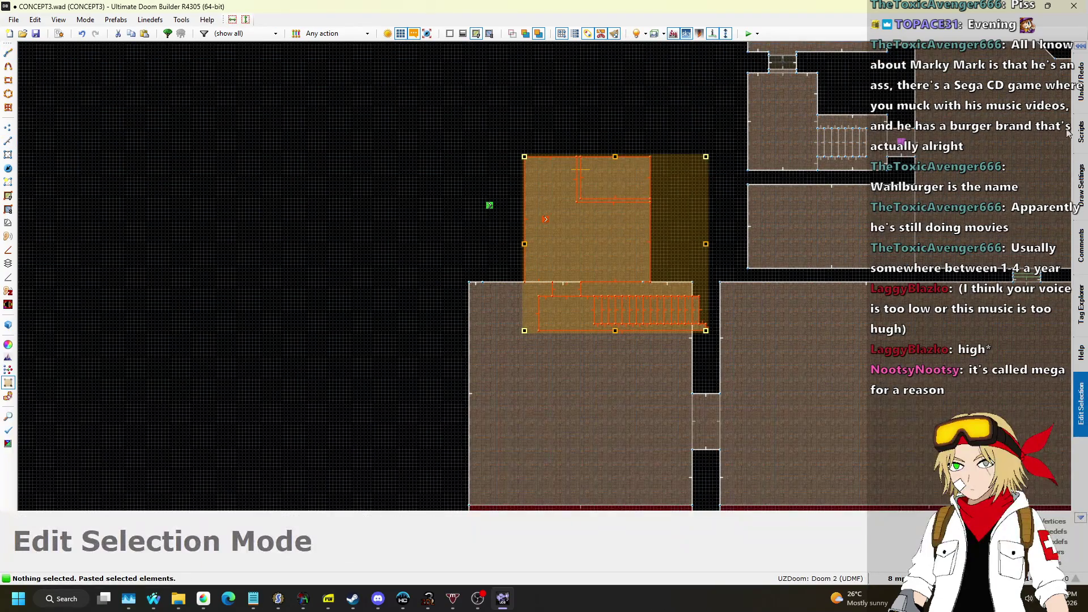
mouse_move(1075, 144)
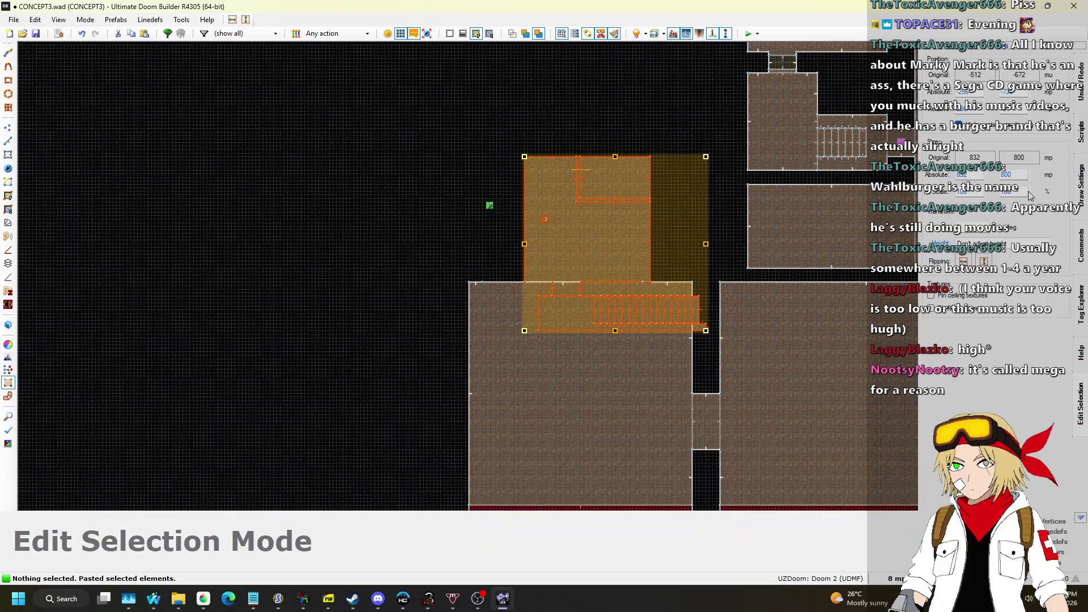
scroll(661, 246, up, 3)
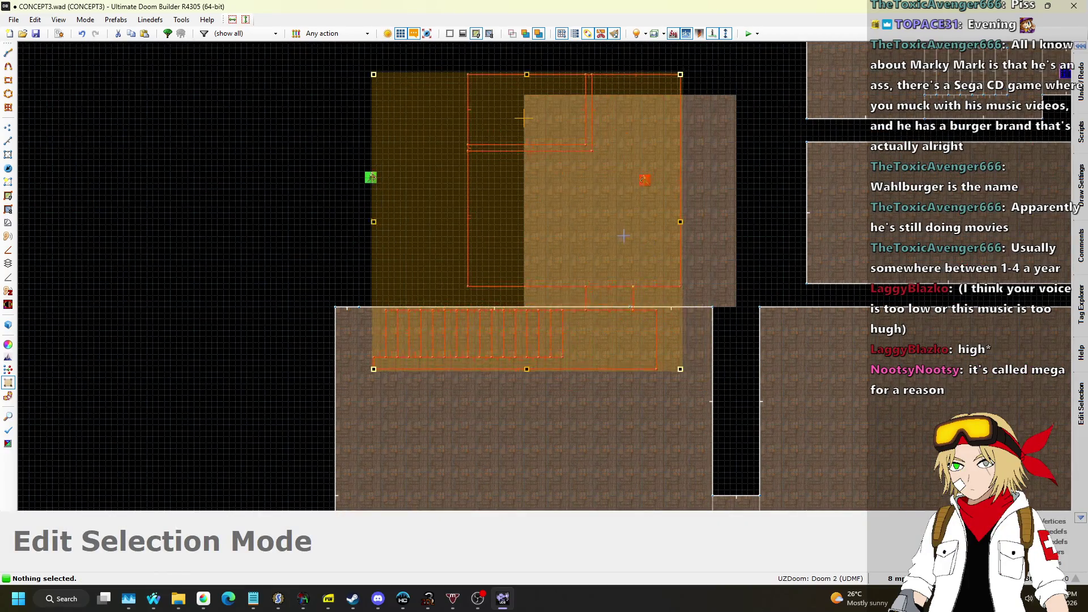
scroll(676, 358, up, 5)
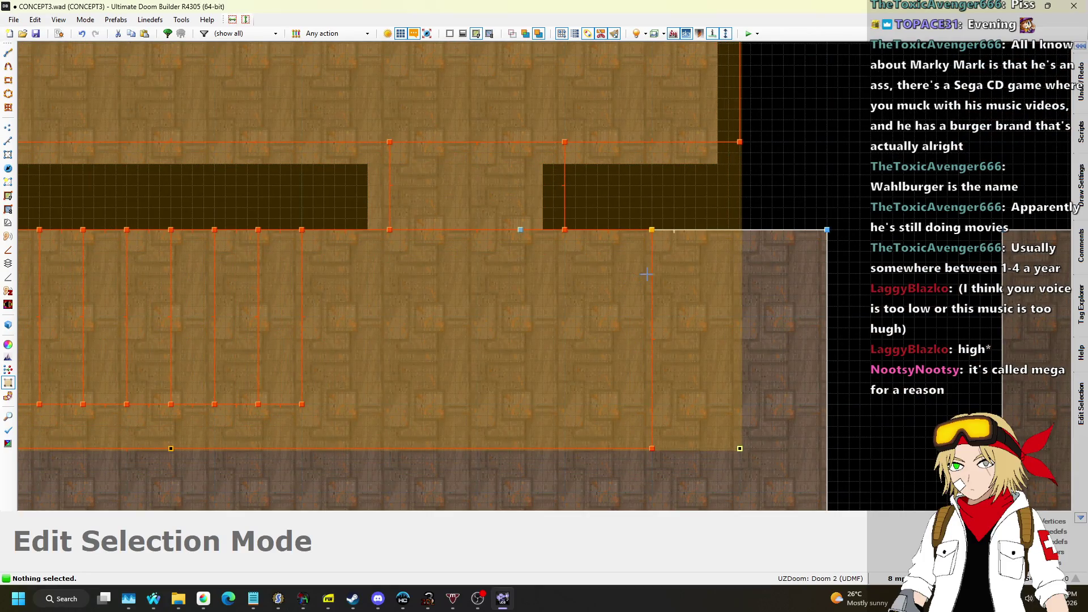
key(Return)
scroll(885, 275, down, 2)
scroll(885, 275, down, 3)
Step: Delete the stray thing in Things mode, then start saving the map under a new name
click(466, 230)
scroll(465, 192, up, 2)
click(8, 168)
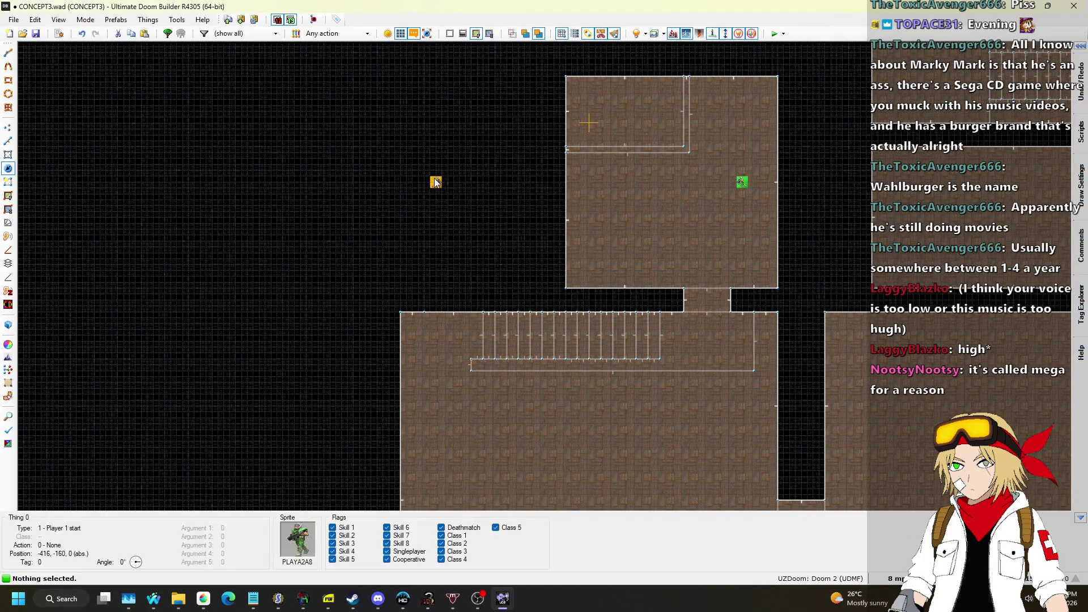
key(Delete)
key(ctrl+shift+s)
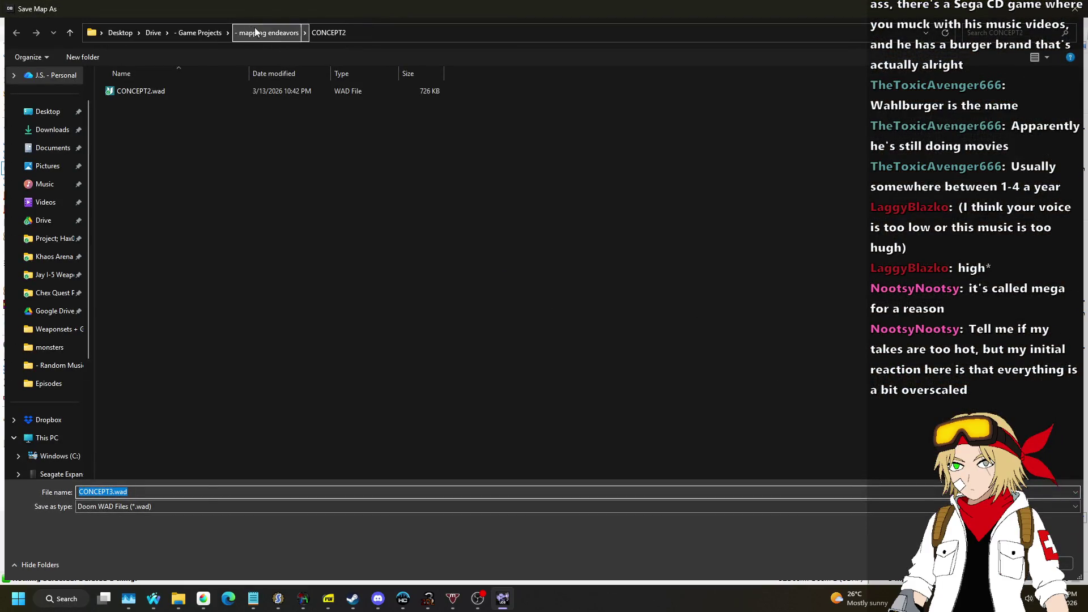
Step: Create a new CONCEPT3 folder inside '- mapping endeavors' and open it for saving
click(257, 32)
right_click(228, 268)
mouse_move(298, 370)
click(385, 369)
text(CONCEPT3)
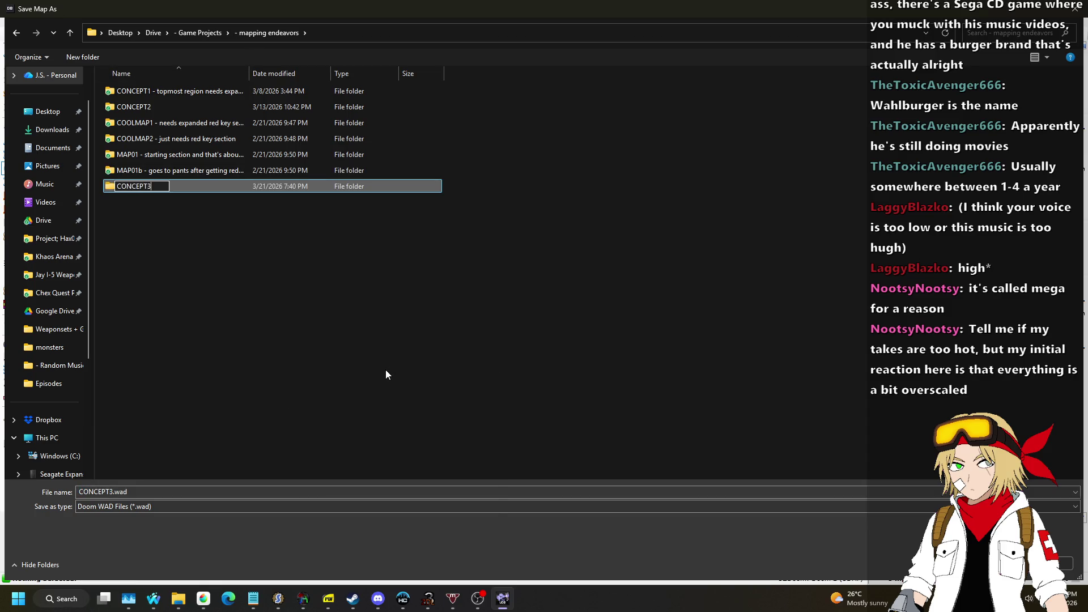
key(Return)
key(Return)
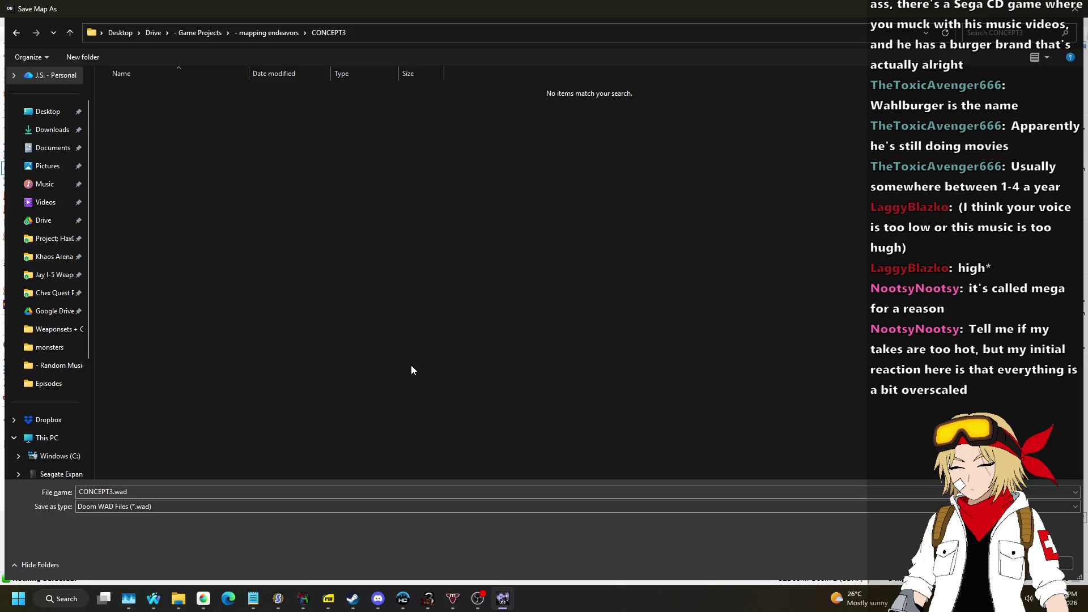
key(Return)
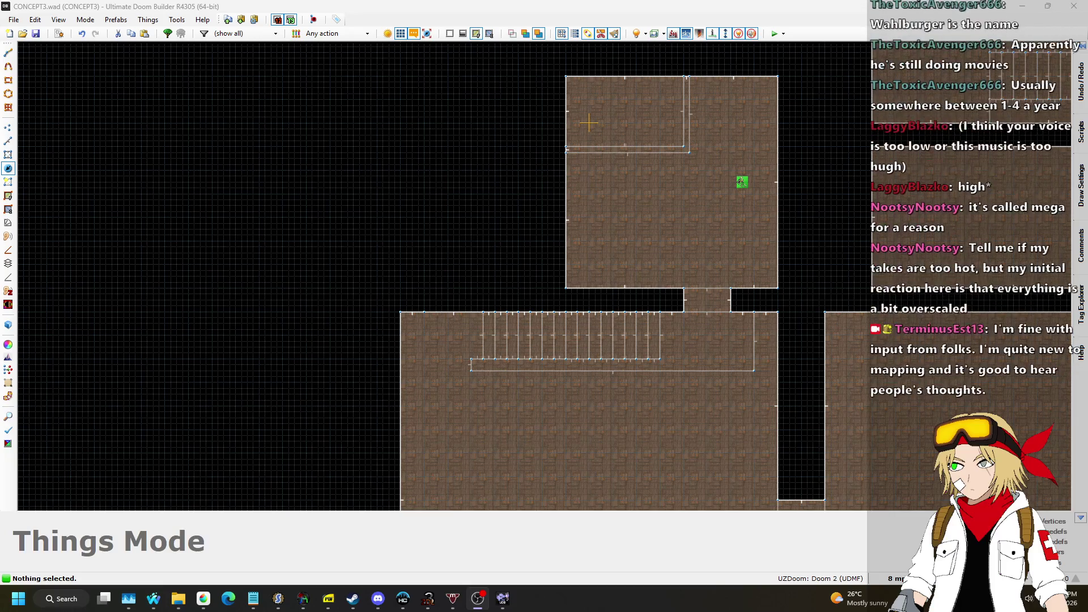
Step: In 3D, lower the small passage's ceiling to 152 and paste STARTAN2 onto the wall above it
scroll(689, 185, down, 5)
scroll(964, 155, up, 3)
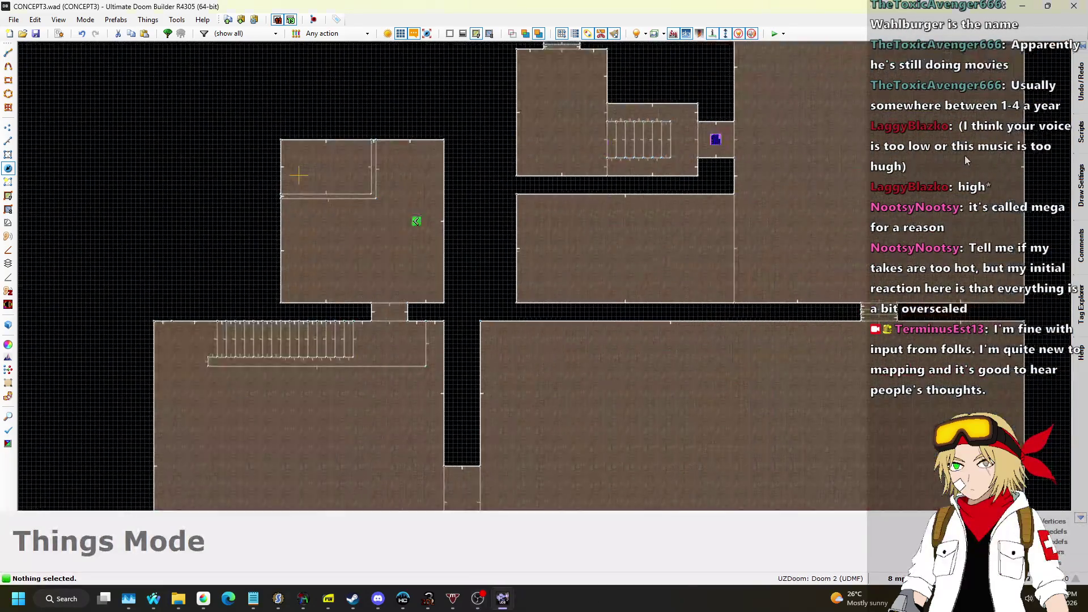
key(q)
key(w)
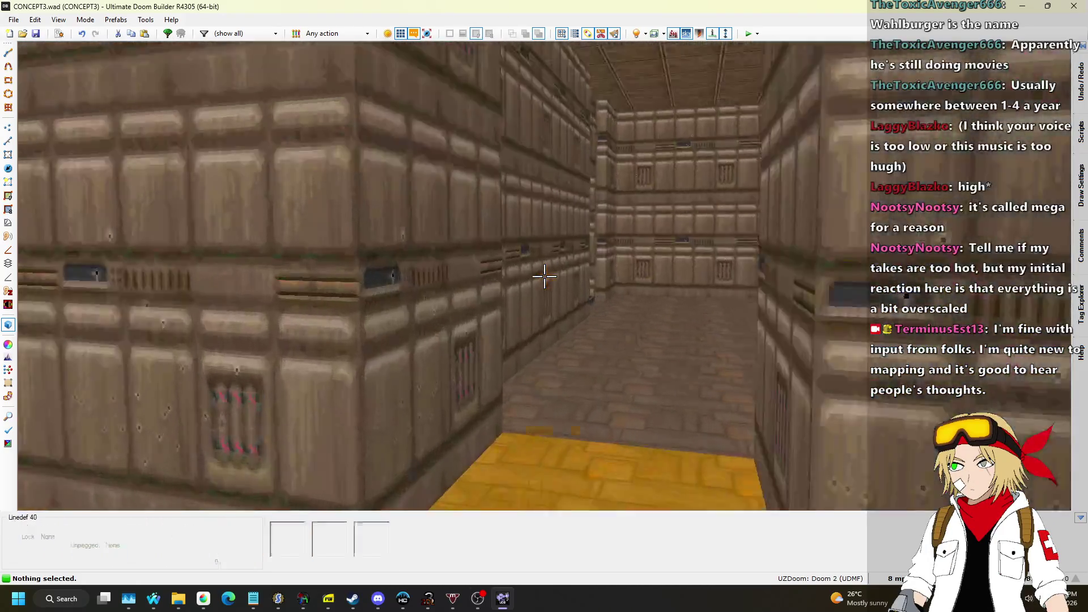
scroll(544, 276, down, 5)
key(w)
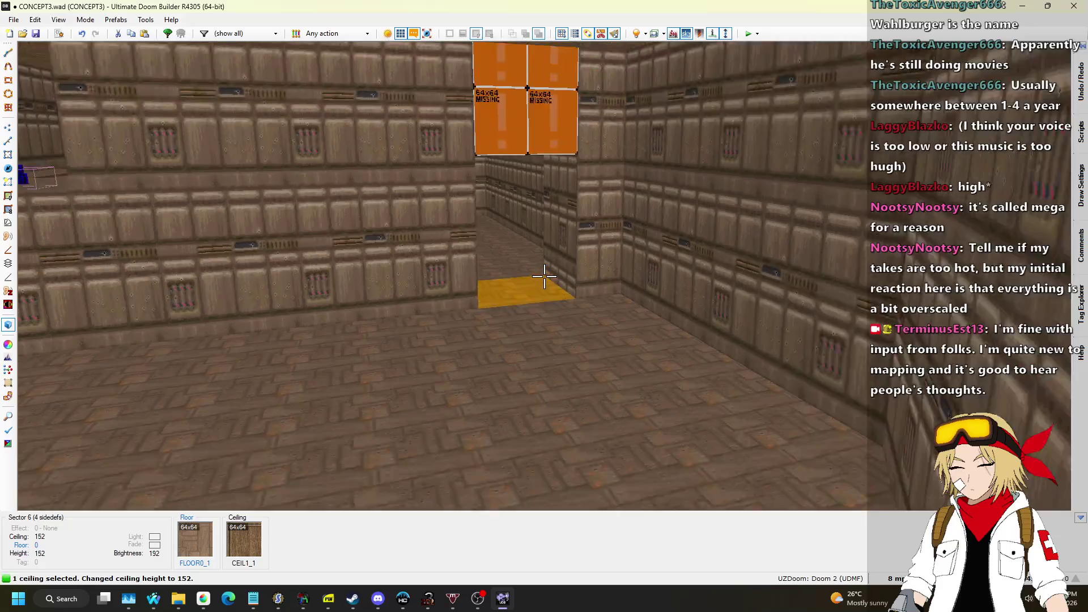
key(ctrl+c)
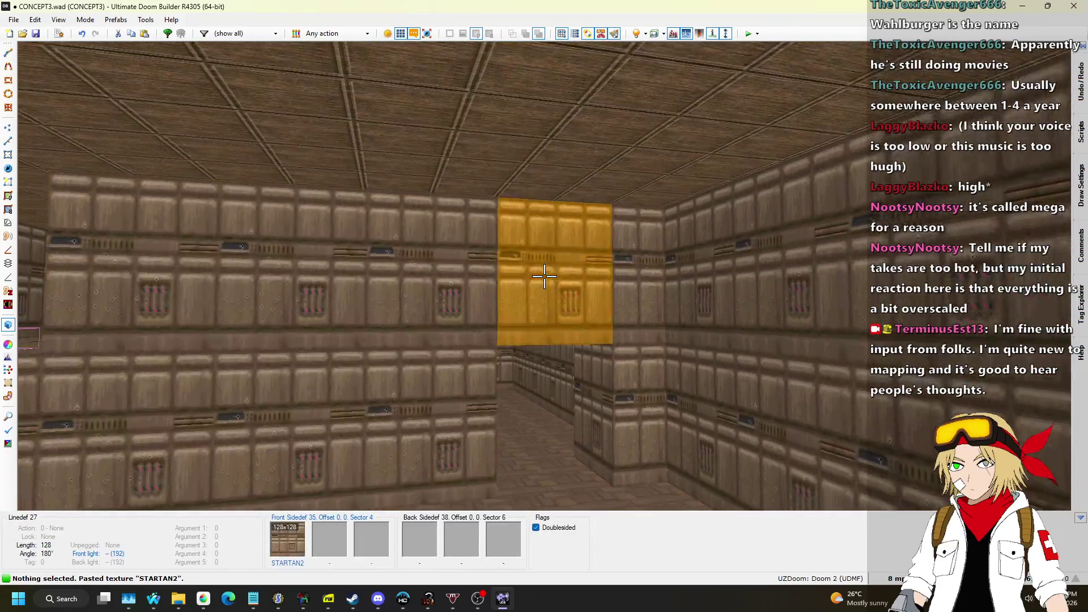
key(ctrl+v)
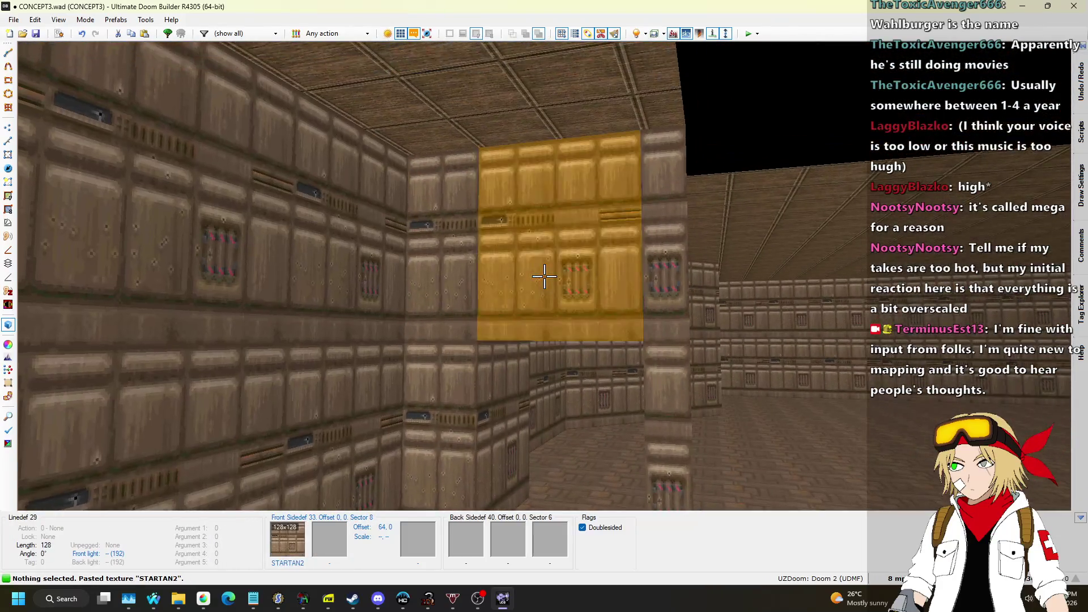
key(q)
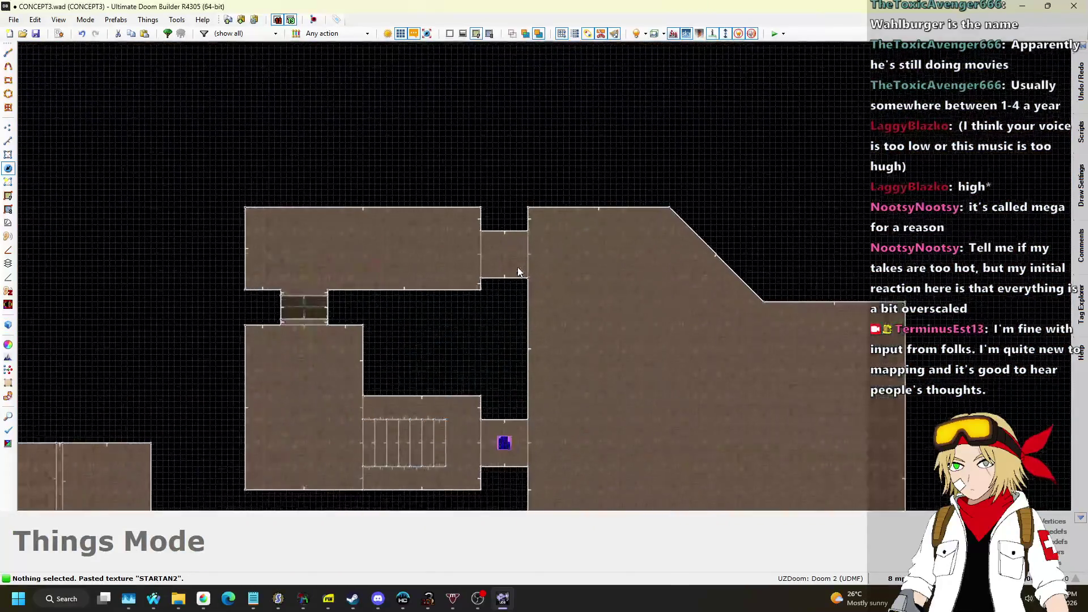
Step: Select the rooms around the staircase in Linedefs mode and move them beside the big angled room
key(l)
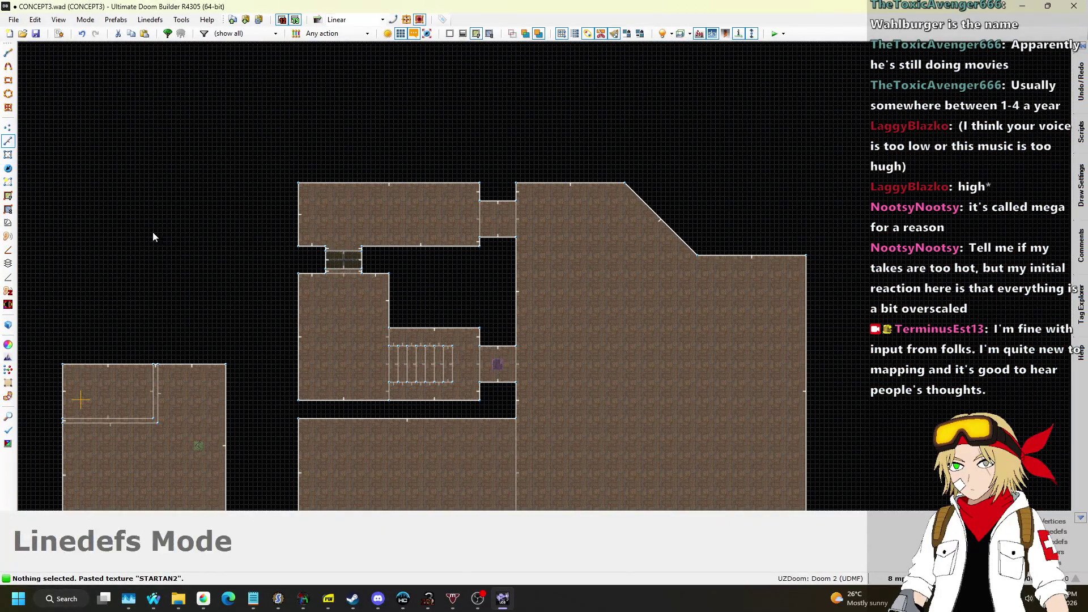
scroll(241, 109, up, 2)
mouse_move(223, 80)
mouse_down()
mouse_move(549, 451)
mouse_move(587, 419)
mouse_move(591, 460)
mouse_up()
scroll(550, 451, down, 1)
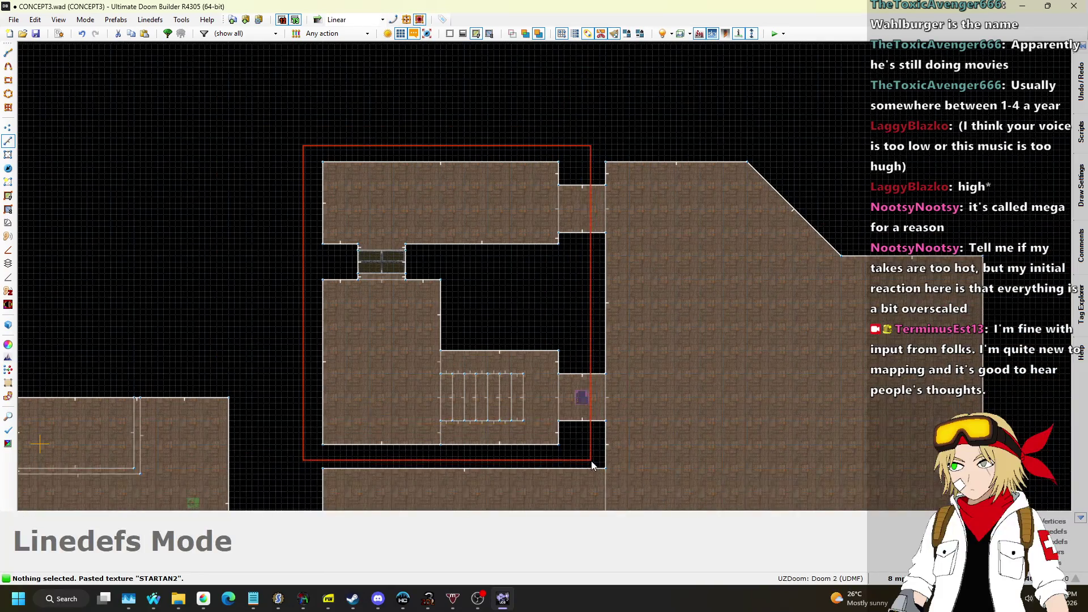
scroll(567, 396, up, 3)
mouse_move(554, 369)
mouse_down()
mouse_move(539, 289)
mouse_move(589, 290)
mouse_up()
Step: Drag the blue key left into its small doorway sector in Things mode
click(8, 154)
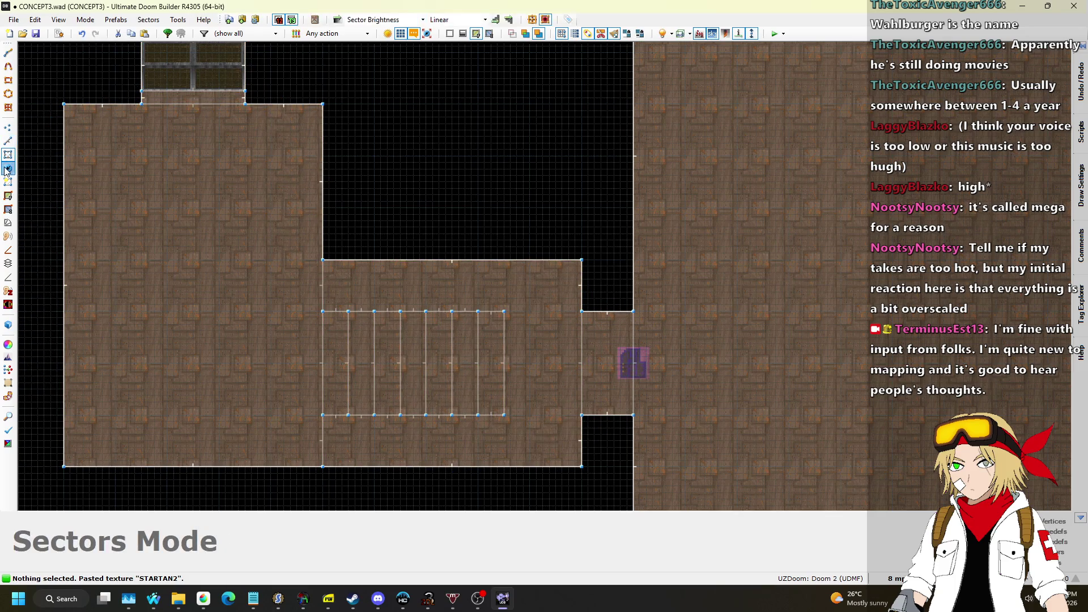
click(8, 168)
drag(637, 374, 610, 373)
scroll(578, 164, down, 5)
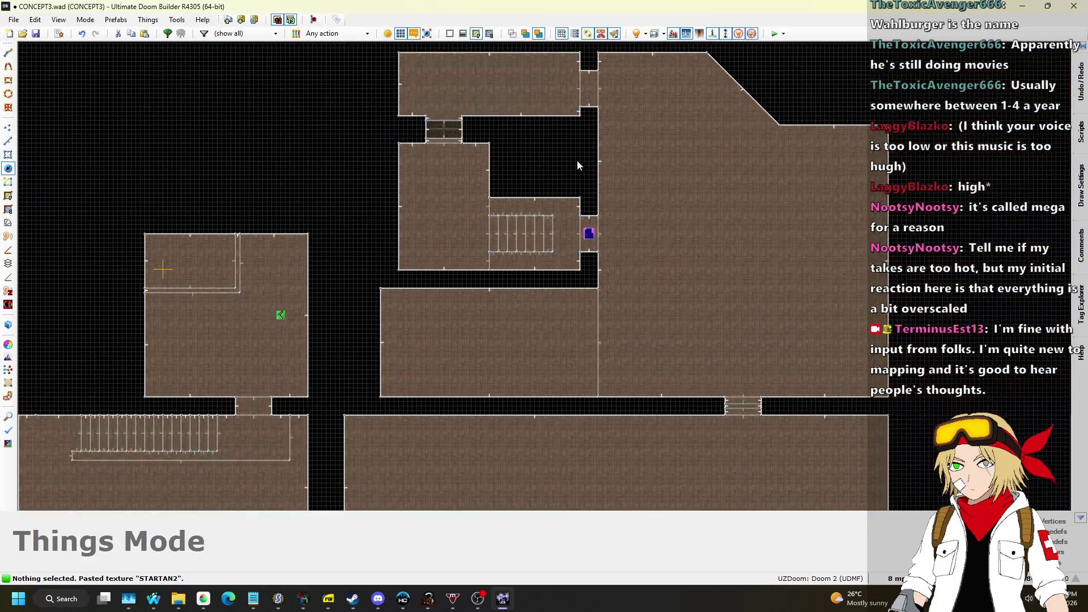
click(8, 141)
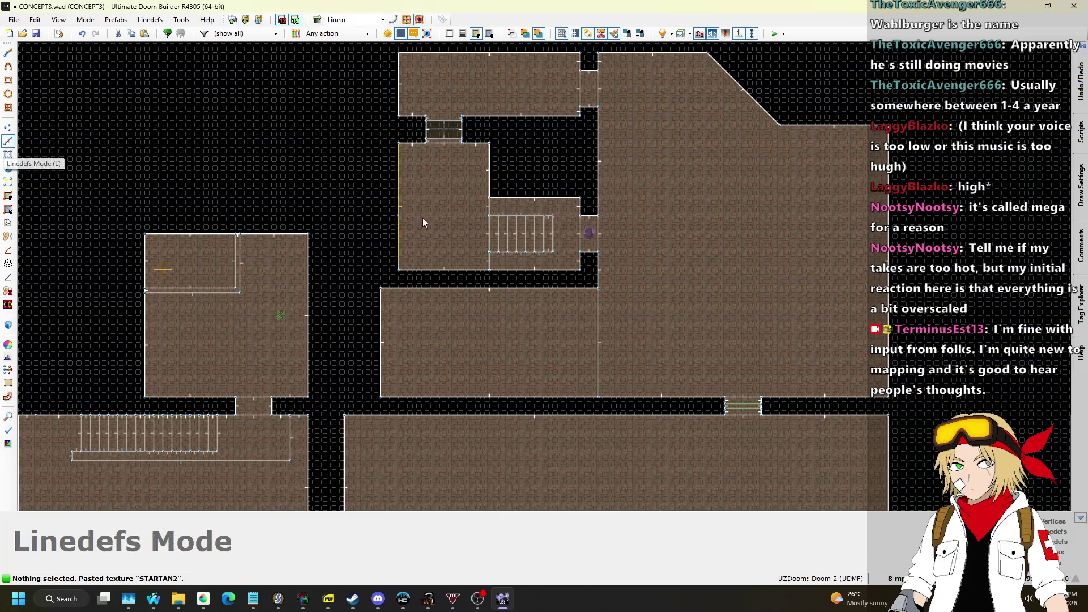
Step: Set the grid size to 64 and draw a line splitting a strip off the room
scroll(383, 339, up, 3)
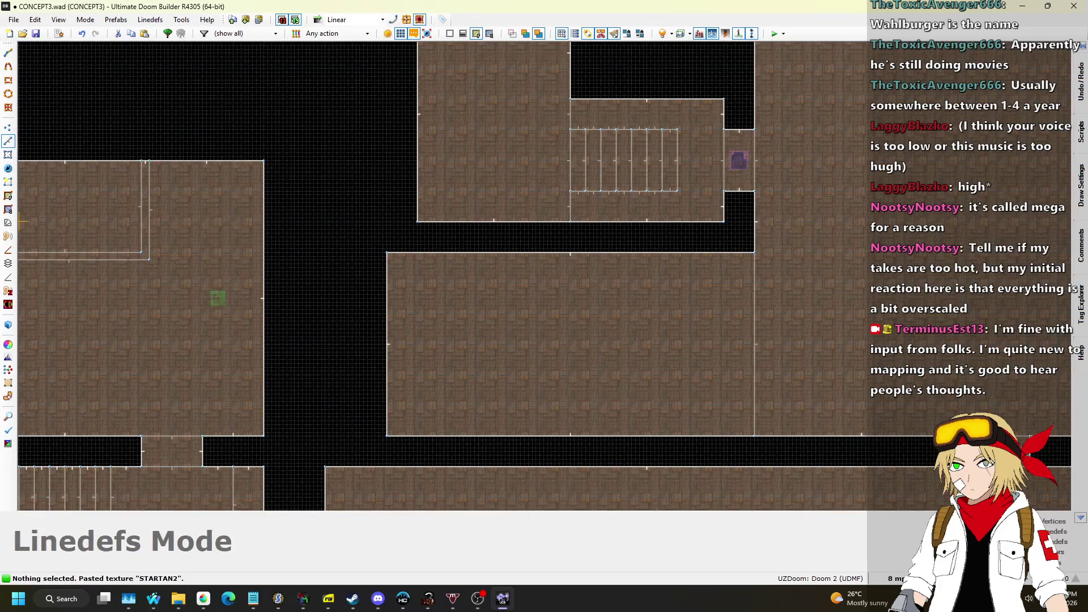
click(895, 578)
click(876, 449)
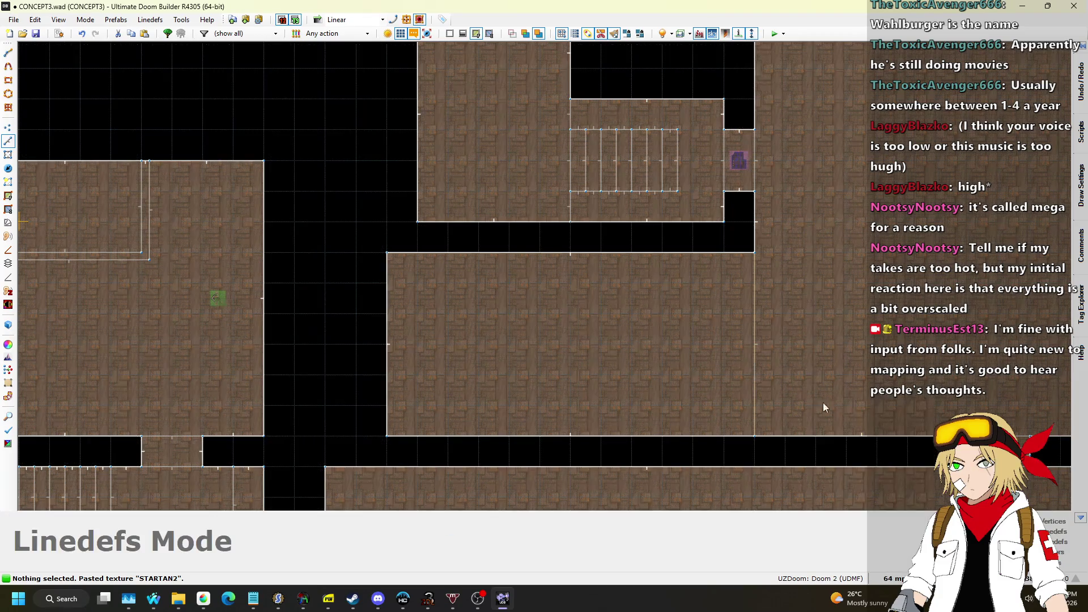
scroll(472, 294, down, 4)
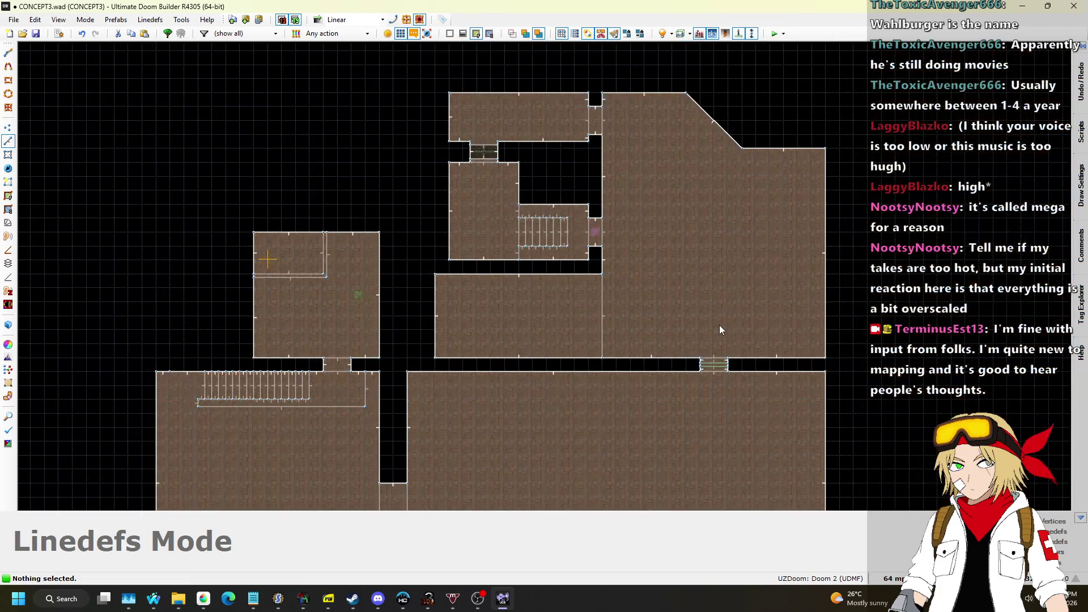
scroll(718, 330, up, 1)
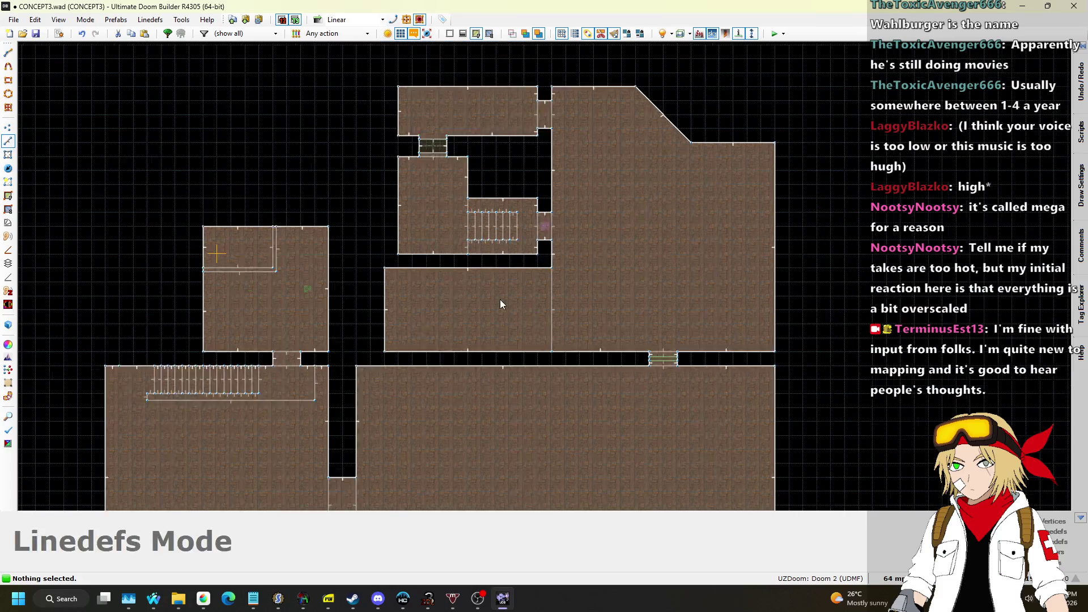
key(w)
key(w)
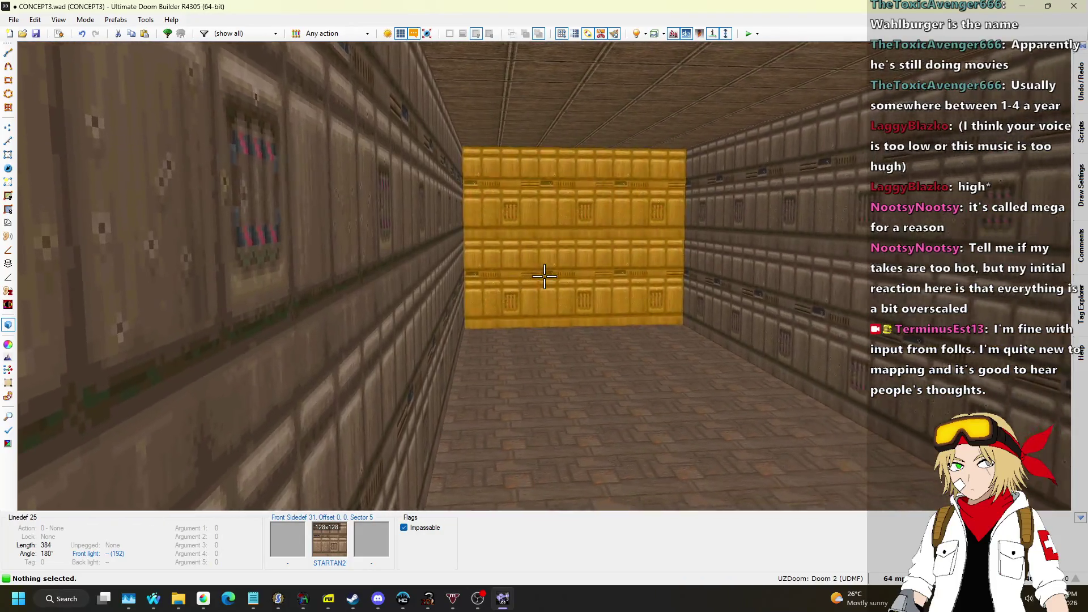
key(q)
scroll(553, 285, up, 4)
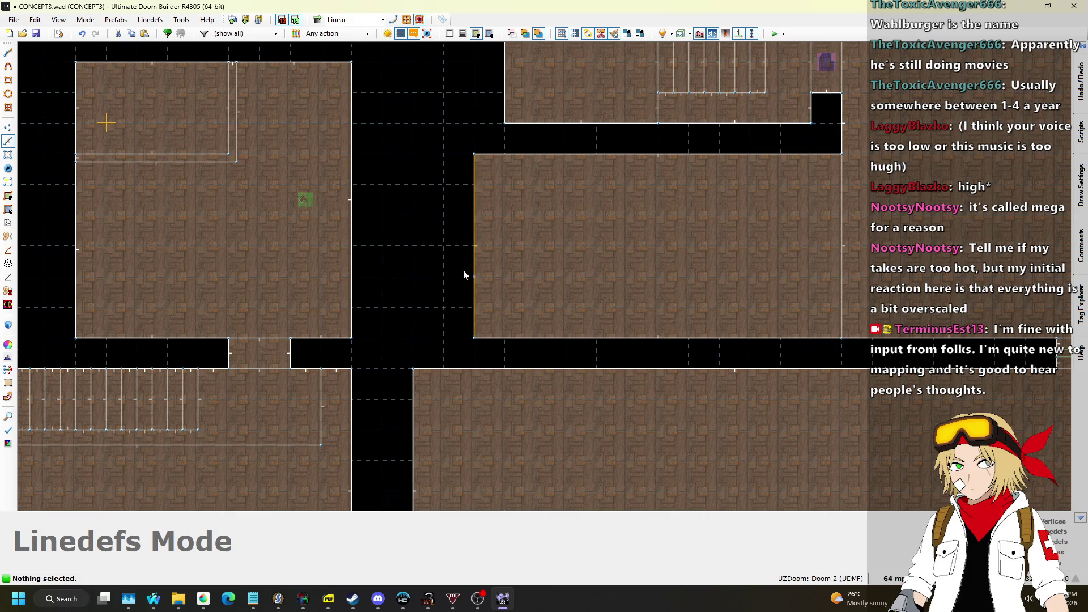
key(space)
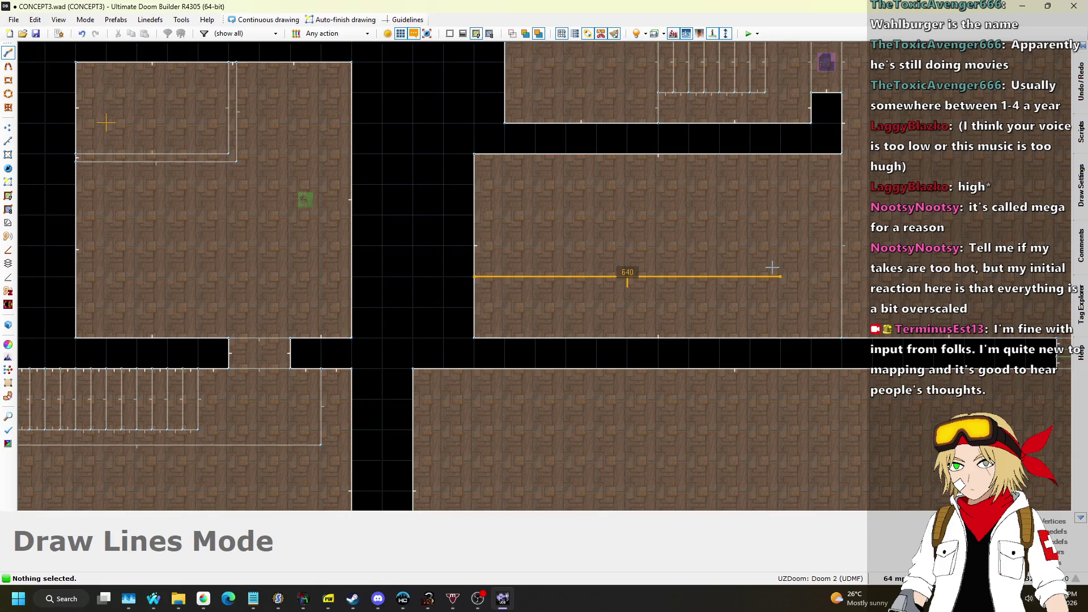
click(850, 275)
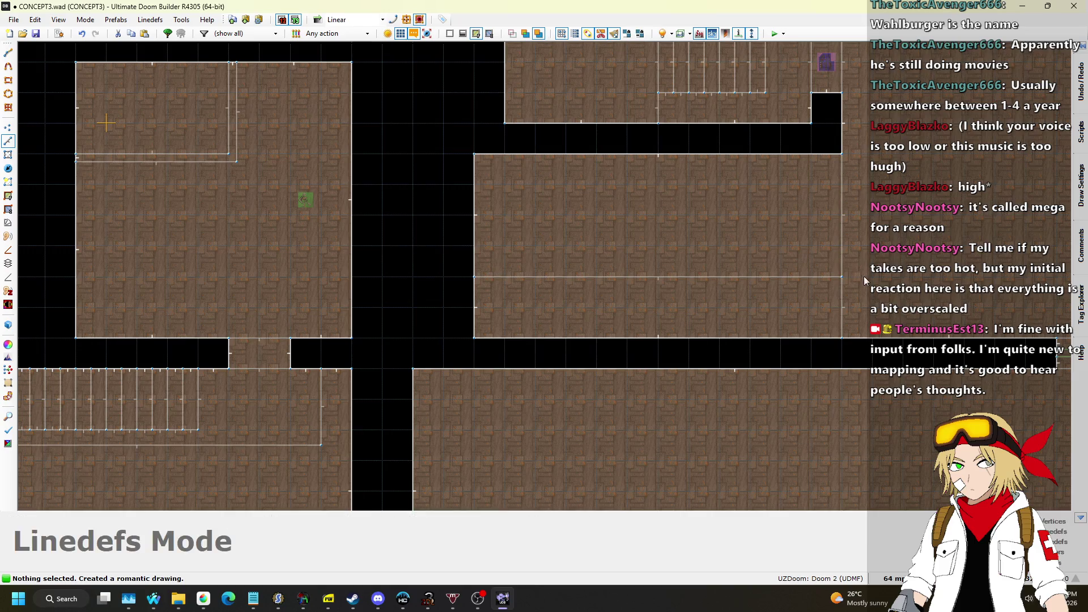
Step: Raise the strip's floor to 128 and face its sides with STARTAN2
key(q)
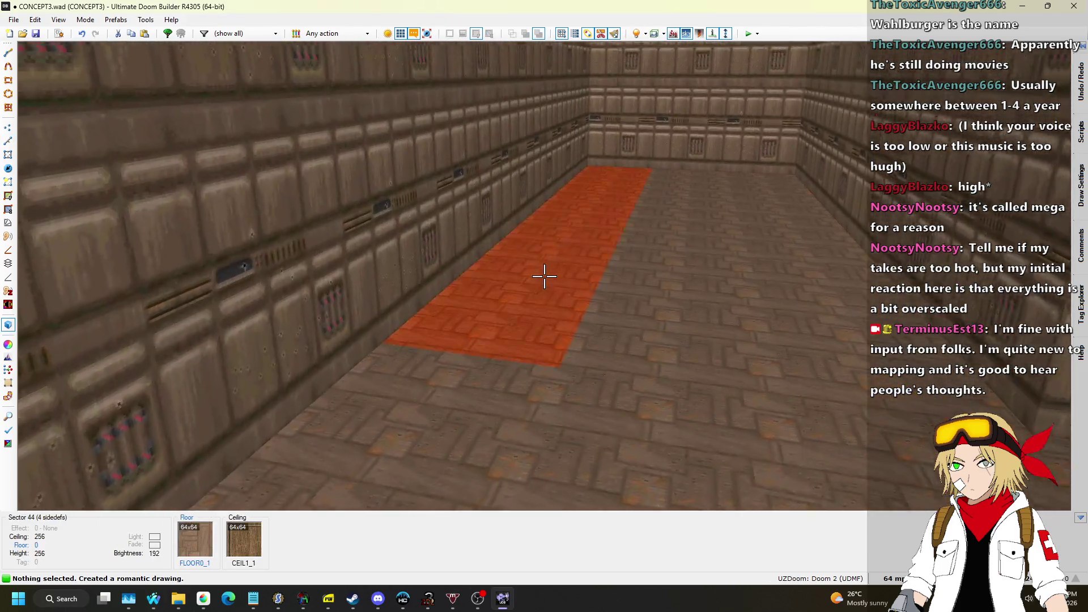
click(544, 276)
scroll(544, 277, up, 16)
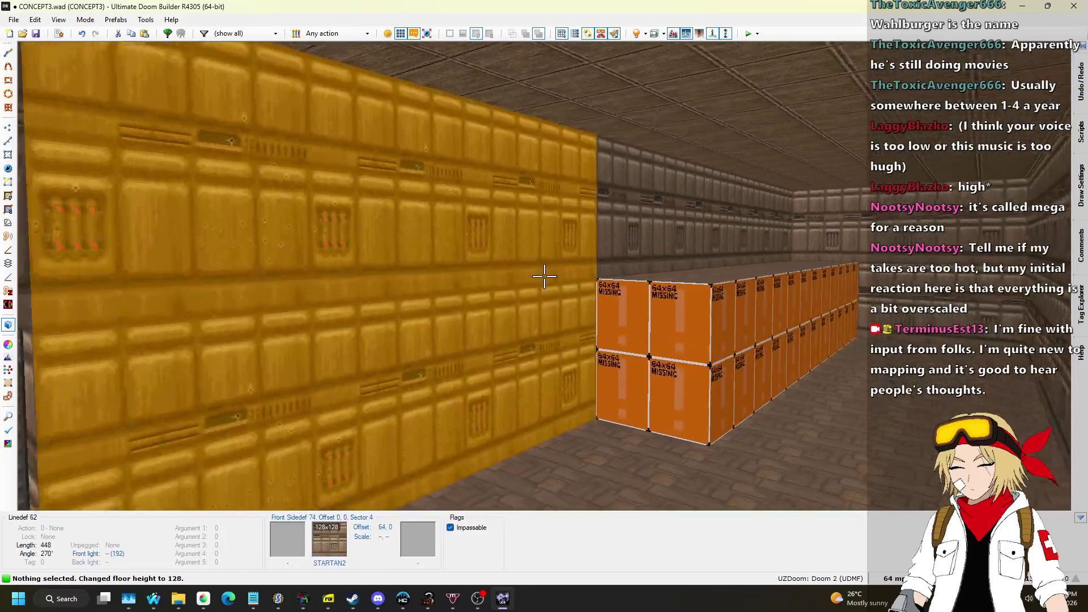
click(544, 277)
key(ctrl+v)
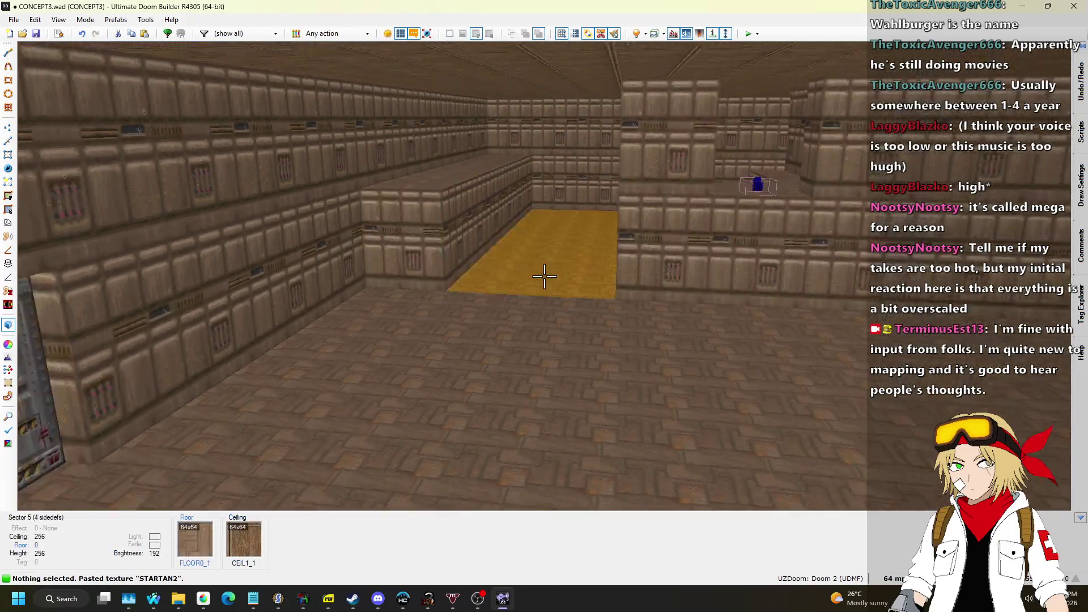
key(q)
scroll(567, 219, up, 1)
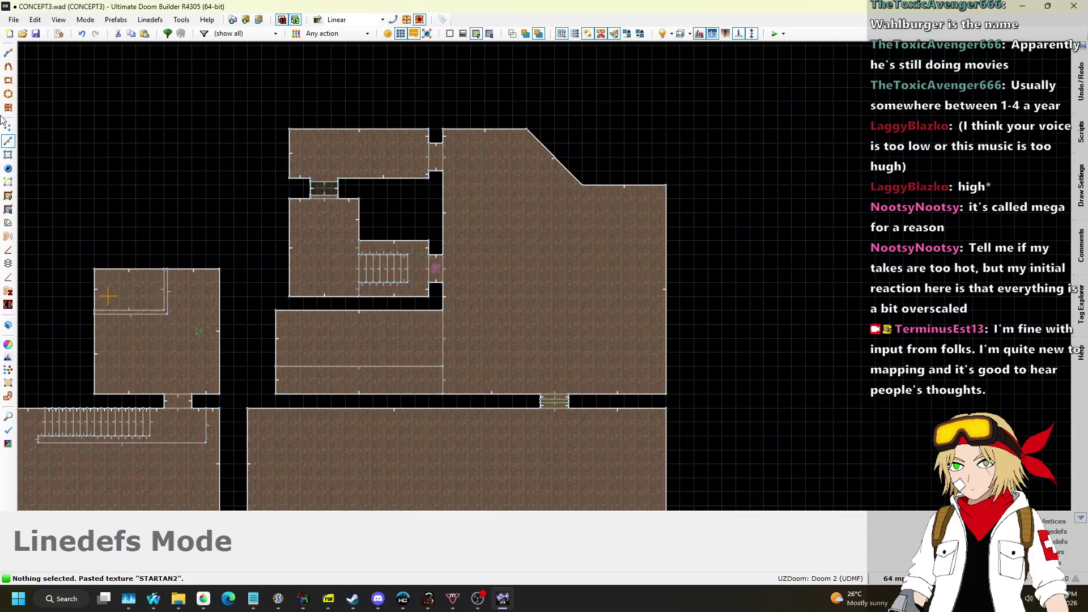
scroll(491, 217, up, 1)
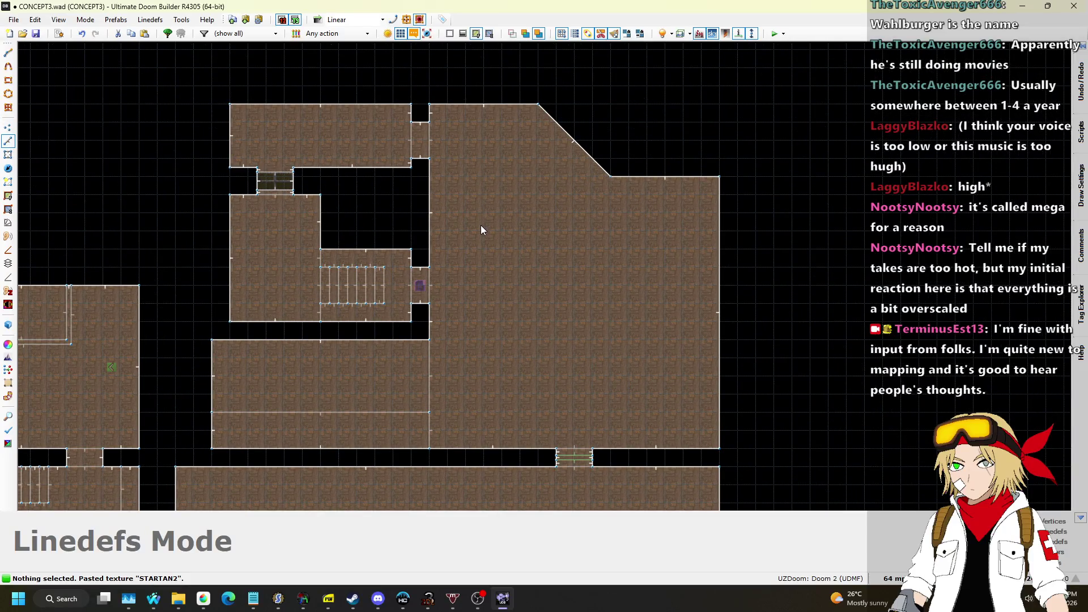
key(d)
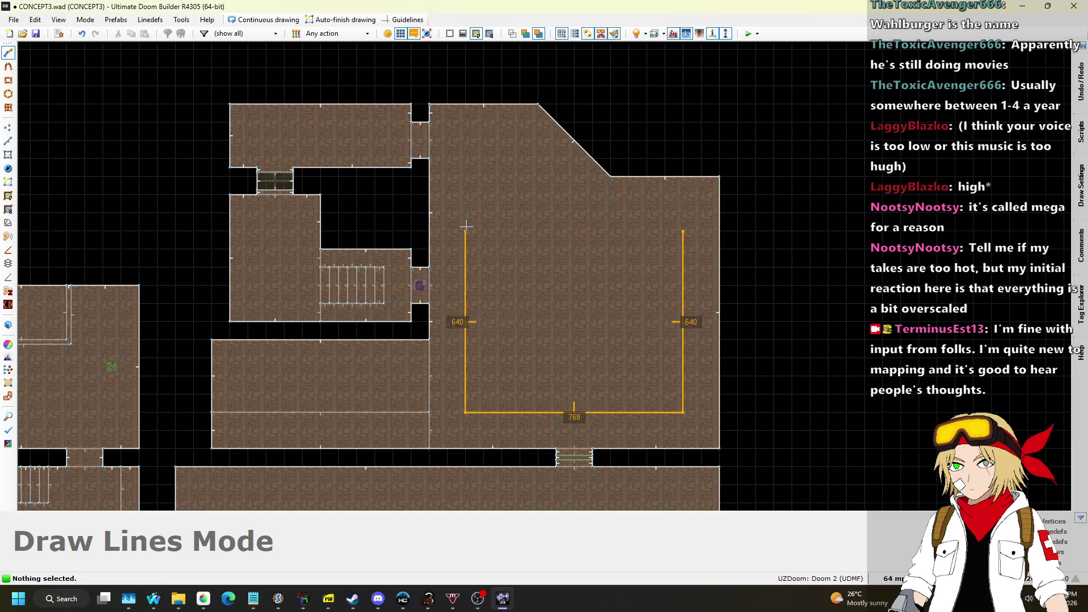
Step: Close the rectangle inside the big room and sink its inner floor to -8
click(675, 228)
mouse_move(634, 232)
mouse_down()
mouse_move(632, 217)
mouse_move(682, 242)
mouse_up()
key(q)
click(544, 276)
scroll(544, 276, down, 1)
click(544, 276)
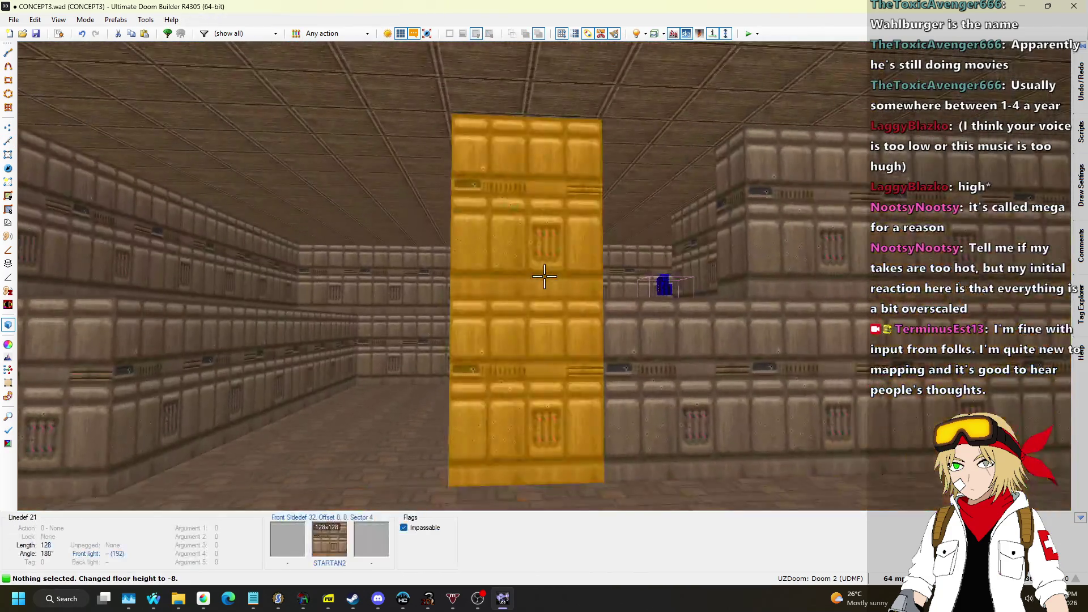
Step: Apply STARTAN2 to the inner floor's step edge and return to the 2D map
key(ctrl+c)
key(ctrl+v)
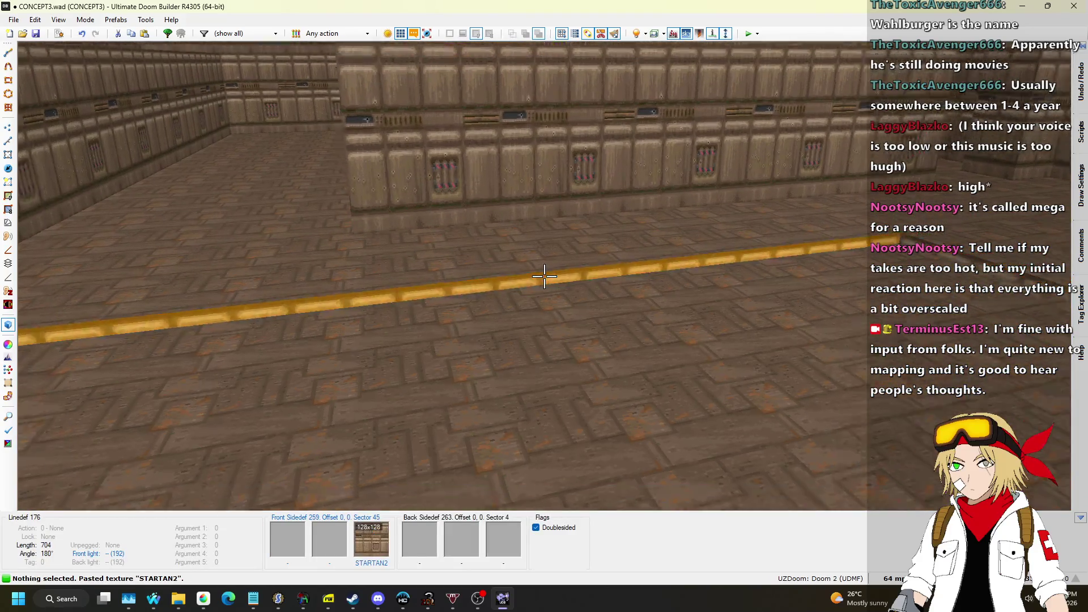
key(q)
scroll(544, 276, down, 1)
scroll(527, 269, up, 3)
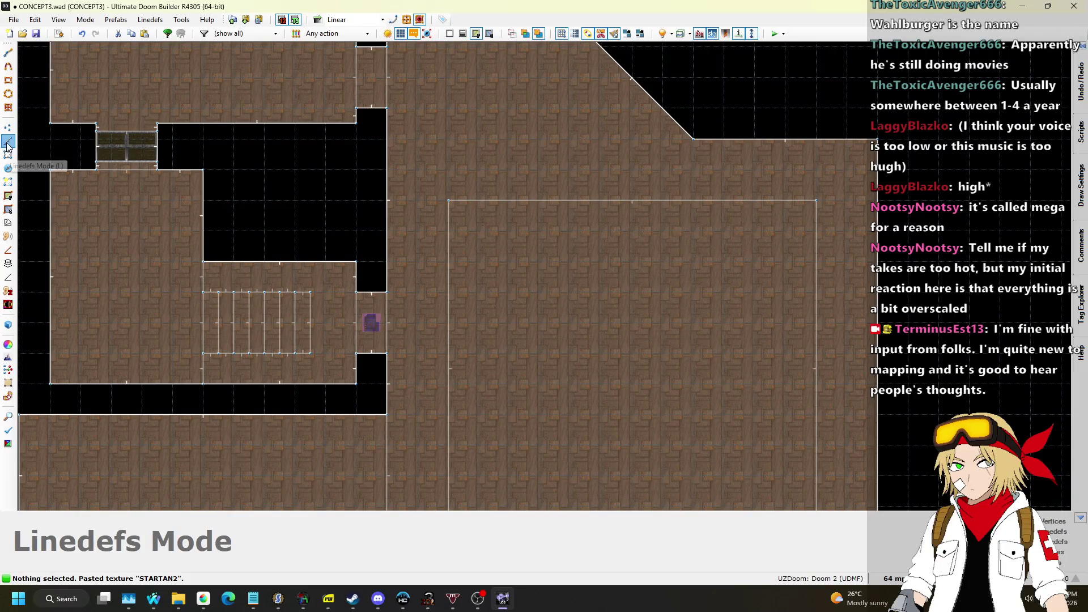
Step: Draw the first two 64×64 pillar squares in the inner area's corners
scroll(477, 237, up, 2)
key(d)
click(481, 217)
click(533, 217)
click(533, 269)
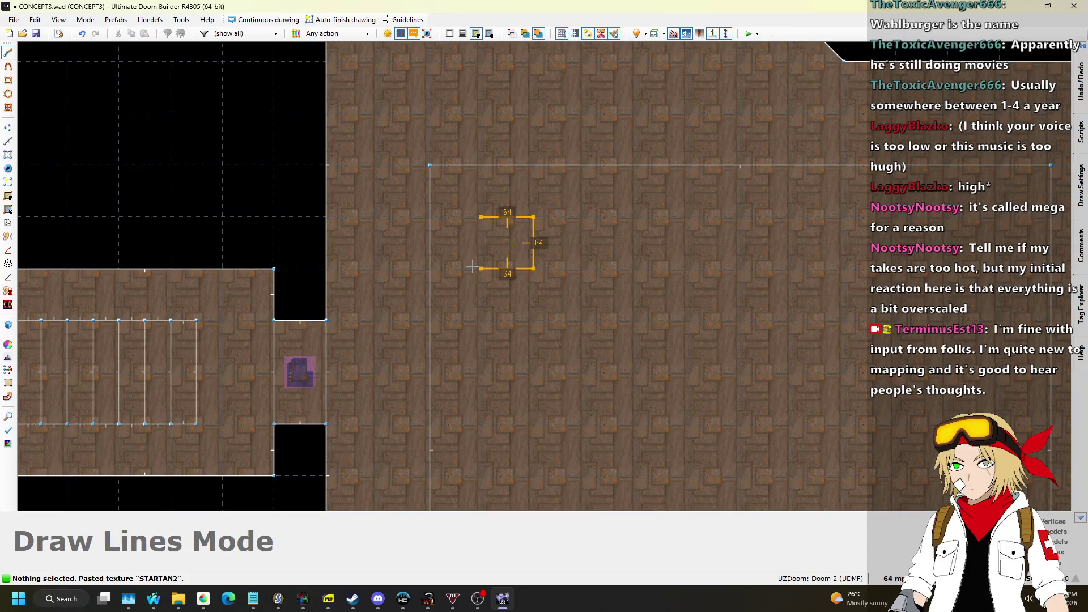
click(472, 267)
scroll(427, 201, down, 1)
scroll(756, 209, up, 1)
key(d)
click(689, 206)
click(740, 206)
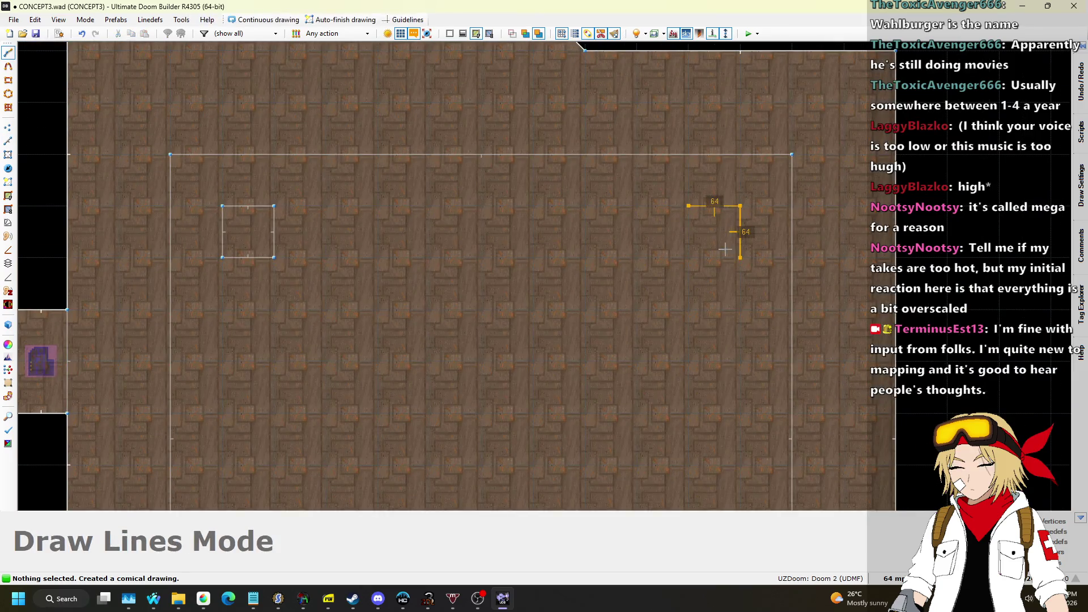
click(687, 221)
Step: Draw the third and fourth 64×64 pillar squares
scroll(673, 141, down, 2)
scroll(679, 288, up, 1)
key(d)
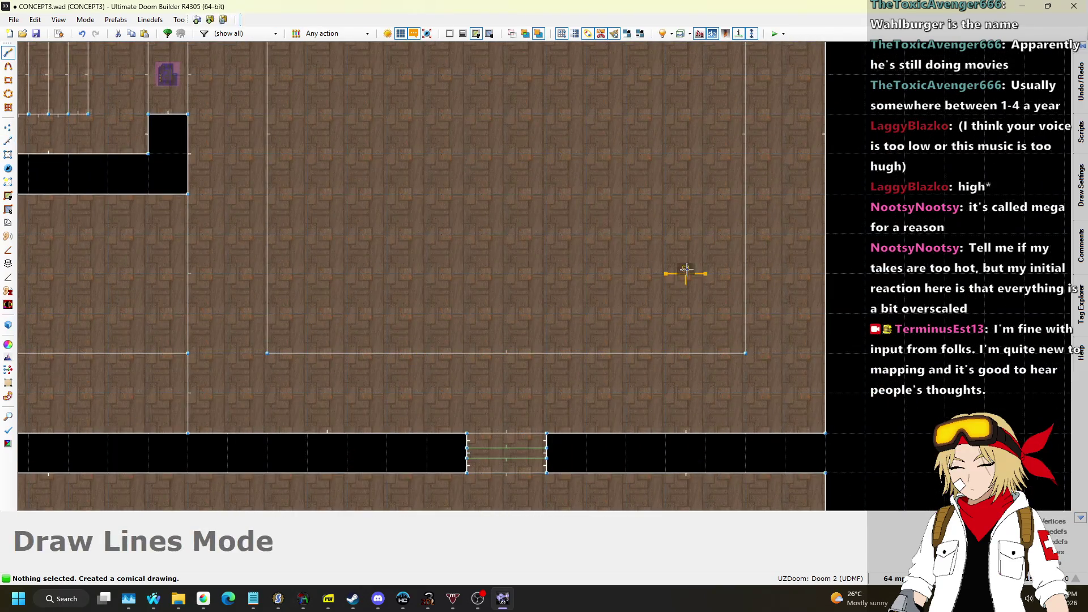
click(666, 274)
click(706, 274)
click(666, 274)
key(d)
click(307, 273)
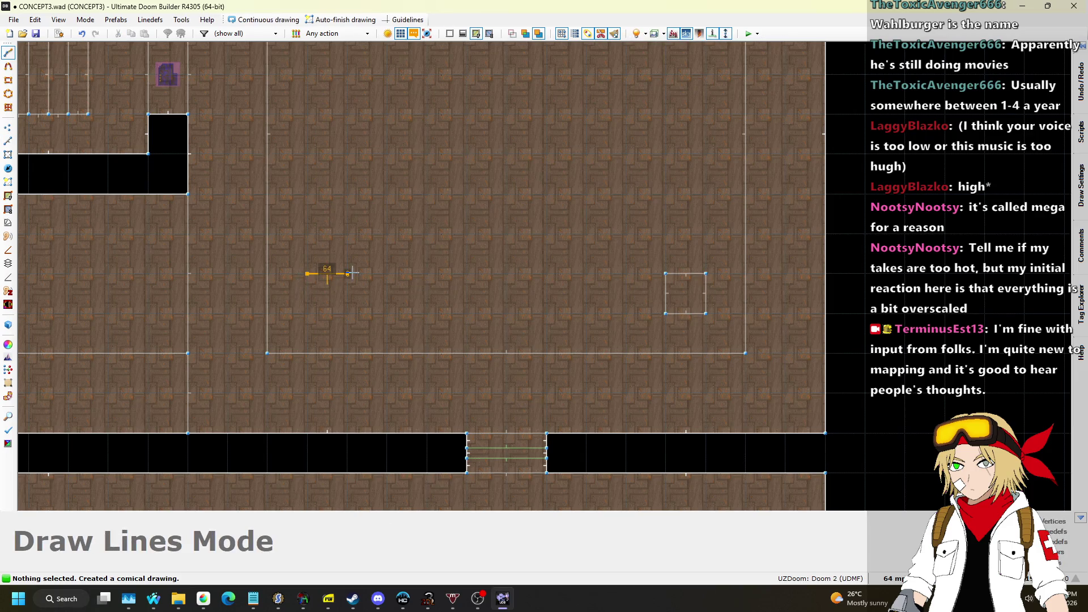
click(307, 274)
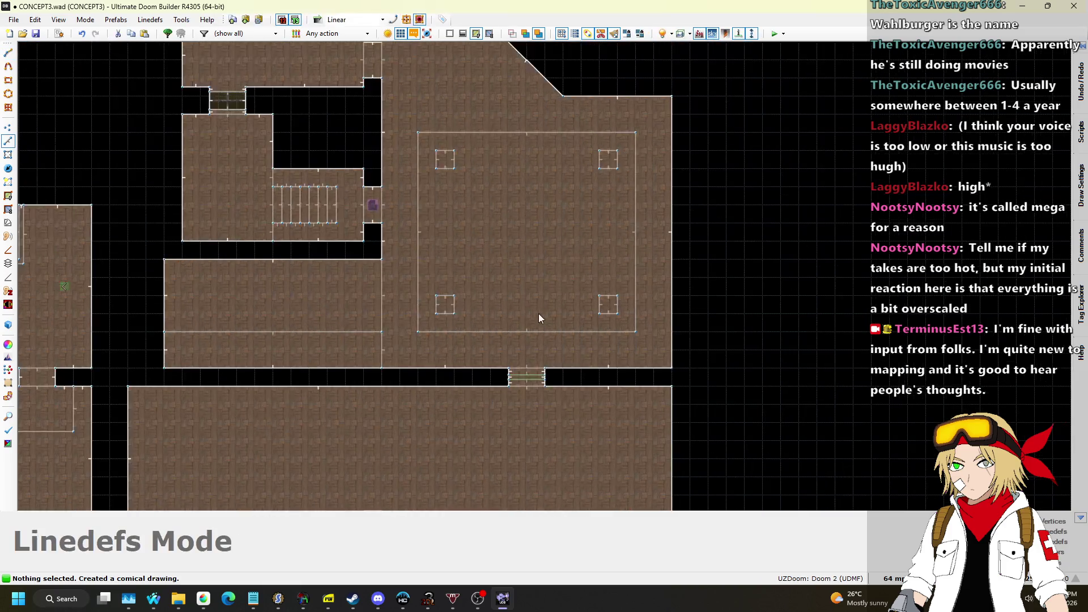
Step: Raise the pillar floors to 256 in 3D, then clear the selection
key(w)
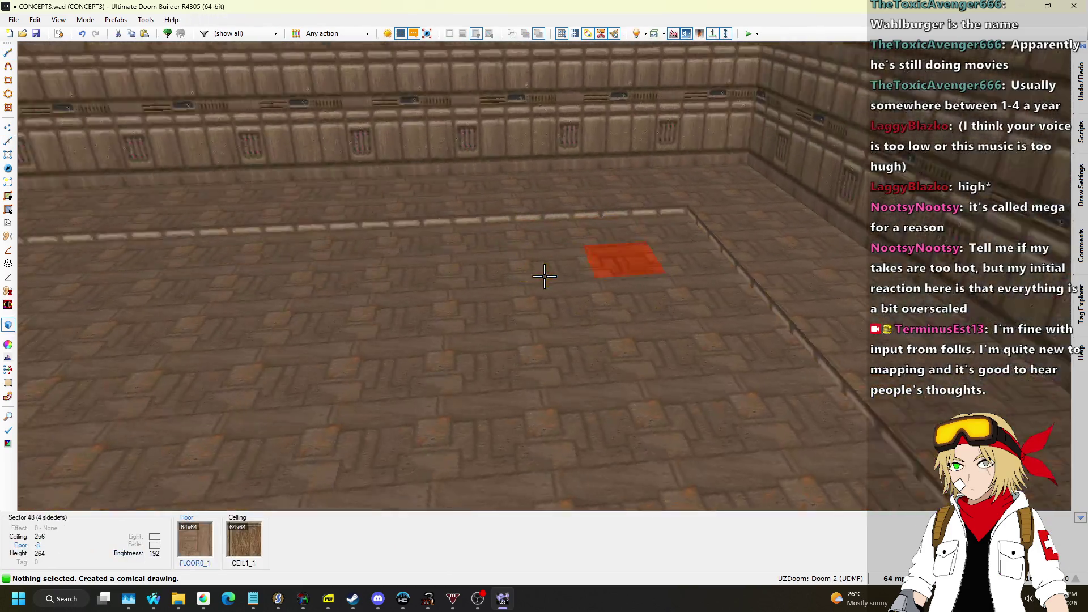
click(543, 275)
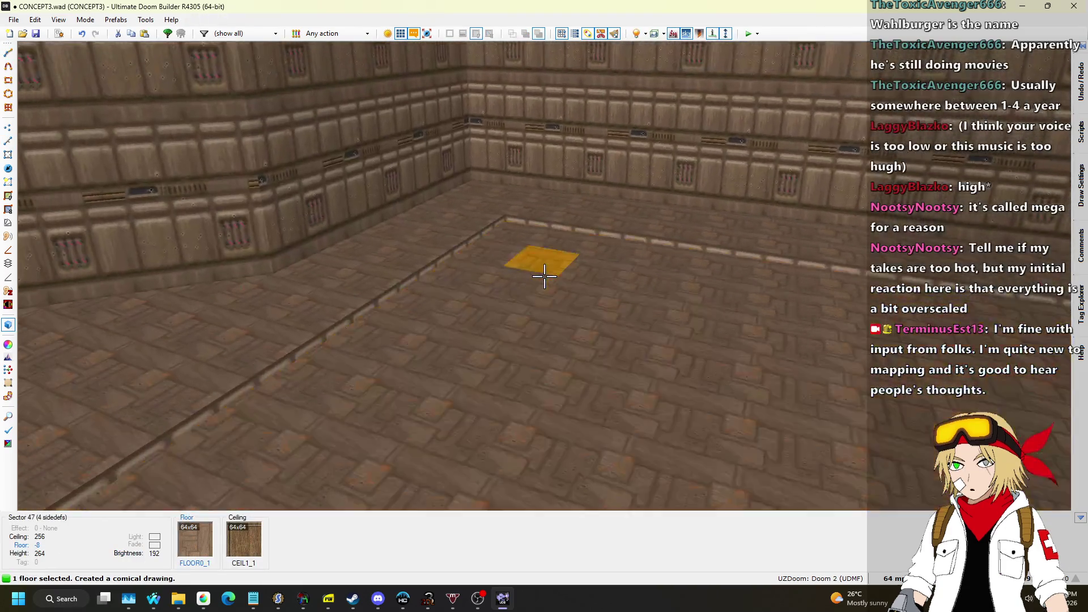
click(544, 276)
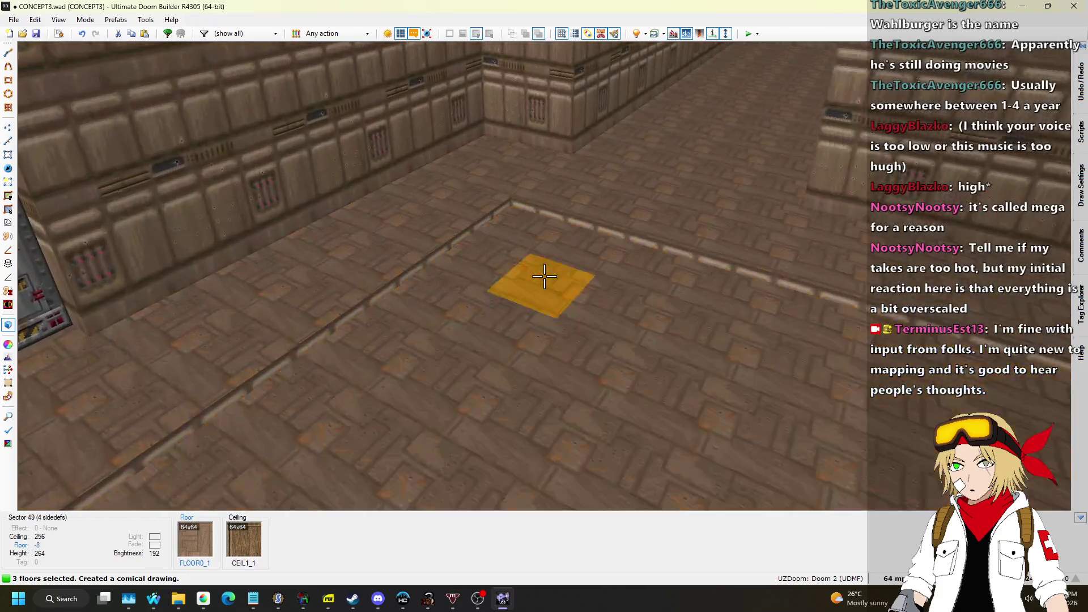
click(544, 276)
scroll(544, 276, up, 20)
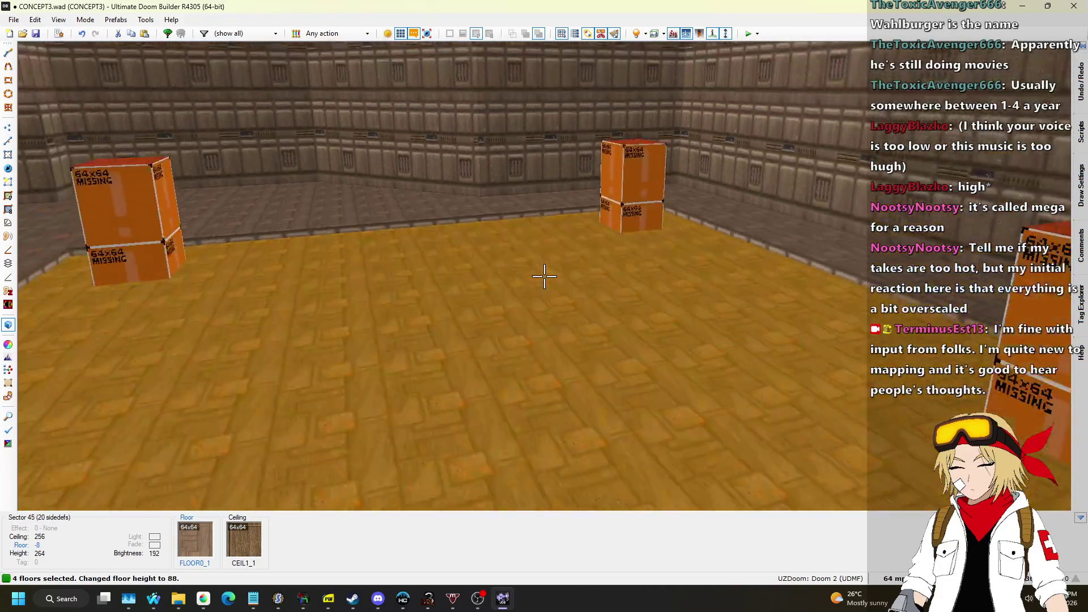
key(s)
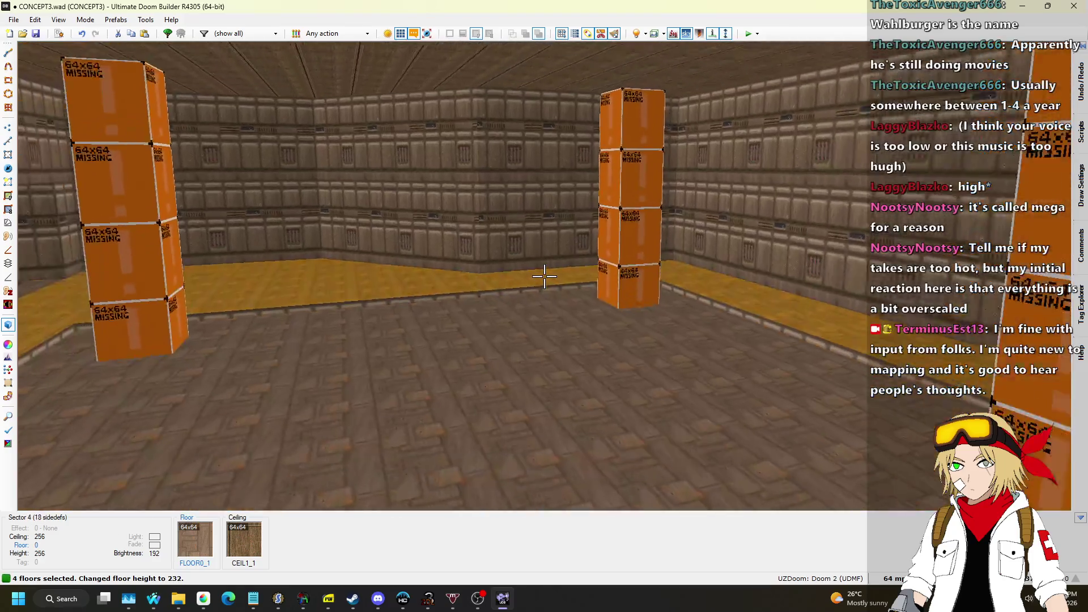
scroll(544, 276, up, 5)
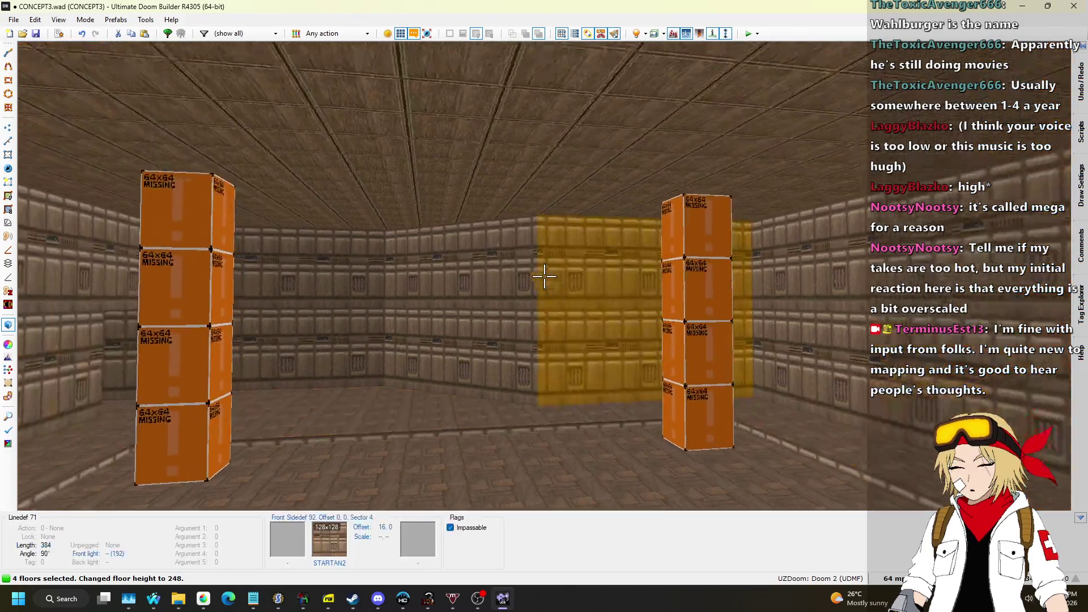
key(w)
scroll(544, 276, up, 1)
key(s)
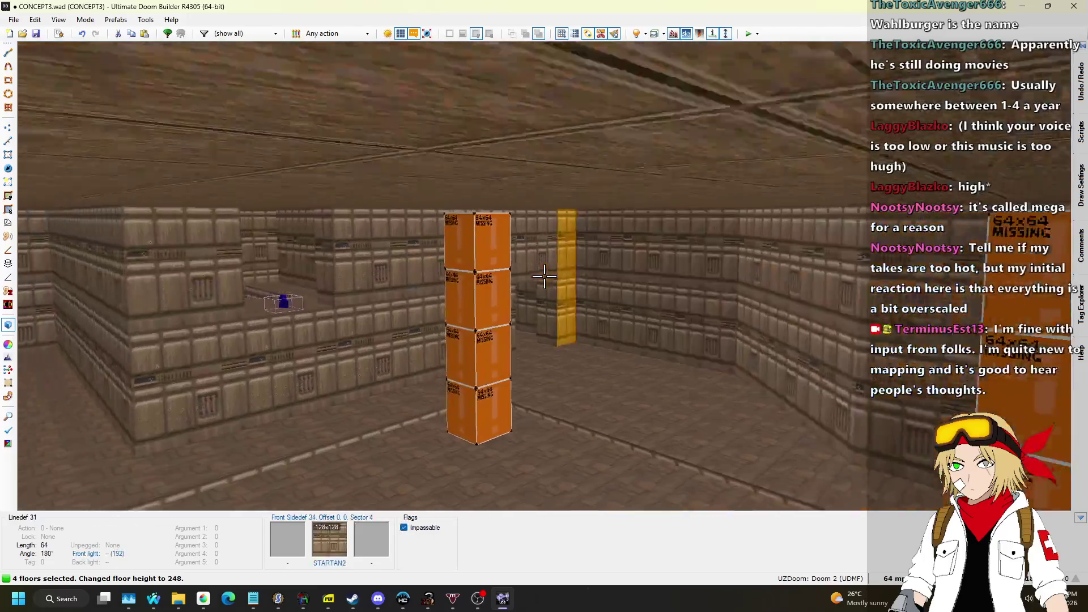
key(Escape)
Step: Delete the four pillar sectors in Sectors mode, leaving solid columns
key(q)
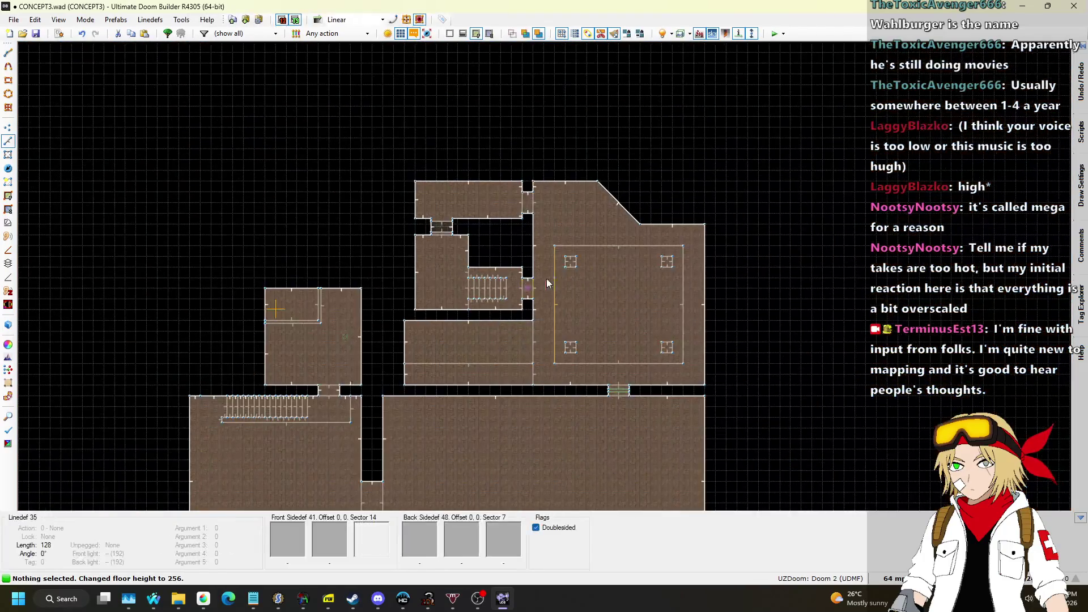
click(8, 159)
click(545, 247)
click(762, 250)
click(544, 437)
click(756, 437)
key(Delete)
Step: Paste STARTAN2 onto all the pillar wall faces in 3D
key(q)
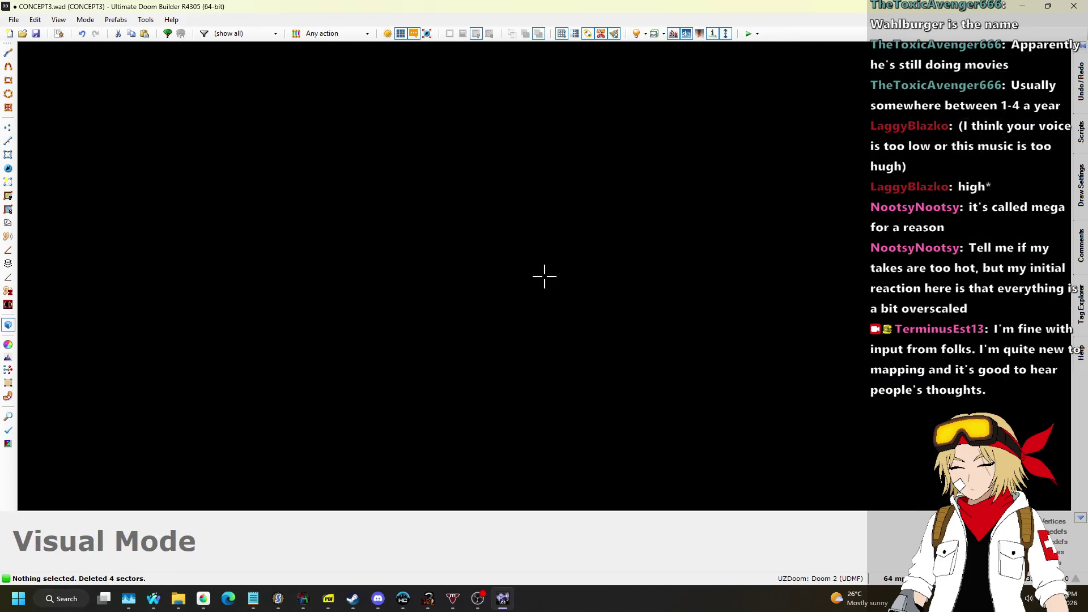
key(ctrl+c)
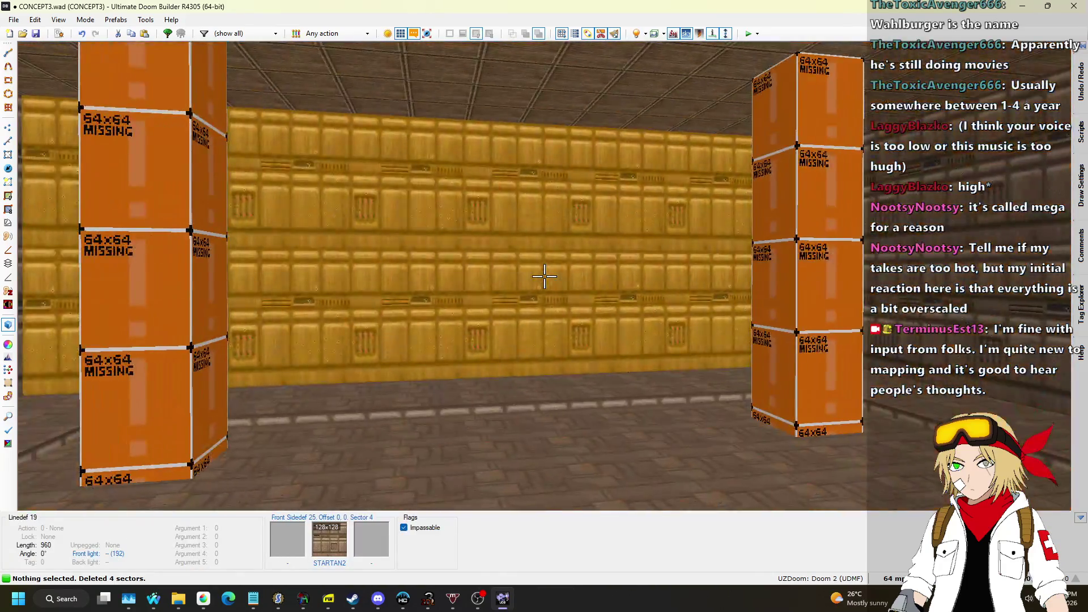
click(544, 276)
click(543, 276)
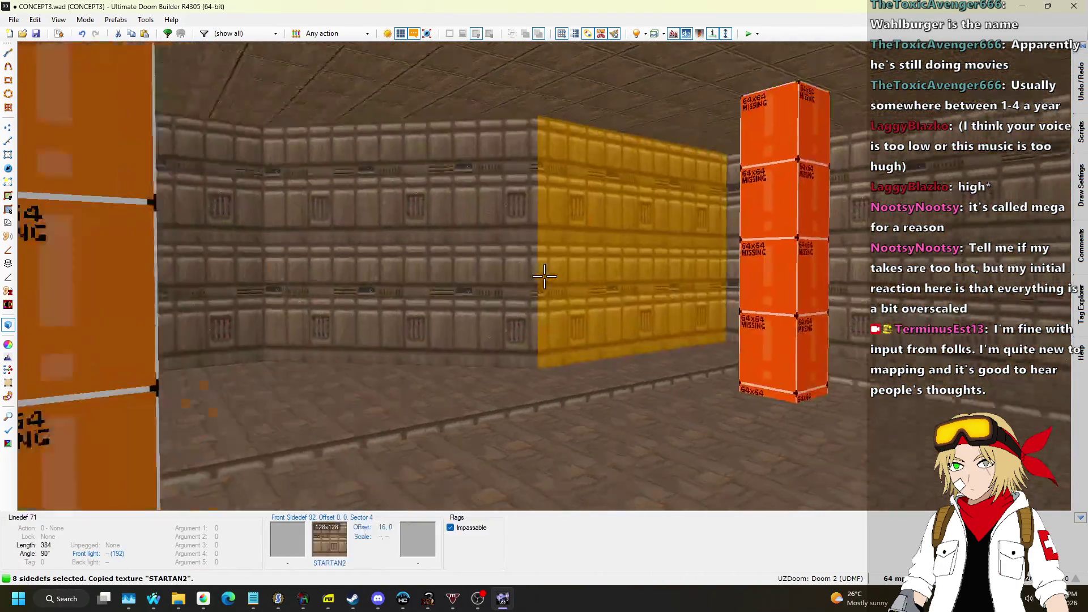
click(544, 276)
click(544, 276)
key(ctrl+v)
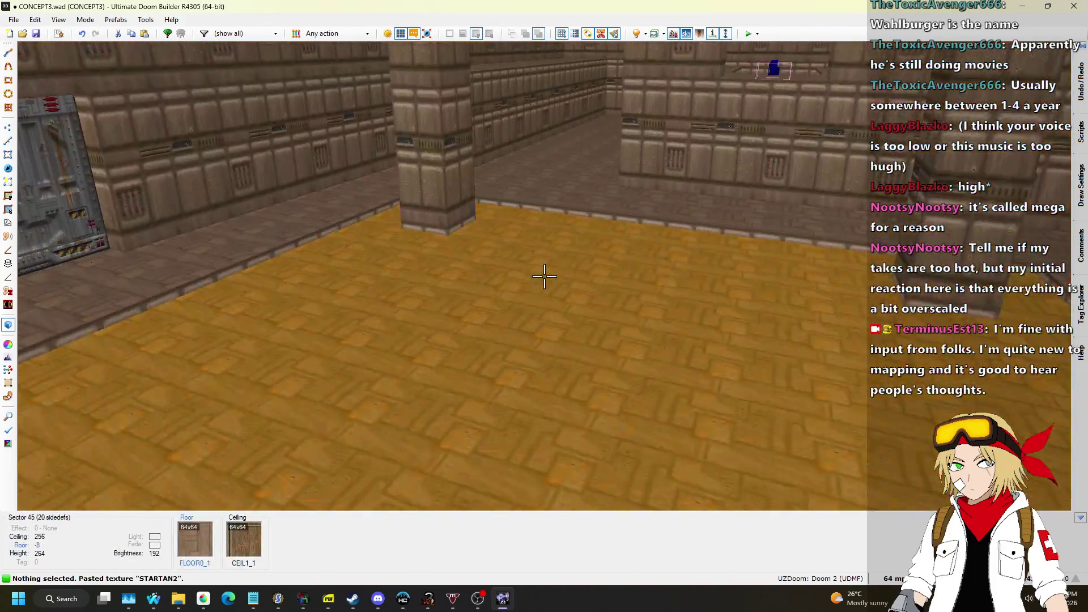
Step: Lower the big room's inner floor to -32 and return to the 2D map
click(544, 276)
scroll(544, 276, up, 1)
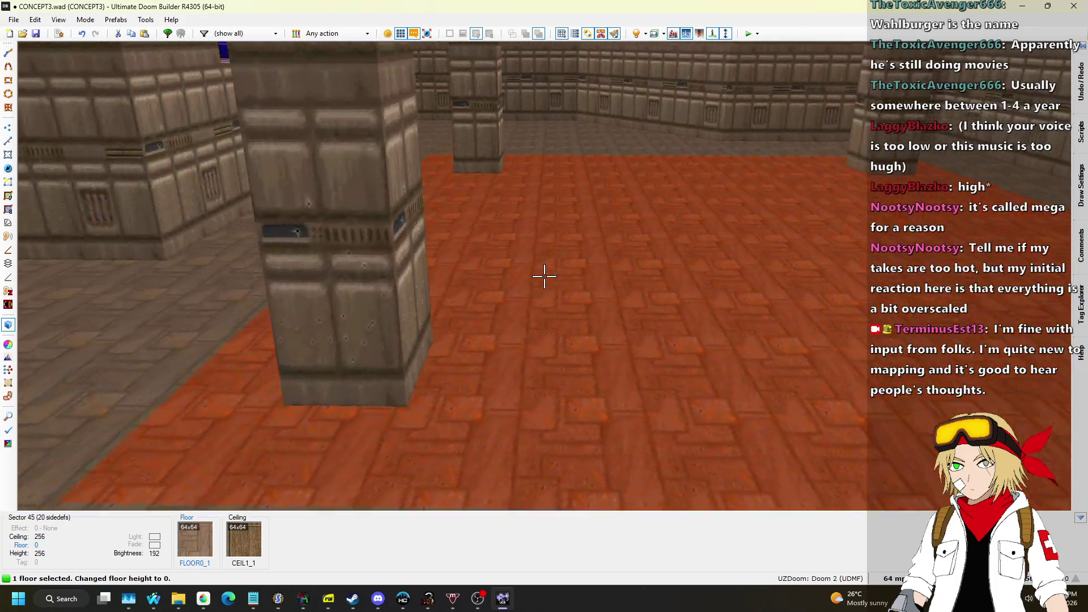
scroll(543, 276, up, 2)
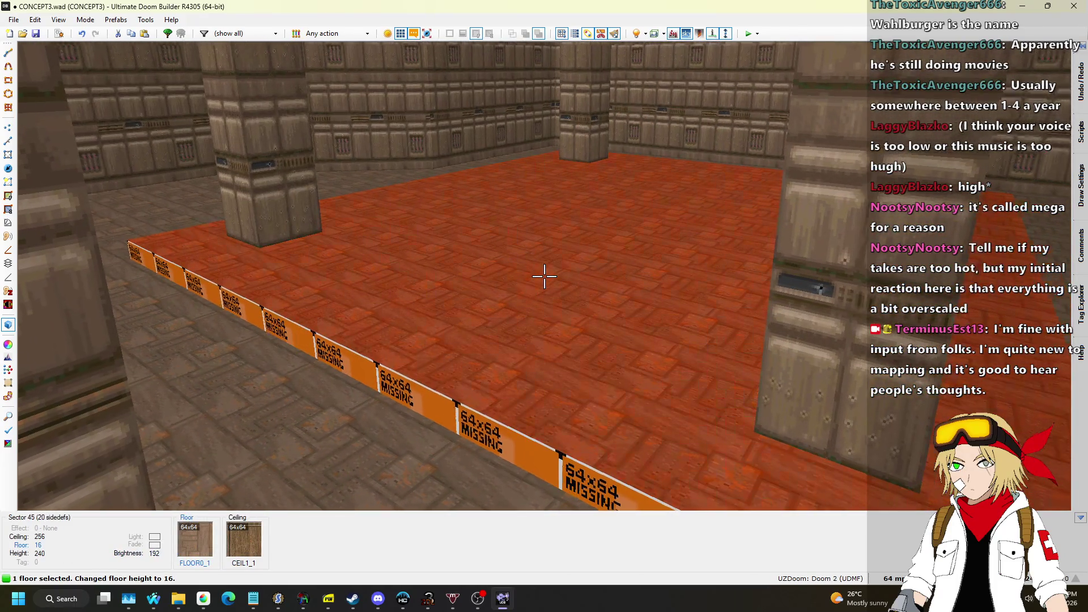
scroll(544, 276, down, 1)
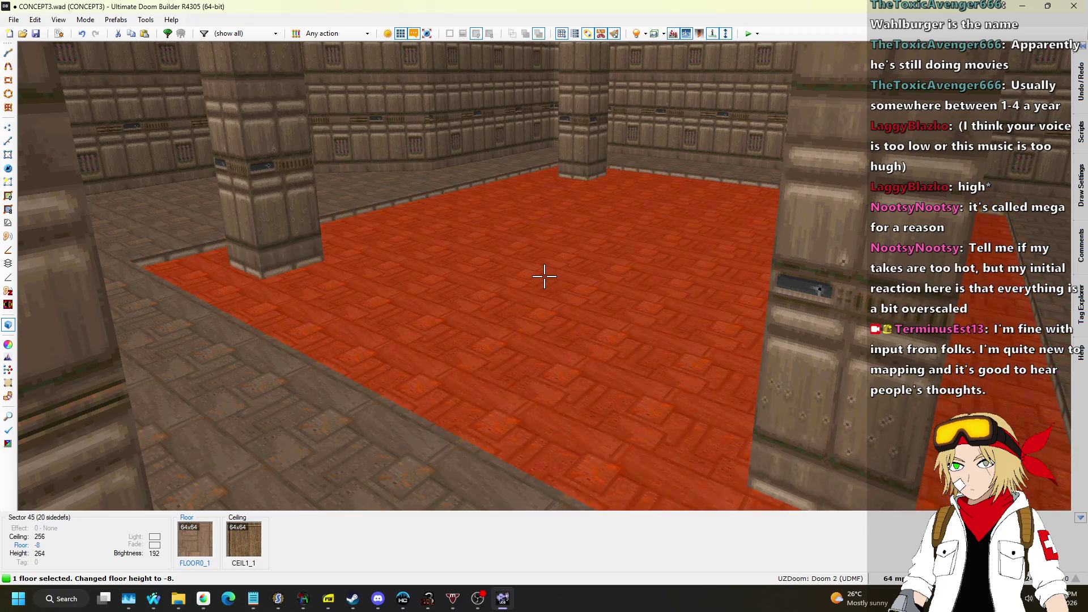
scroll(544, 276, down, 2)
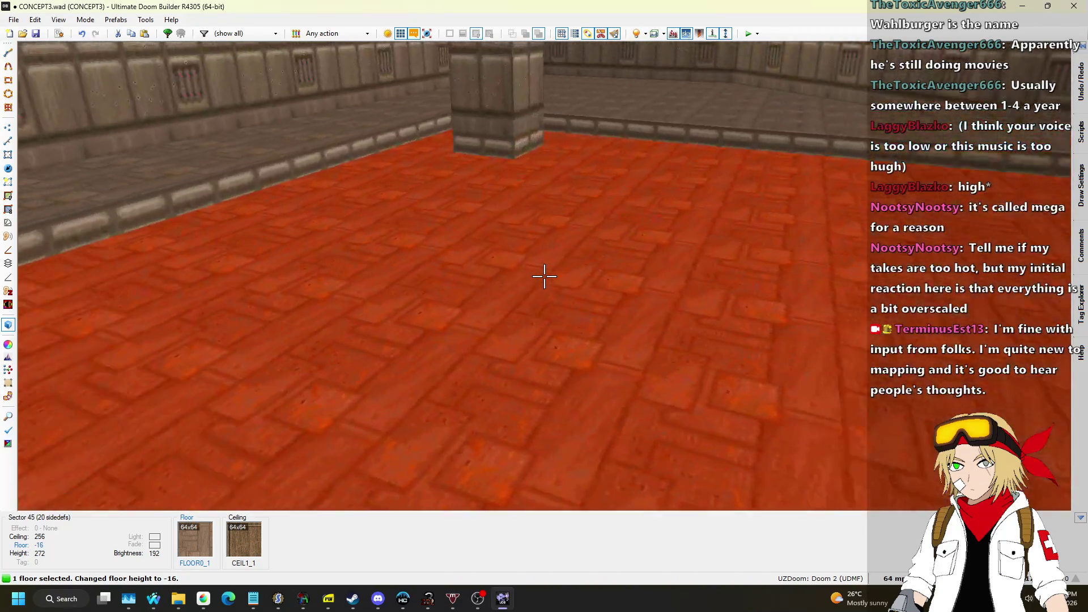
click(544, 276)
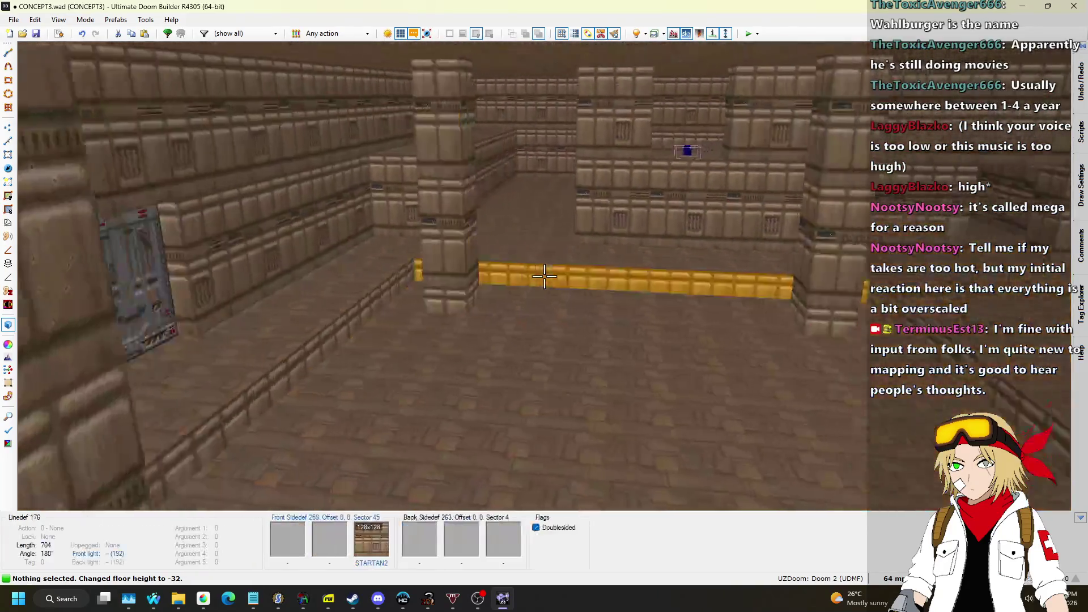
key(w)
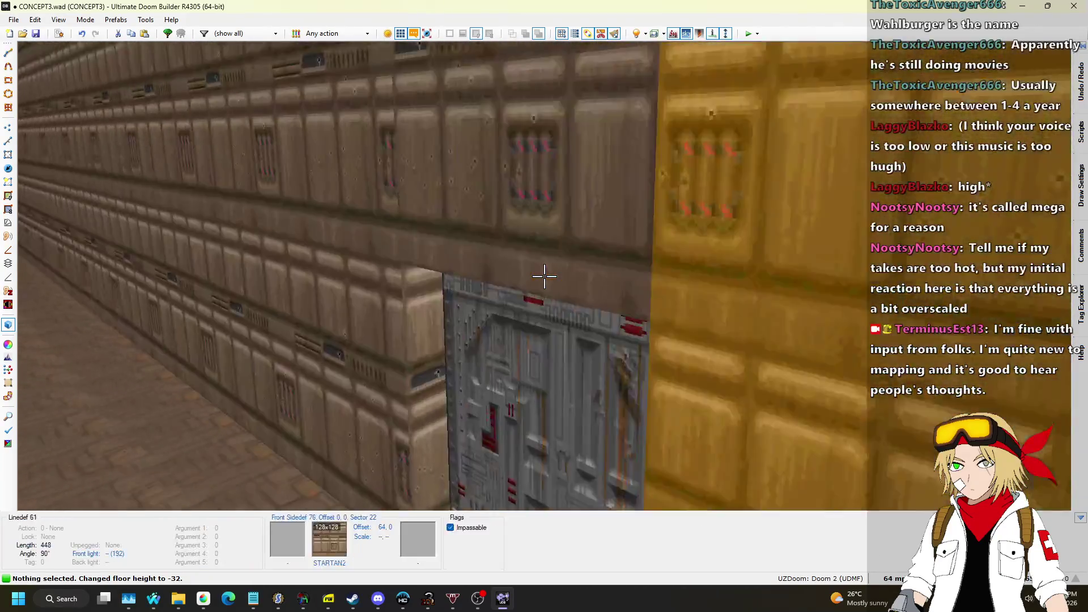
key(s)
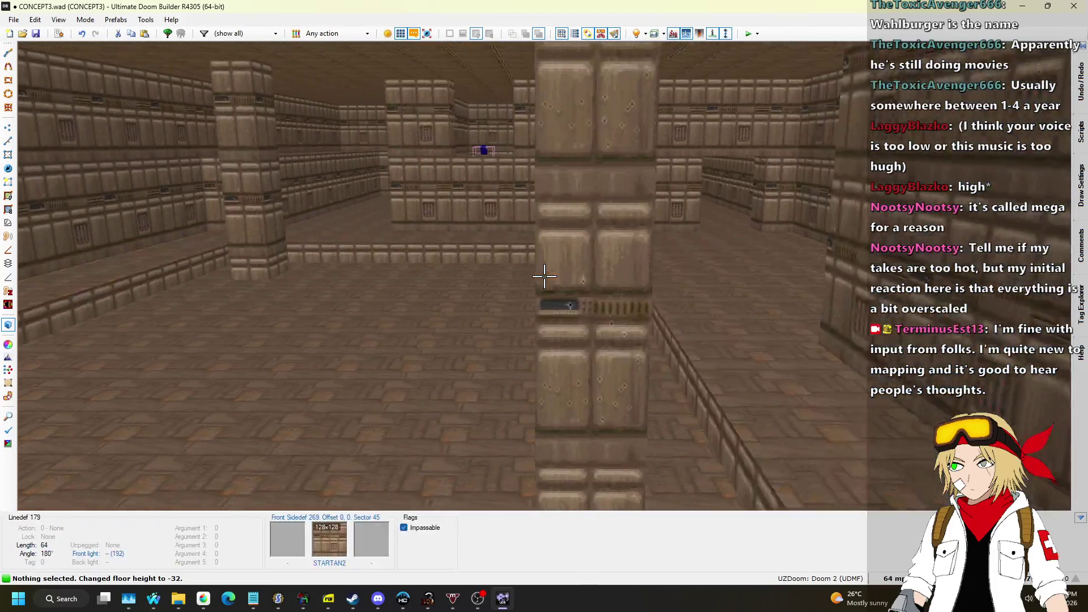
key(q)
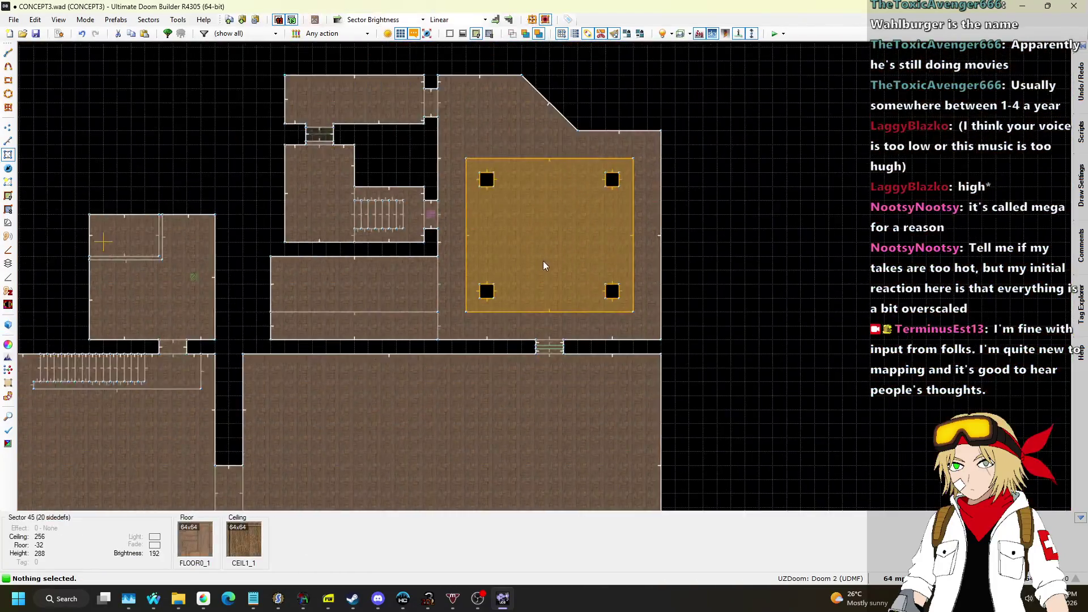
scroll(424, 199, down, 3)
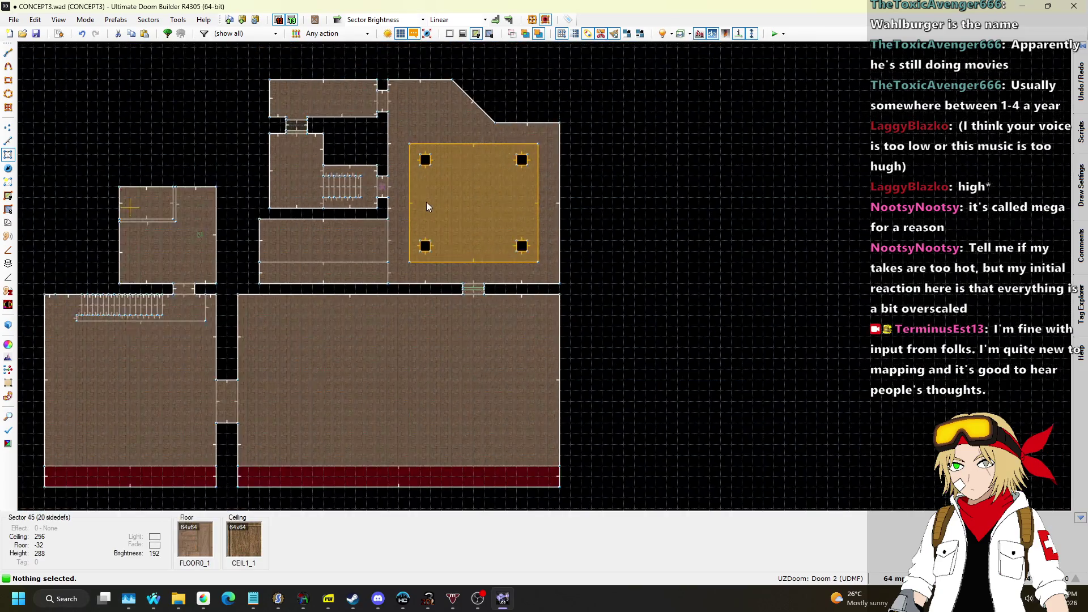
scroll(417, 318, up, 2)
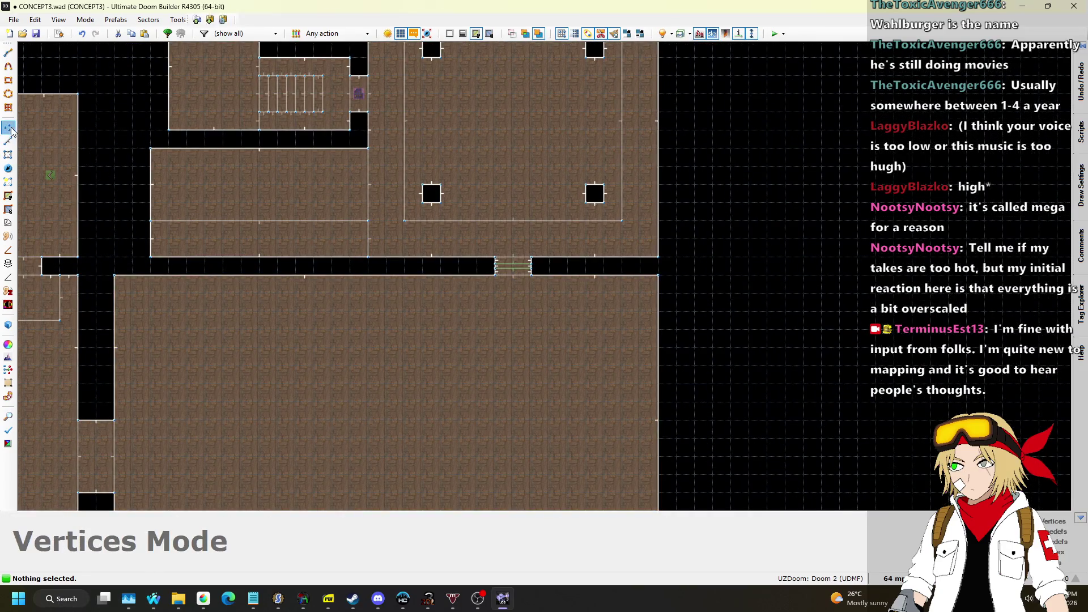
scroll(414, 260, up, 1)
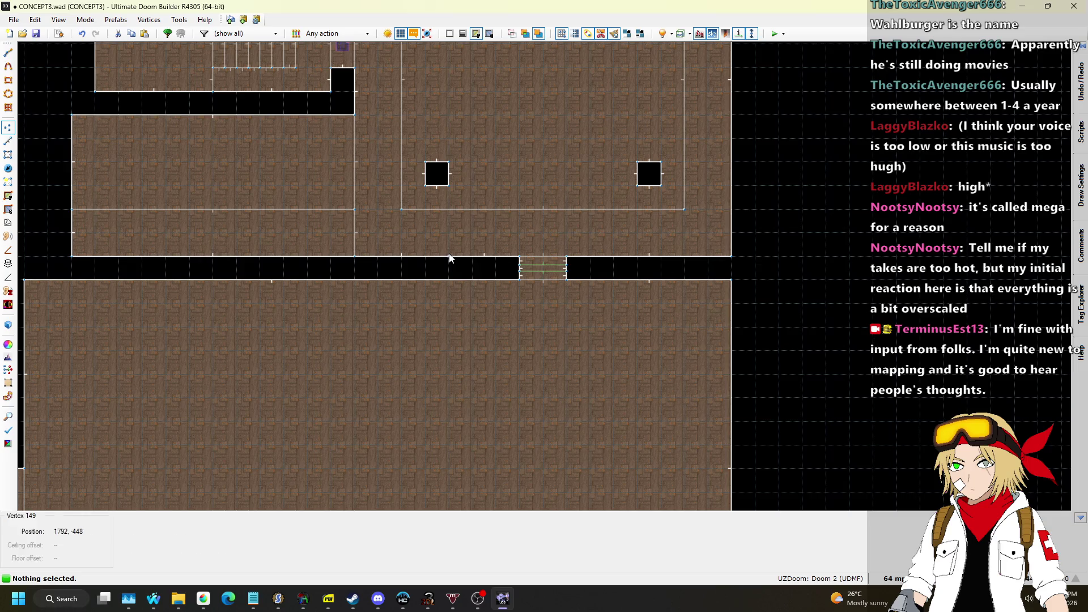
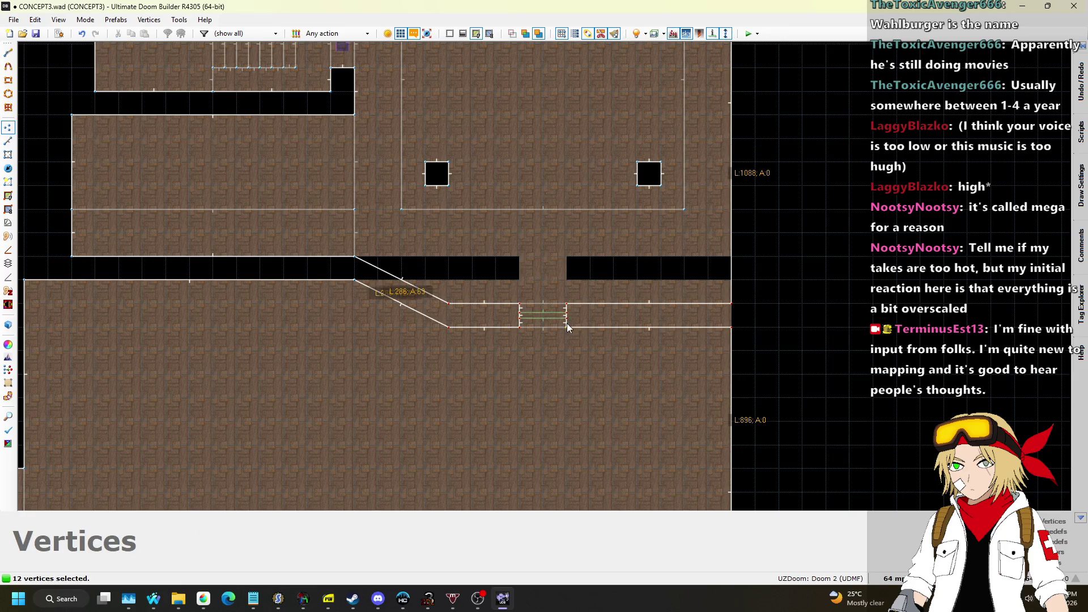
Step: Finish dragging the corridor corners to reshape the diagonal corridor
drag(563, 365, 564, 368)
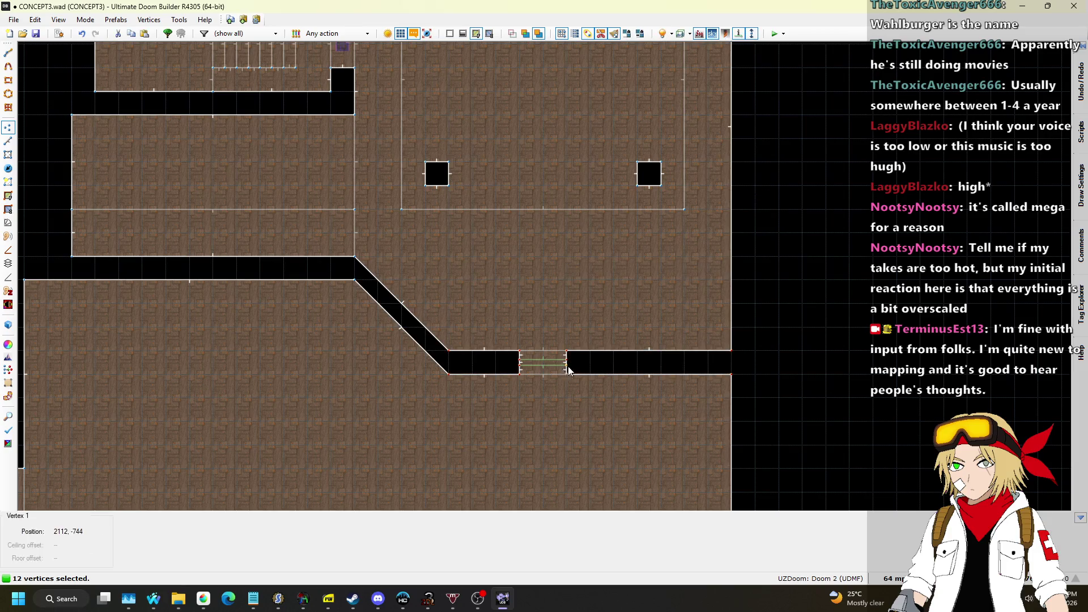
scroll(611, 266, down, 4)
scroll(610, 248, up, 4)
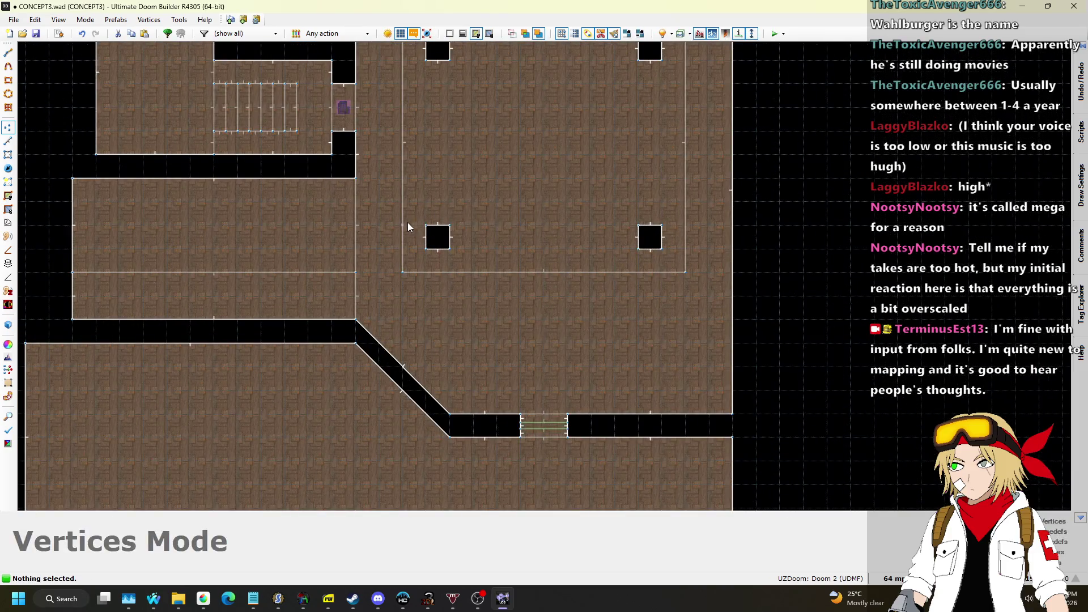
Step: In 3D view, raise the four-pillar room's inner floor to height 32, then return to 2D
key(q)
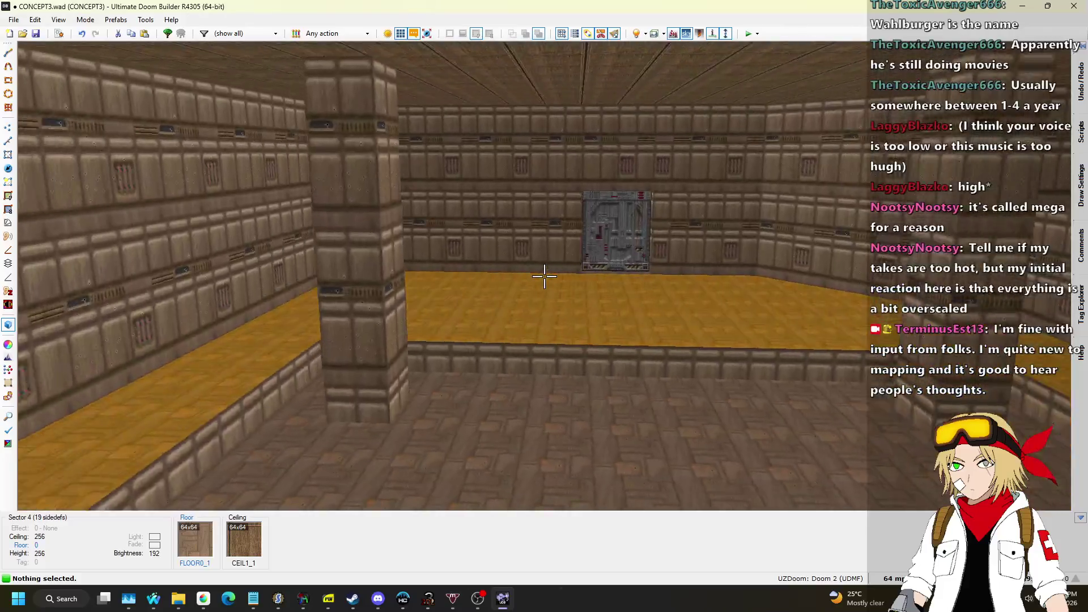
click(544, 276)
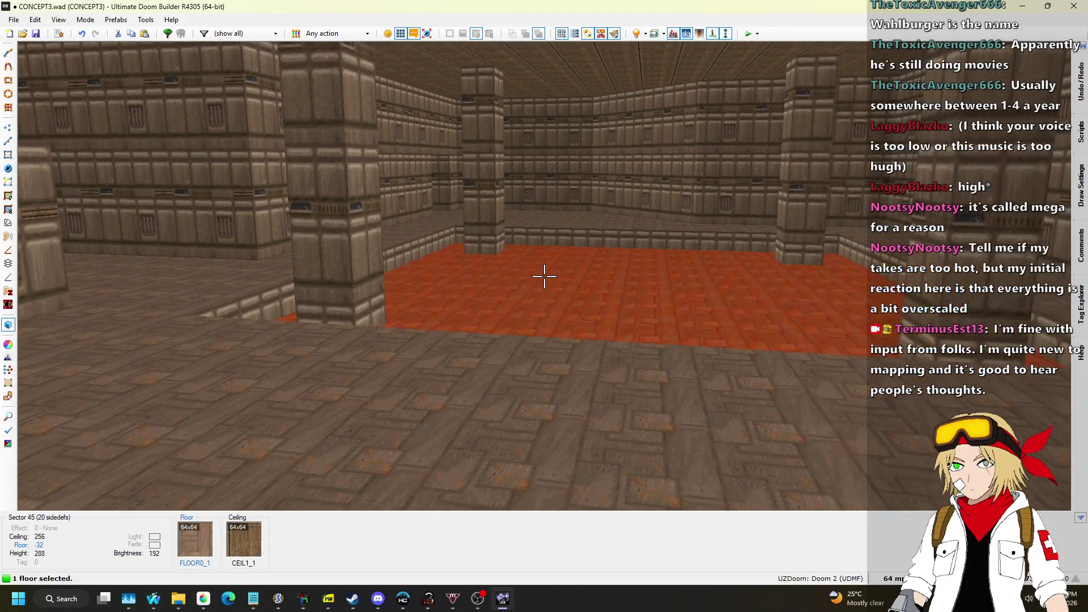
click(544, 276)
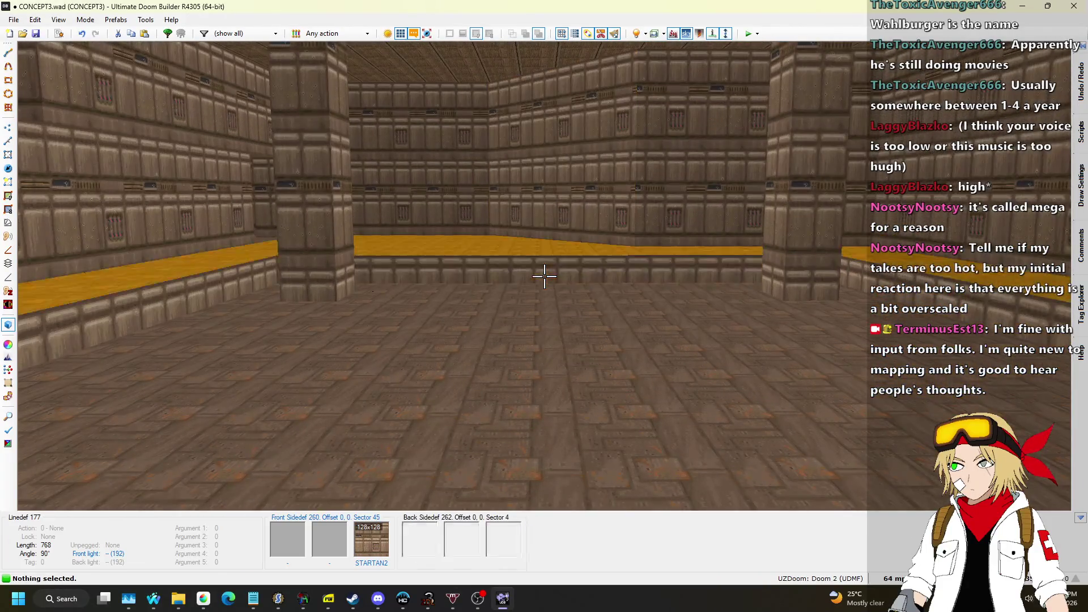
shift+click(544, 277)
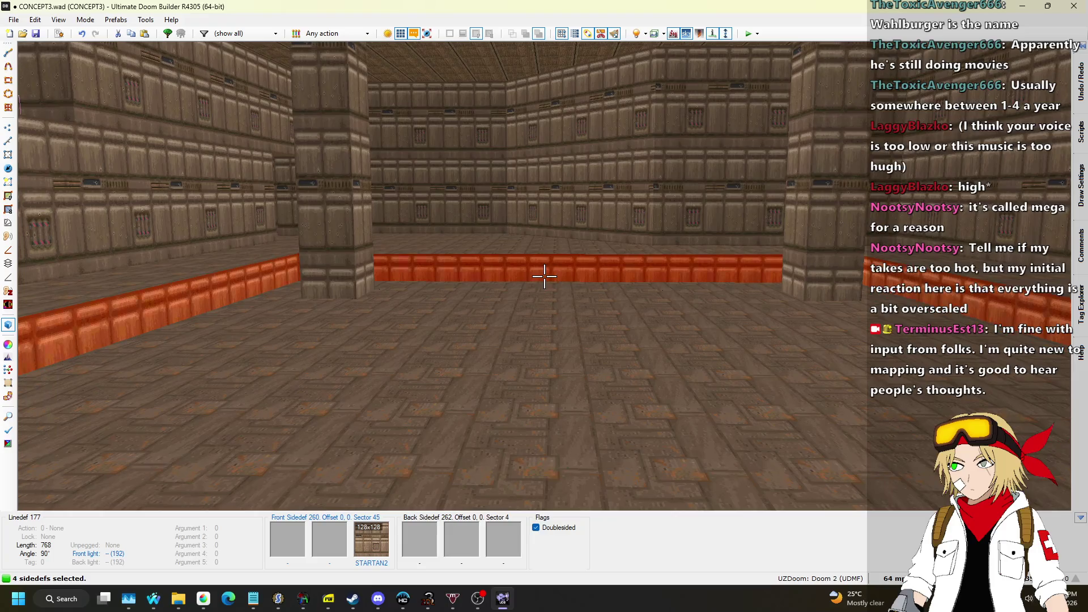
click(544, 277)
click(544, 276)
scroll(544, 276, down, 1)
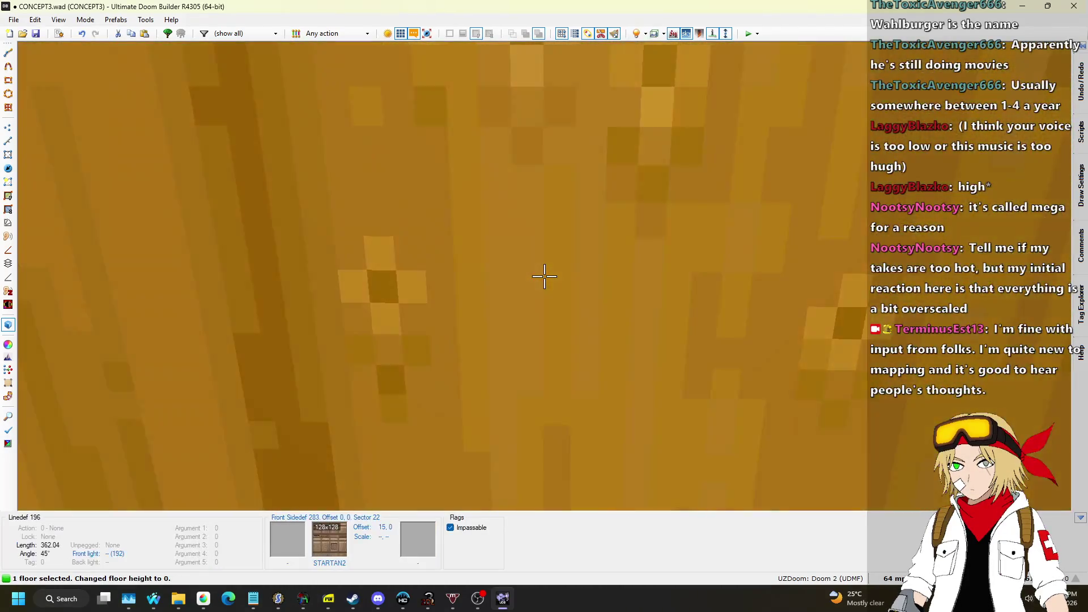
scroll(543, 276, up, 1)
scroll(544, 277, up, 2)
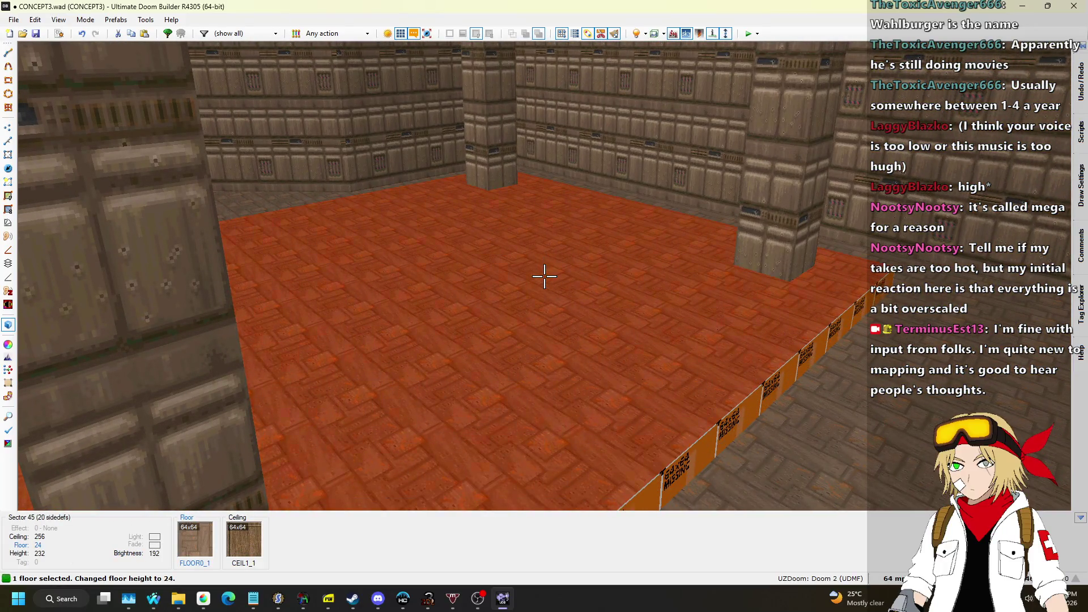
scroll(544, 277, down, 1)
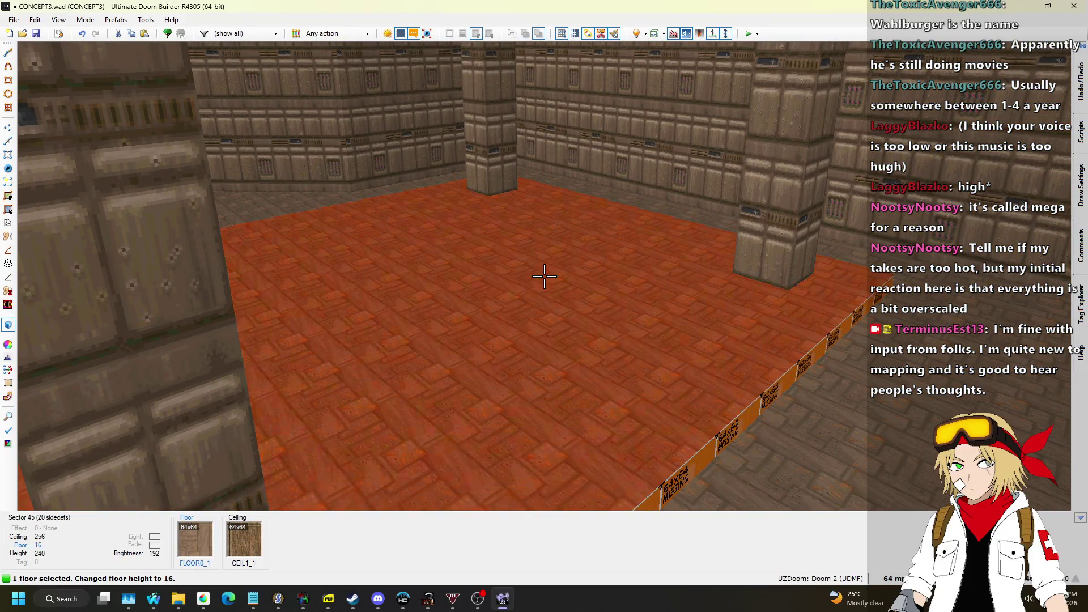
click(544, 276)
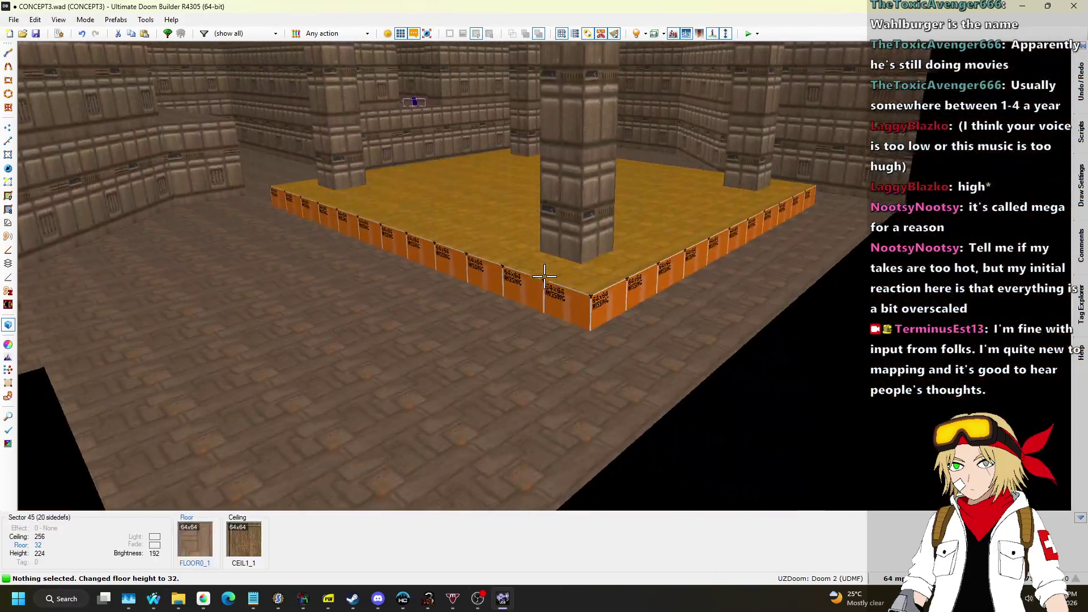
key(s)
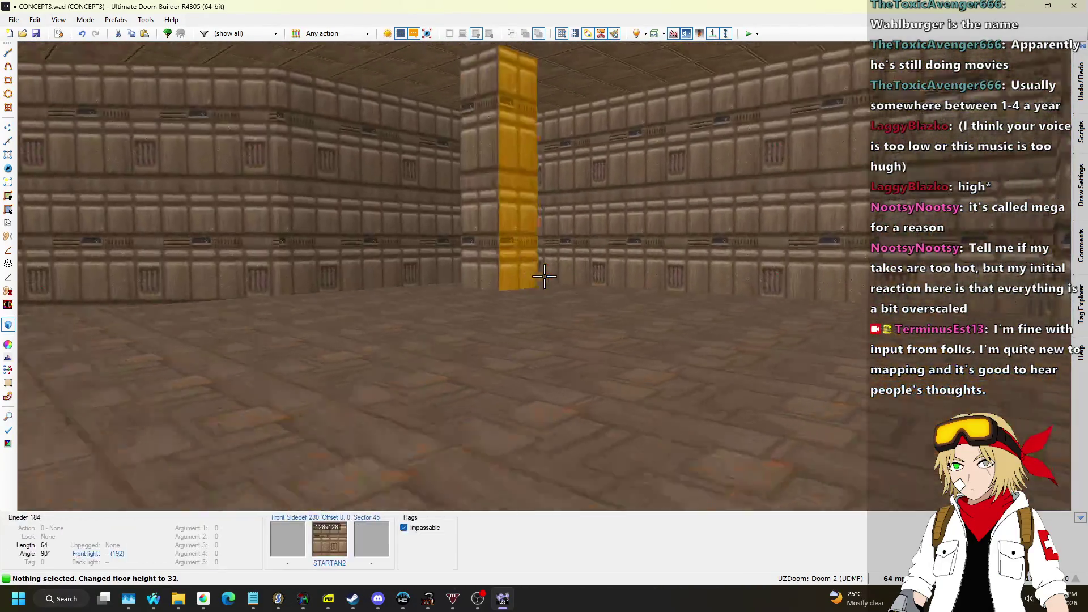
key(q)
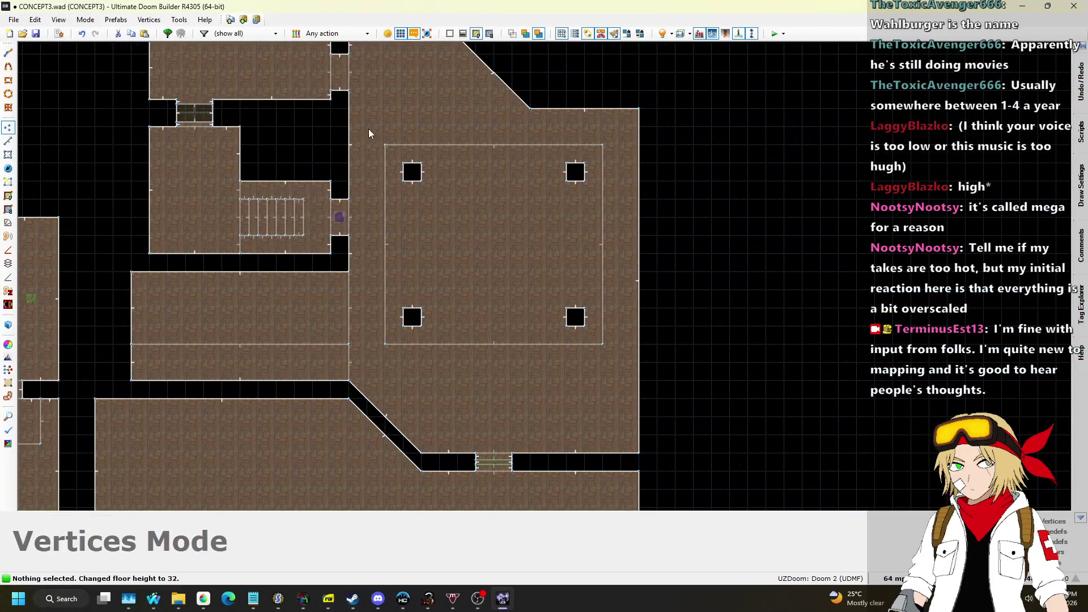
Step: Move the pillared platform's outline right until it sits flush with the room's wall
scroll(608, 192, up, 2)
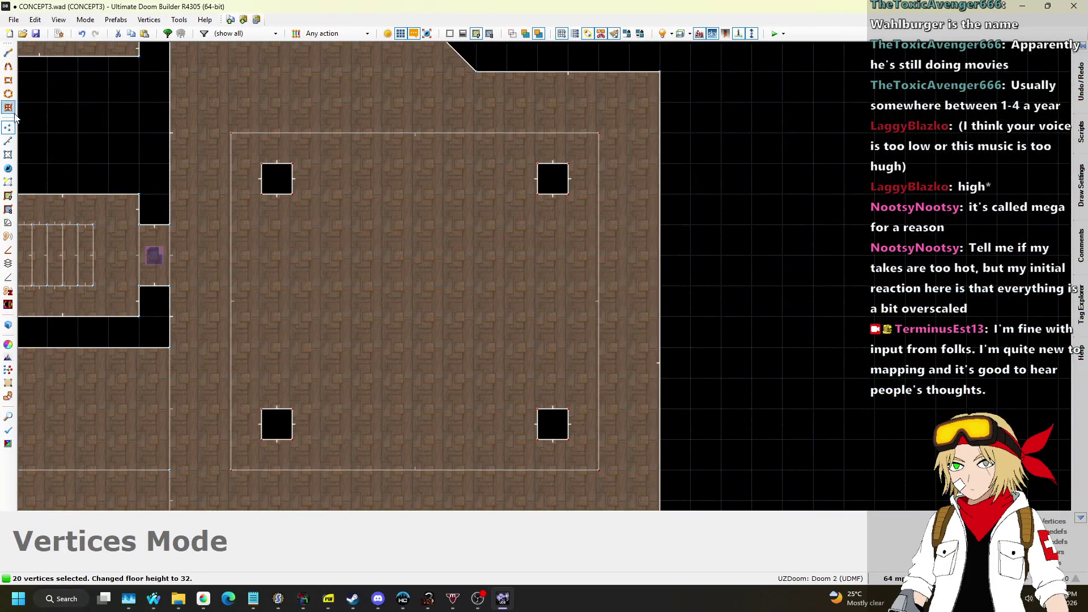
click(8, 142)
drag(587, 141, 656, 136)
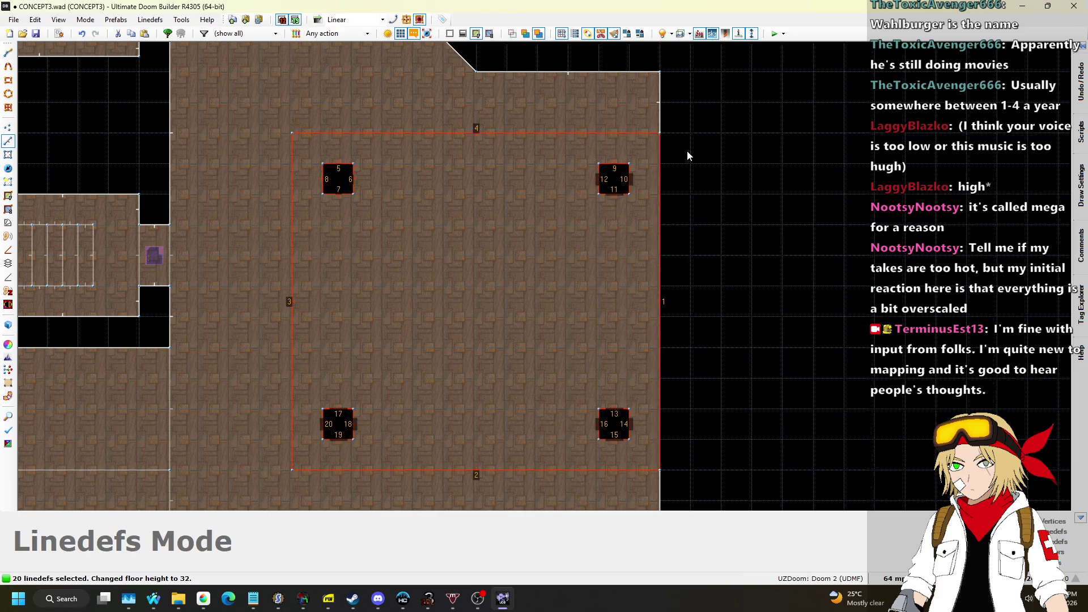
scroll(682, 148, down, 3)
scroll(534, 178, up, 1)
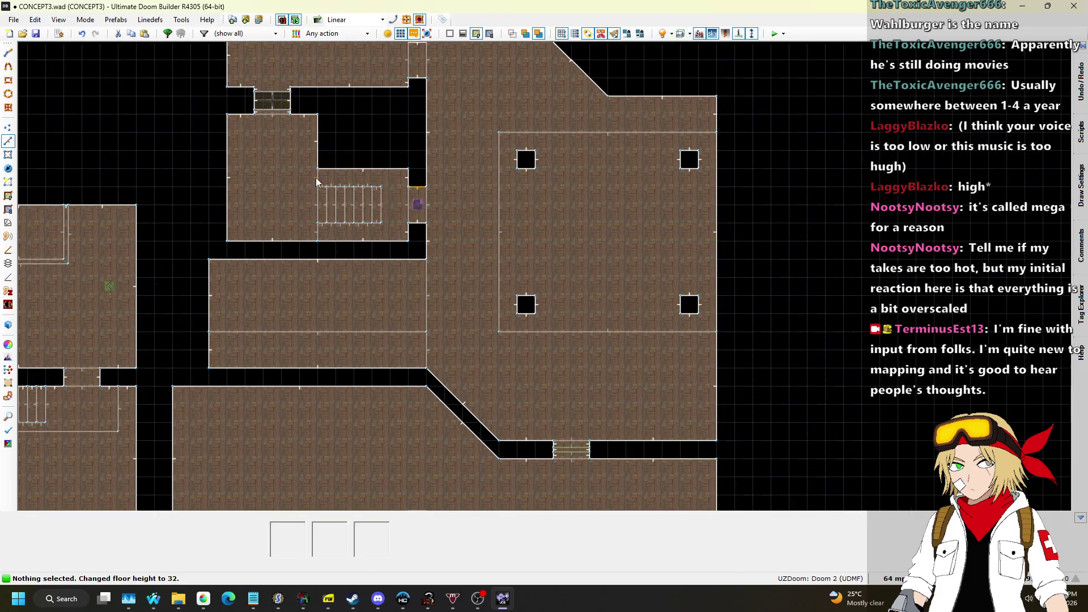
scroll(567, 317, up, 4)
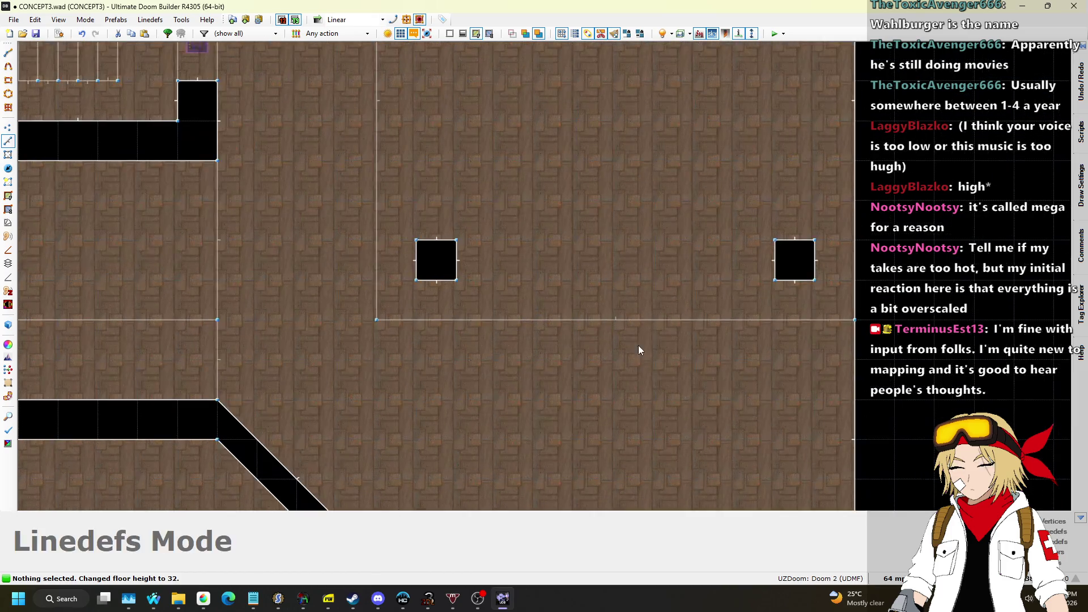
Step: Set the grid size to 16 map units for drawing
key(d)
click(695, 320)
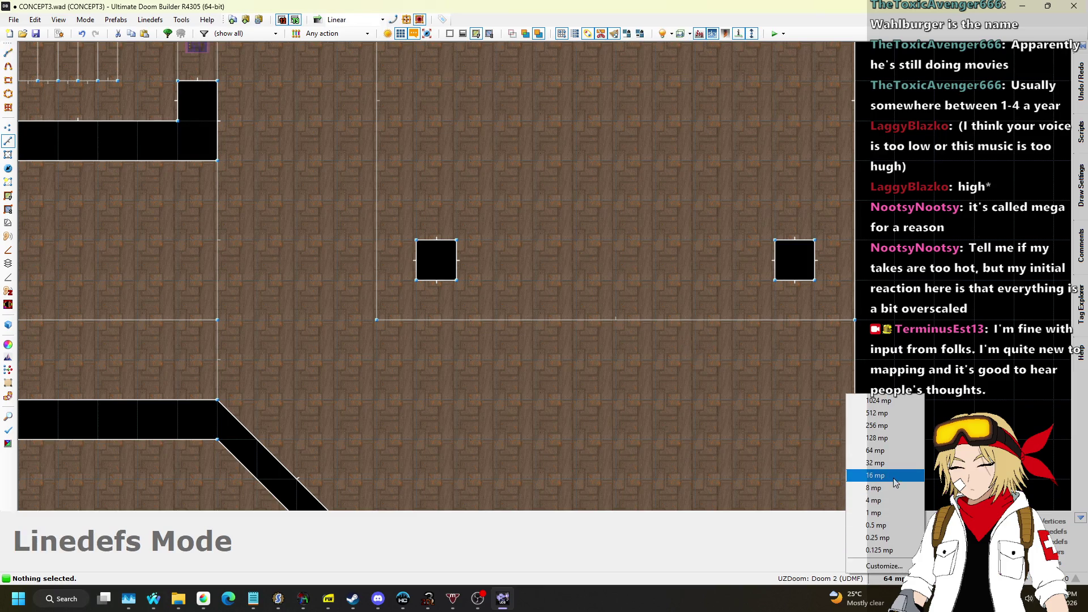
click(893, 476)
scroll(730, 365, up, 2)
scroll(693, 321, up, 2)
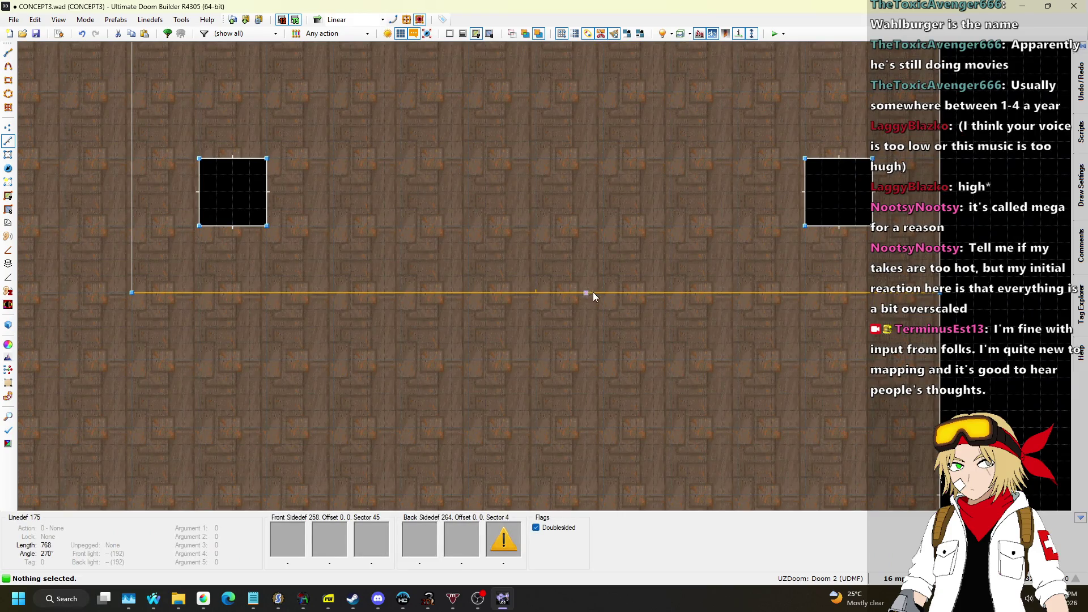
Step: Draw two 256×32 step strips below the platform's edge, then copy the STARTAN2 texture
key(d)
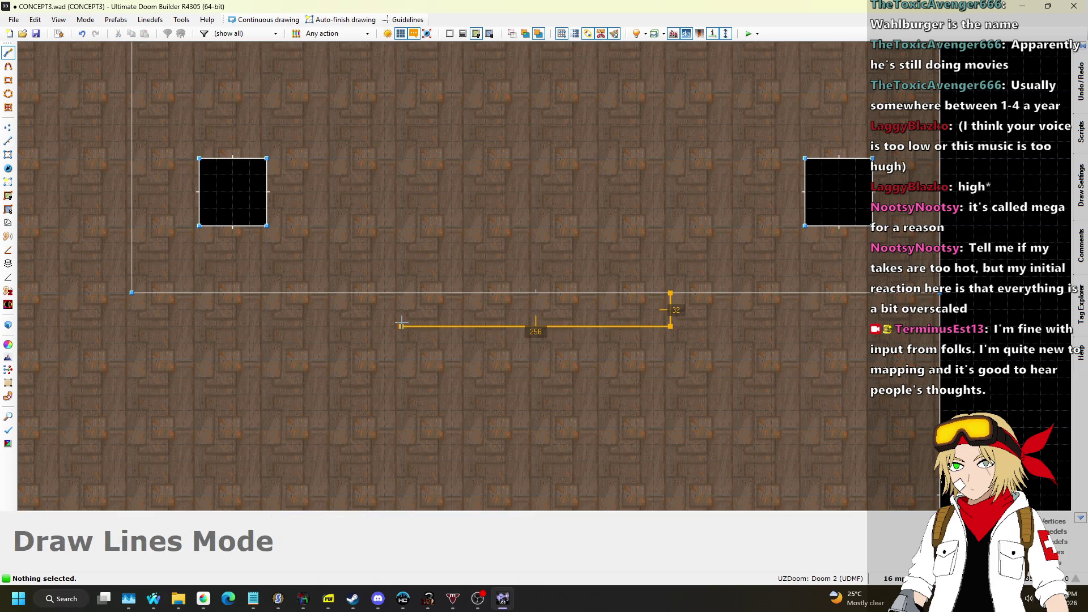
click(670, 294)
click(671, 327)
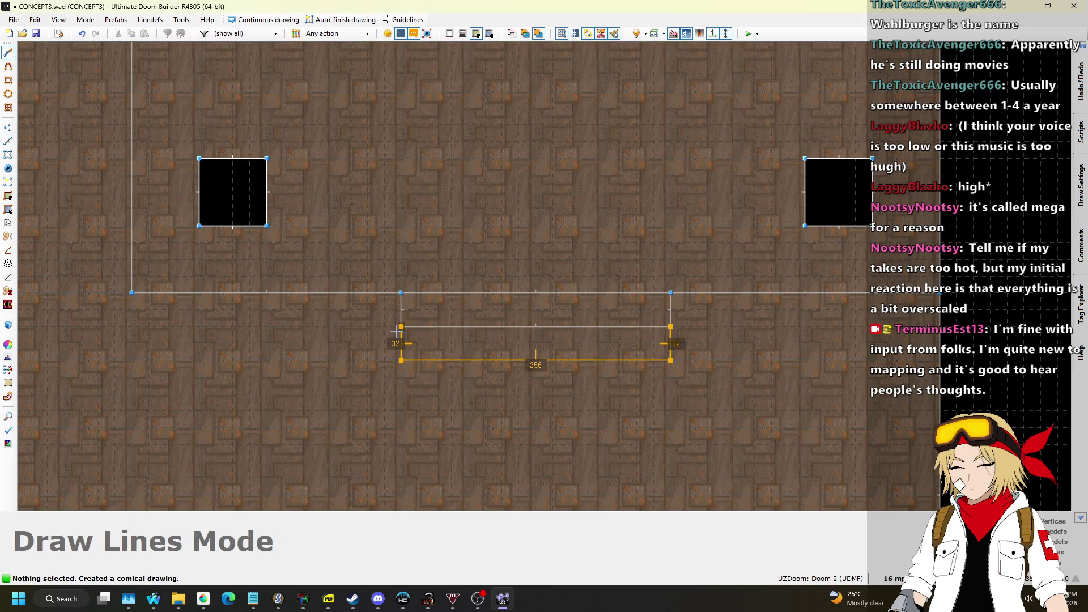
click(670, 327)
click(670, 359)
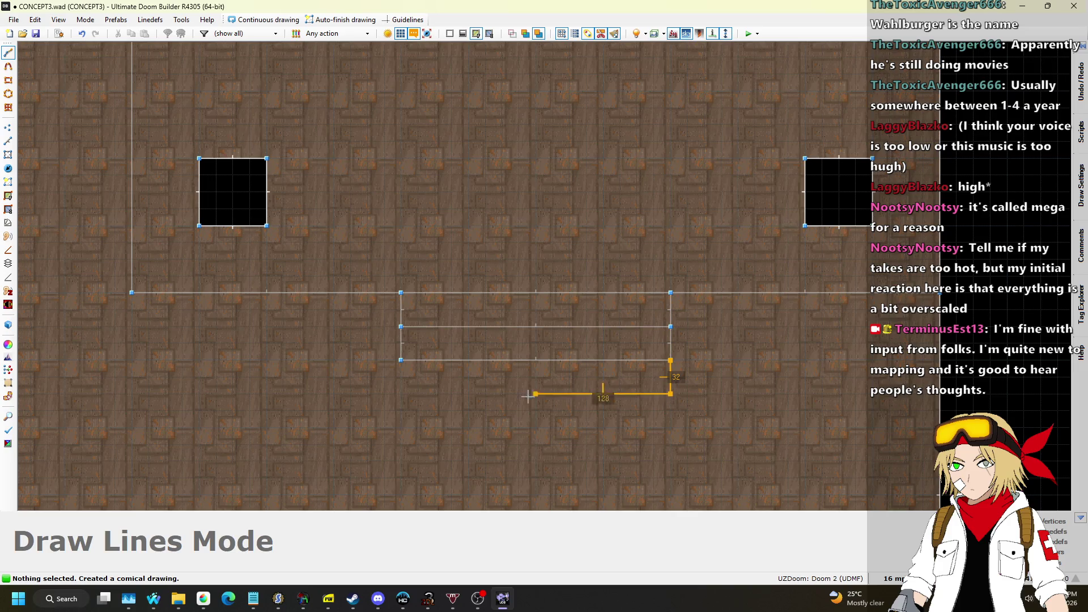
click(670, 360)
scroll(672, 363, down, 5)
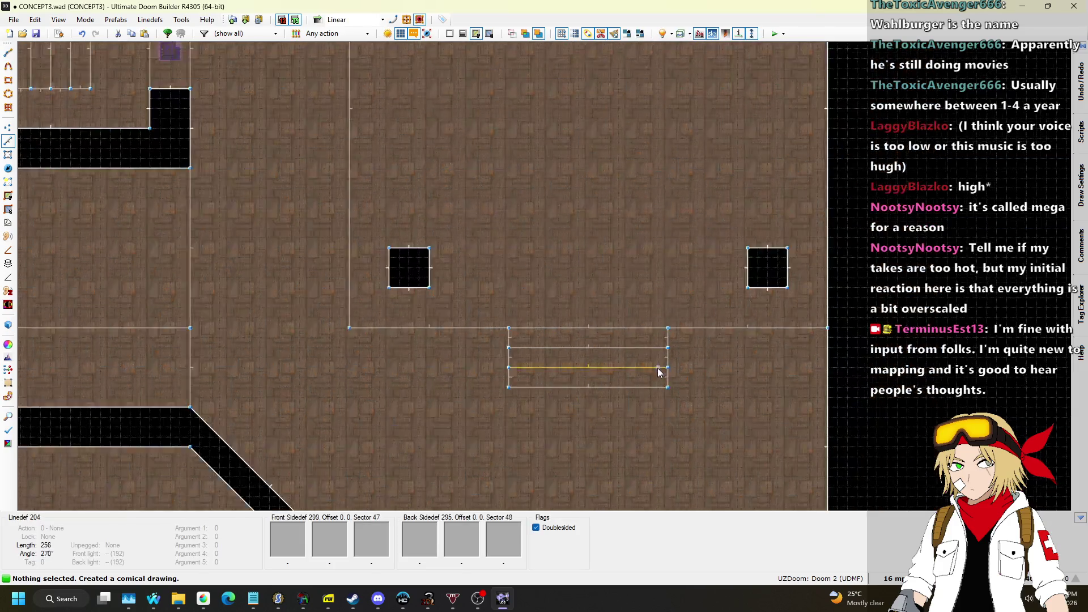
key(q)
key(ctrl+c)
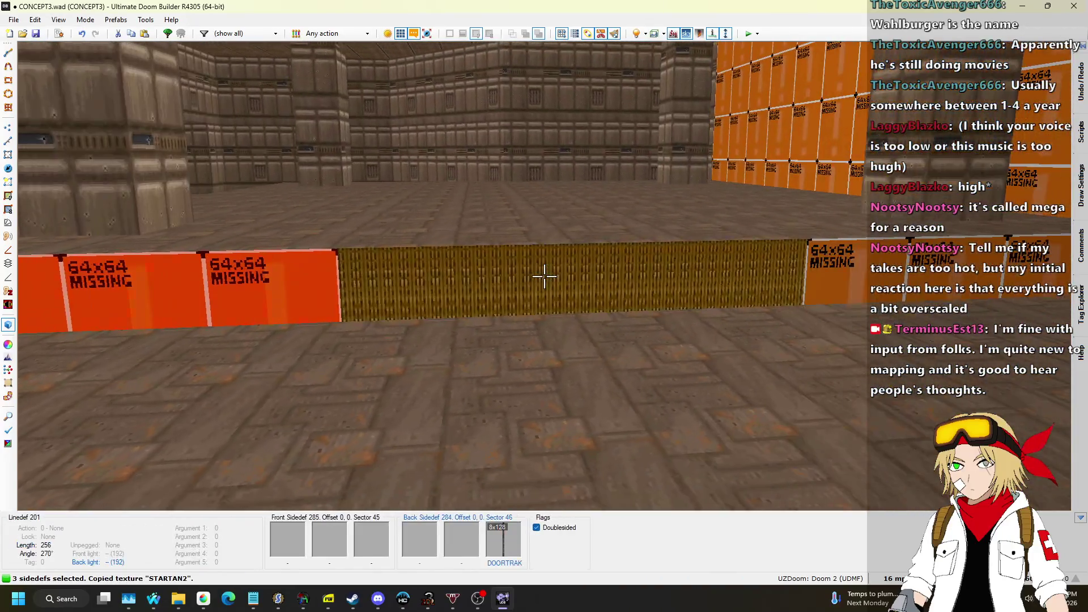
Step: Paste STARTAN2 onto the missing-texture lower walls
click(544, 276)
key(ctrl+v)
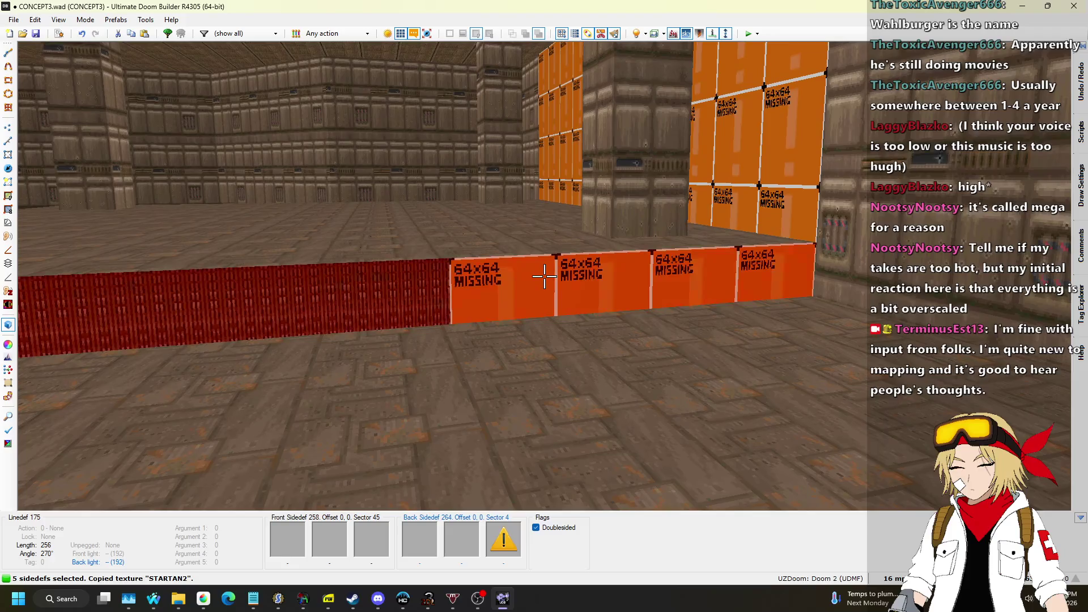
key(w)
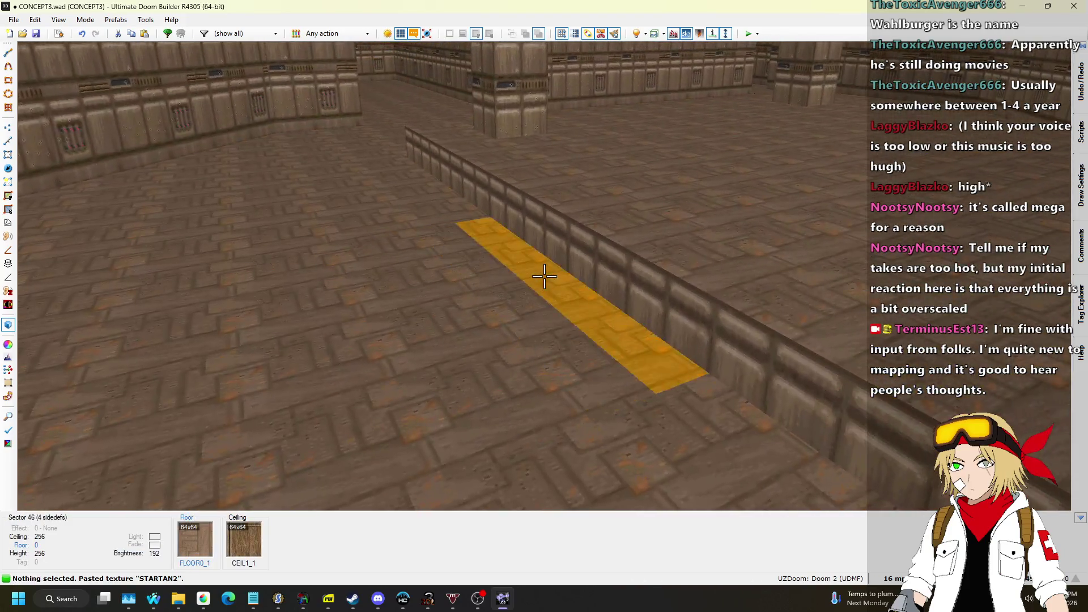
Step: Raise both step strip floors to height 16 and give their missing walls STARTAN2
click(544, 276)
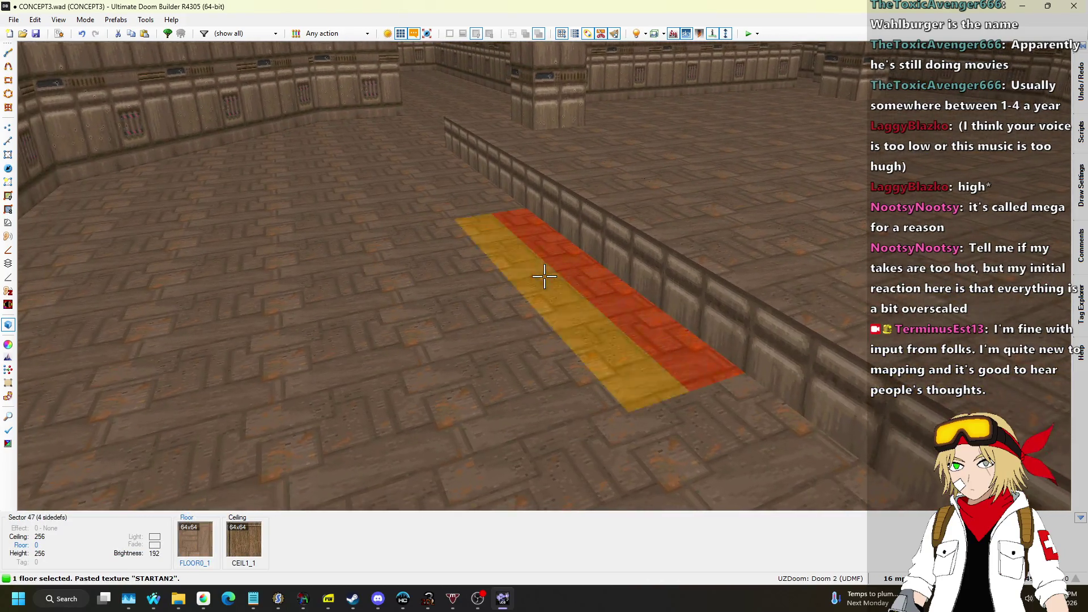
click(544, 276)
scroll(544, 276, up, 2)
scroll(544, 276, up, 1)
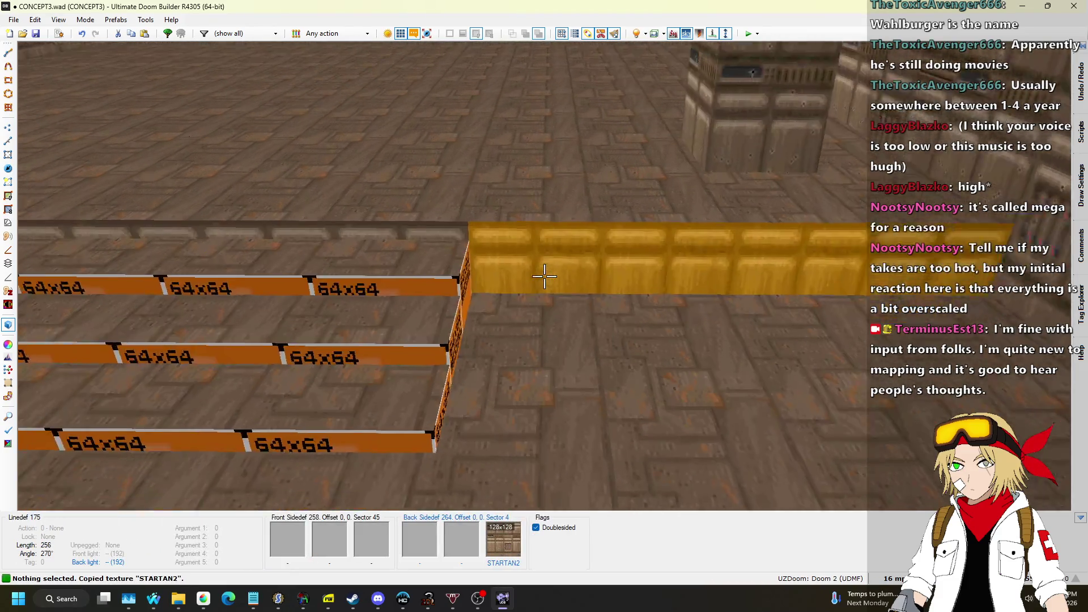
key(ctrl+v)
Step: Select and copy the ten step lines in the 2D map
key(w)
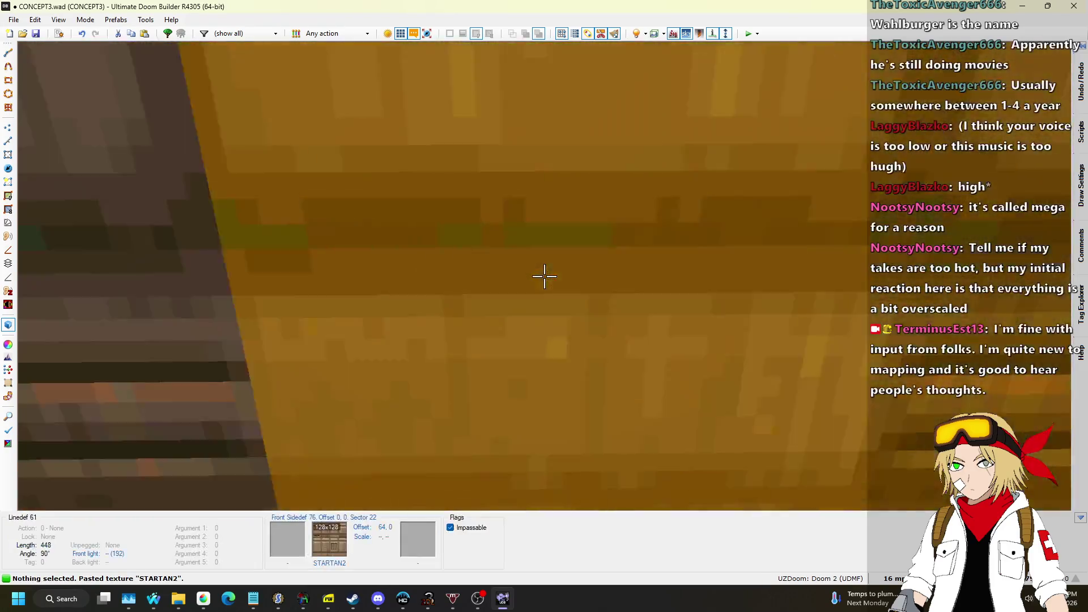
key(q)
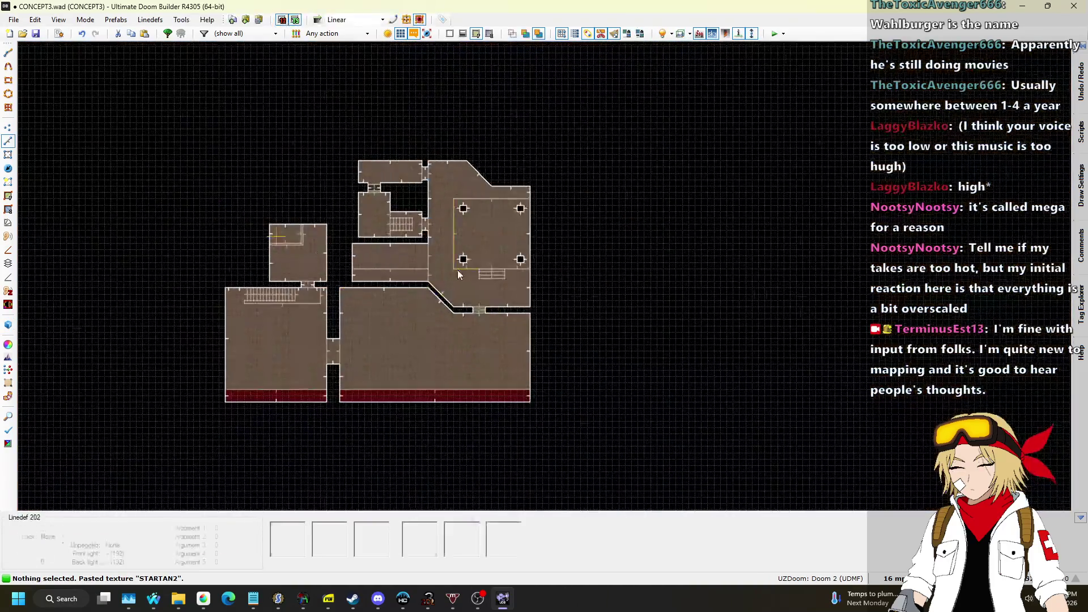
drag(488, 246, 695, 344)
key(ctrl+c)
scroll(438, 249, down, 3)
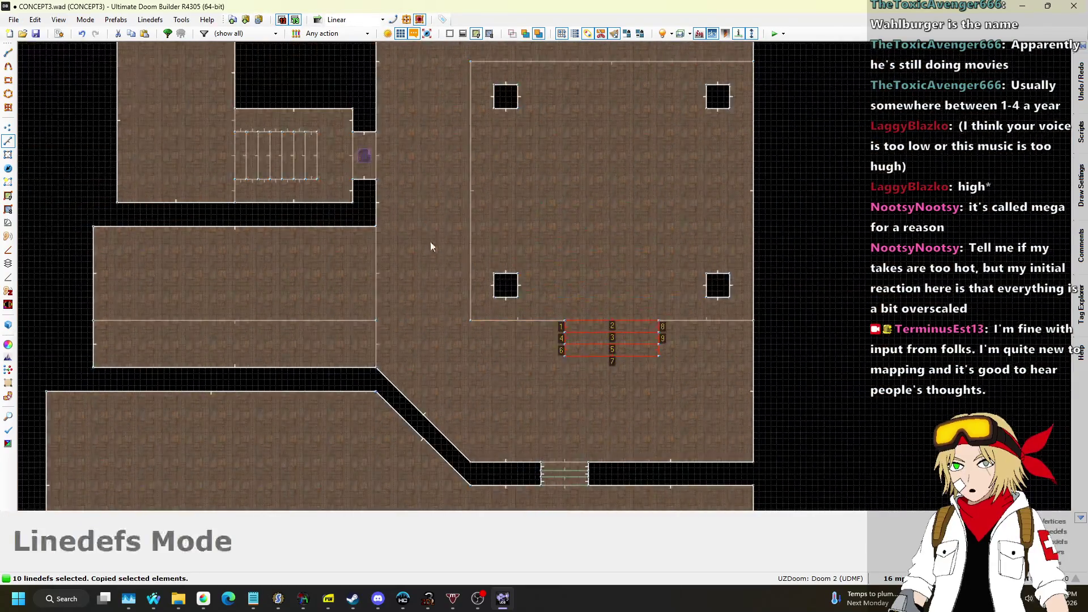
scroll(425, 188, up, 1)
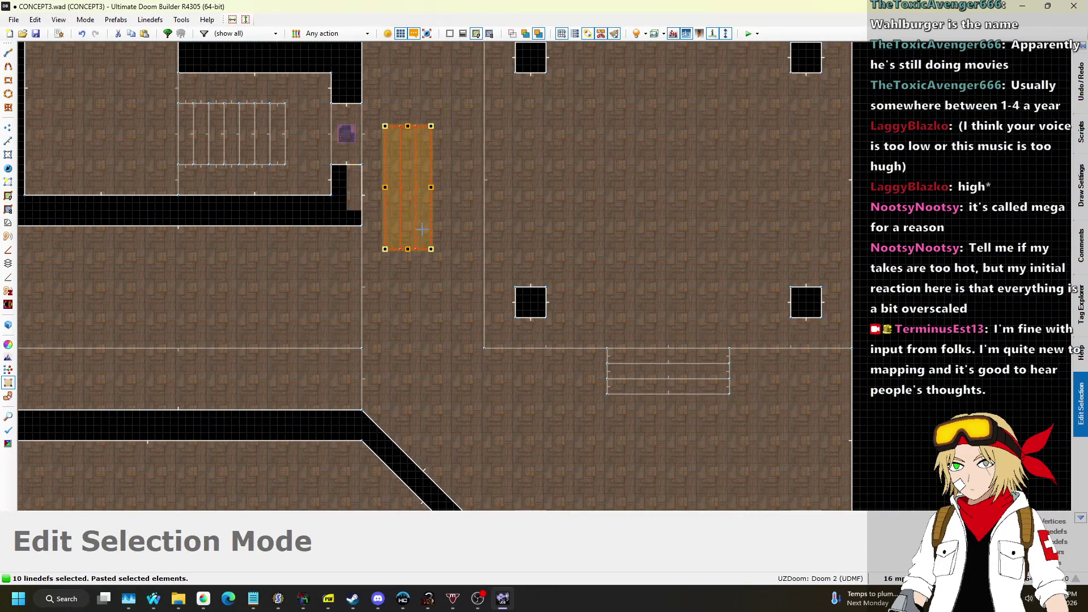
scroll(422, 229, up, 2)
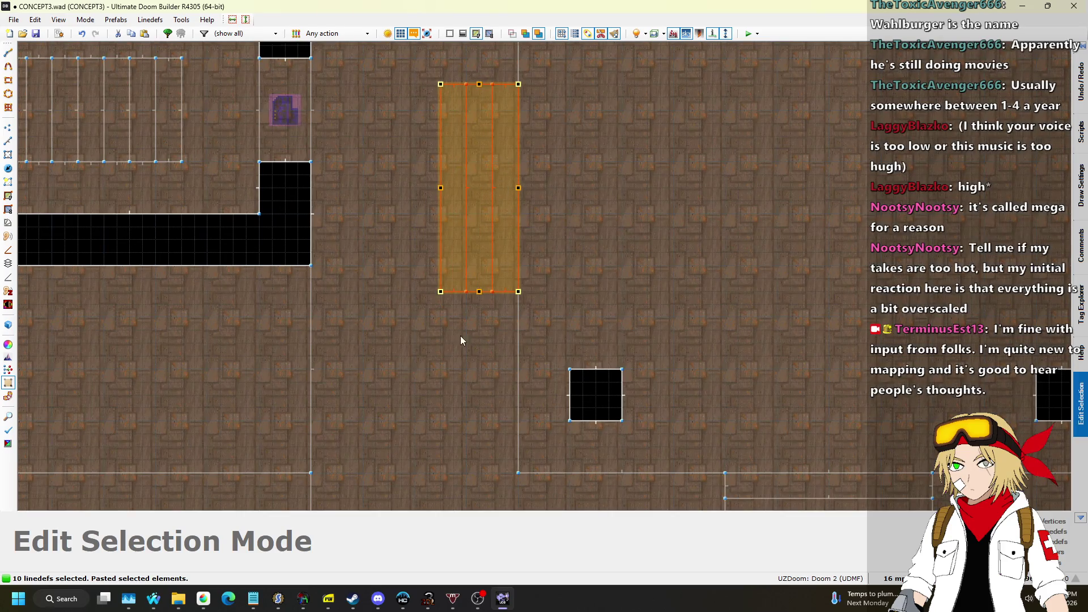
Step: Replace the vertical paste with a horizontal copy of the steps along the platform's top edge
key(Escape)
scroll(453, 272, down, 3)
scroll(576, 173, up, 3)
key(ctrl+v)
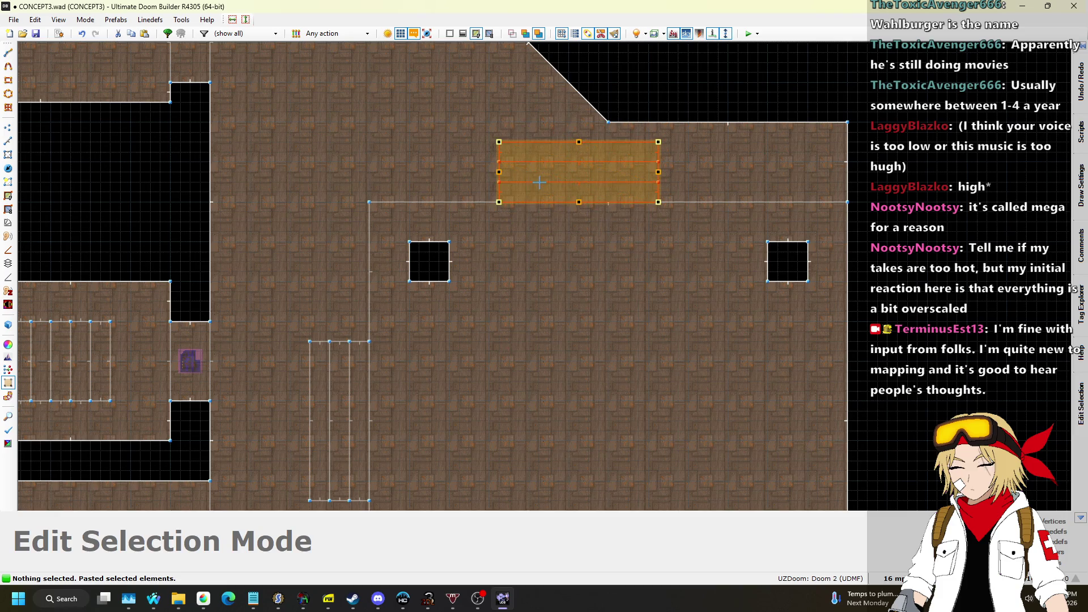
key(Return)
scroll(557, 345, down, 5)
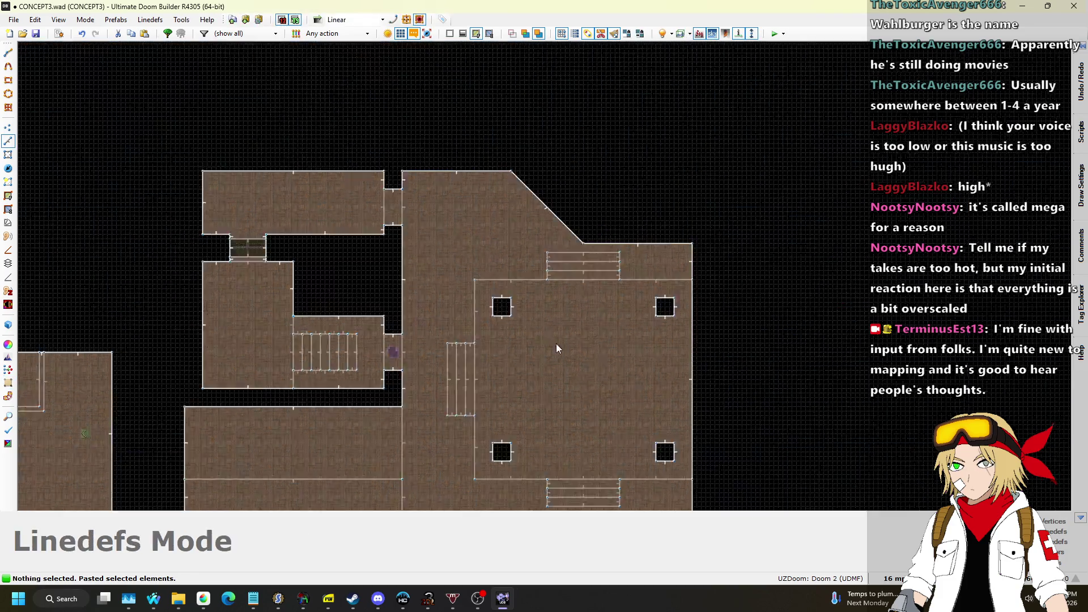
scroll(584, 288, down, 2)
key(q)
key(w)
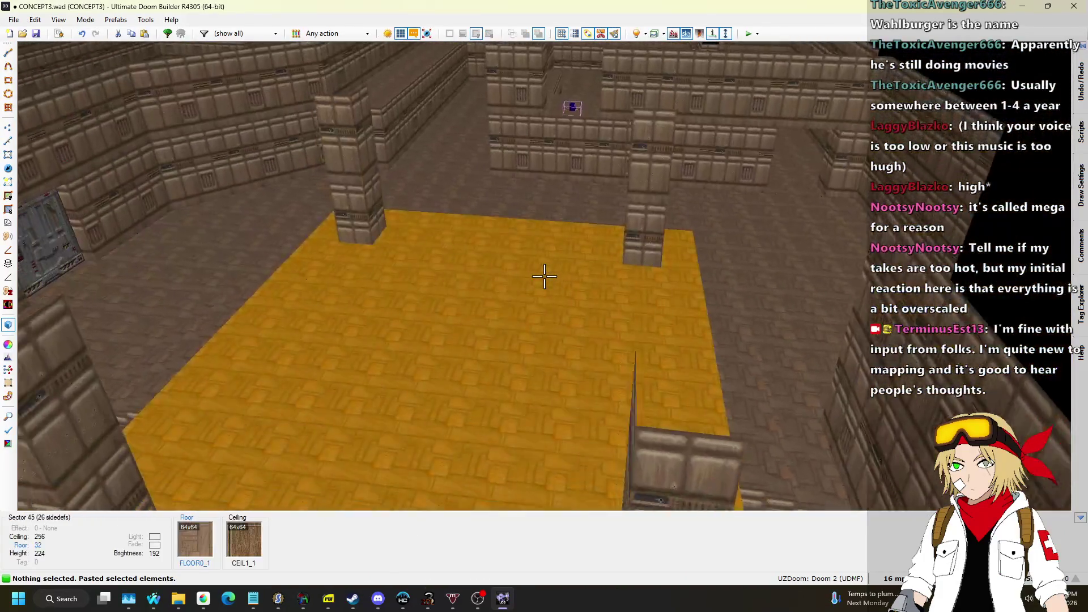
Step: Box-select the pillared room with its steps and shift it downward
key(q)
scroll(523, 276, up, 5)
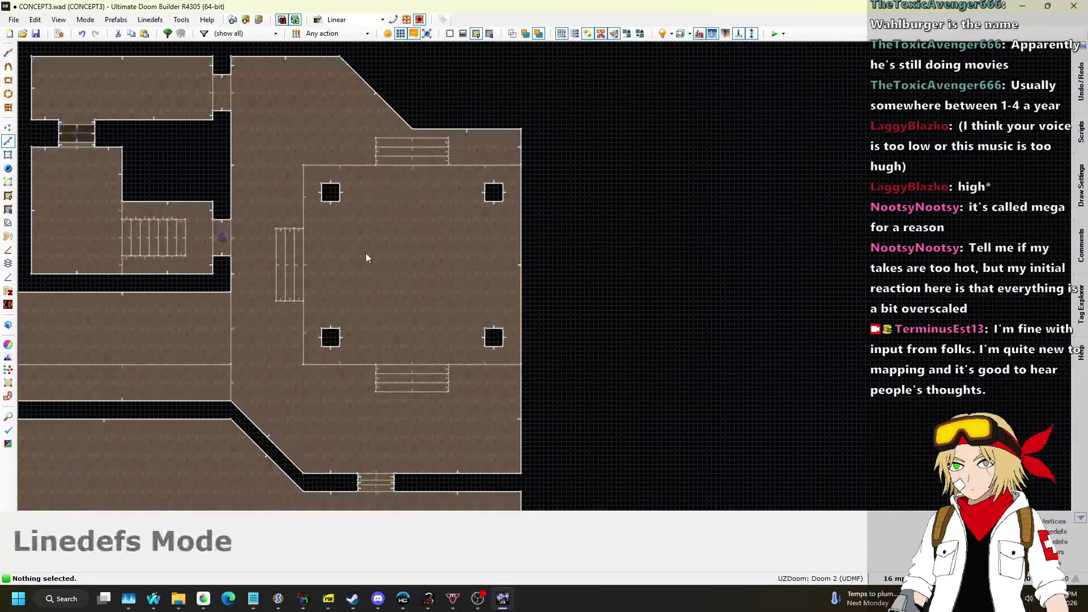
drag(254, 136, 523, 237)
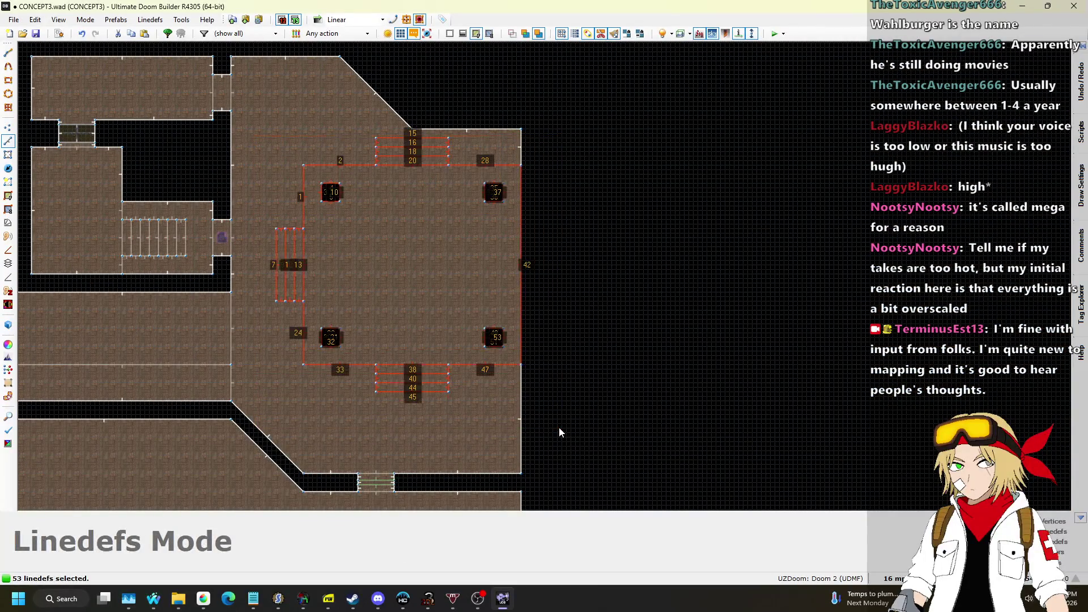
scroll(503, 422, up, 2)
drag(457, 339, 455, 396)
scroll(455, 396, down, 2)
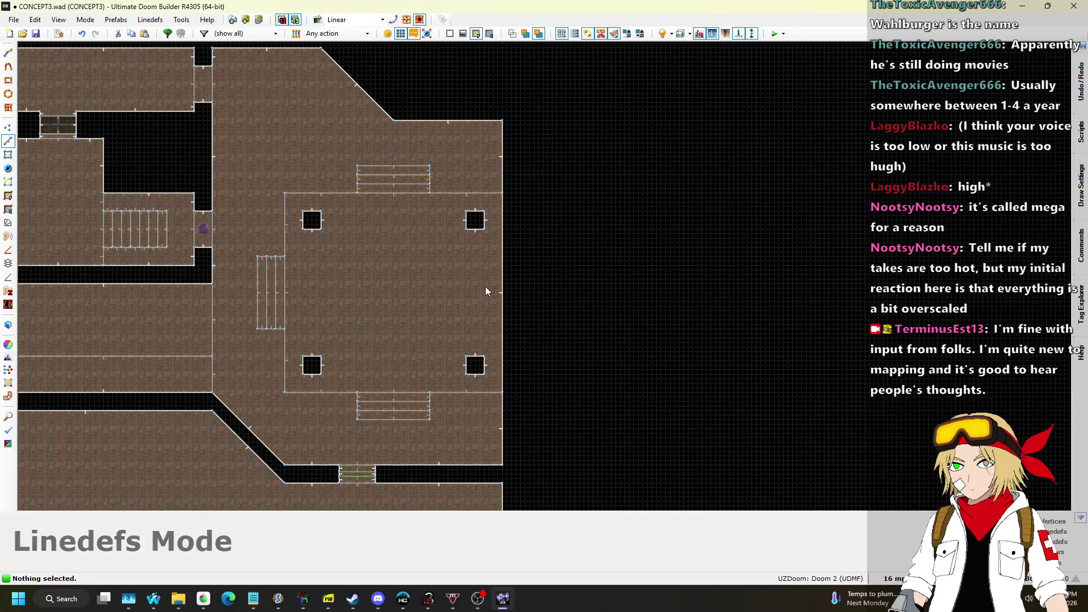
scroll(643, 182, down, 6)
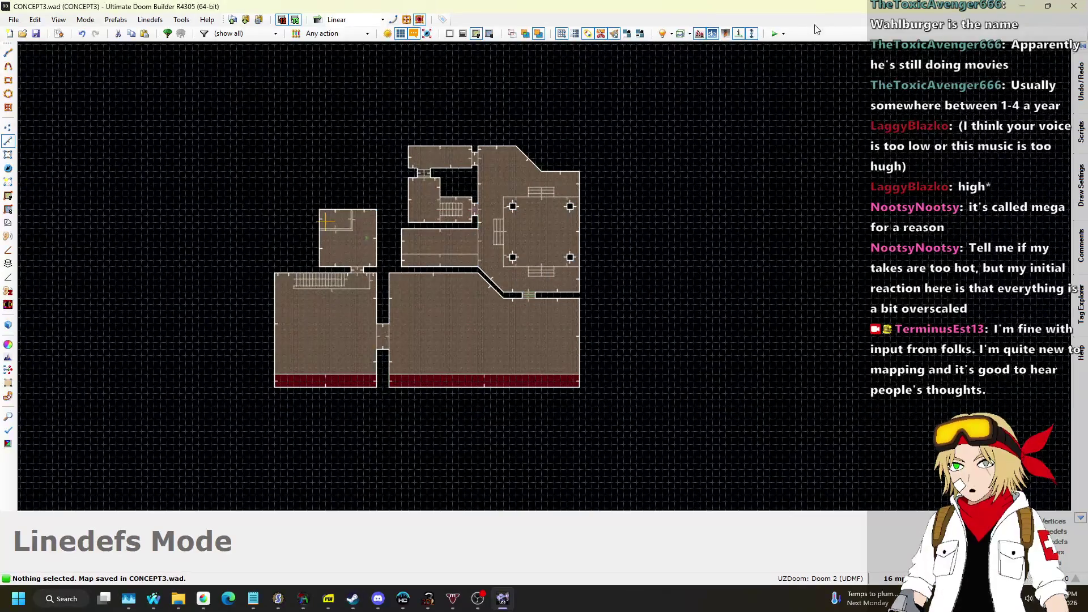
scroll(474, 278, up, 6)
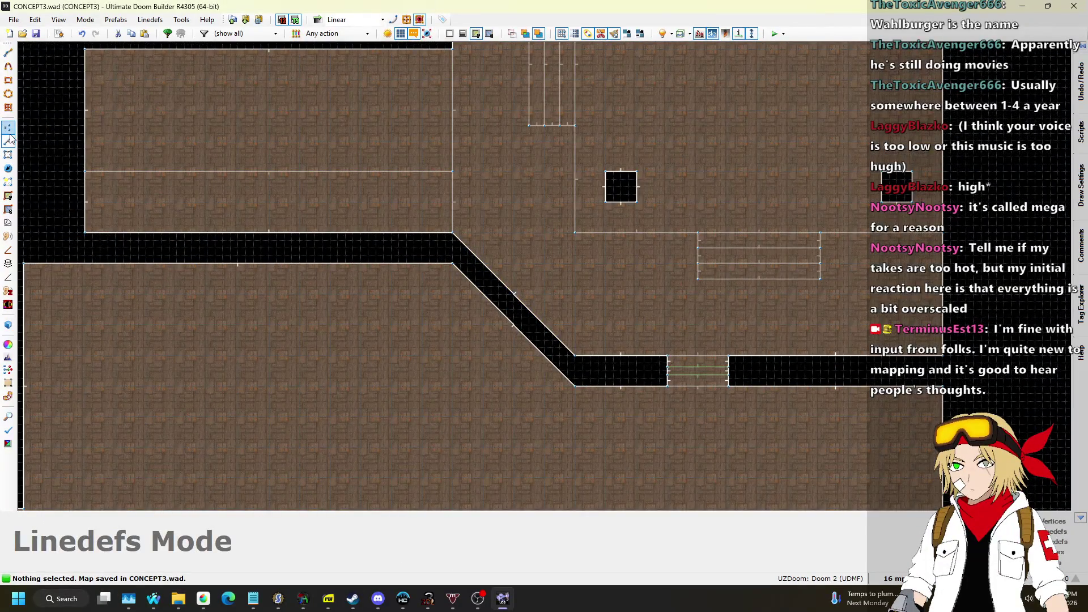
Step: Pull the diagonal corridor's corner vertex slightly to the left
drag(450, 267, 437, 267)
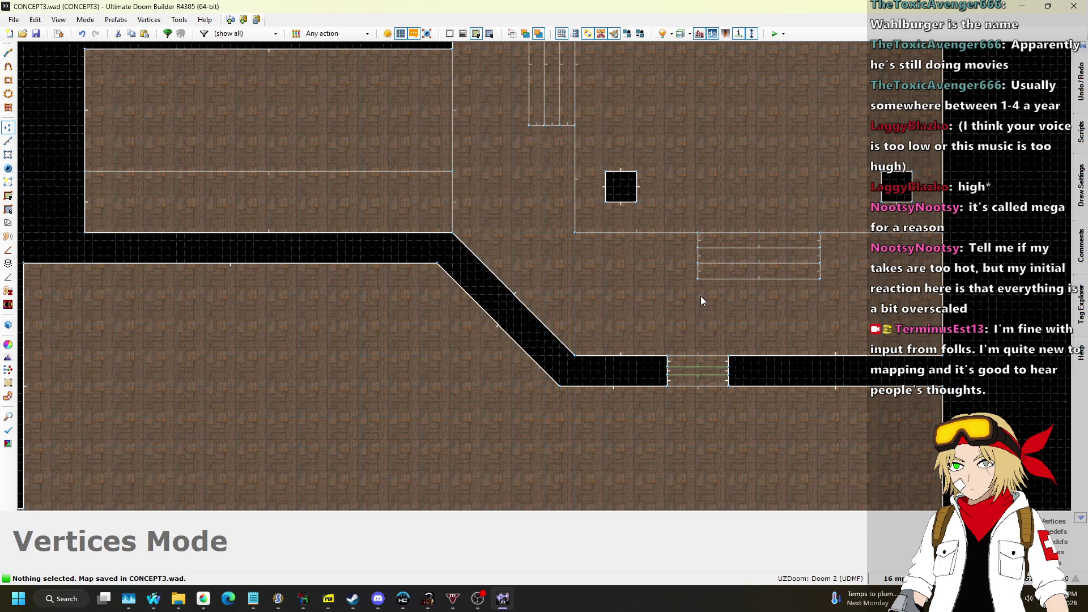
scroll(700, 301, down, 5)
key(q)
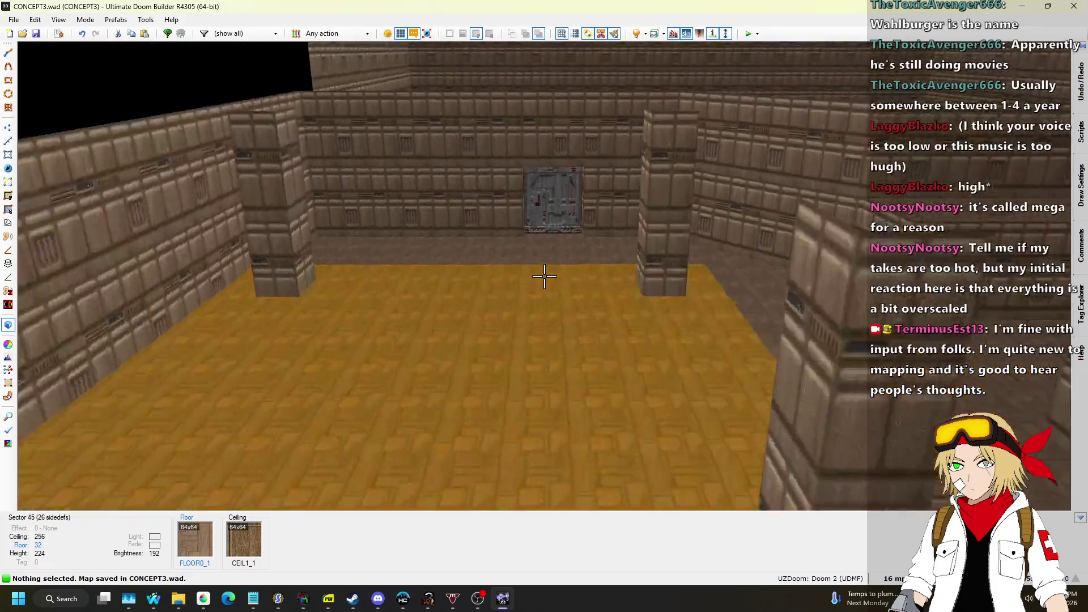
key(q)
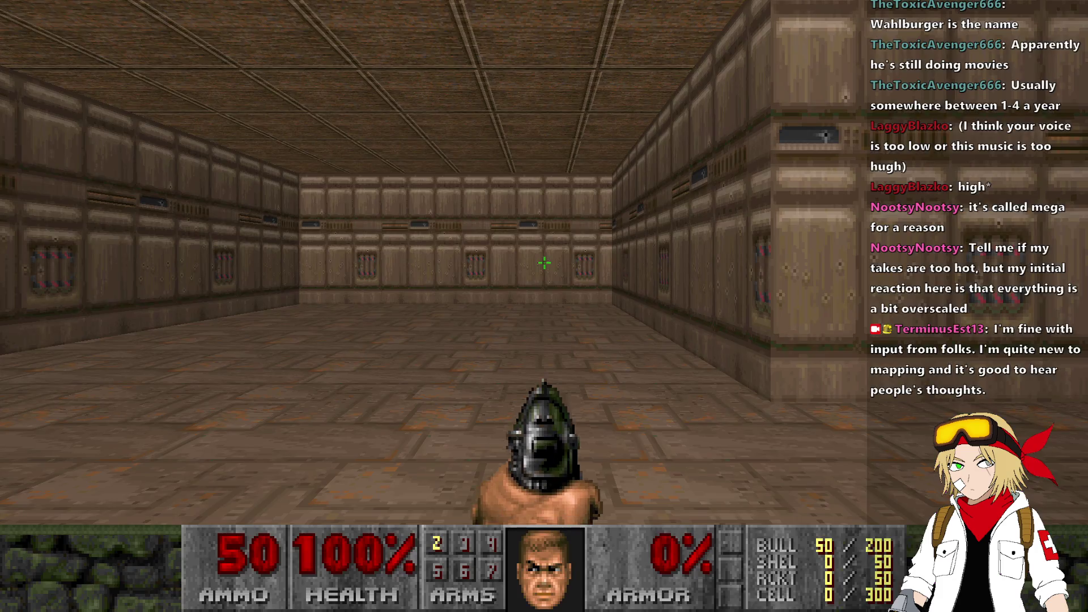
Step: Walk through the room, corridor and larger room toward the doorway, then quit UZDoom
mouse_move(544, 262)
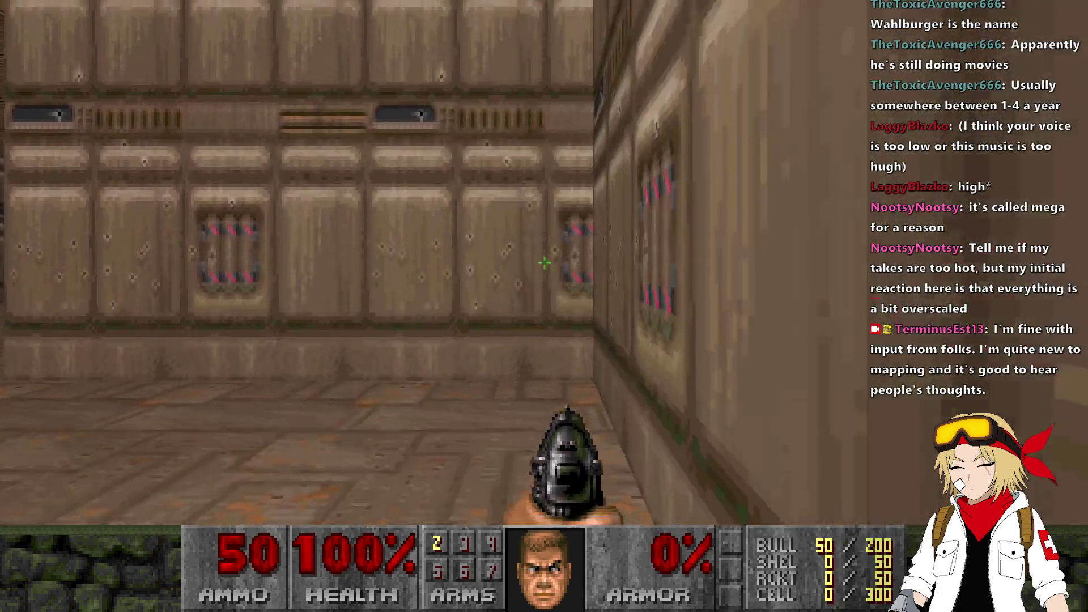
key(w)
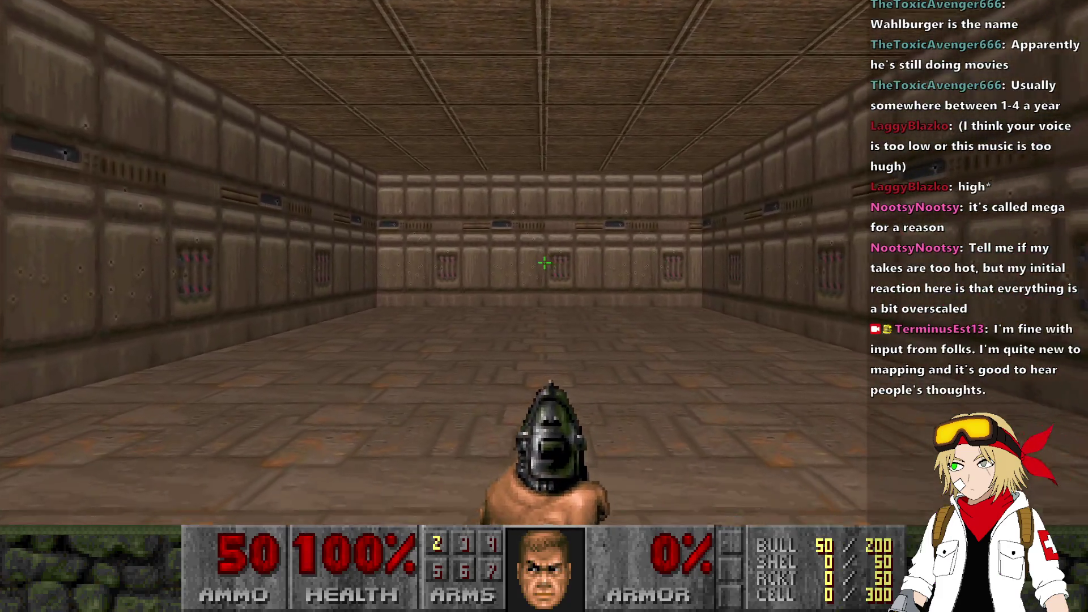
key(w)
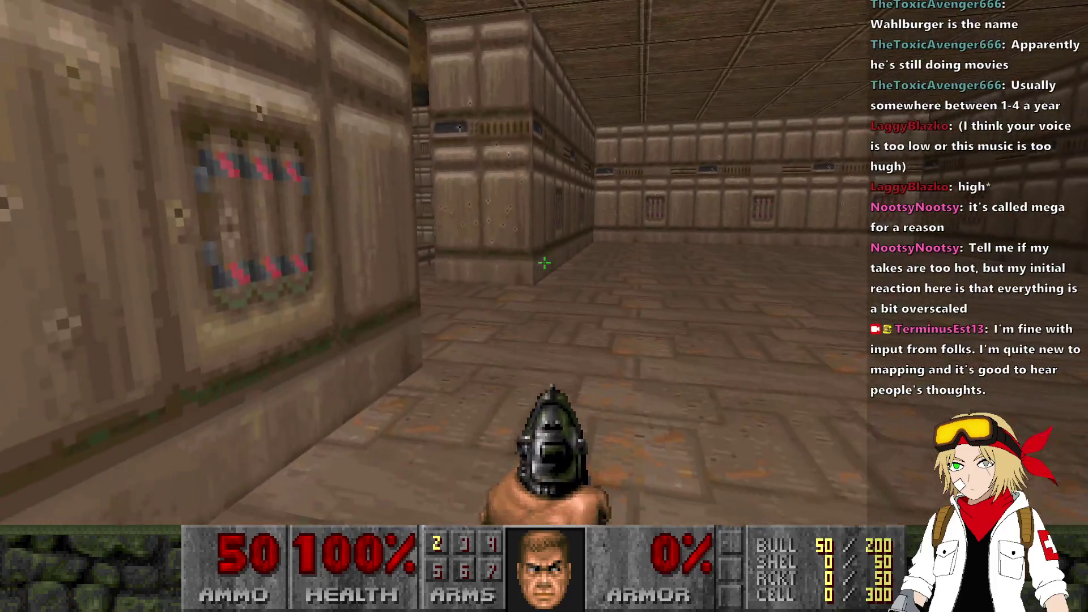
key(w)
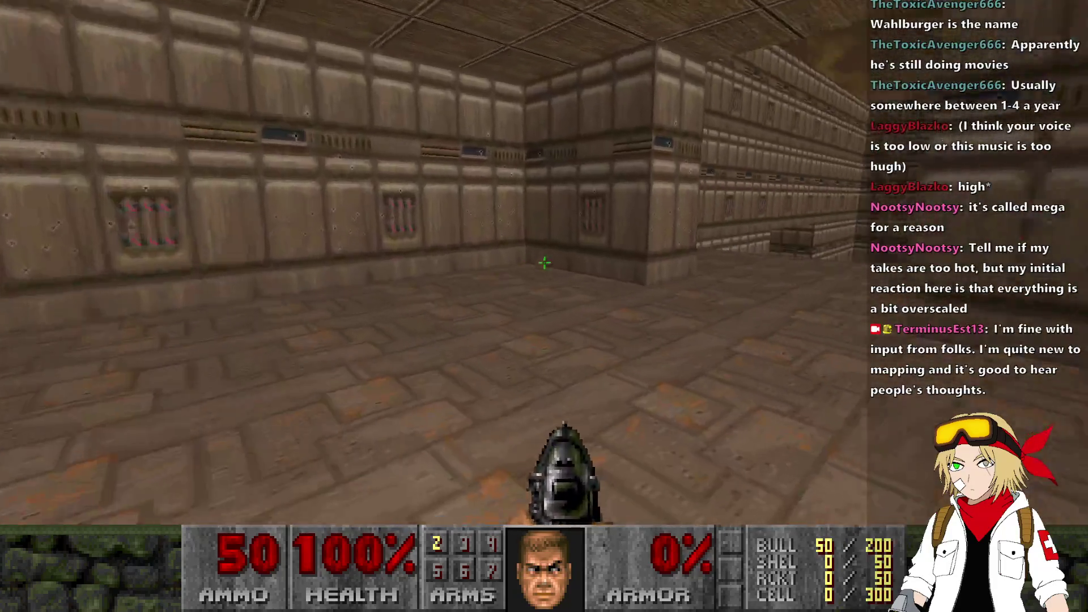
key(alt+F4)
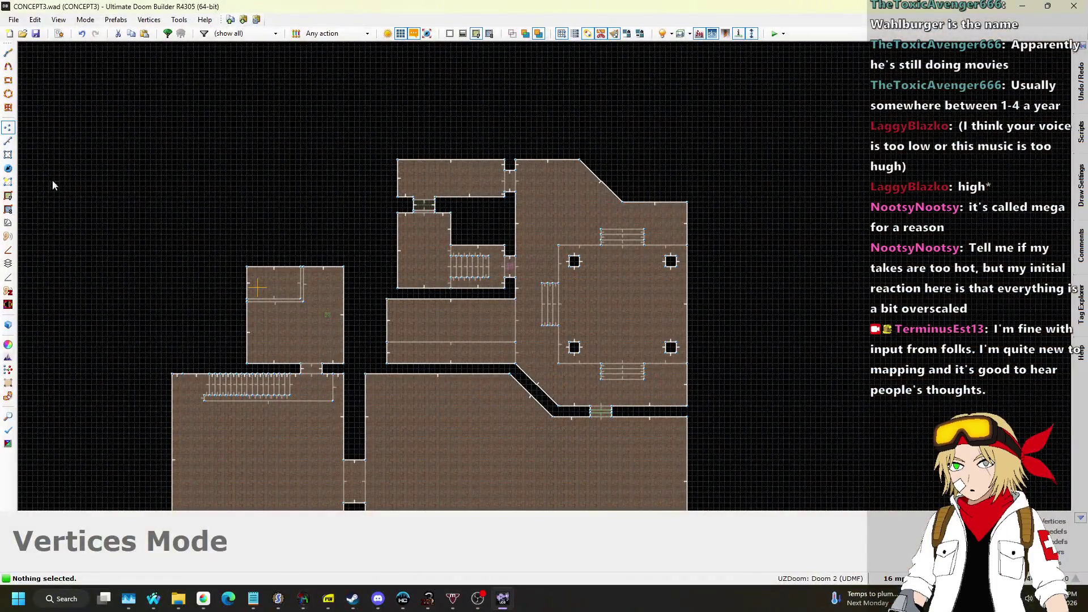
Step: Drag the Player 1 start lower in its small room and confirm its properties
scroll(318, 311, up, 8)
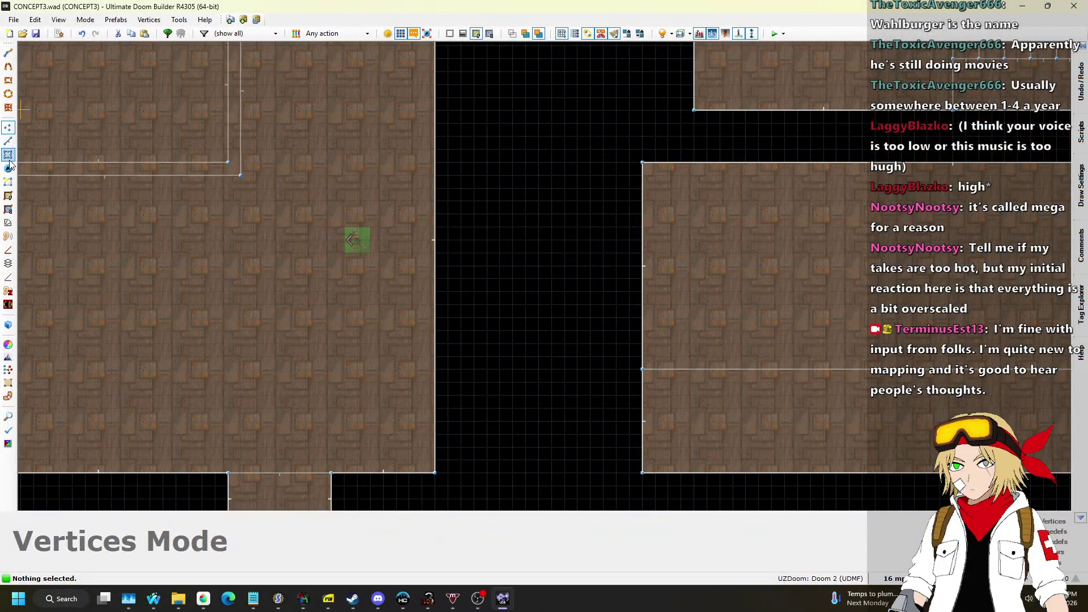
click(10, 163)
scroll(474, 158, down, 3)
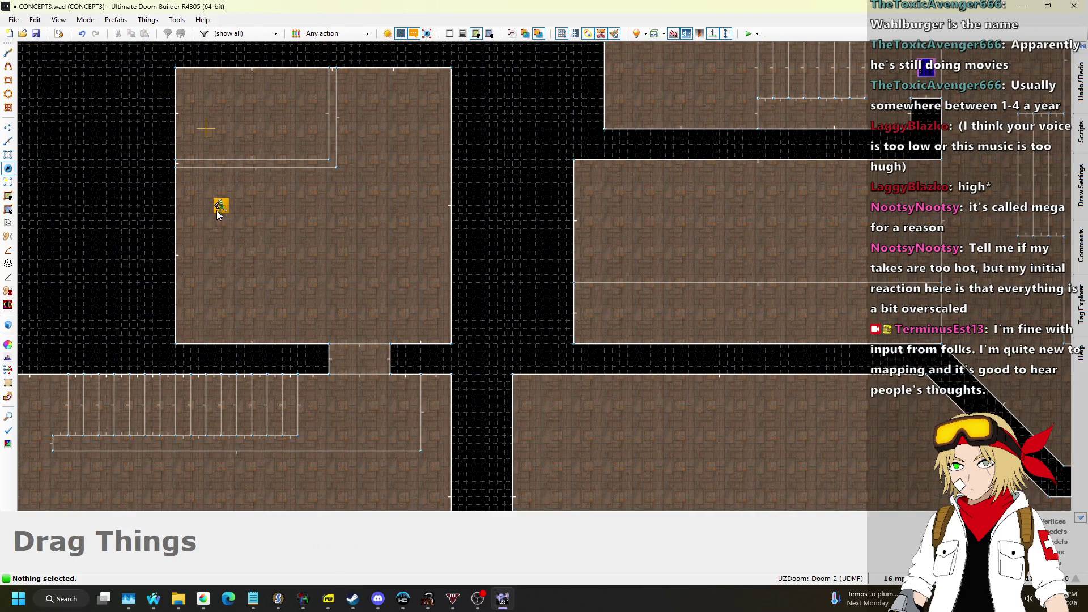
drag(208, 210, 245, 291)
scroll(246, 302, up, 4)
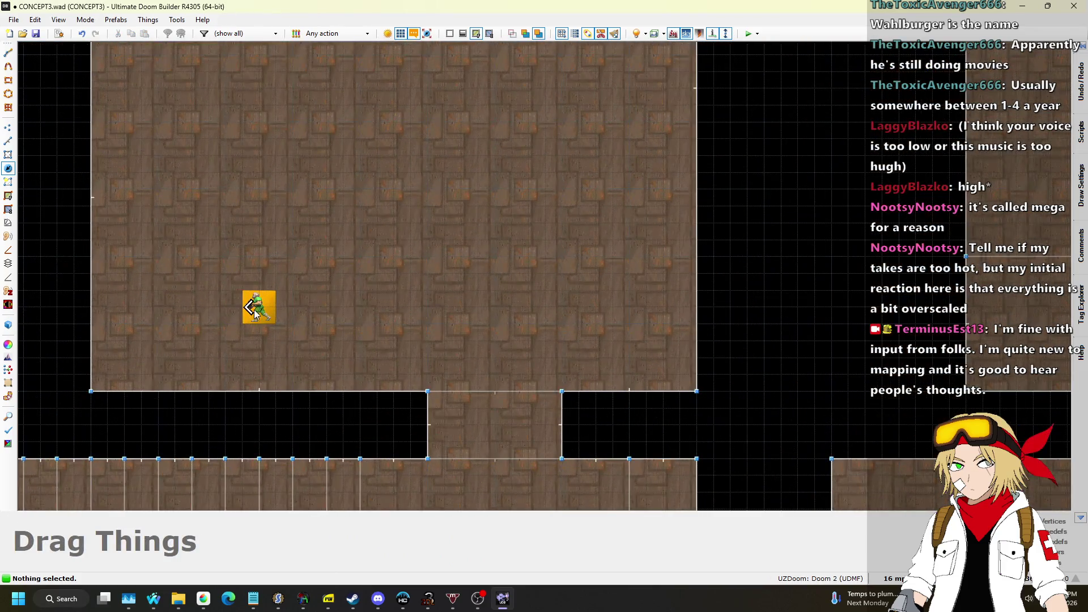
right_click(260, 309)
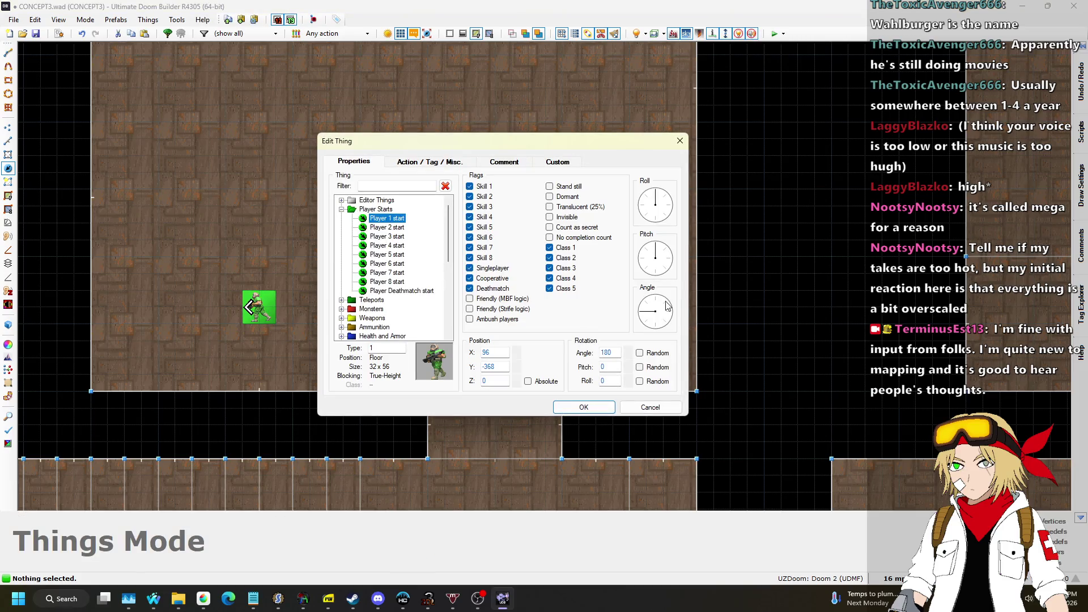
click(605, 411)
scroll(460, 401, down, 3)
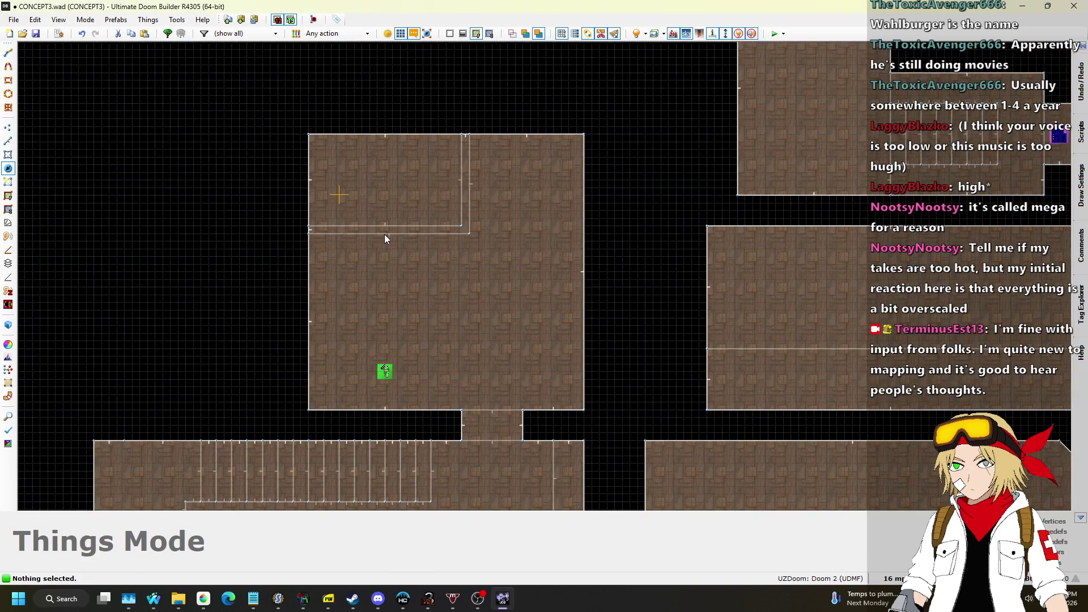
scroll(385, 233, up, 3)
scroll(302, 172, up, 2)
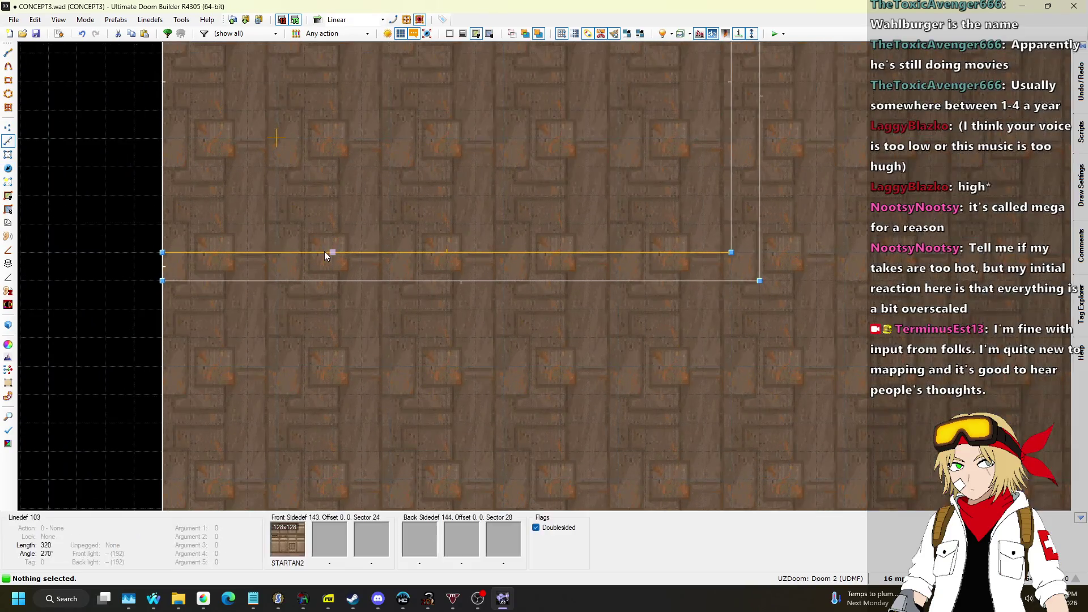
Step: Draw a 128-by-16 section across the thin gap between the parallel walls
scroll(355, 257, down, 3)
scroll(355, 268, up, 2)
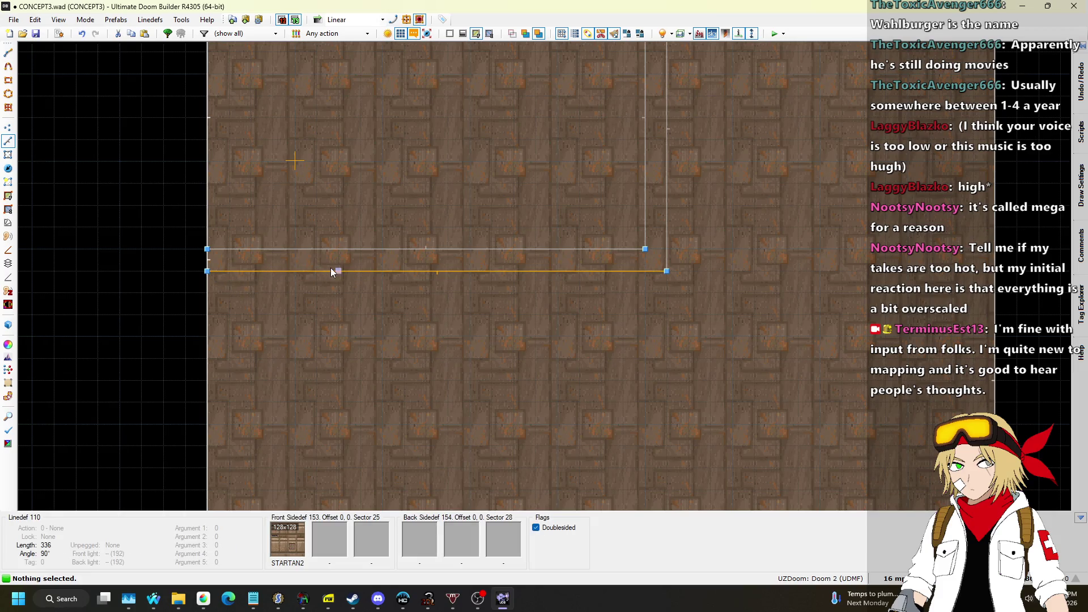
key(d)
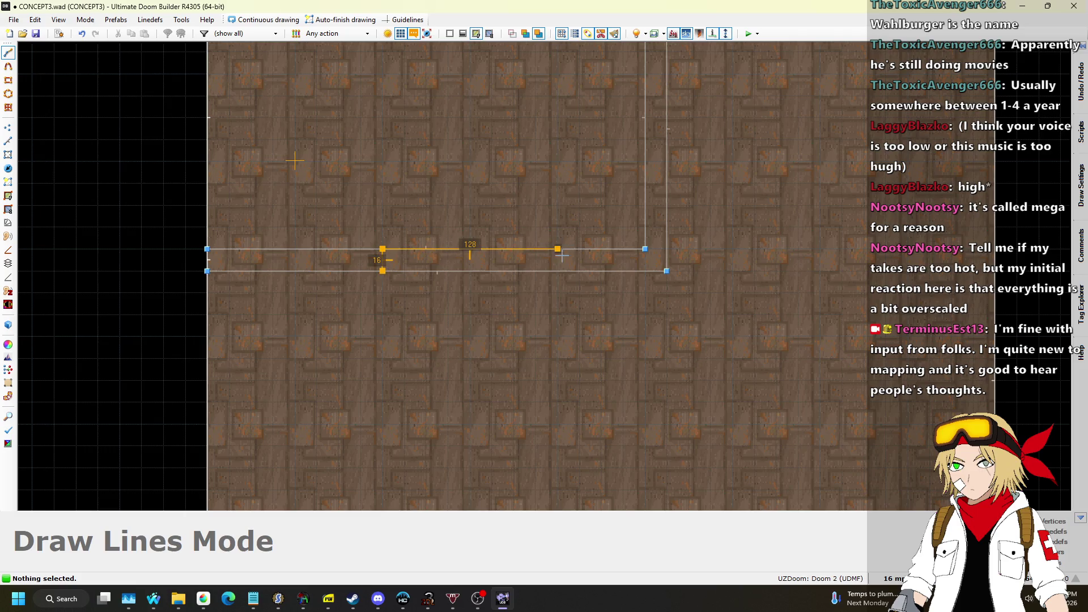
click(389, 270)
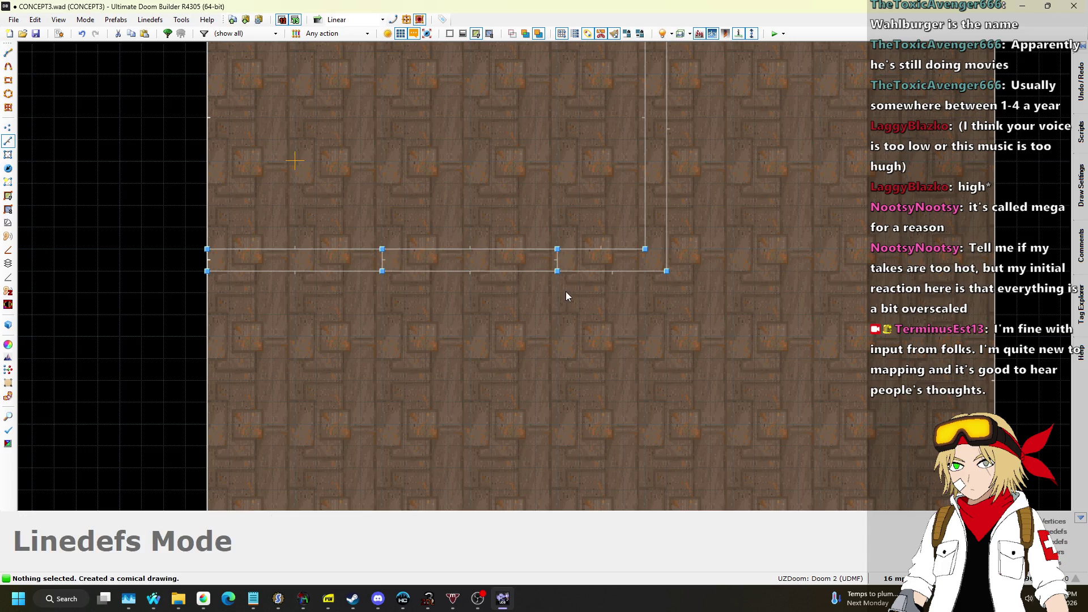
key(w)
key(w)
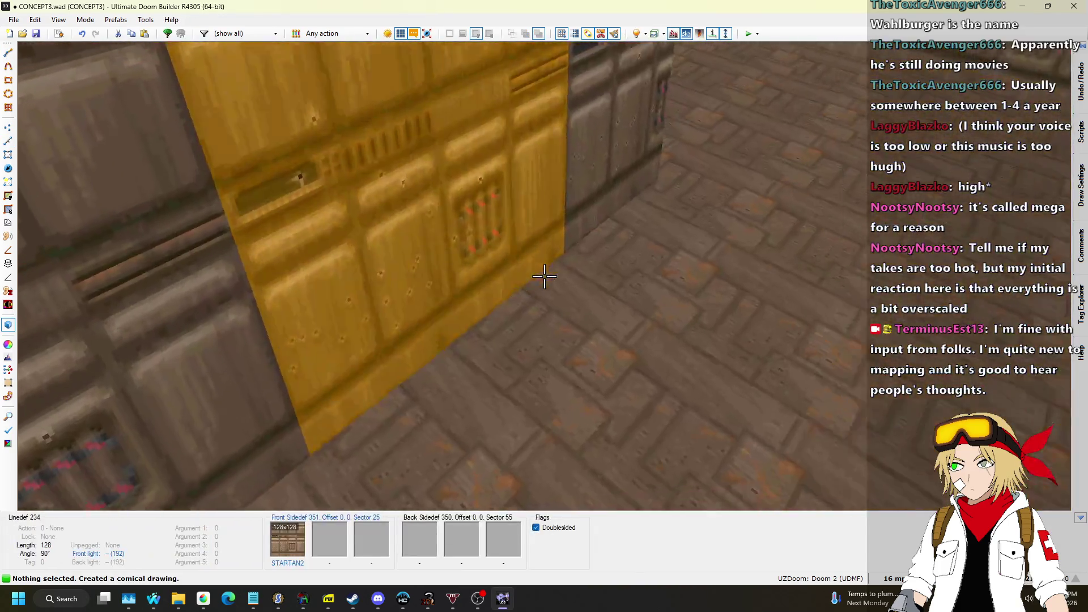
Step: Raise the new section's ceiling to 256
key(s)
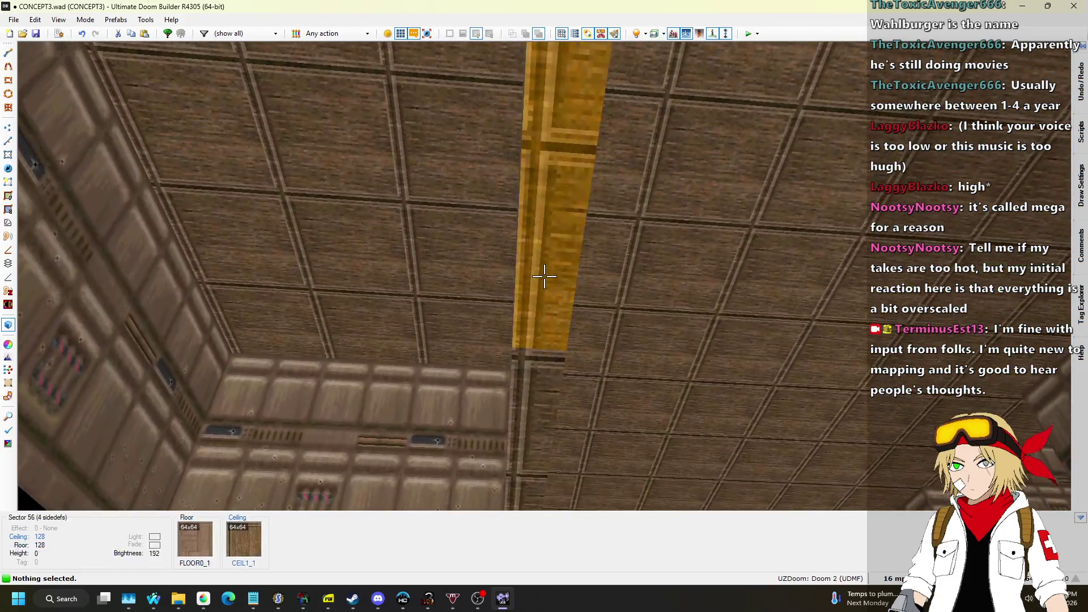
click(544, 276)
scroll(544, 276, up, 8)
key(s)
scroll(544, 276, up, 8)
key(w)
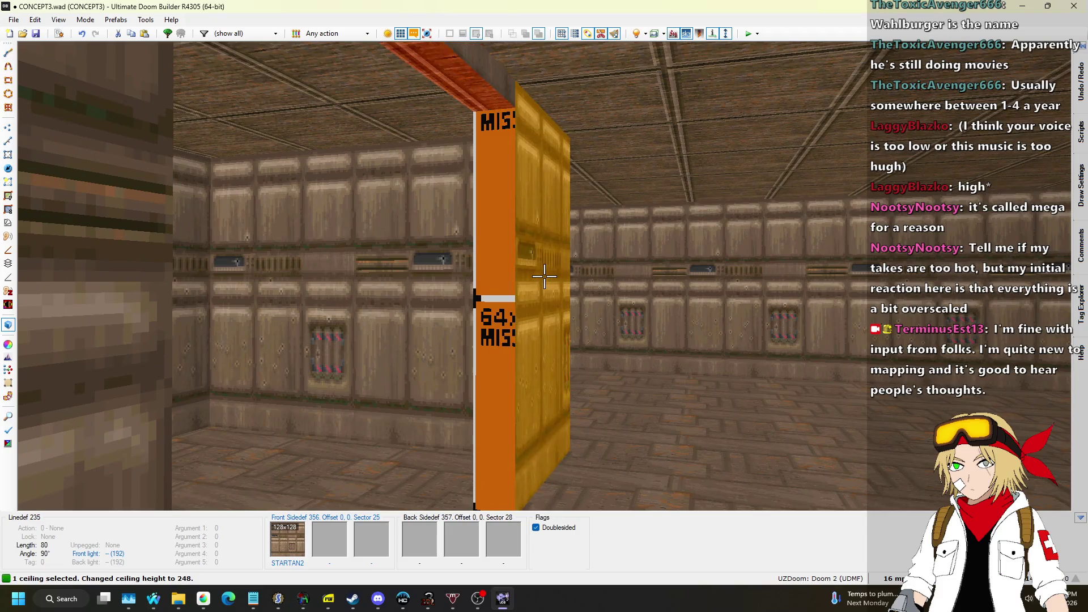
Step: Raise the floor strip and paste STARTAN2 onto the pillar face and missing-texture walls
click(544, 276)
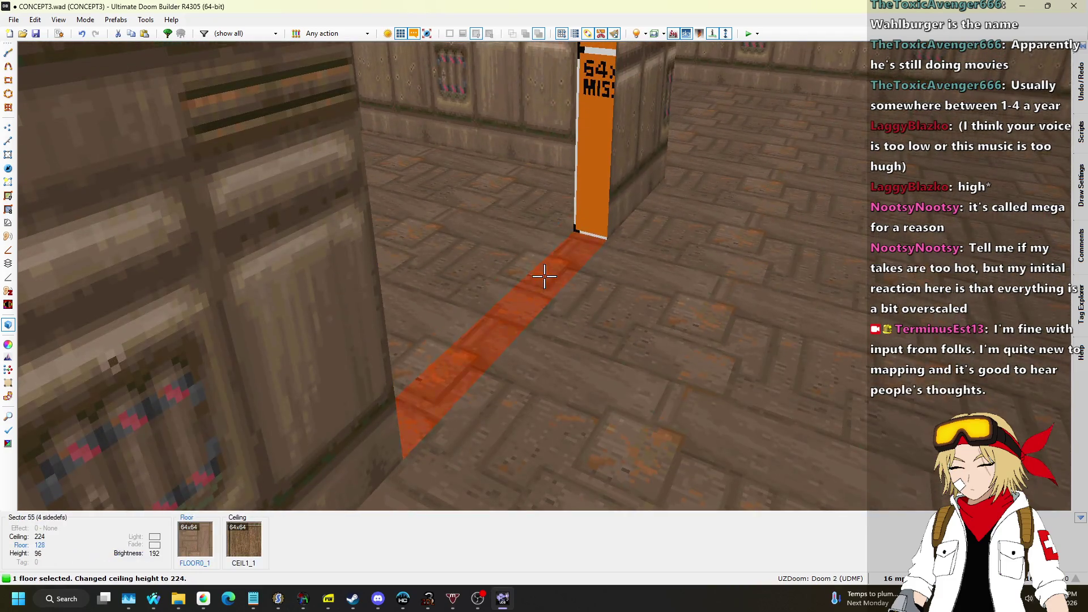
scroll(544, 276, up, 2)
key(ctrl+c)
key(w)
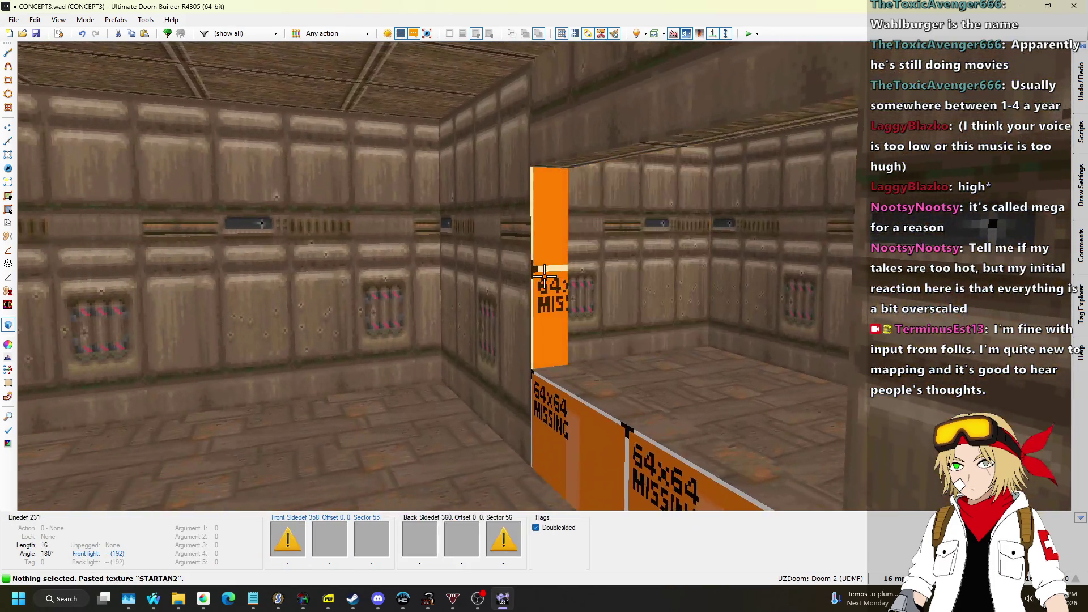
key(ctrl+v)
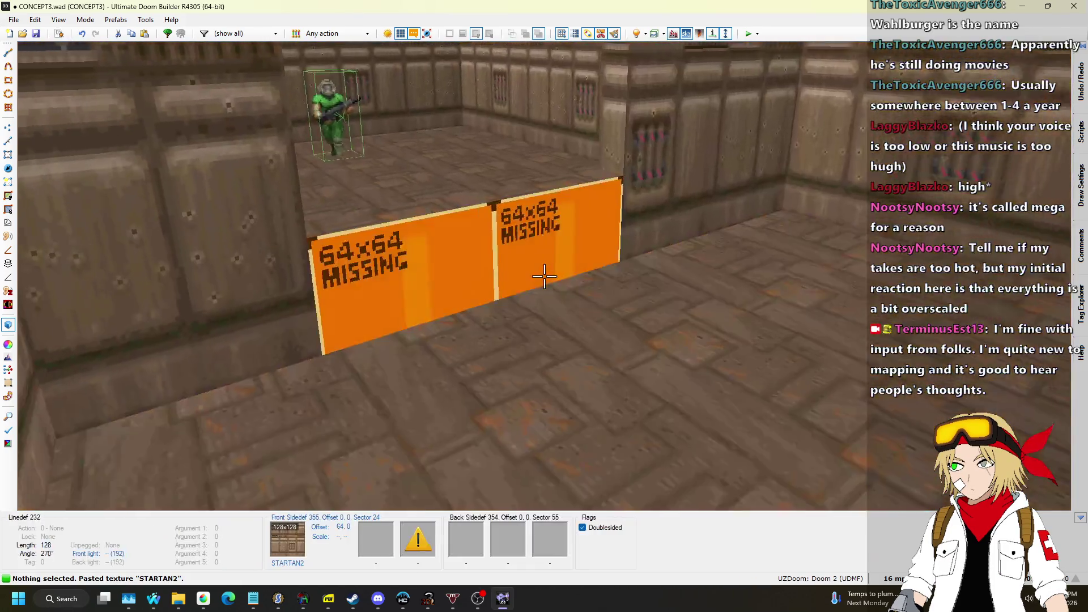
key(ctrl+v)
key(w)
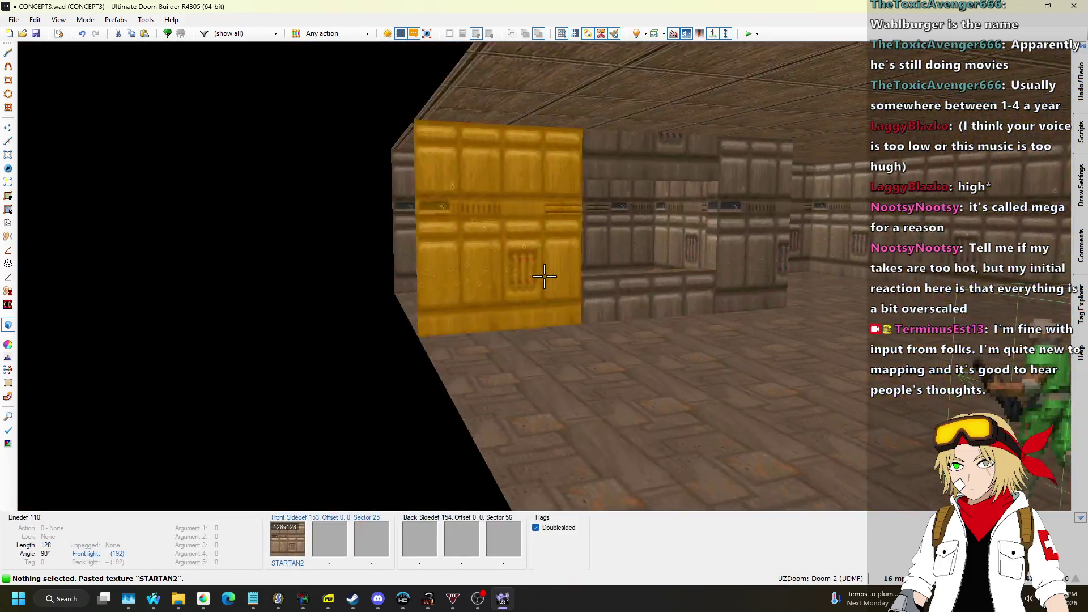
key(q)
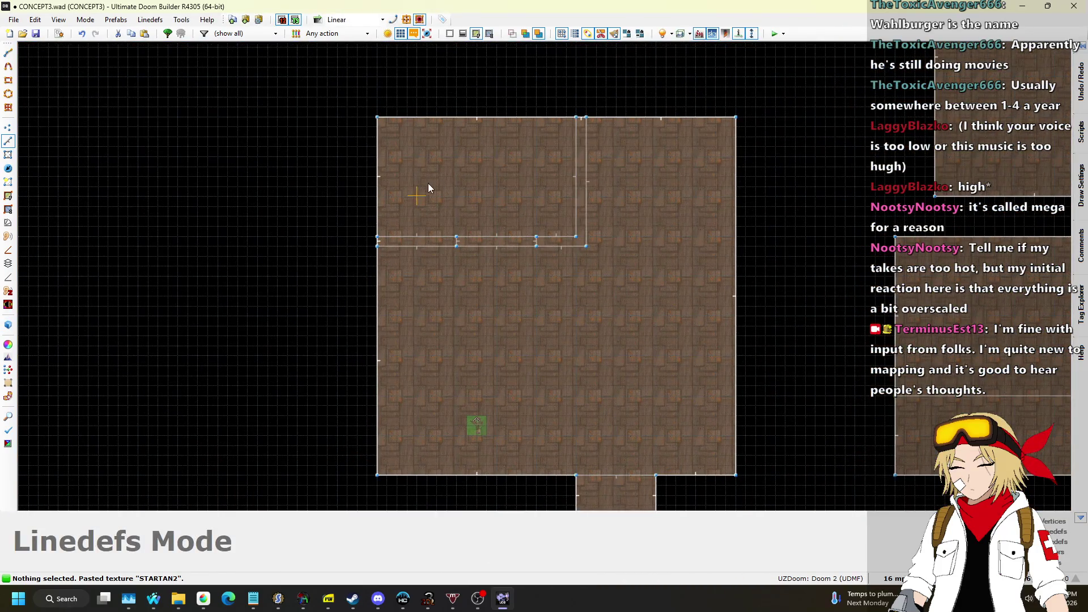
Step: Delete the left thin strip and the L-shaped strip sectors, then launch a test play
click(7, 156)
click(420, 241)
click(564, 242)
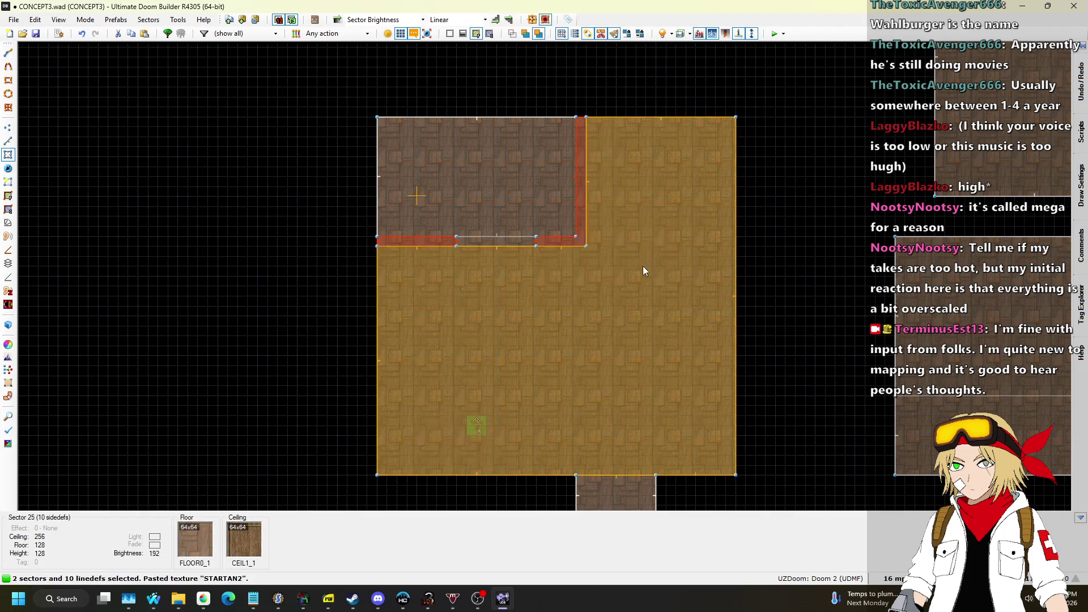
key(Delete)
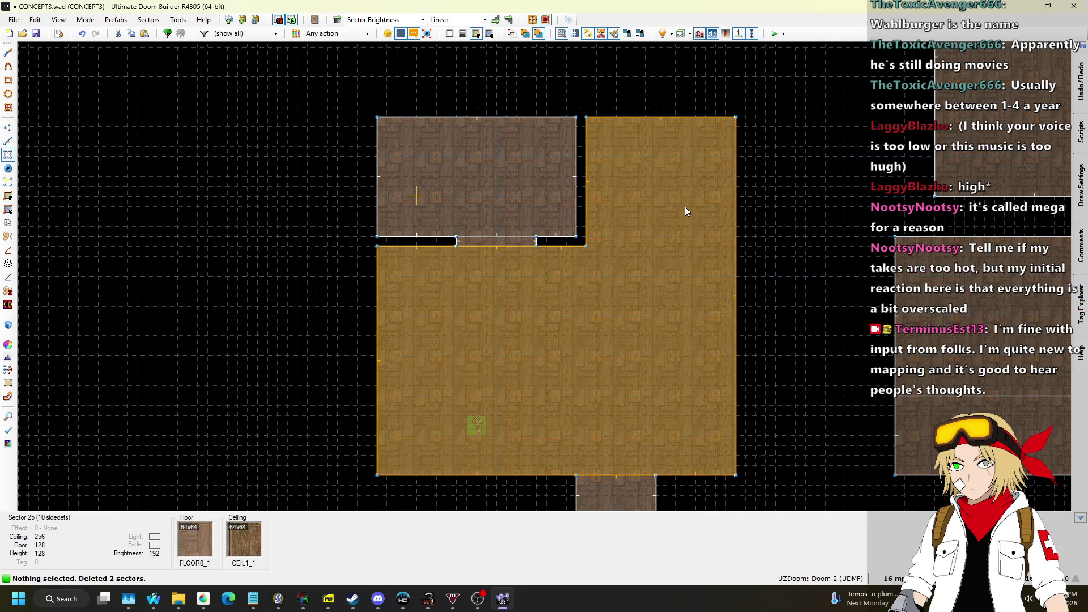
key(s)
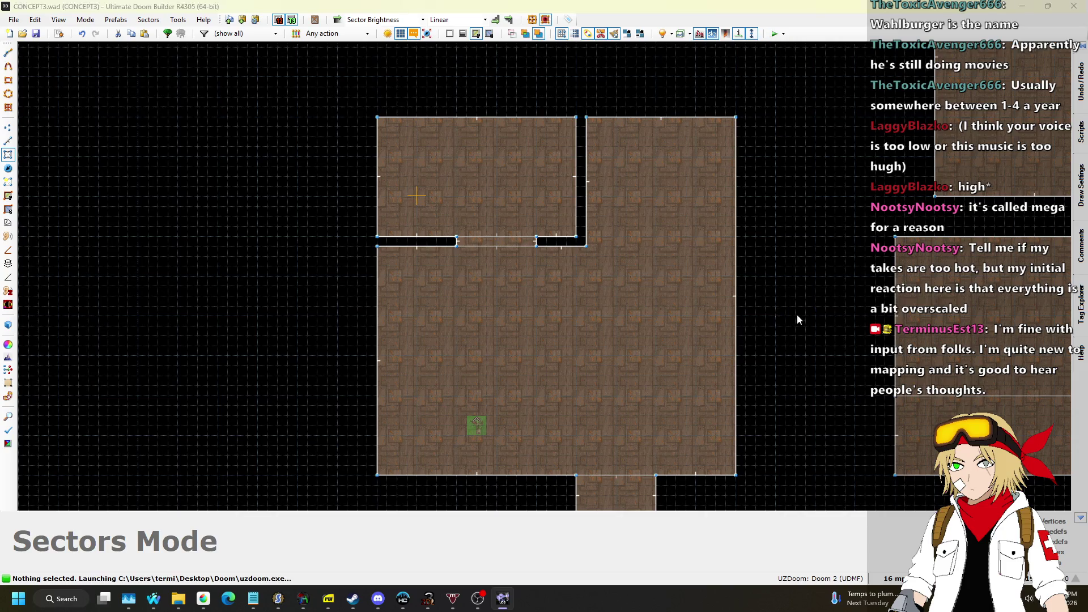
Step: Walk forward through the open room up to the wall by the red pit
key(w)
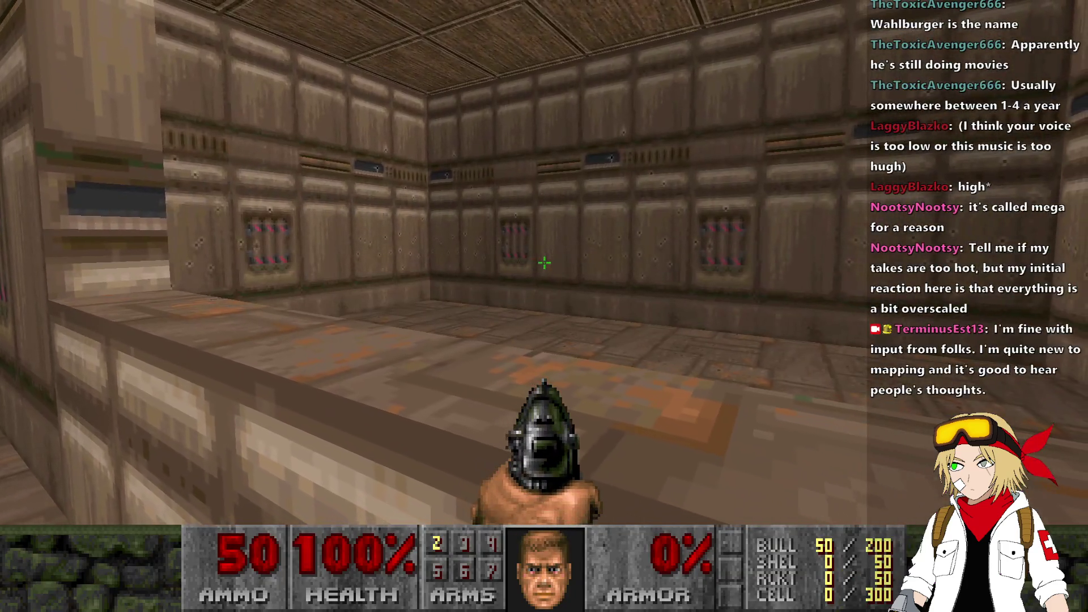
key(w)
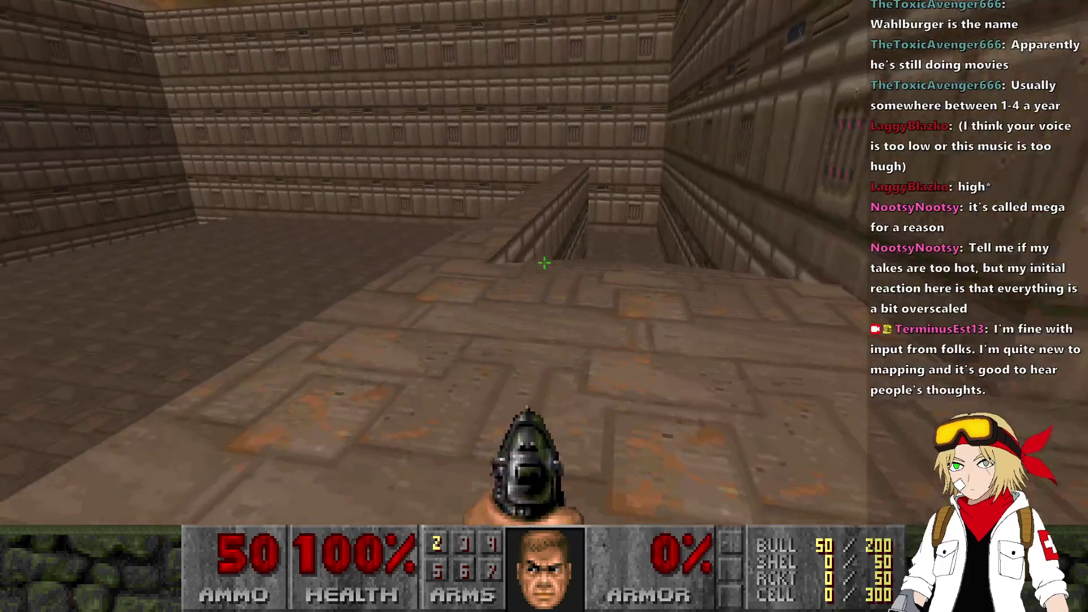
key(w)
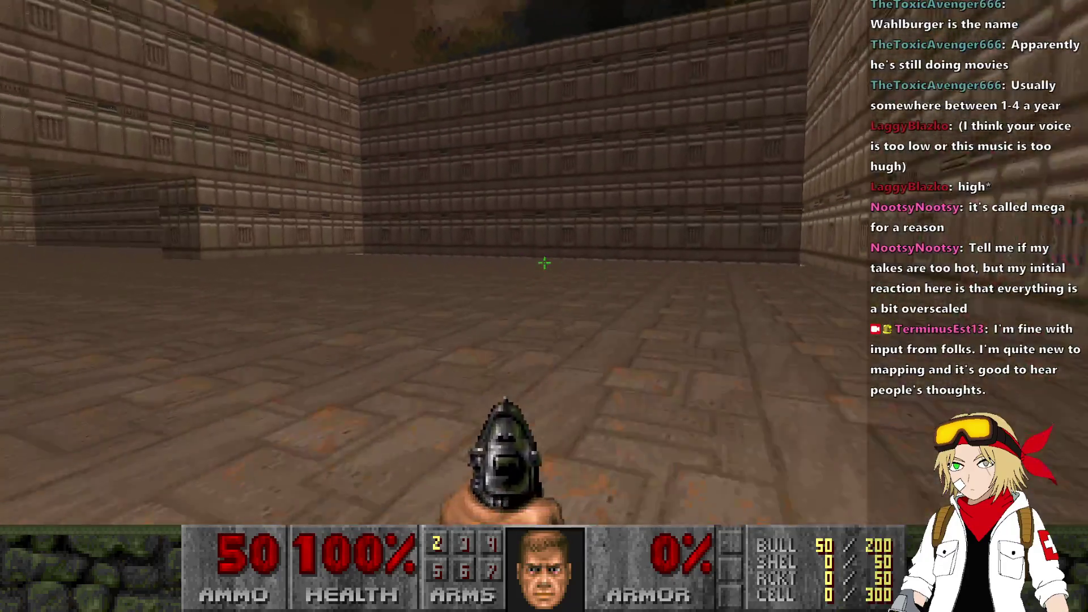
key(w)
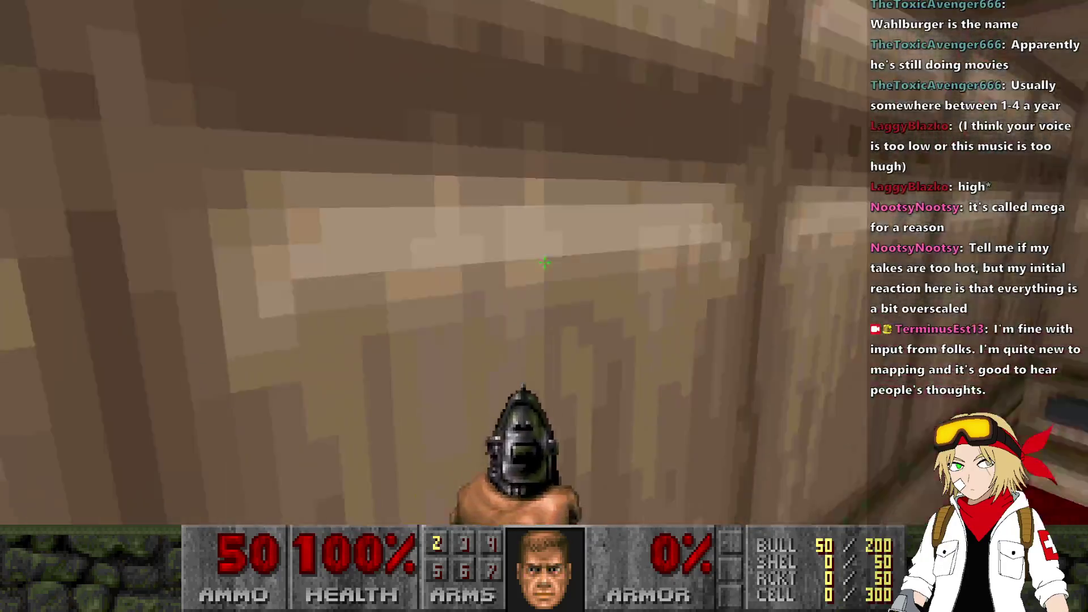
Step: Enable flying with the 'fly' console cheat
key(grave)
text(fly)
key(Return)
key(grave)
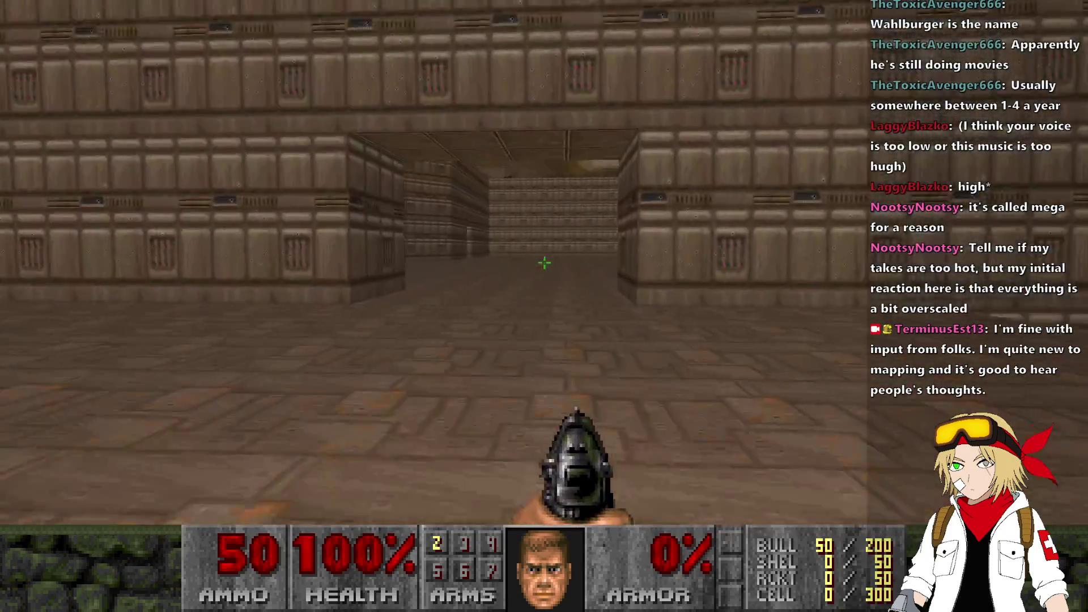
Step: Walk the long corridor, open the grey door, and go past the steps into the stone room
key(w)
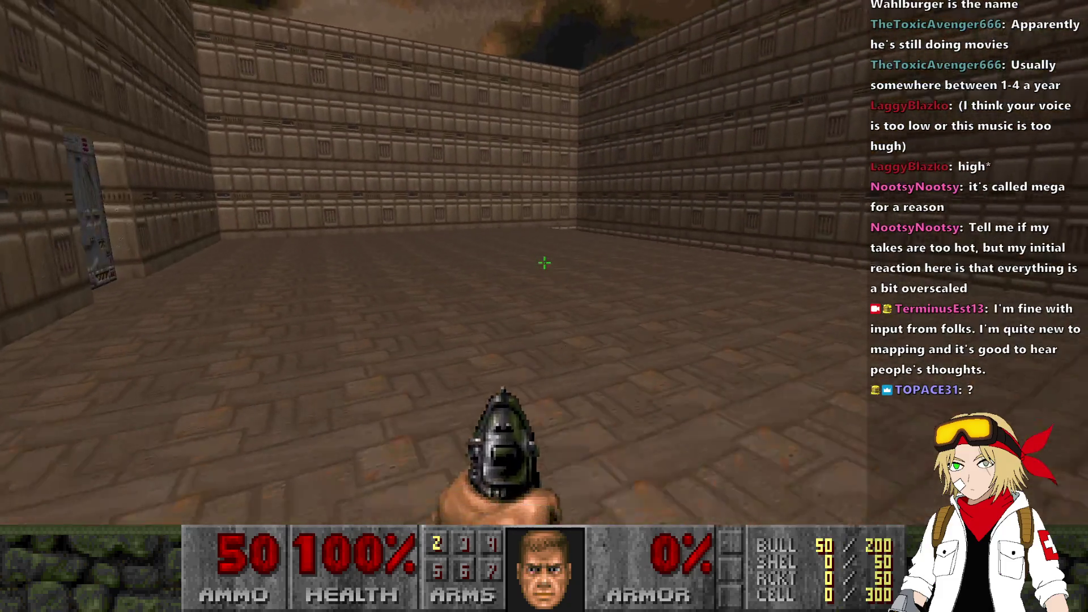
key(w)
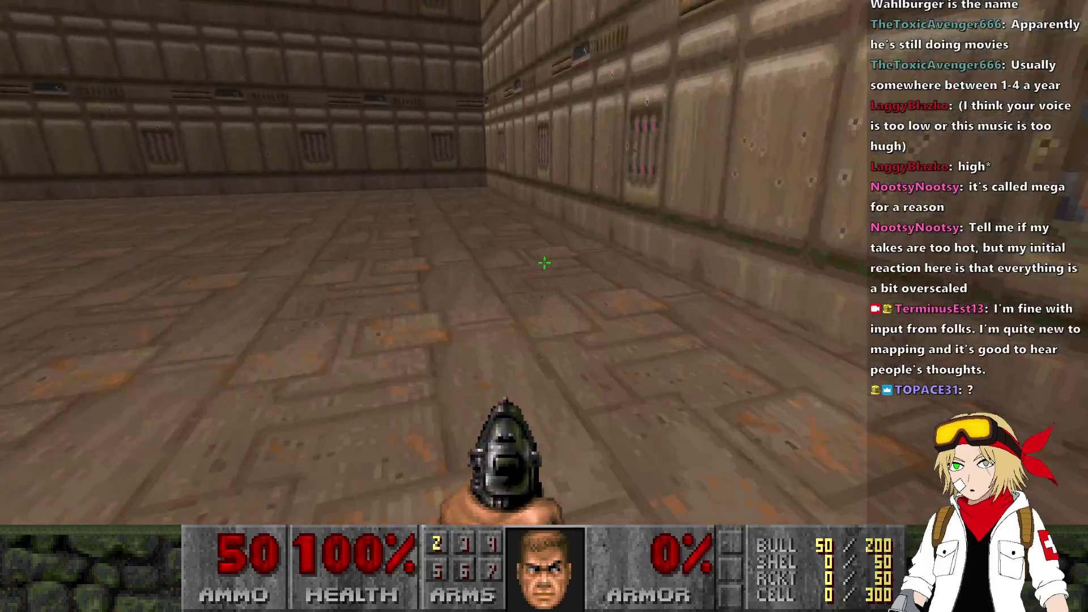
key(w)
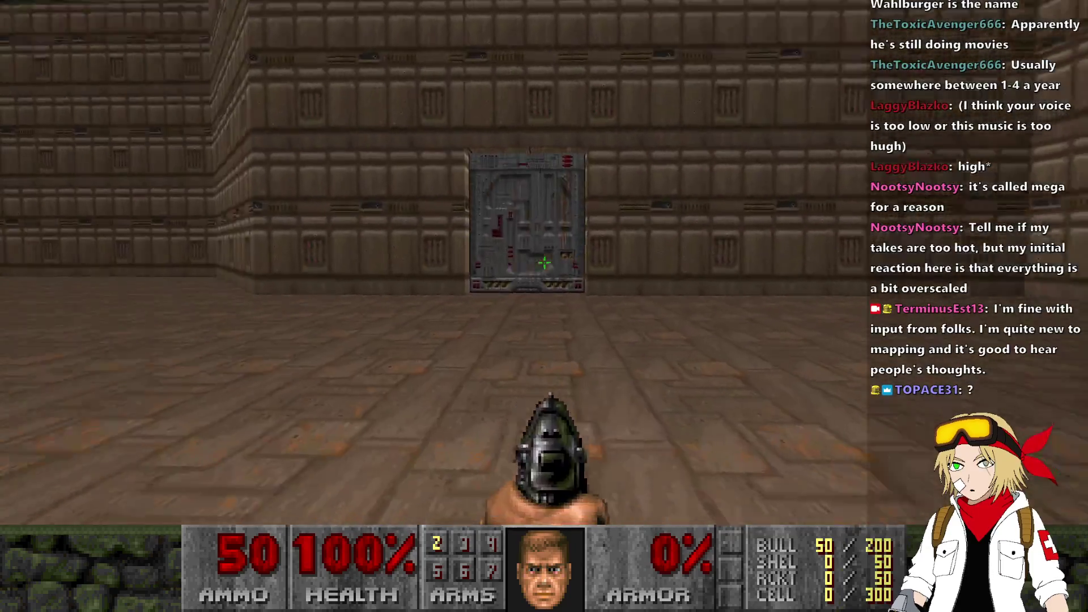
key(w)
key(e)
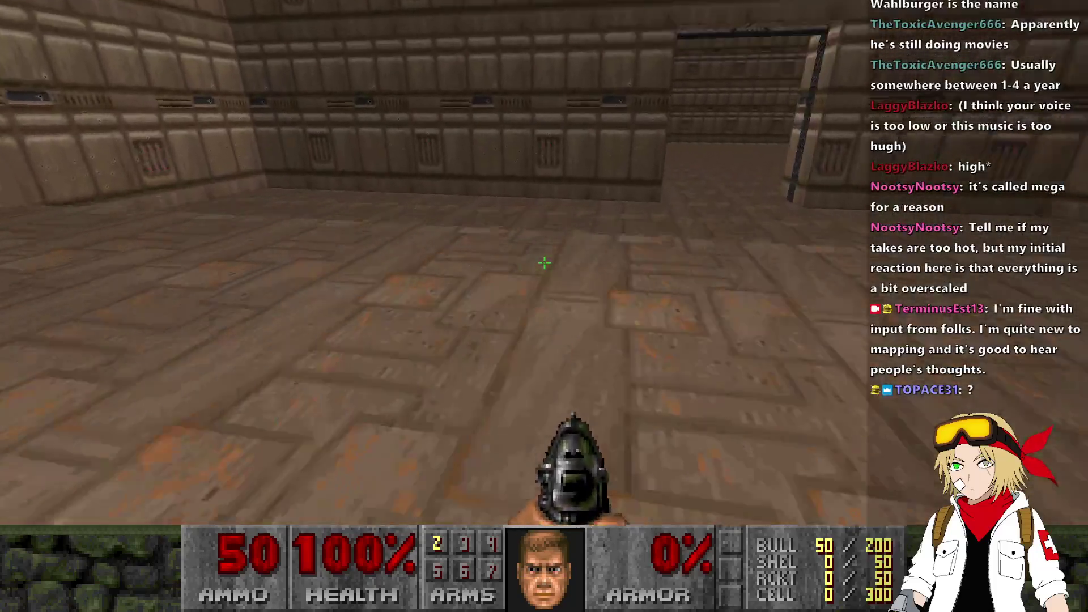
key(w)
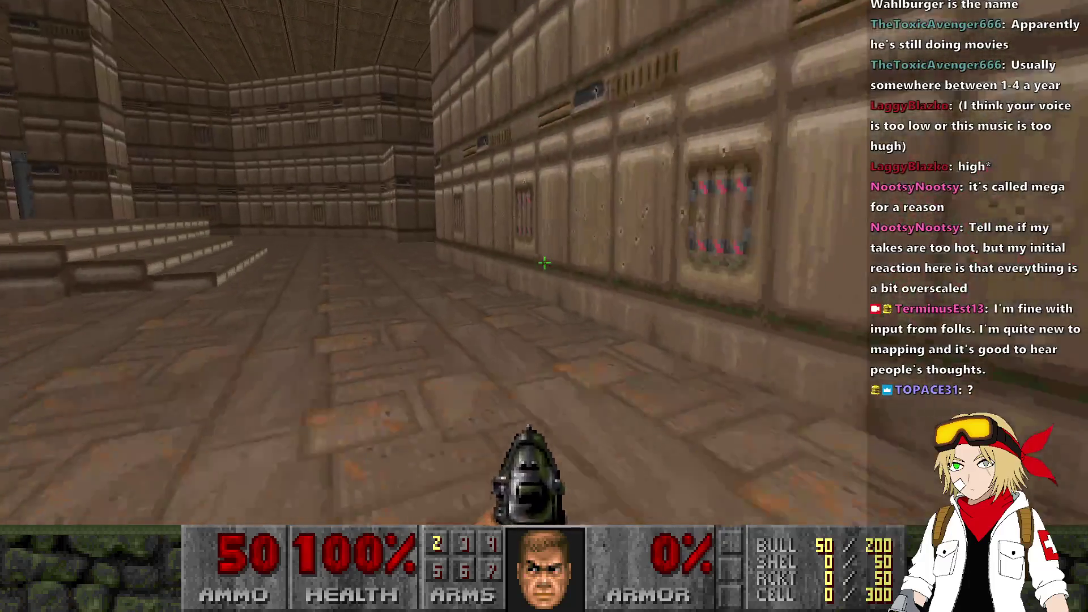
key(w)
key(w)
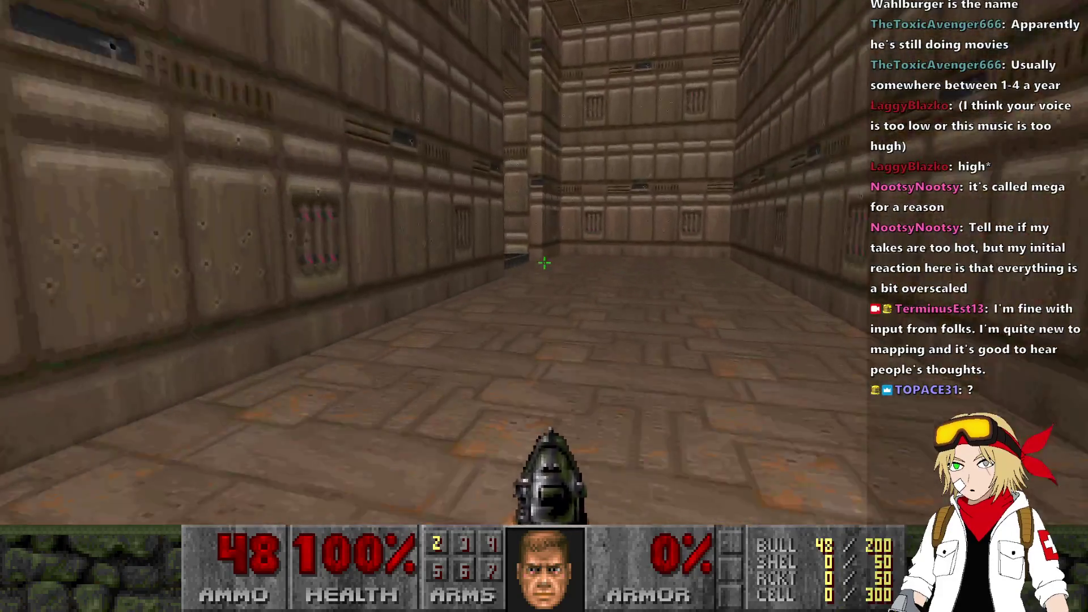
Step: Explore the grate corridor, larger room and side corridor, then quit the game
key(Right)
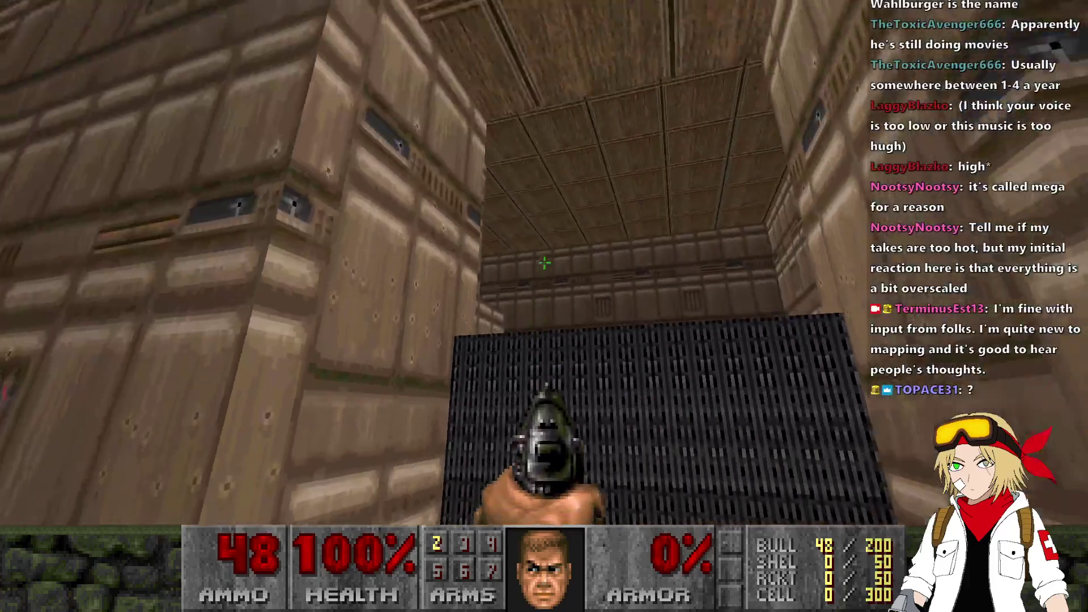
key(Up)
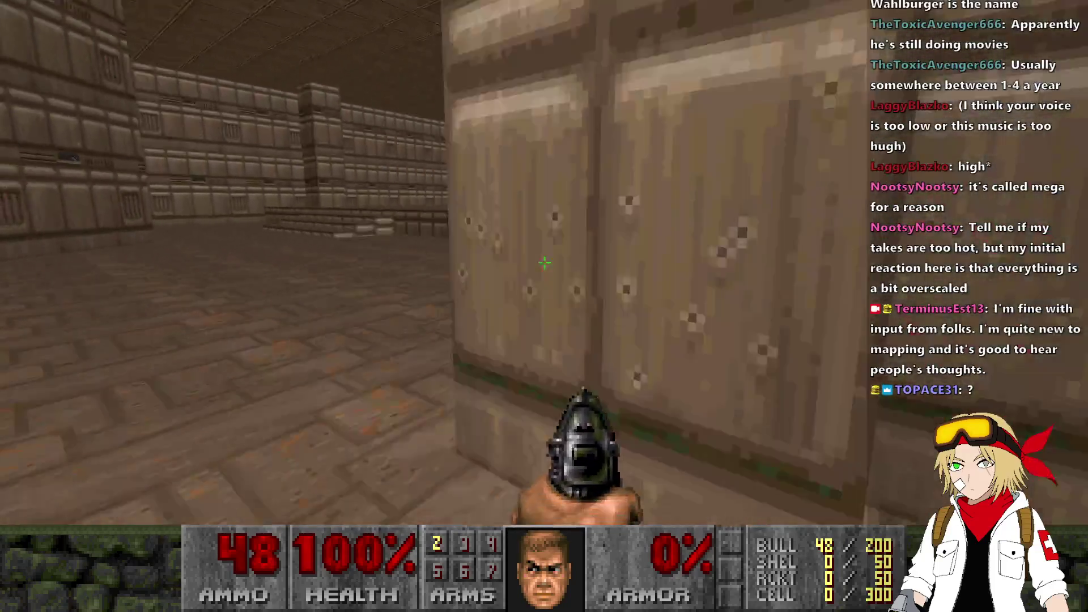
key(Right)
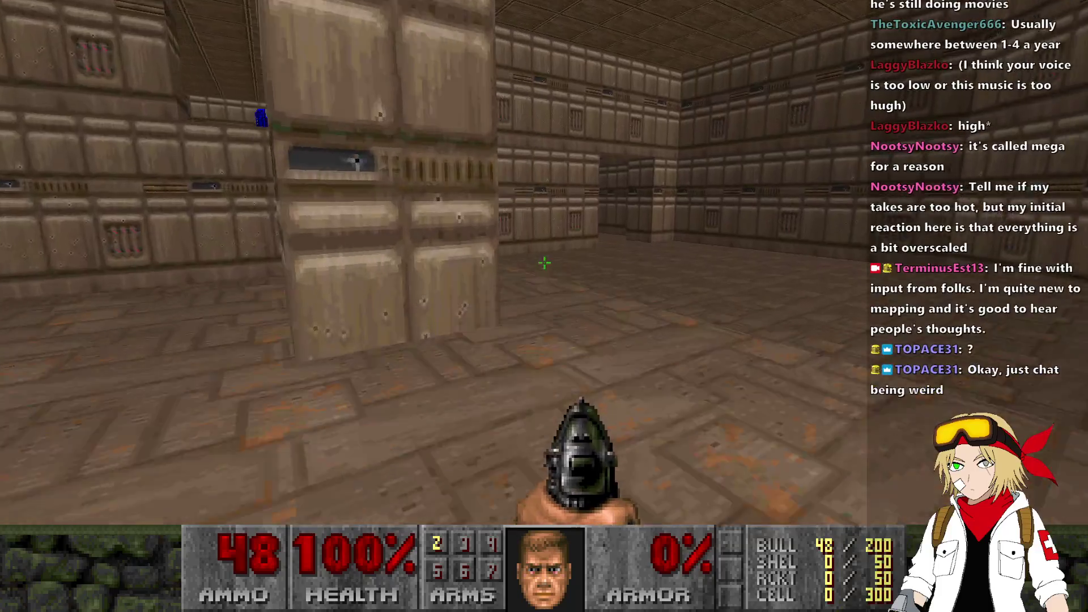
key(Up)
key(Right)
key(Up)
key(Up)
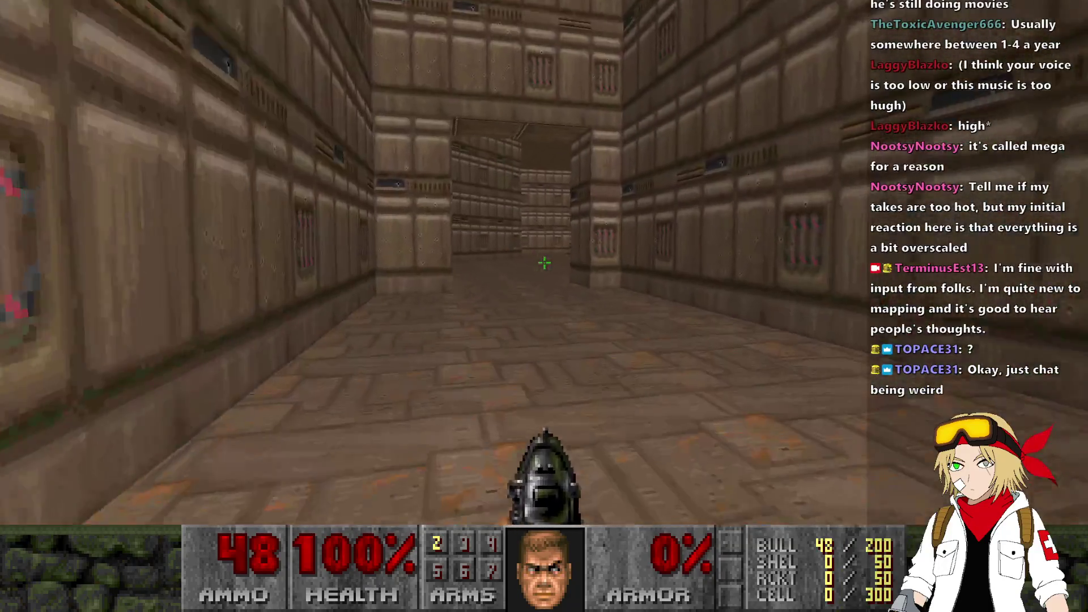
key(Left)
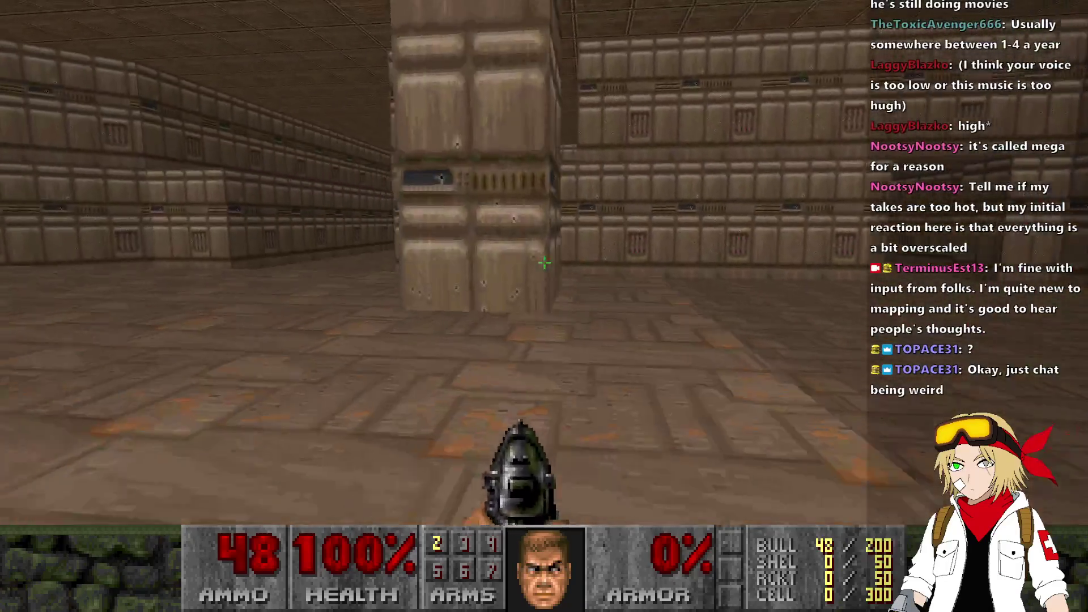
key(Right)
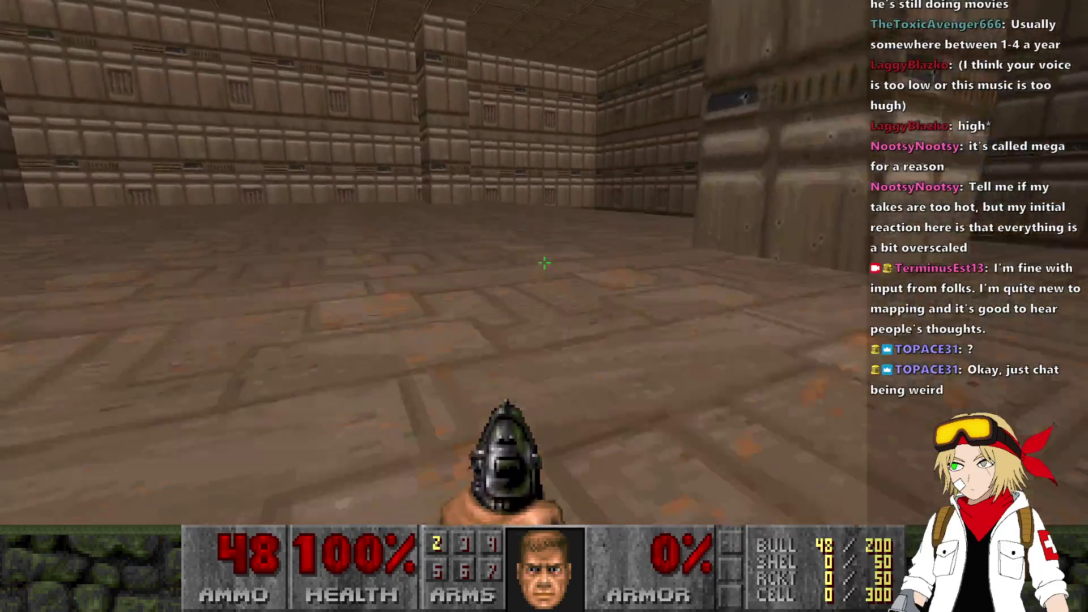
key(Right)
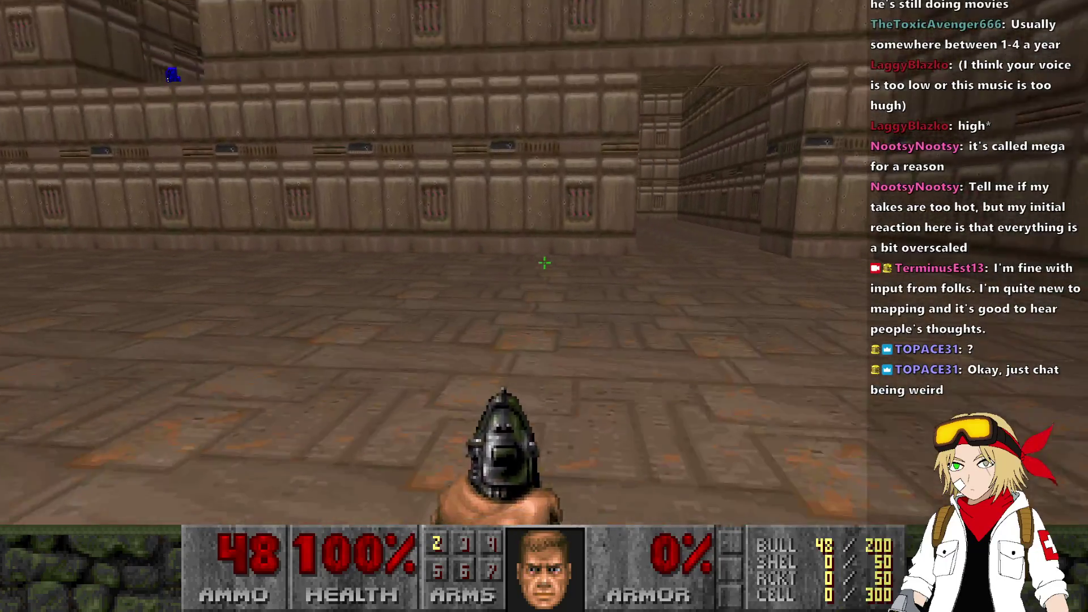
key(Up)
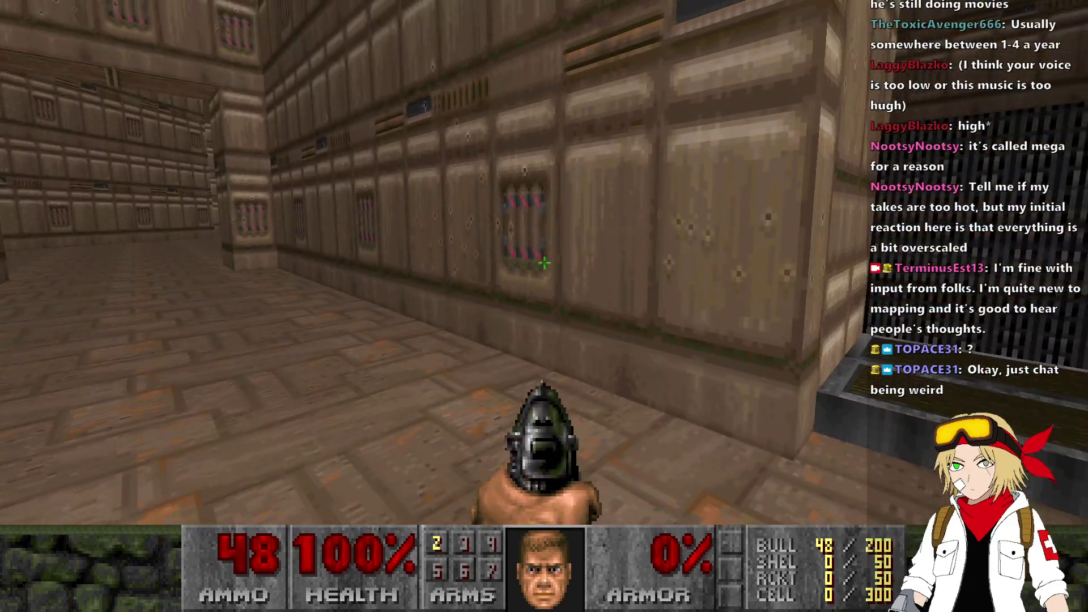
key(alt+F4)
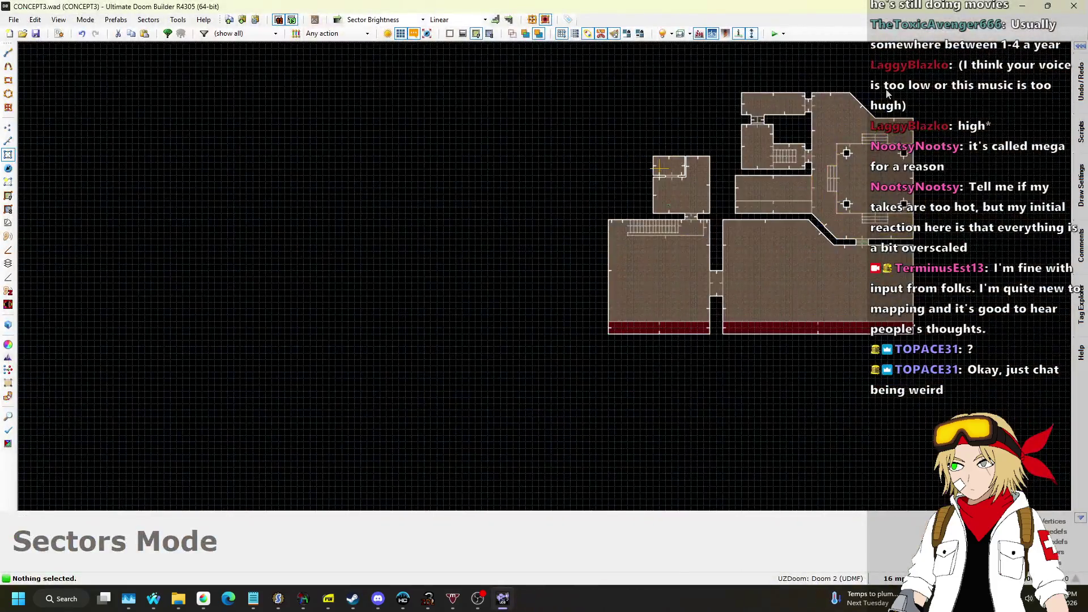
Step: In lines mode with a 64 grid, drag the two selected lines to the right
scroll(708, 392, up, 5)
key(l)
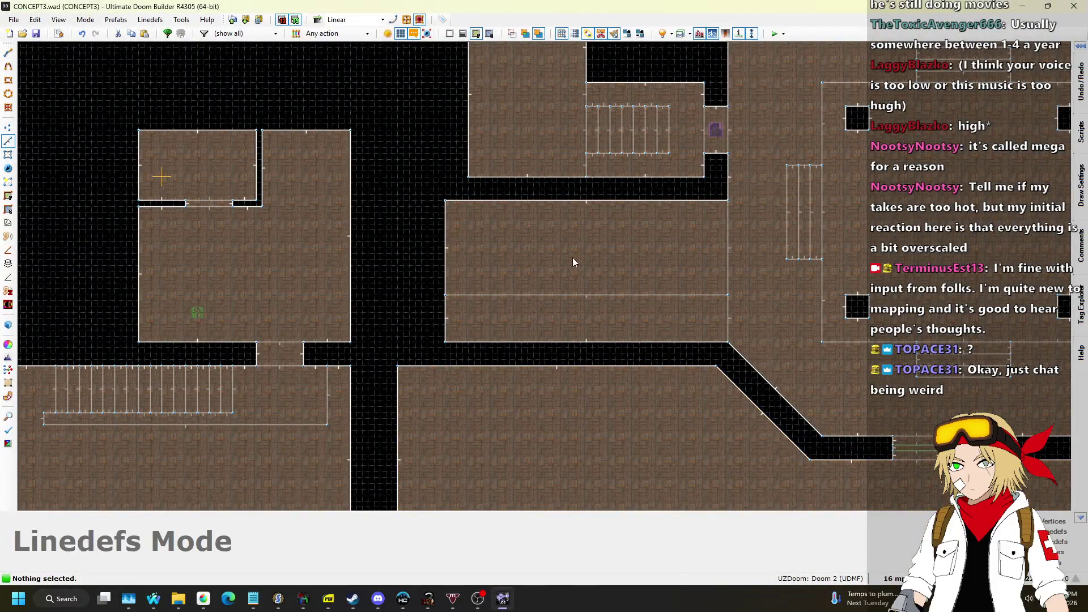
scroll(569, 258, up, 1)
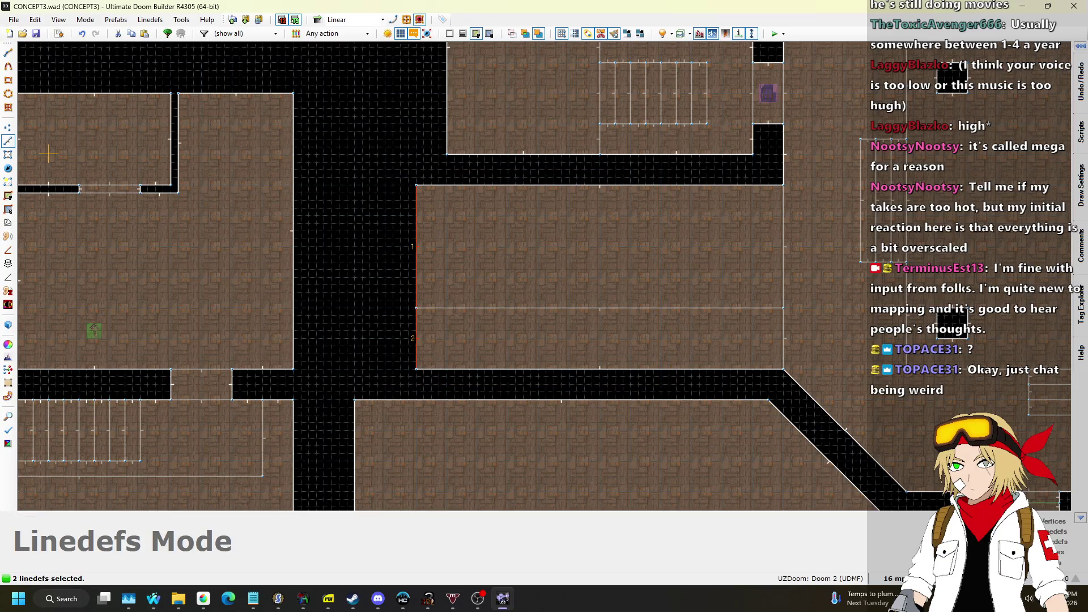
click(893, 578)
click(895, 456)
mouse_move(423, 229)
mouse_down()
mouse_move(604, 230)
mouse_move(431, 229)
mouse_move(594, 233)
mouse_move(552, 229)
mouse_up()
Step: Select the 24 lines around the pillared area and move them upward
scroll(433, 237, down, 3)
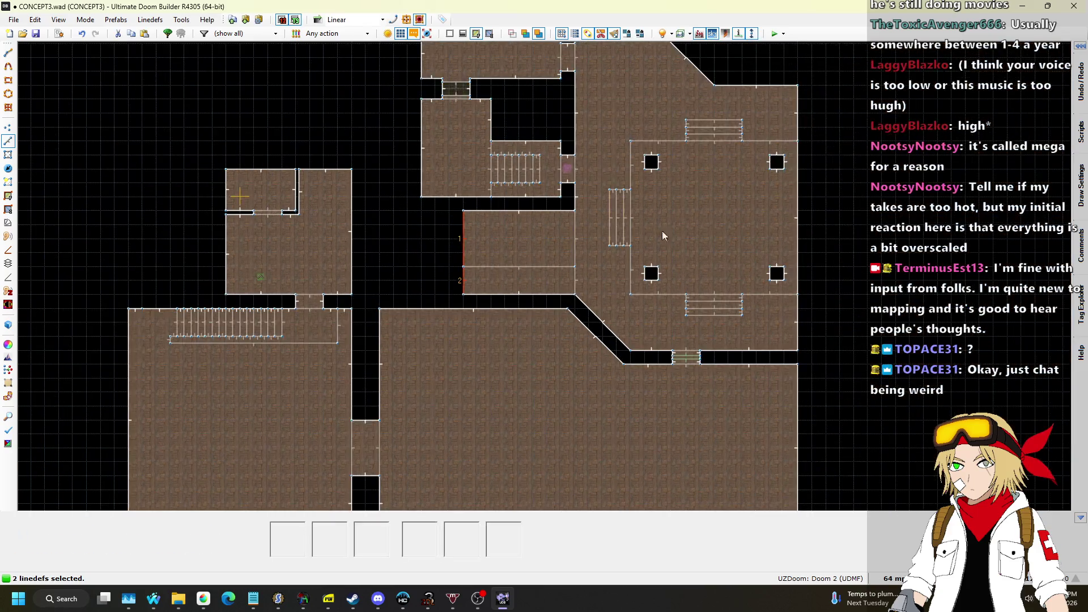
scroll(651, 229, up, 3)
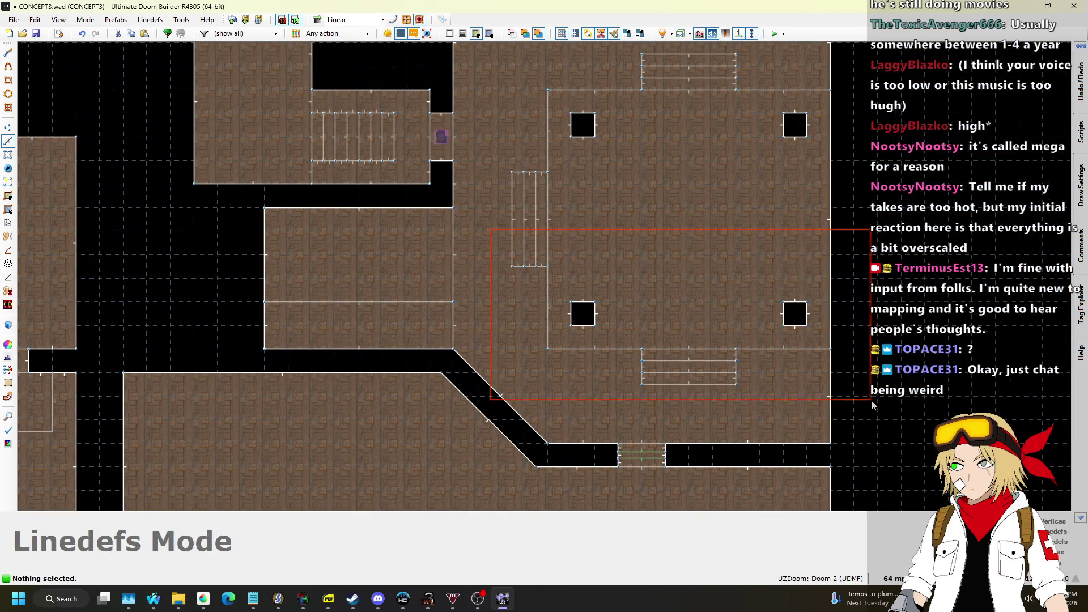
drag(880, 401, 880, 401)
drag(794, 352, 791, 316)
click(499, 164)
Step: Drag the three slanted lines so the strips merge, then clear the new walls' textures in 3D
drag(543, 174, 542, 158)
scroll(486, 186, up, 4)
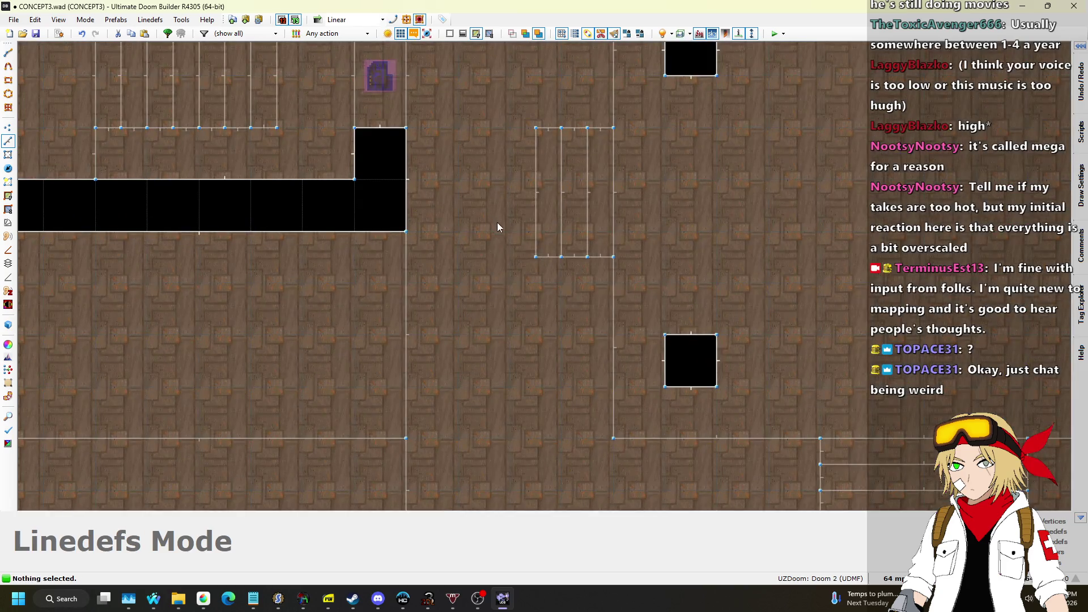
mouse_move(575, 257)
mouse_down()
mouse_move(601, 271)
mouse_move(593, 280)
mouse_up()
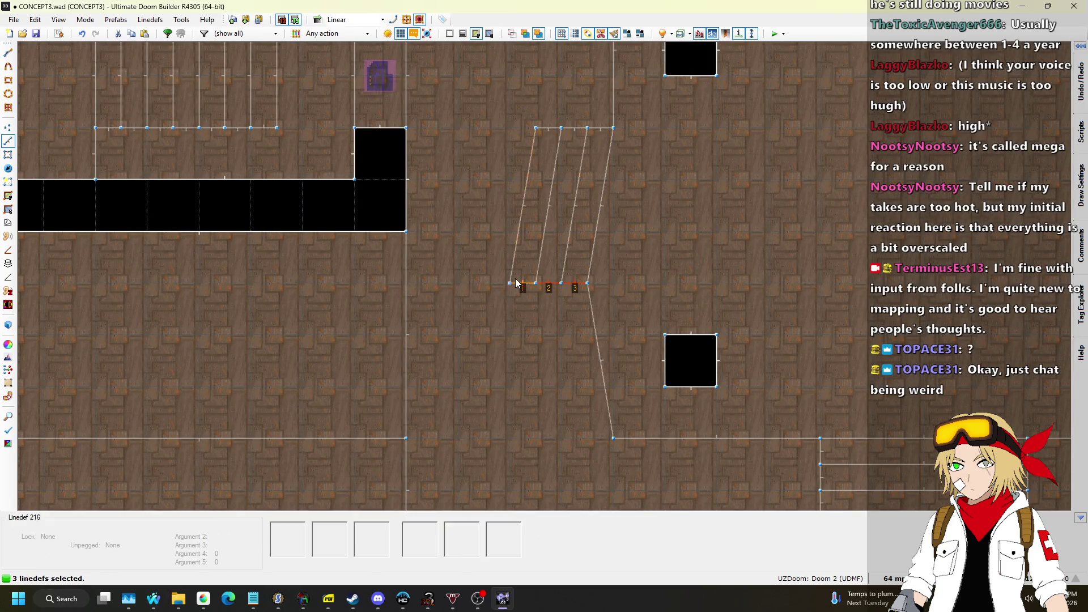
key(w)
key(Delete)
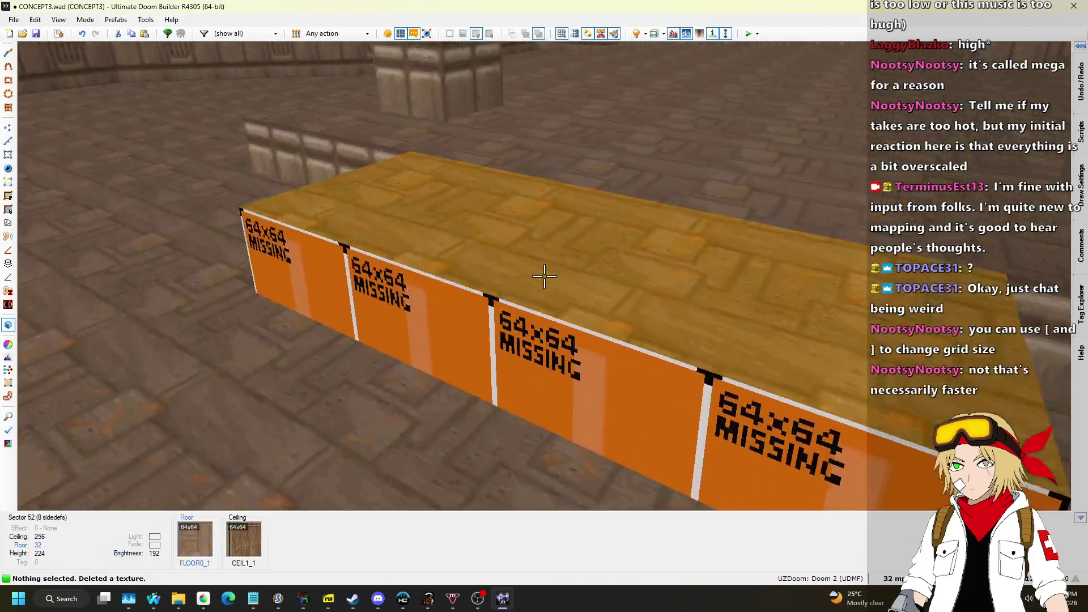
Step: Lower the long block's floor to 0 and paste STARTAN2 onto its bare walls
click(543, 276)
scroll(544, 276, down, 4)
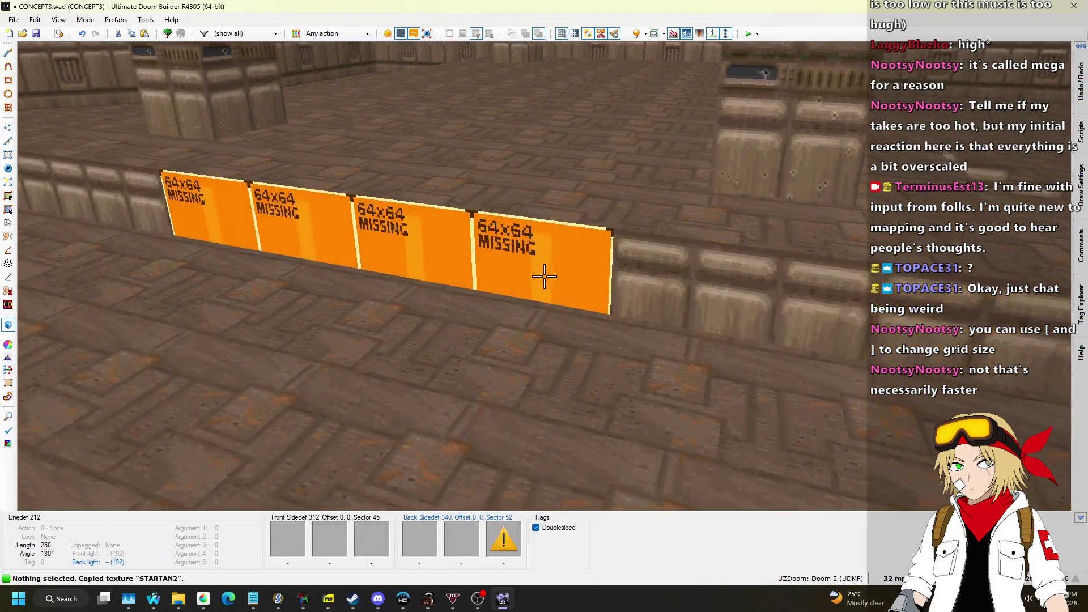
key(ctrl+v)
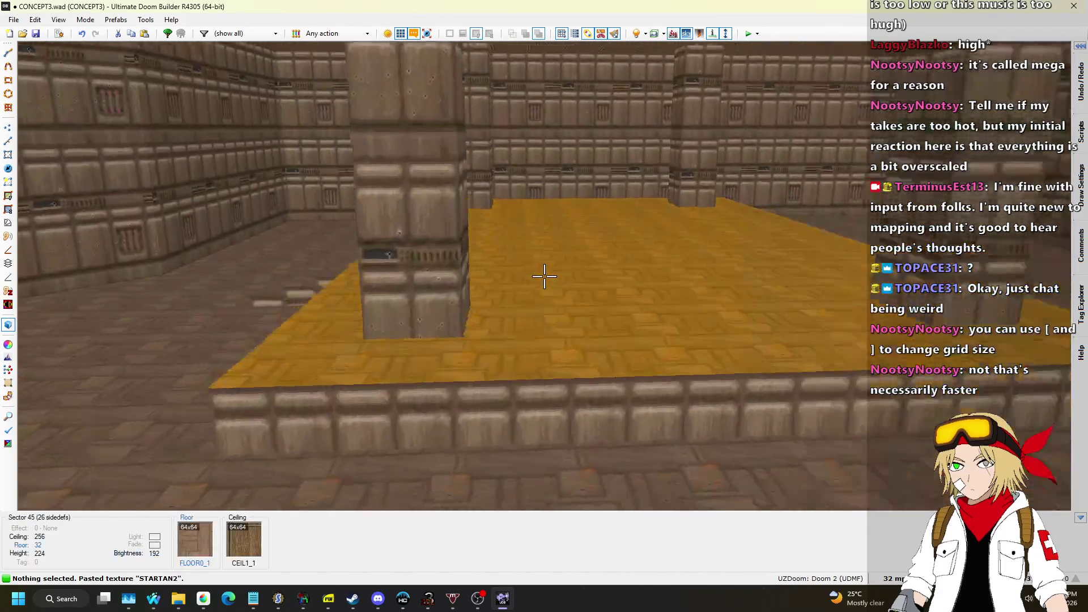
Step: Delete the dividing line and two stub lines, then make the middle void one sector
key(q)
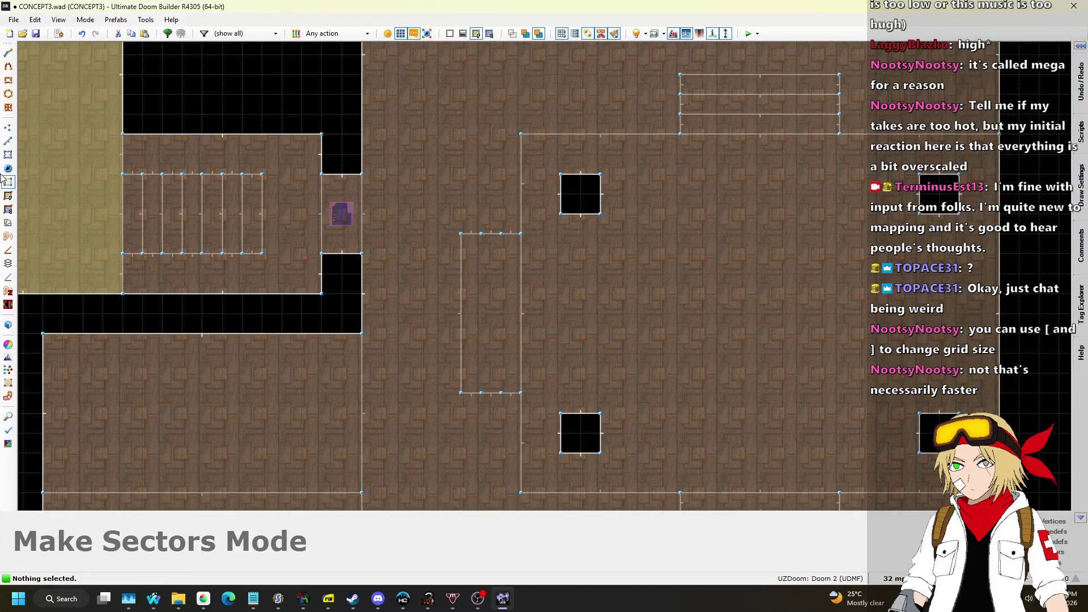
key(l)
key(Delete)
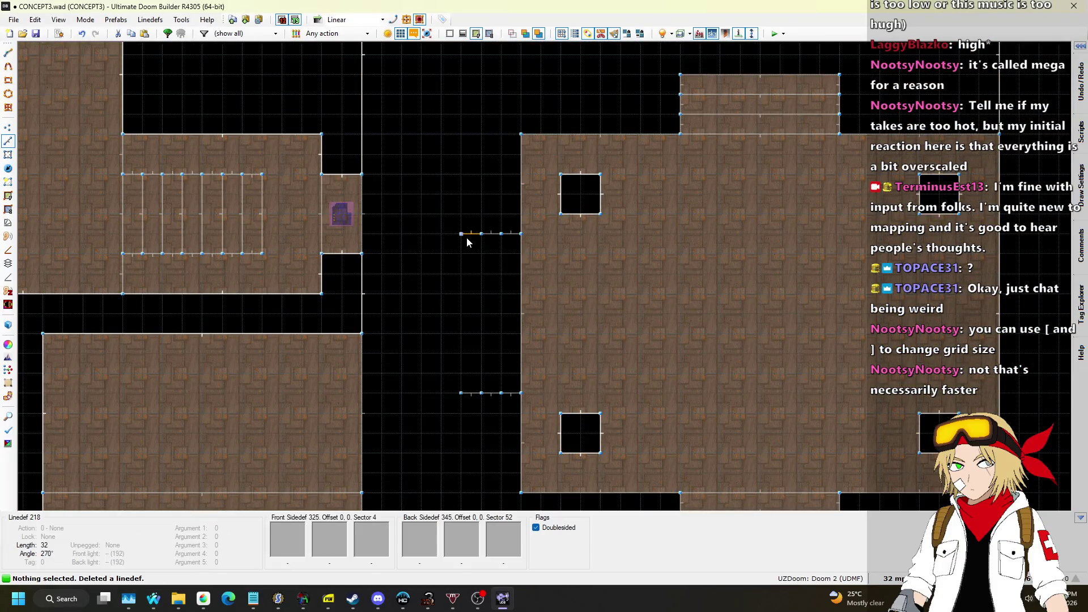
key(l)
key(Delete)
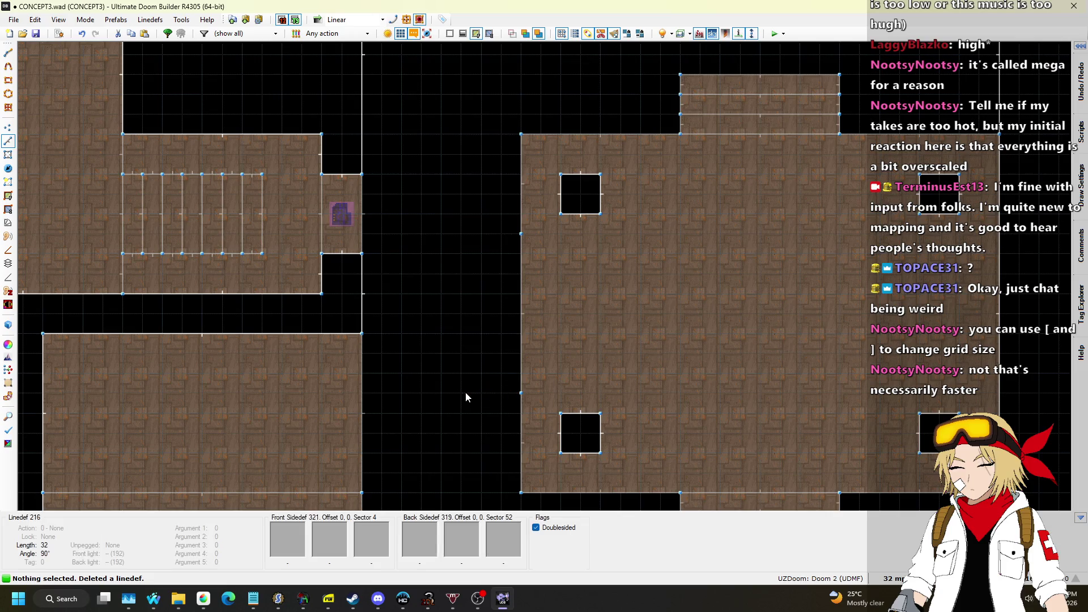
click(8, 182)
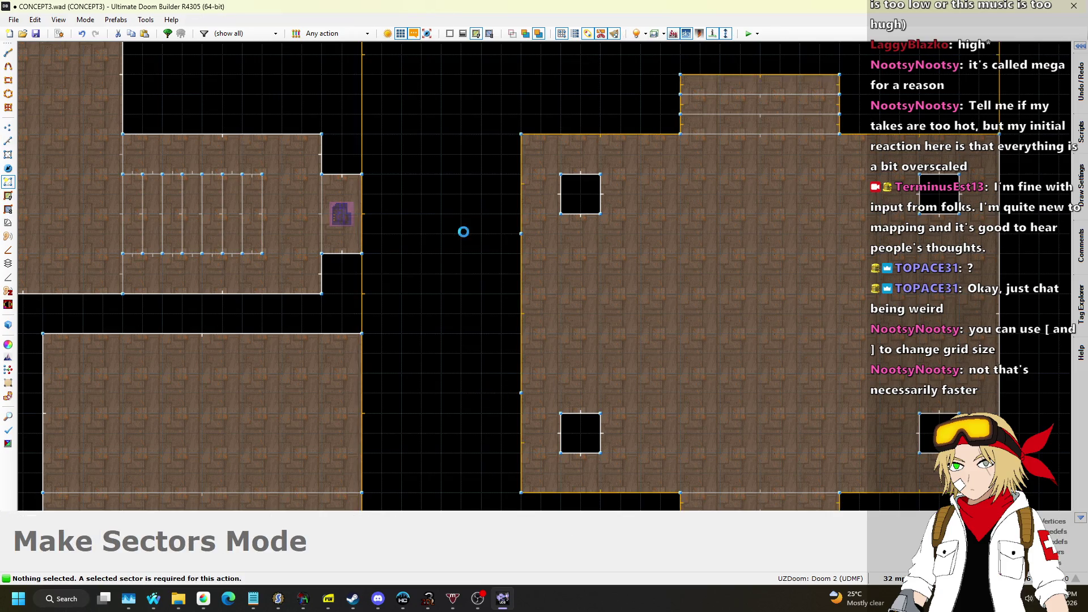
click(481, 261)
key(w)
key(w)
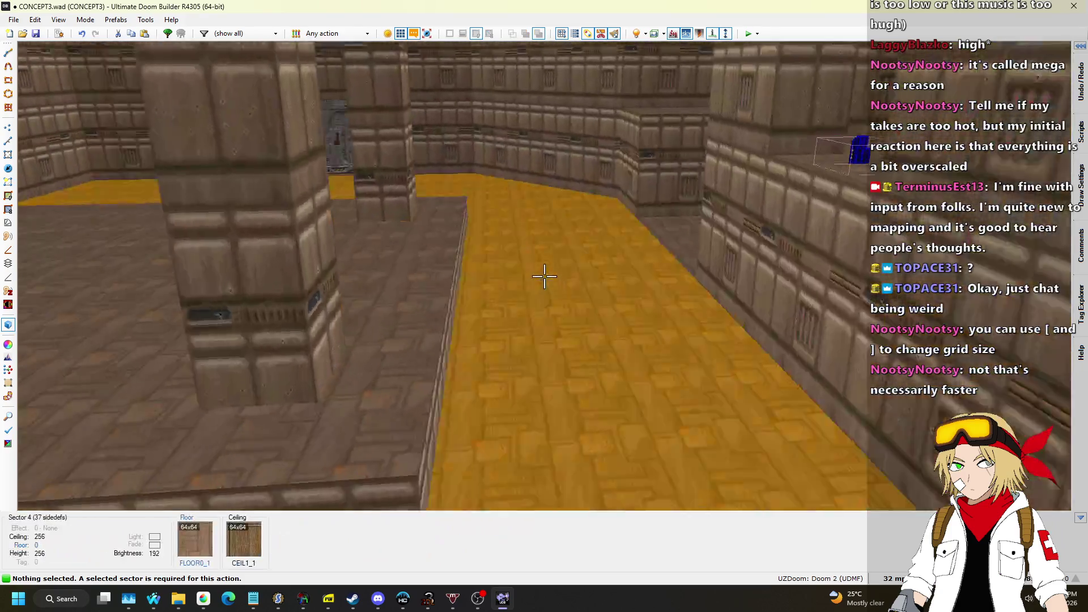
Step: Select the step faces and the platform's surrounding walls in Visual Mode
key(s)
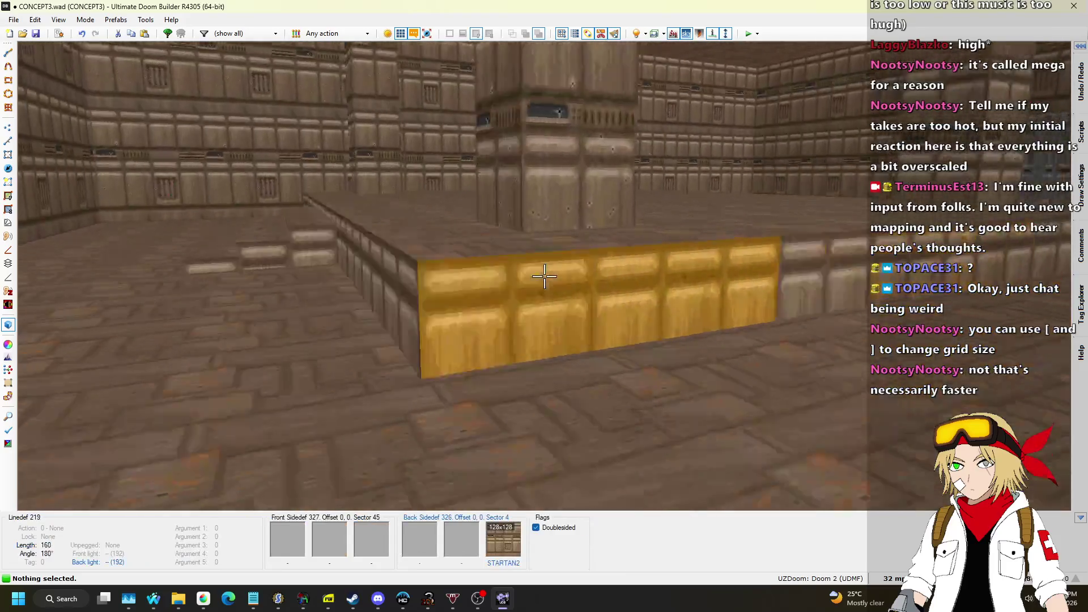
shift+click(544, 276)
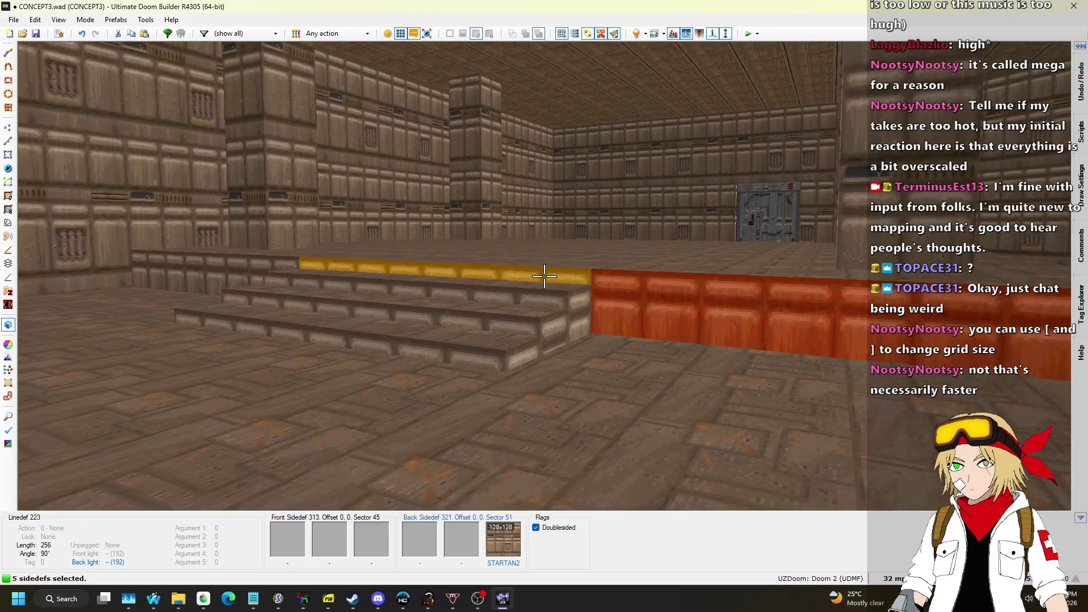
click(544, 276)
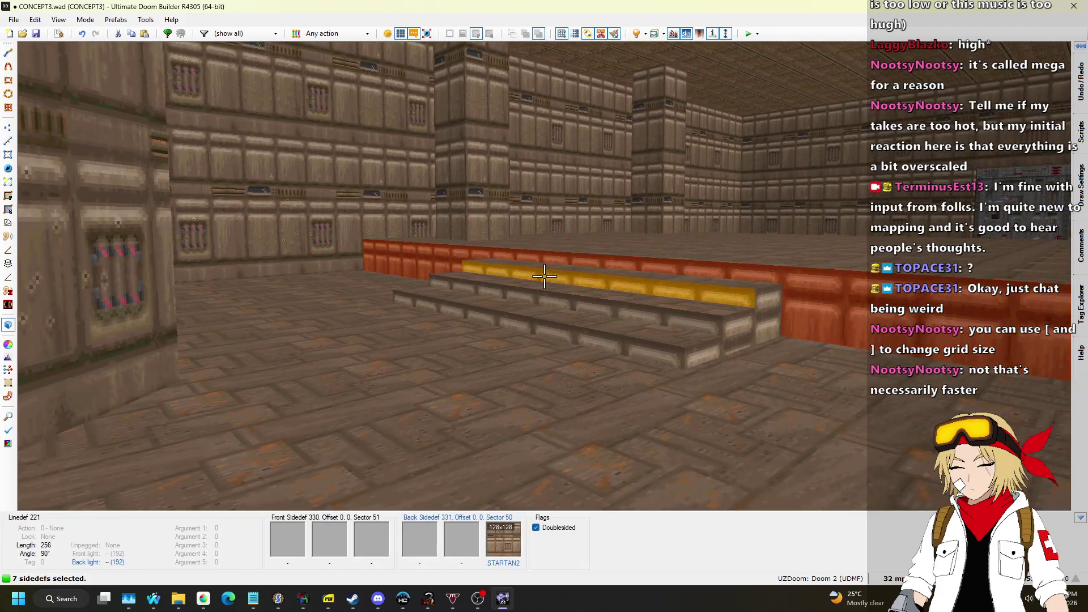
click(543, 276)
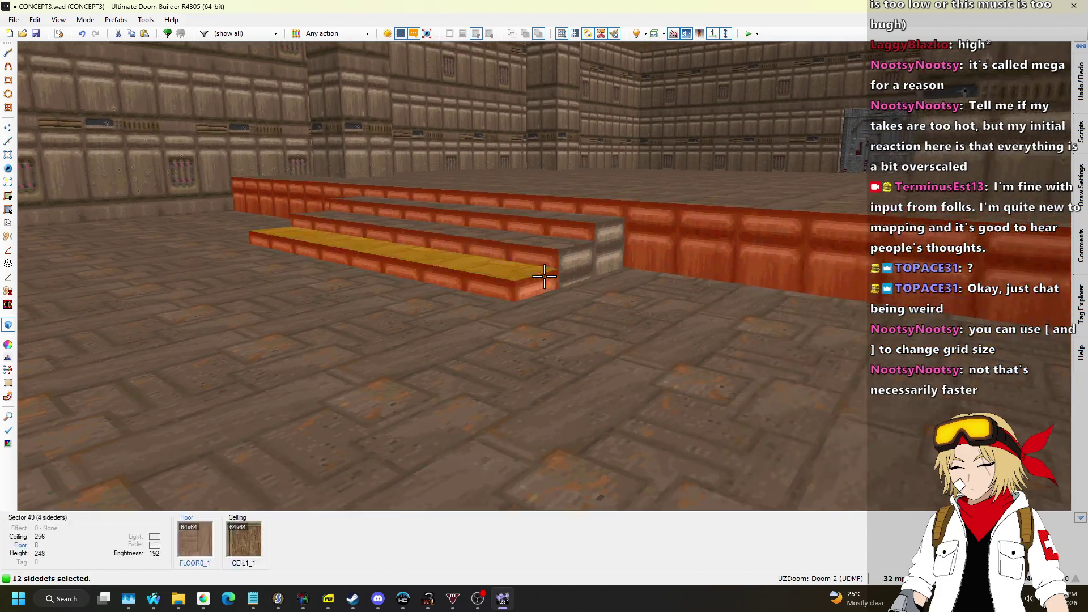
shift+click(544, 276)
key(a)
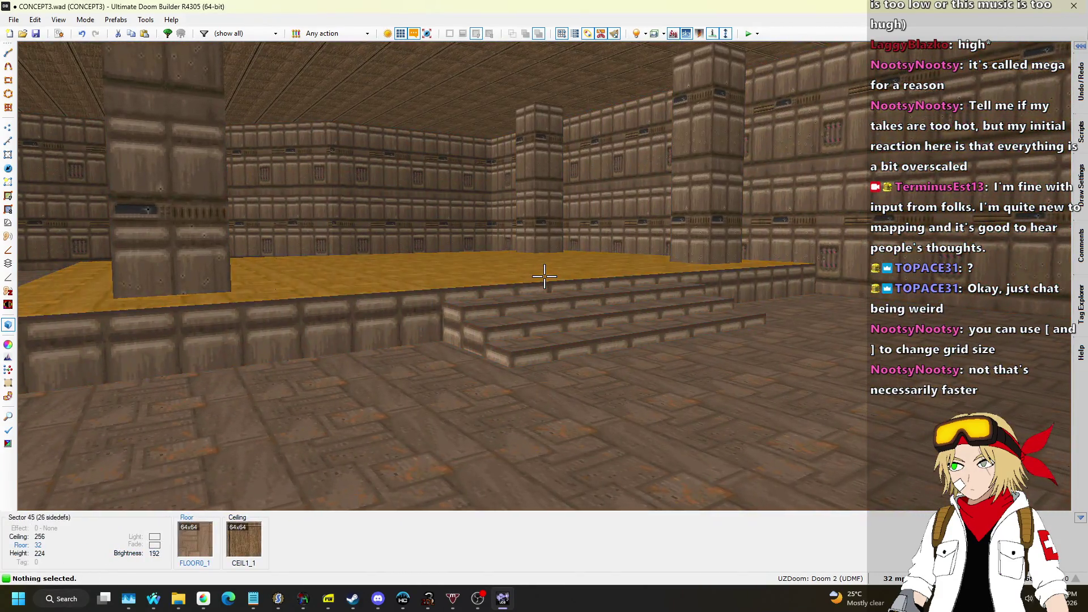
Step: Return to the zoomed-out 2D map, then switch to the Nightbot song requests page
key(q)
scroll(626, 375, down, 4)
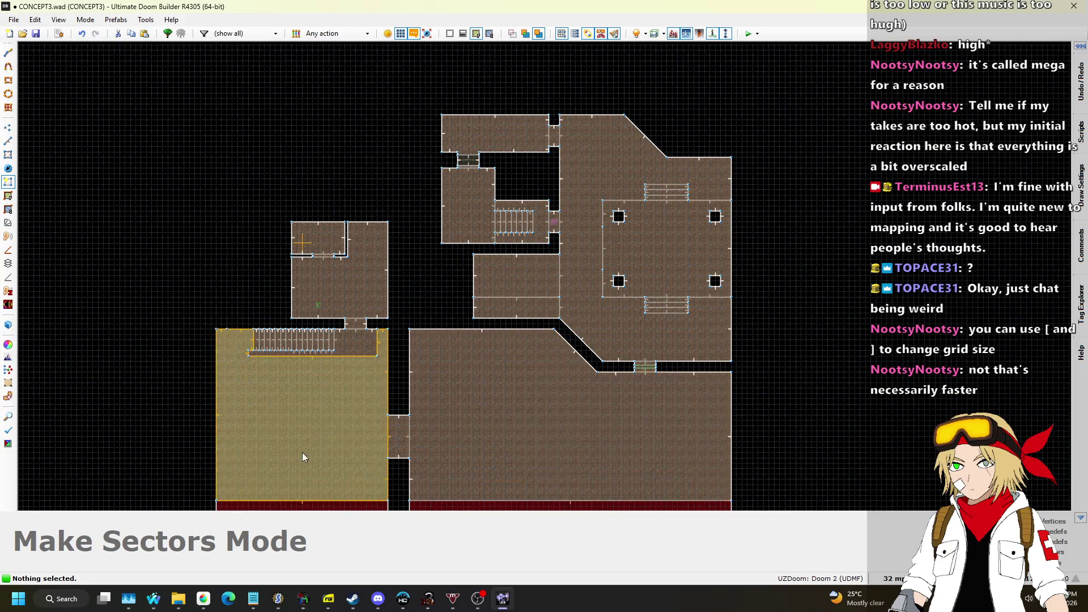
mouse_move(160, 608)
click(191, 537)
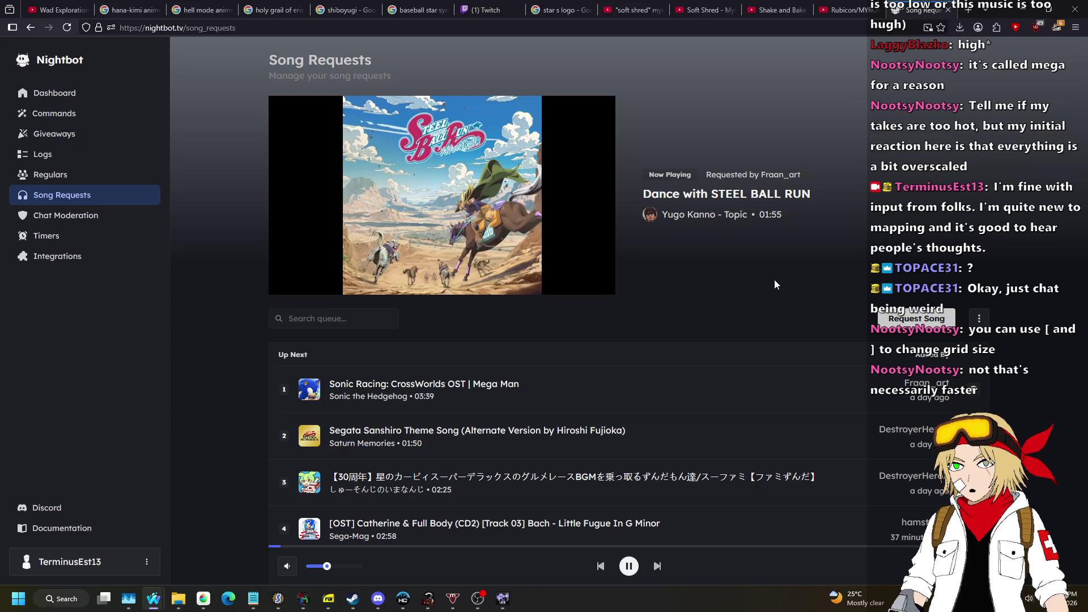
mouse_move(423, 169)
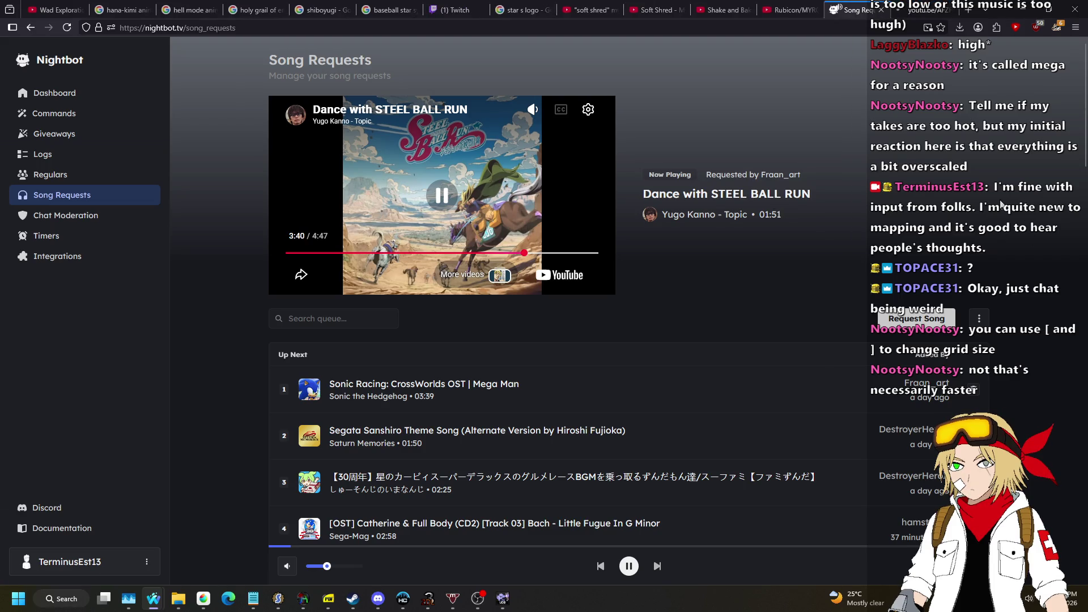
key(alt+Tab)
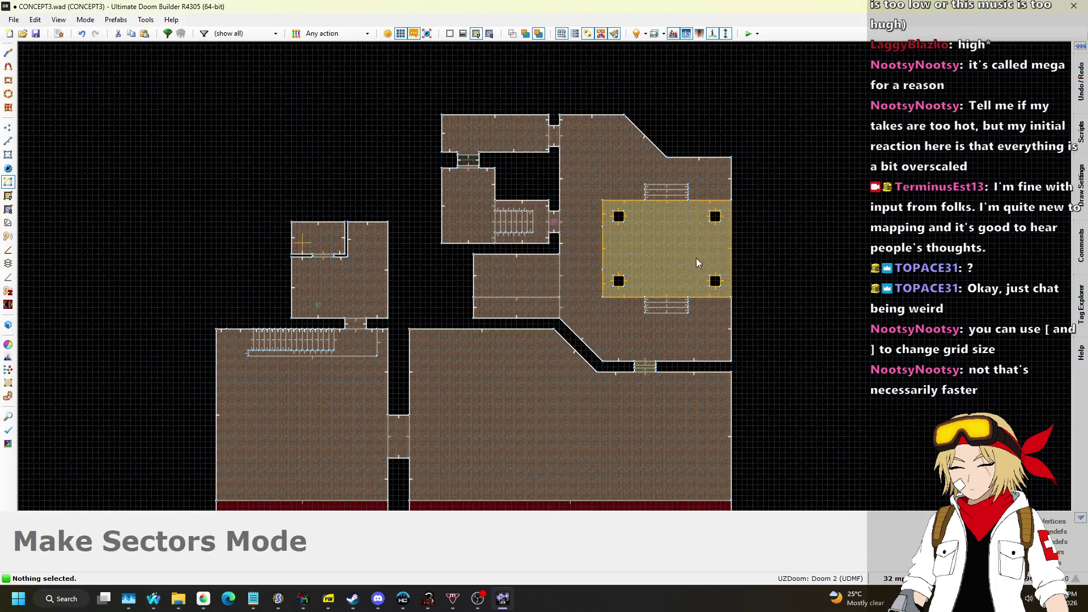
Step: Enter Visual Mode and fly down to view the raised platform, low wall and stairs
scroll(675, 250, up, 2)
key(q)
key(w)
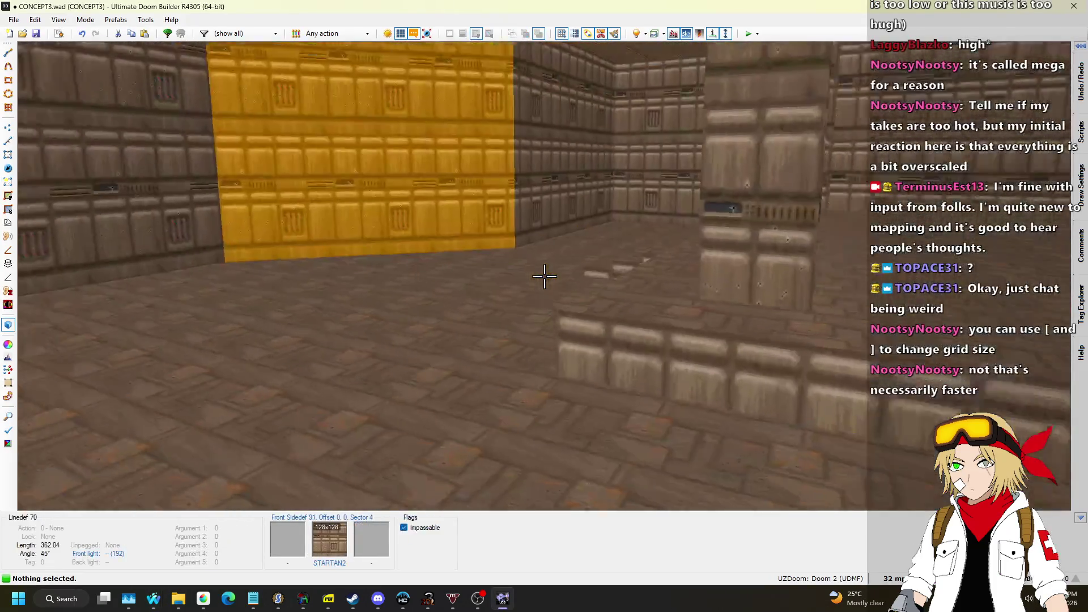
key(w)
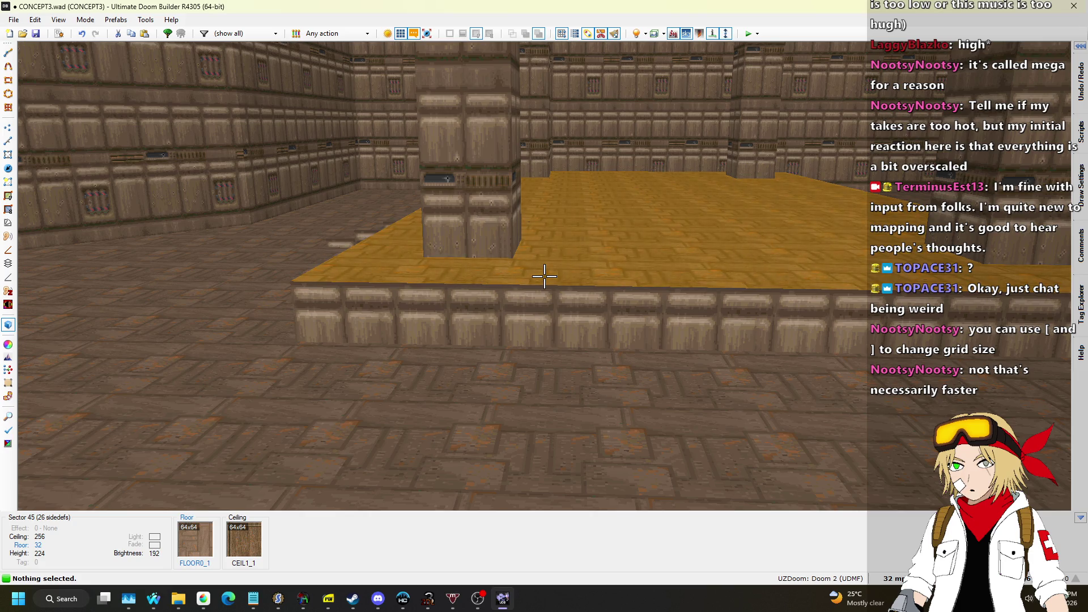
key(w)
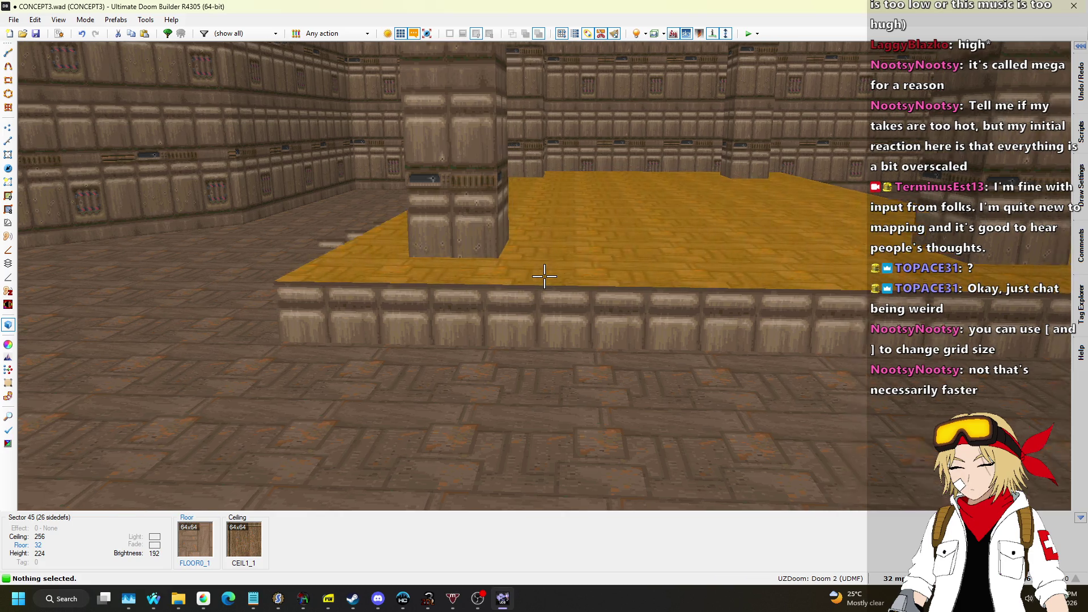
key(a)
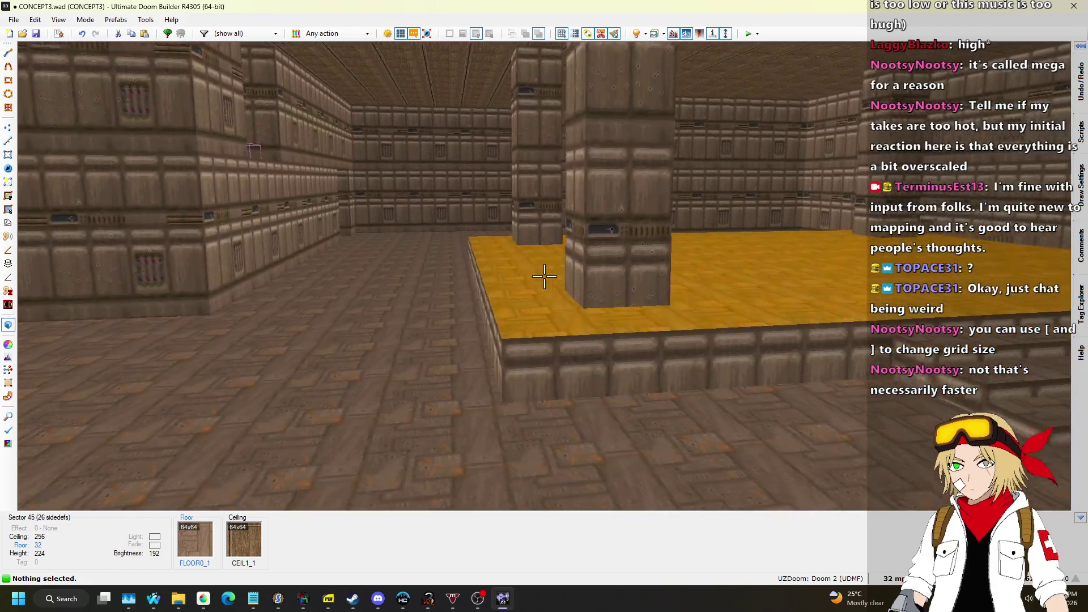
key(w)
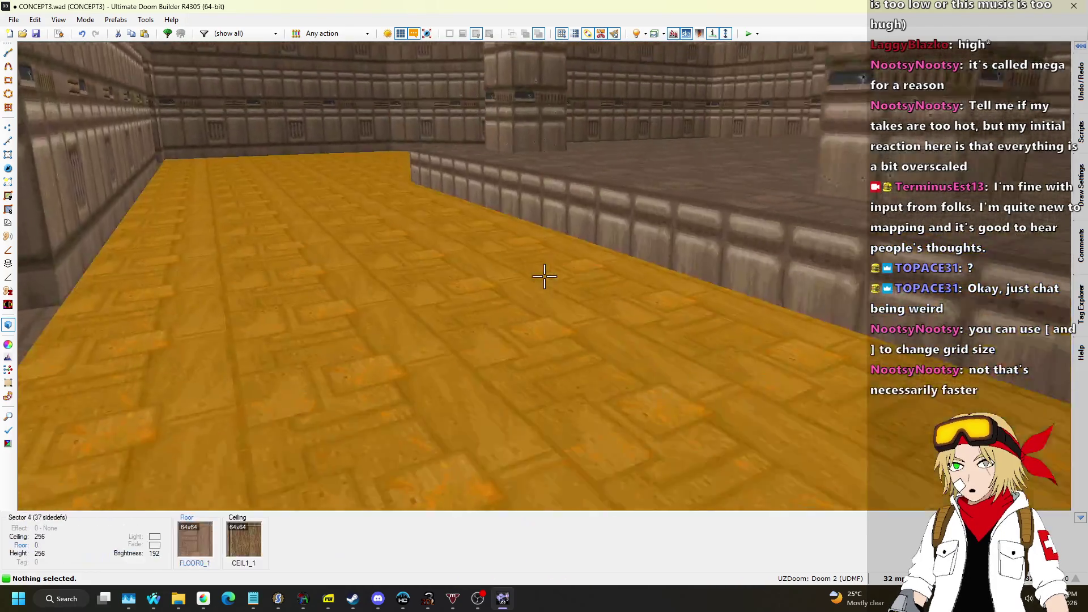
key(s)
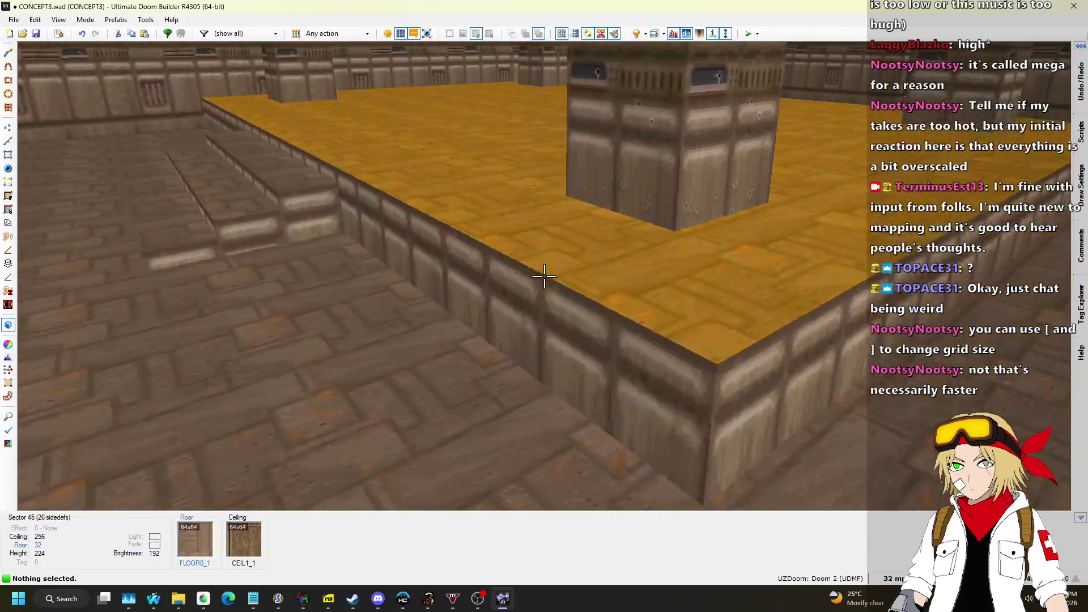
key(s)
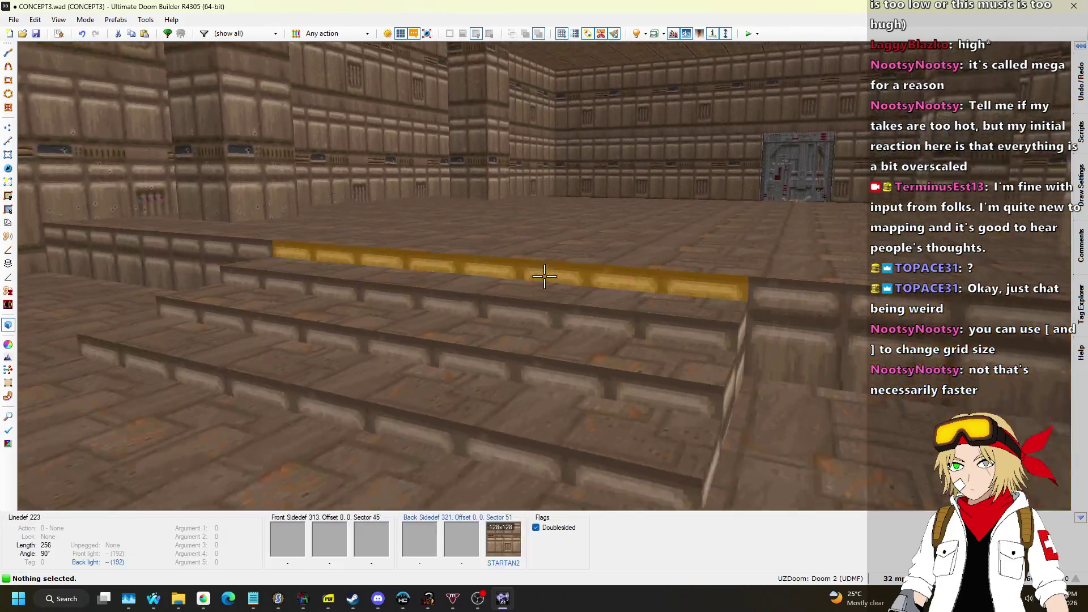
Step: Select the low wall and stair riser faces, strip their textures, and pick a stair floor
shift+click(544, 276)
key(w)
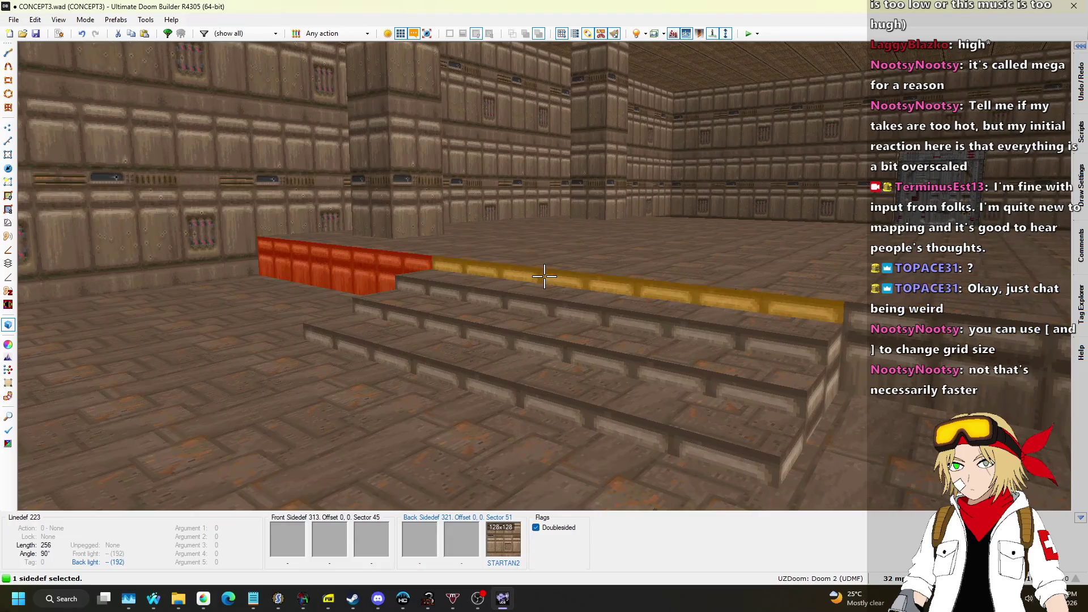
key(s)
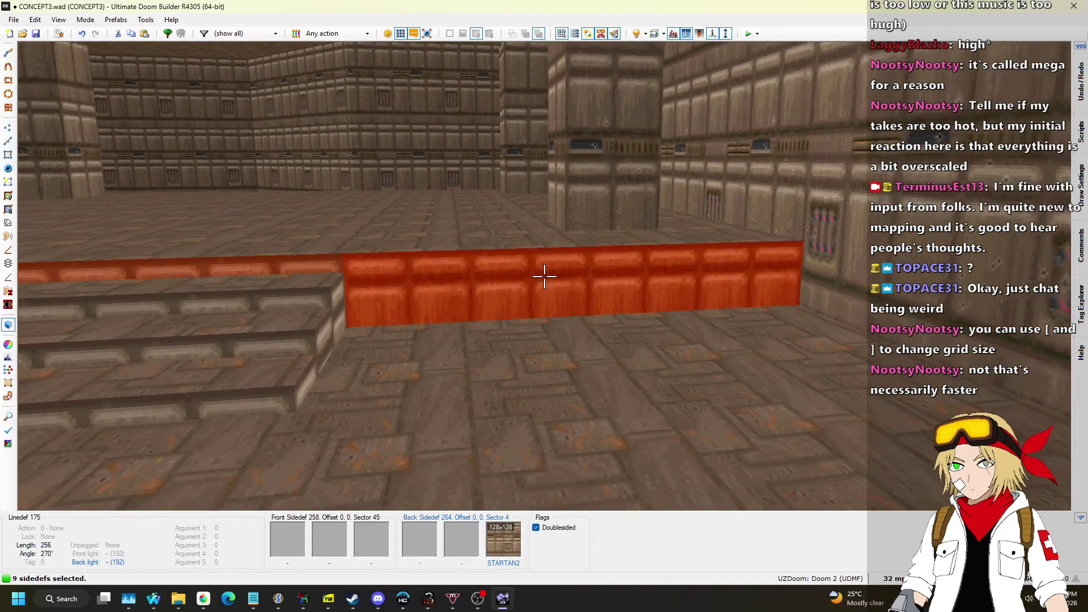
key(w)
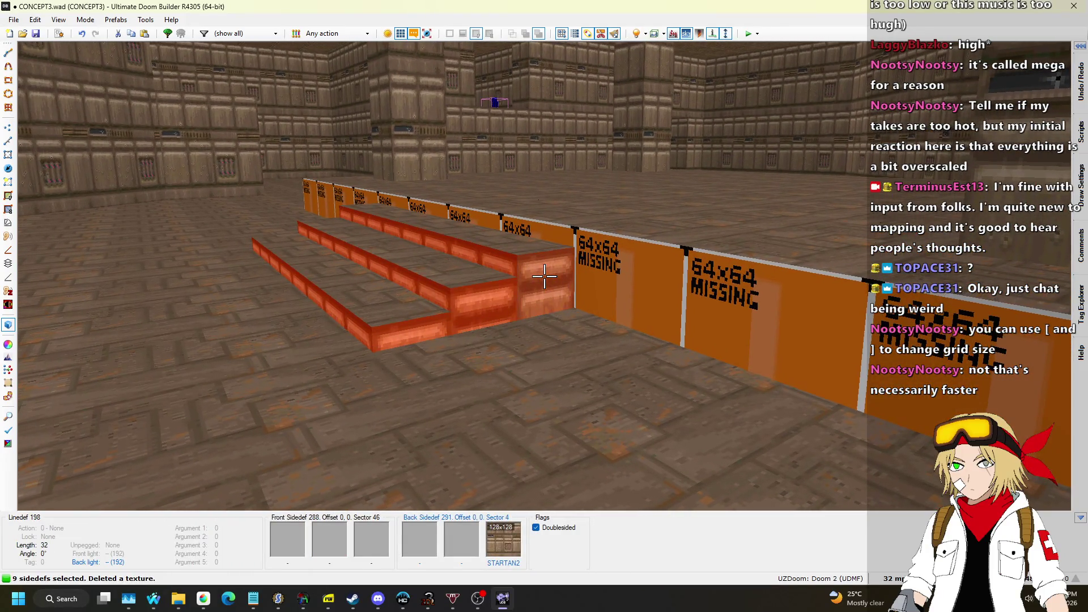
key(s)
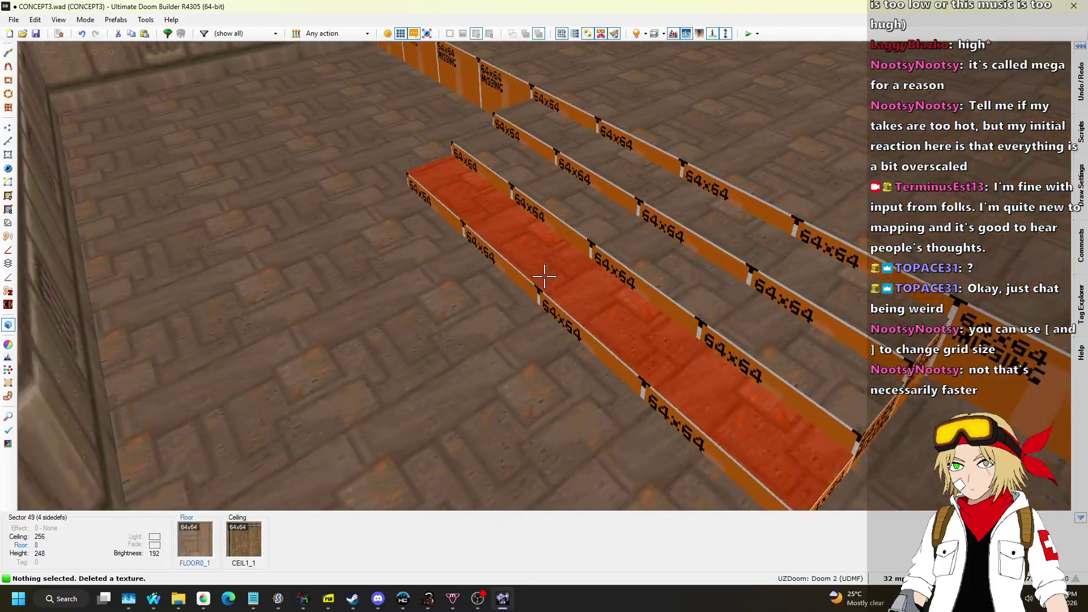
click(544, 276)
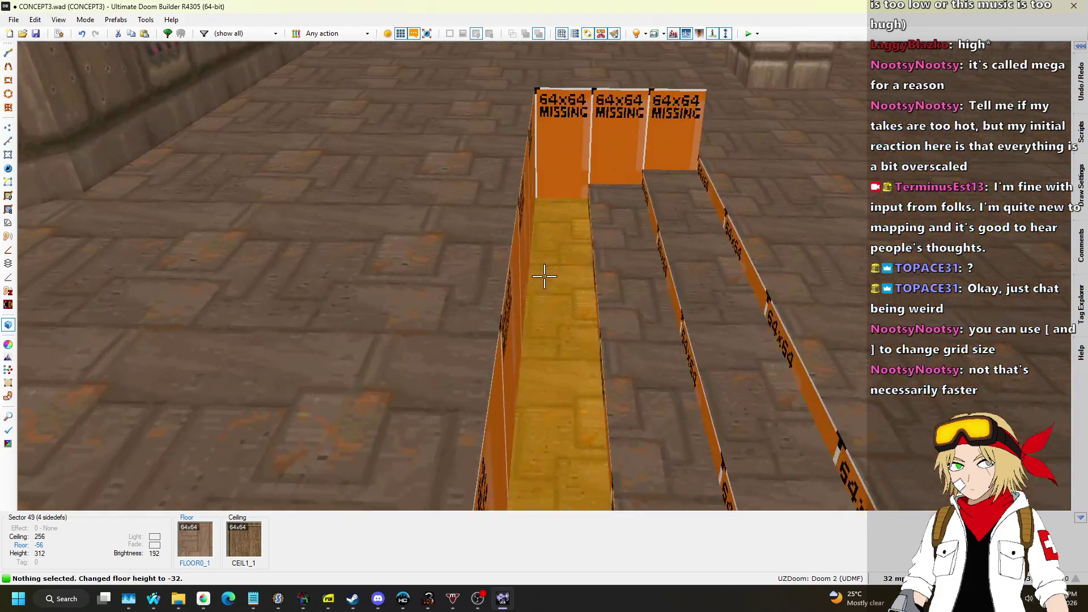
Step: Set the stair floor to -32 and copy the wall's STARTAN2 texture
click(544, 276)
scroll(544, 276, up, 2)
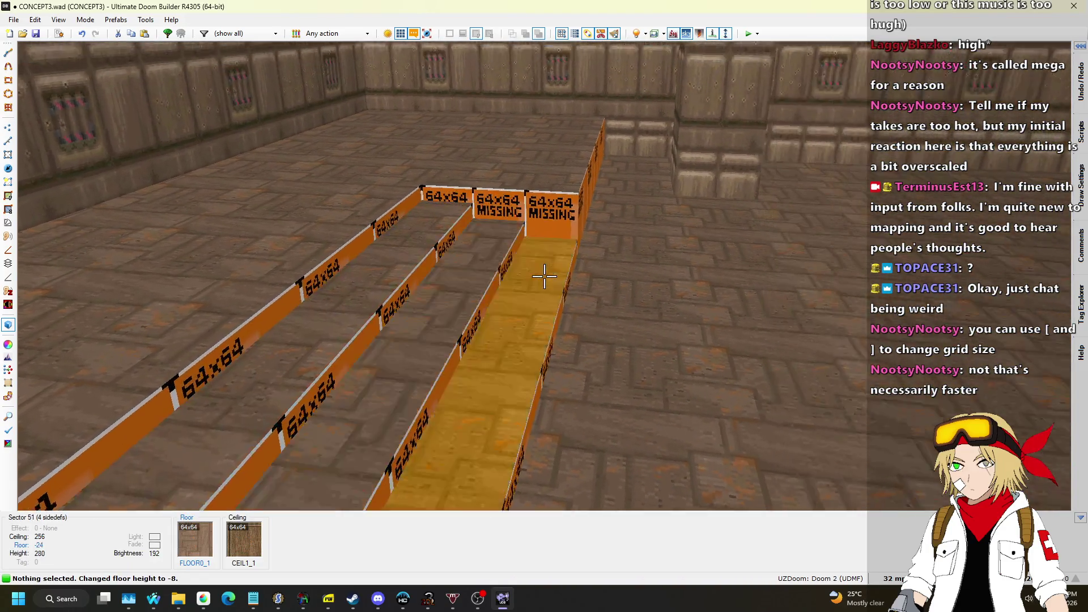
key(ctrl+c)
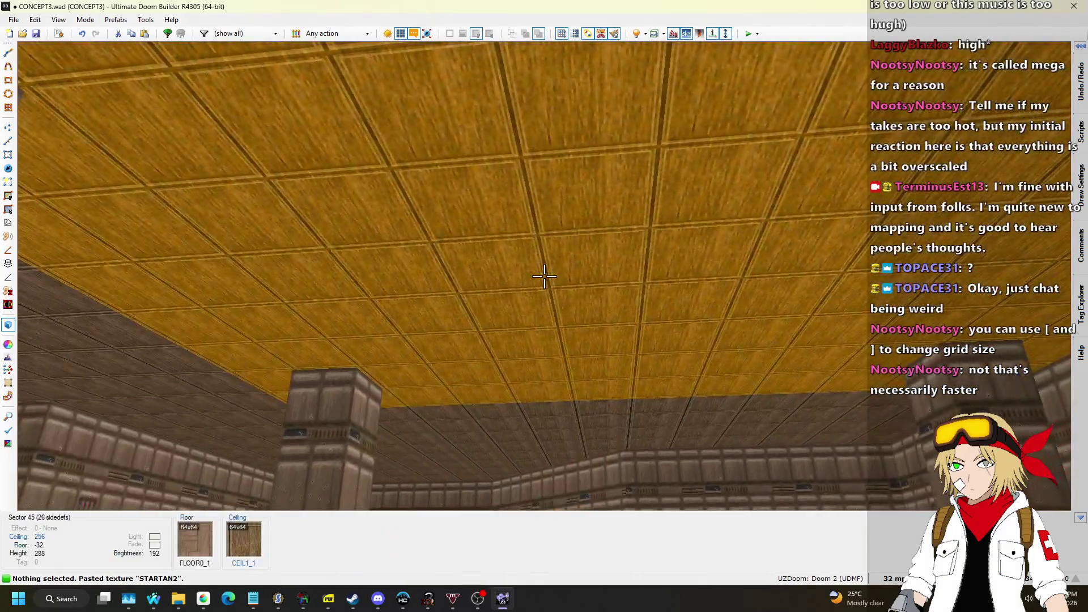
Step: Lower the central area's ceiling to 152 and cover its missing upper walls with STARTAN2
click(544, 275)
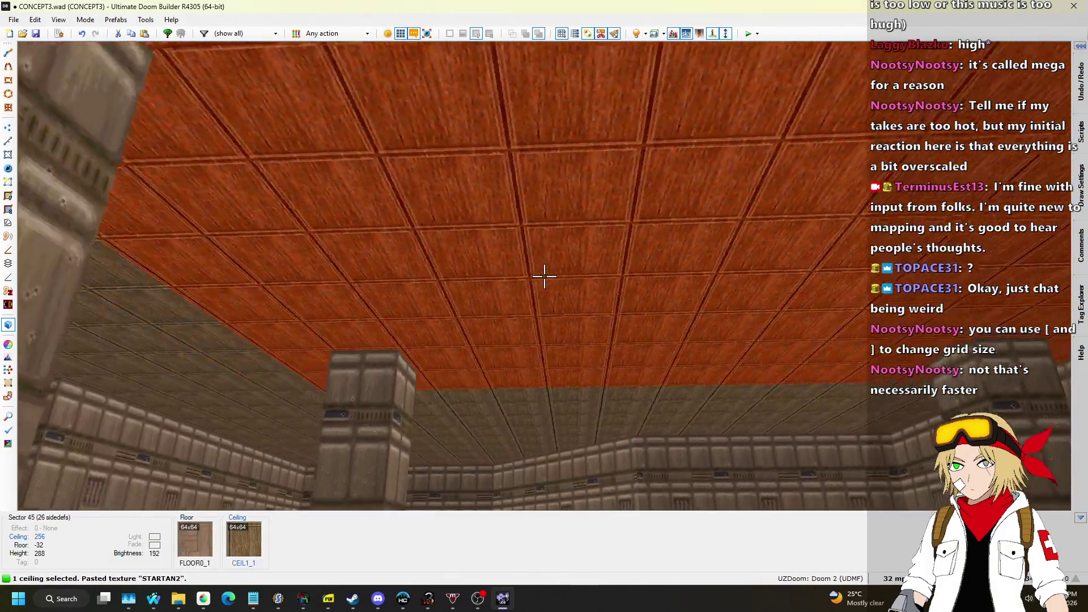
scroll(544, 276, down, 3)
scroll(544, 276, down, 13)
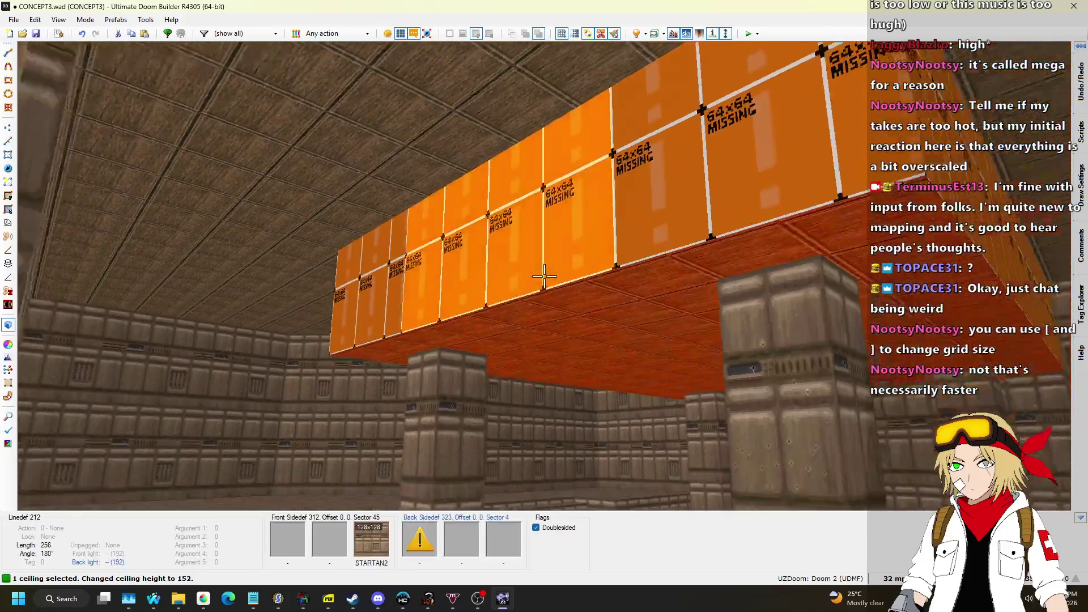
key(Escape)
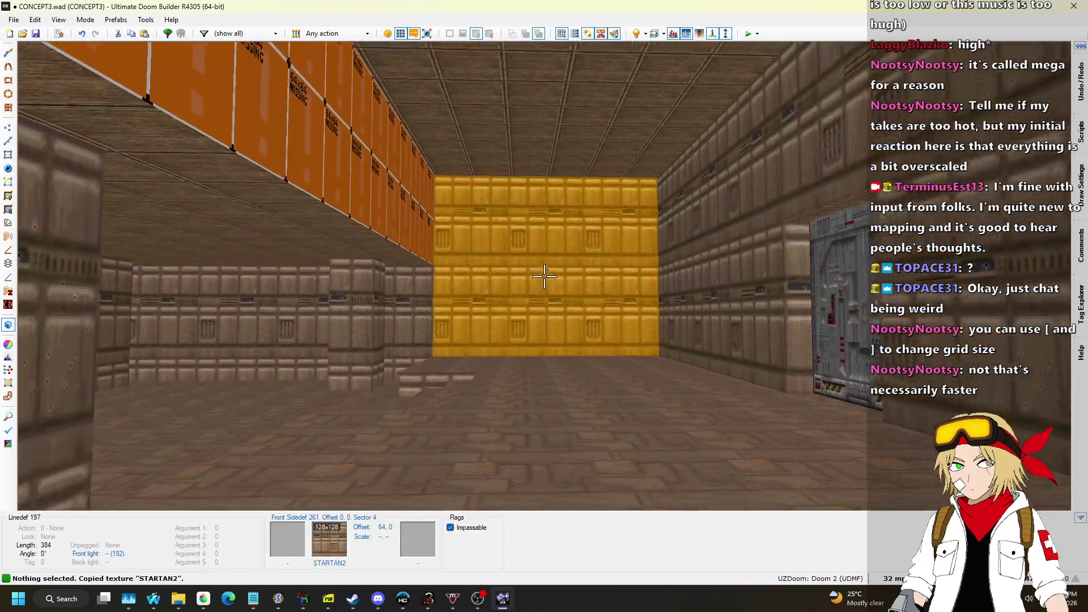
key(ctrl+v)
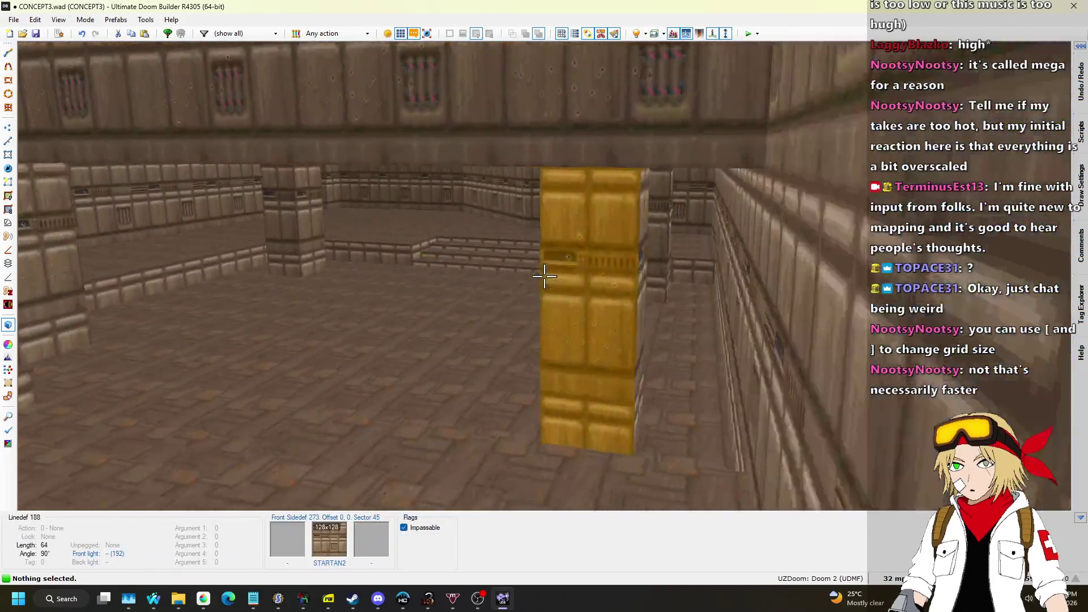
key(q)
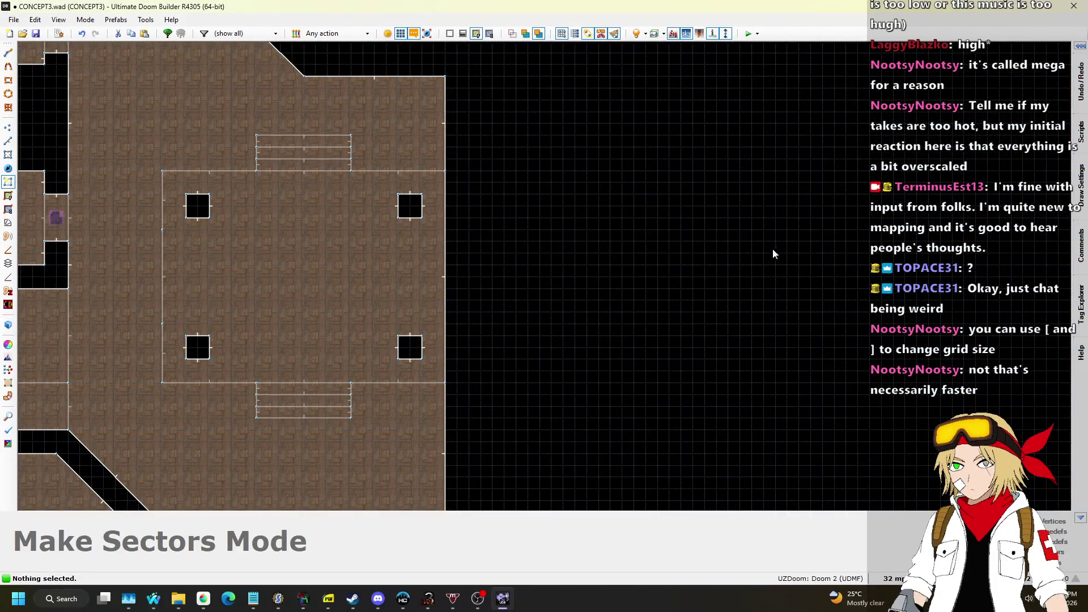
Step: Draw a 64-deep, 128-wide rectangle against the pillared room's right wall as the alcove
click(8, 141)
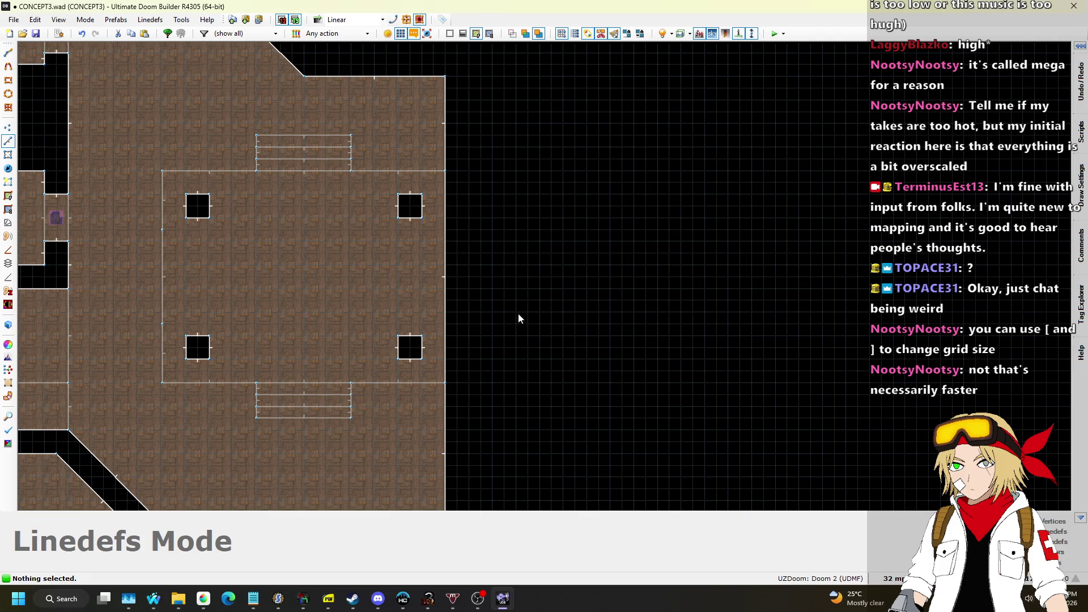
scroll(447, 255, up, 2)
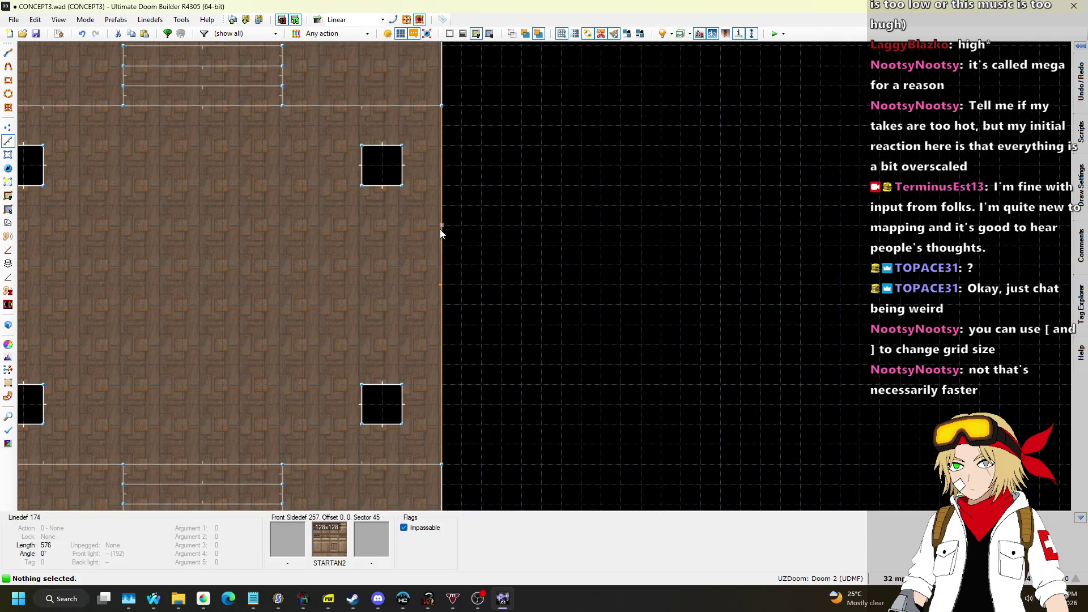
key(space)
click(482, 244)
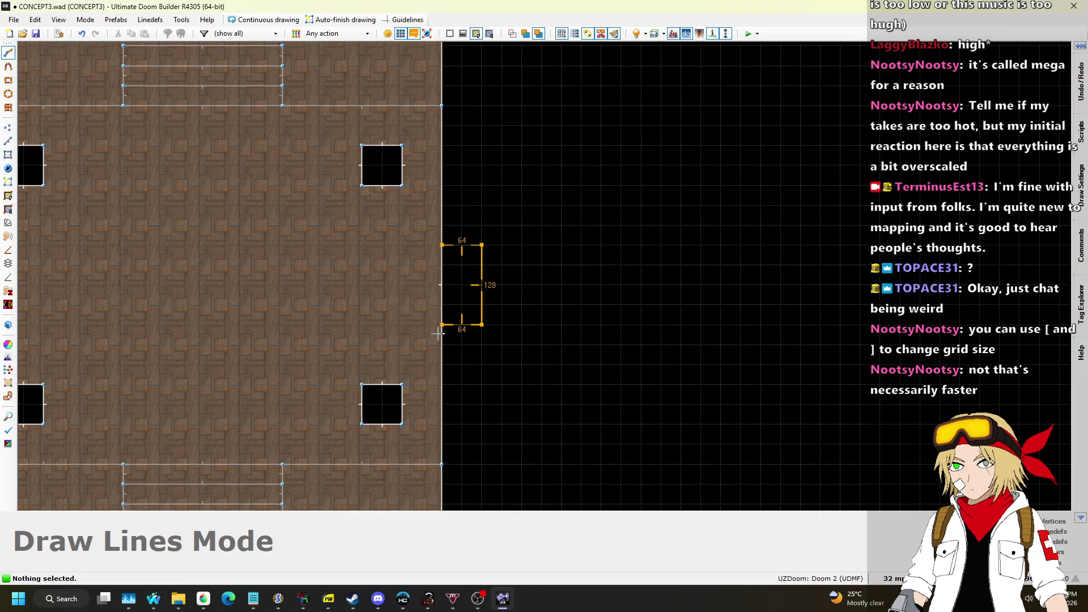
click(441, 245)
scroll(748, 278, down, 4)
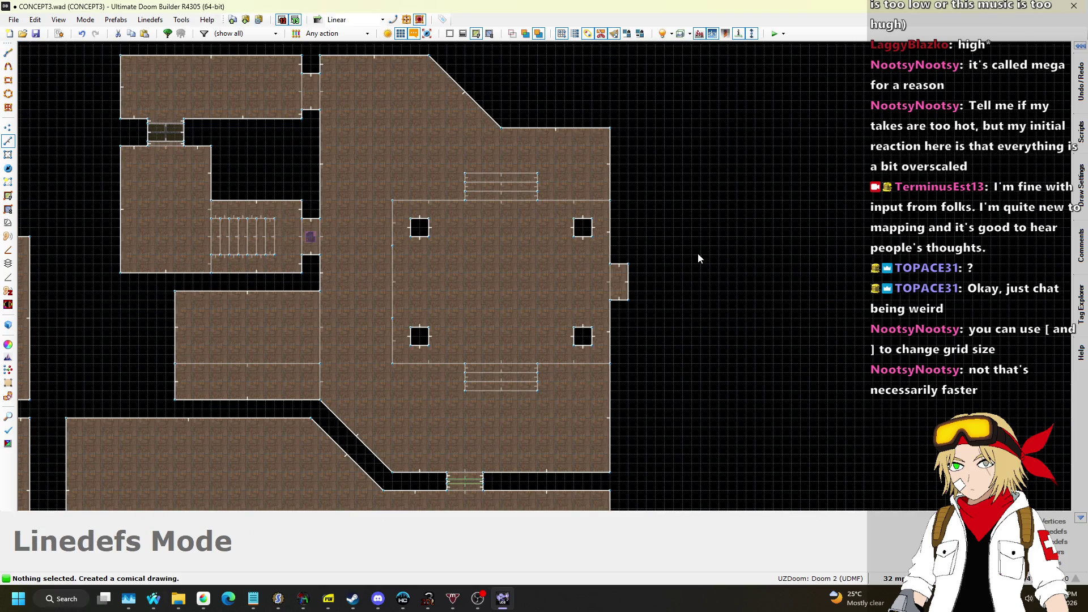
scroll(592, 147, up, 2)
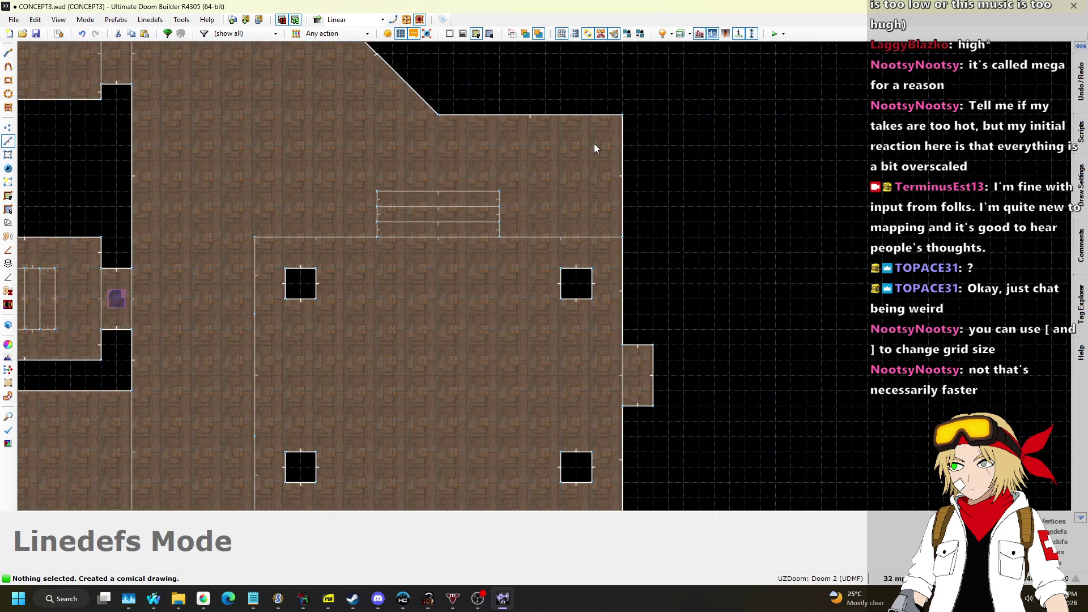
scroll(594, 144, down, 3)
scroll(594, 362, up, 3)
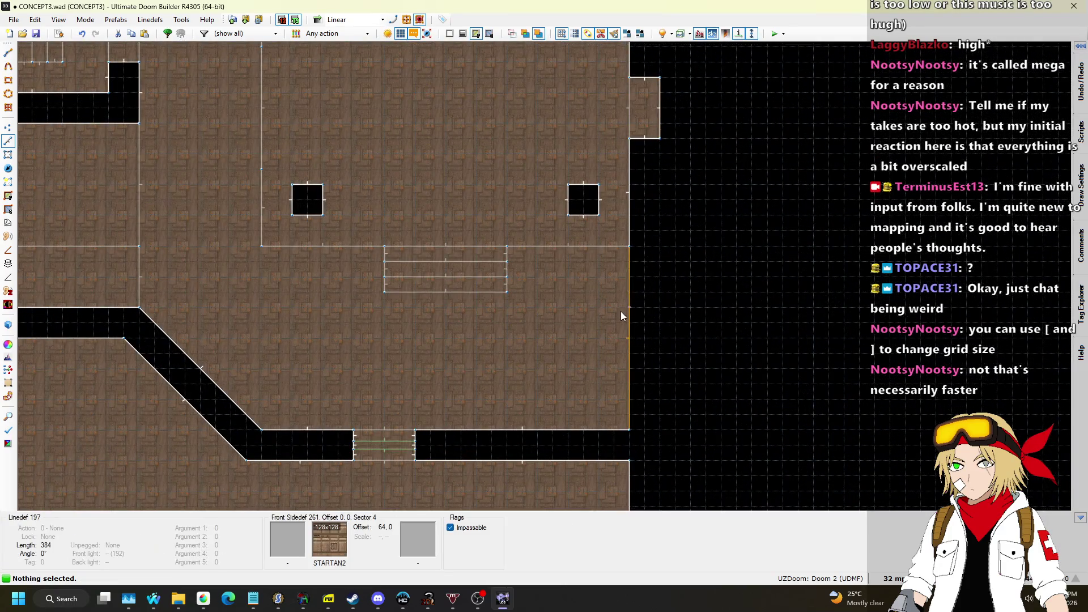
key(l)
scroll(627, 249, down, 4)
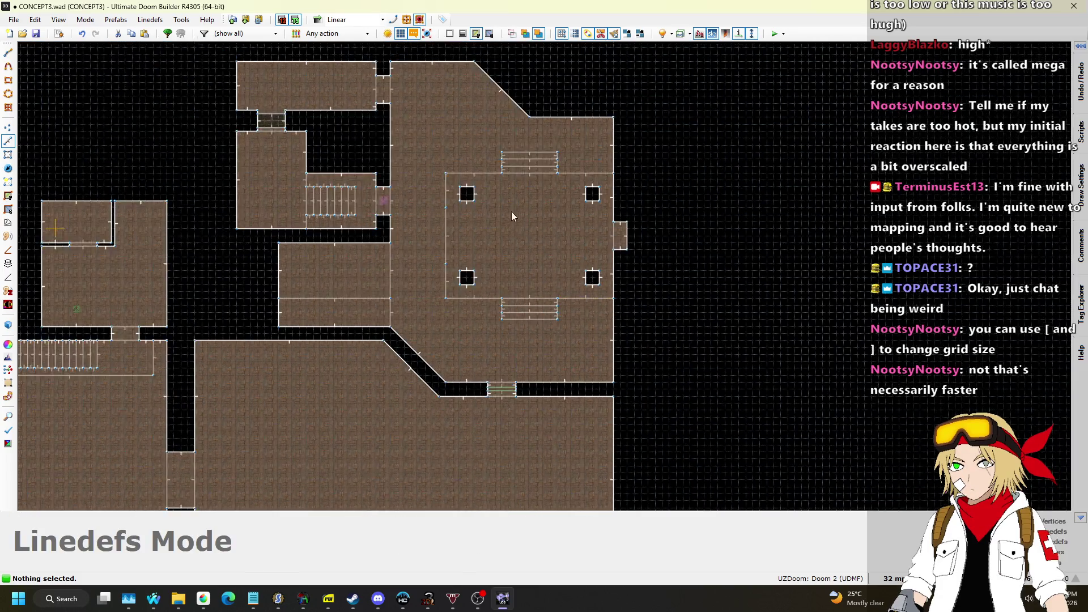
Step: Box-select the central area's 49 linedefs, trial-move them, undo the move, and deselect
scroll(514, 214, up, 3)
drag(760, 393, 761, 393)
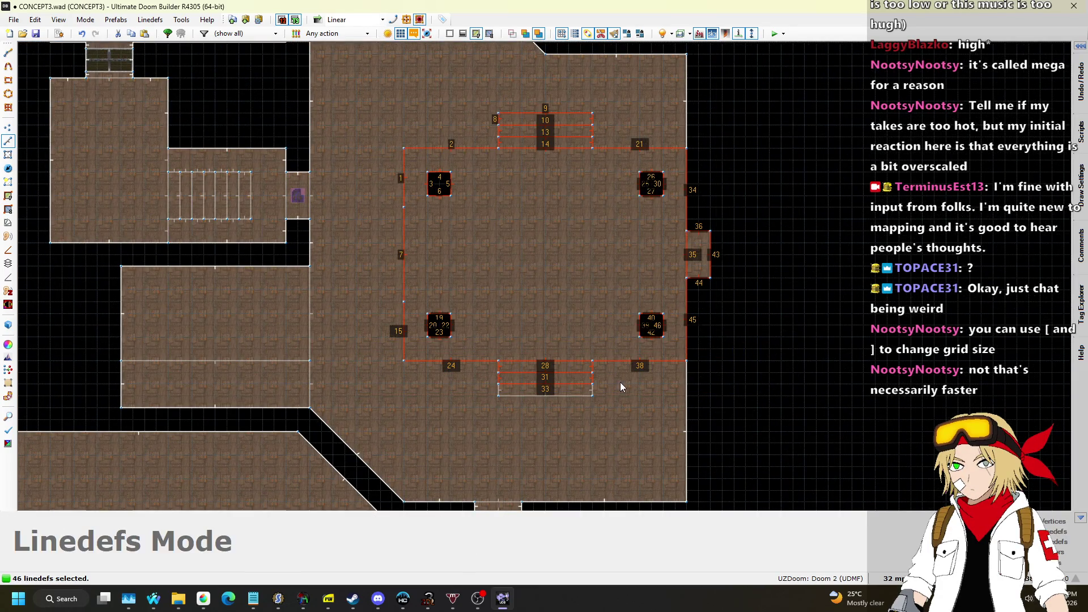
drag(364, 90, 736, 412)
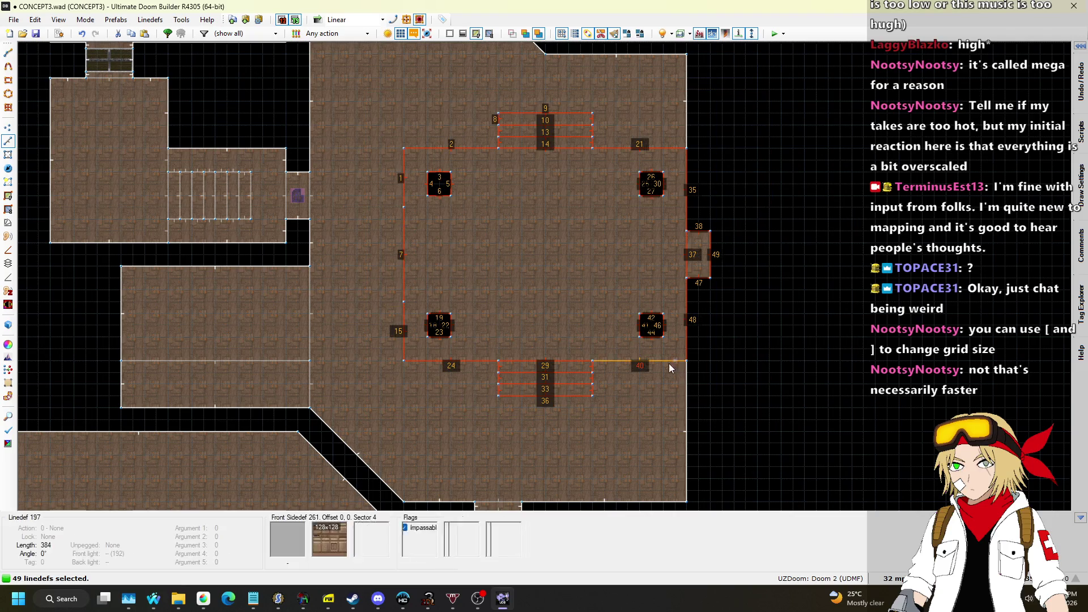
drag(700, 284, 698, 309)
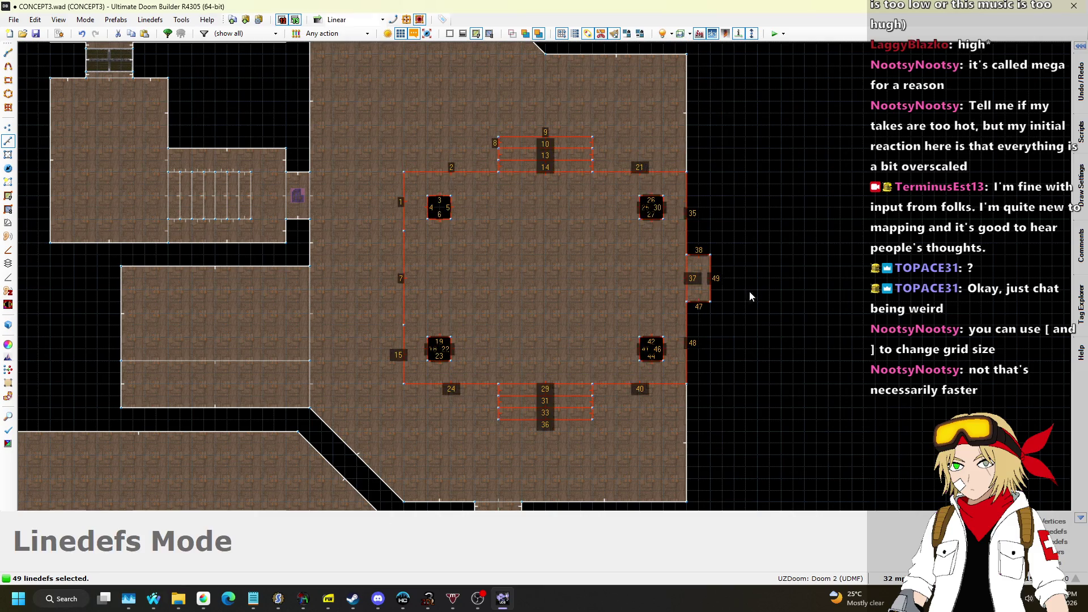
scroll(759, 272, down, 4)
key(ctrl+z)
scroll(750, 230, up, 4)
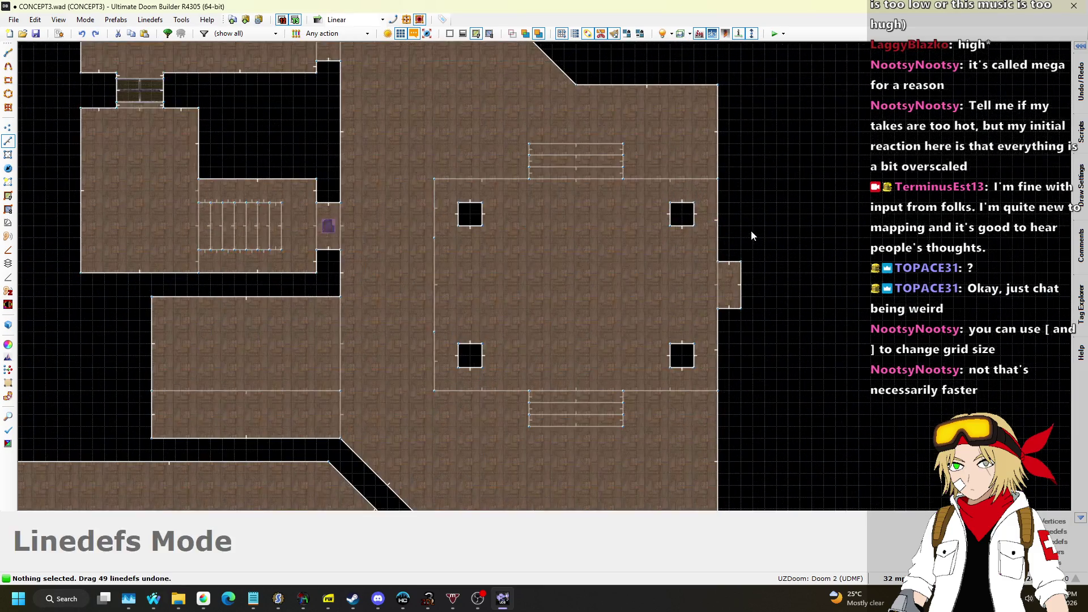
drag(795, 457, 795, 457)
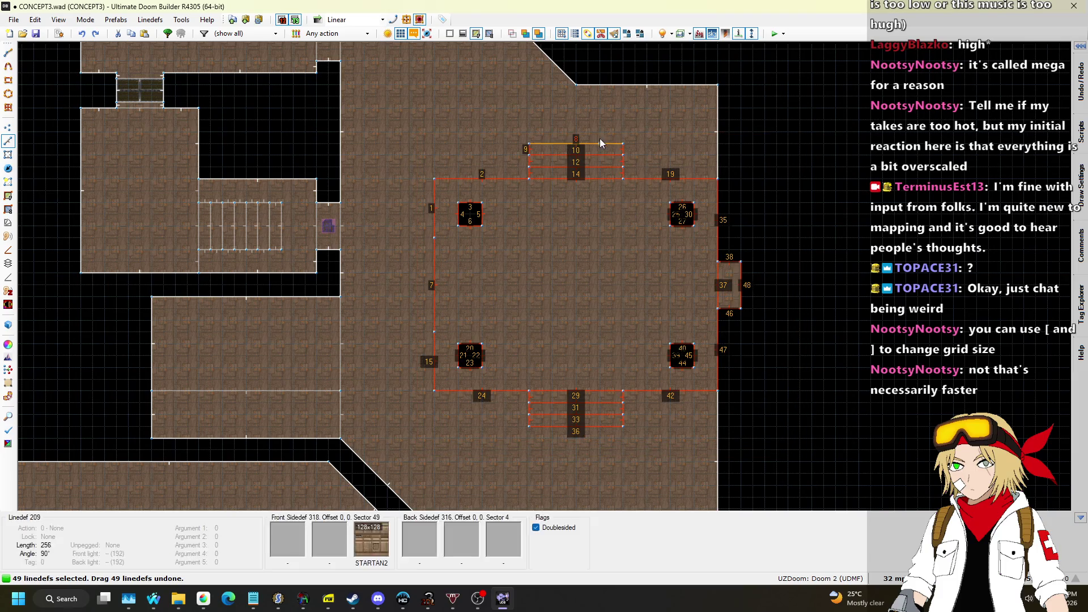
scroll(603, 141, up, 3)
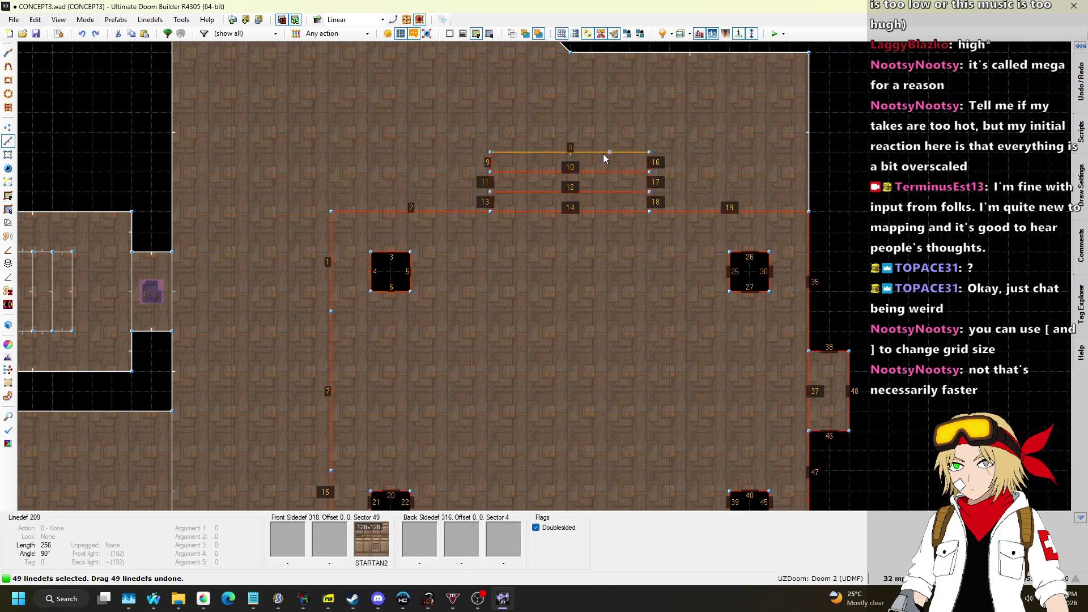
key(Escape)
scroll(566, 167, down, 4)
Step: Lower the alcove's ceiling to 96 and give its wall STARTAN2
key(q)
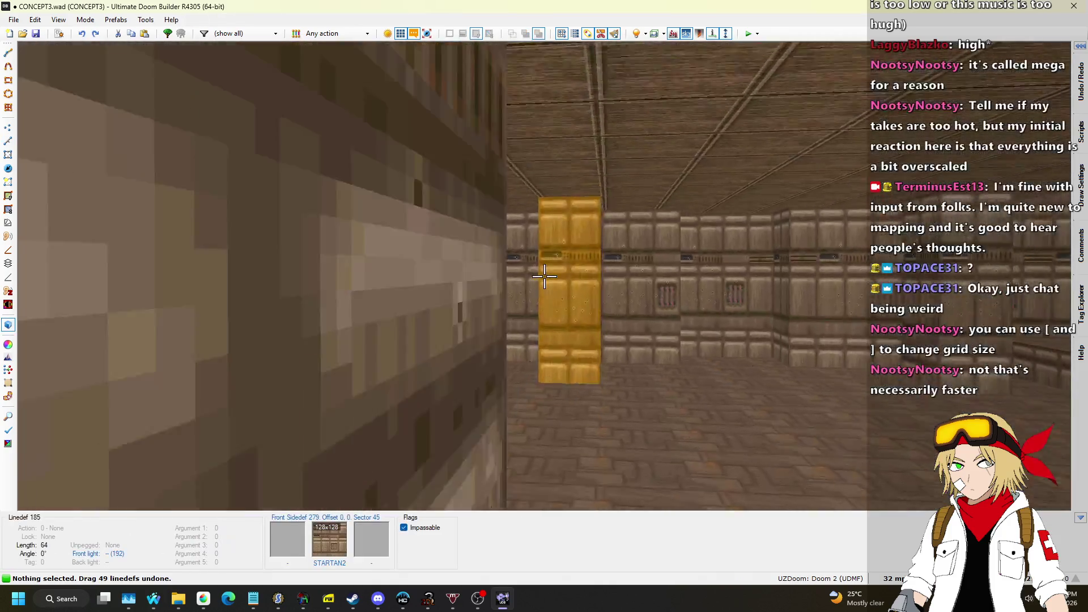
key(s)
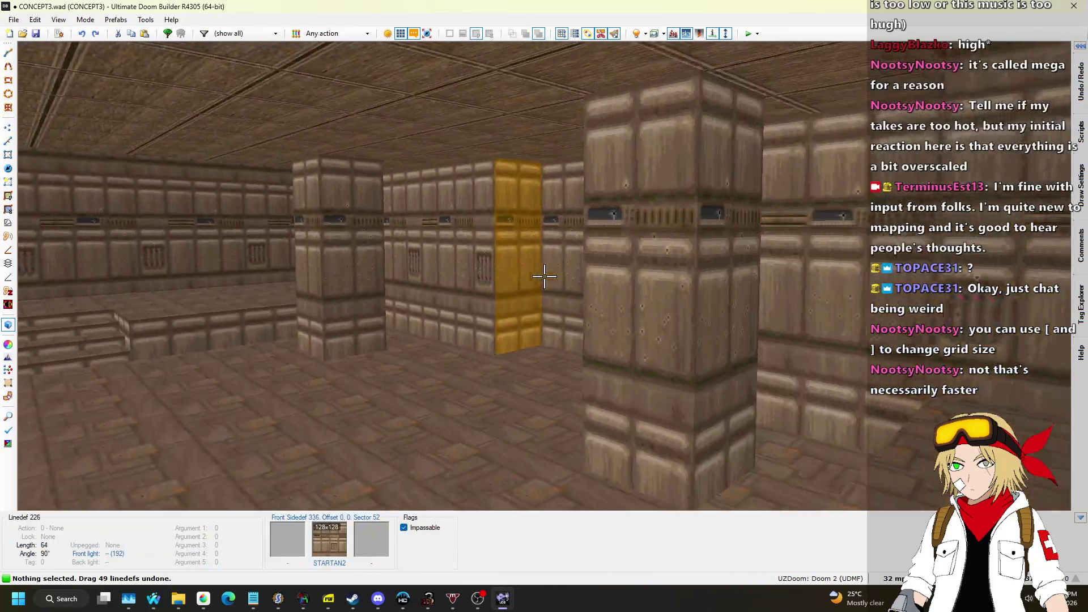
key(w)
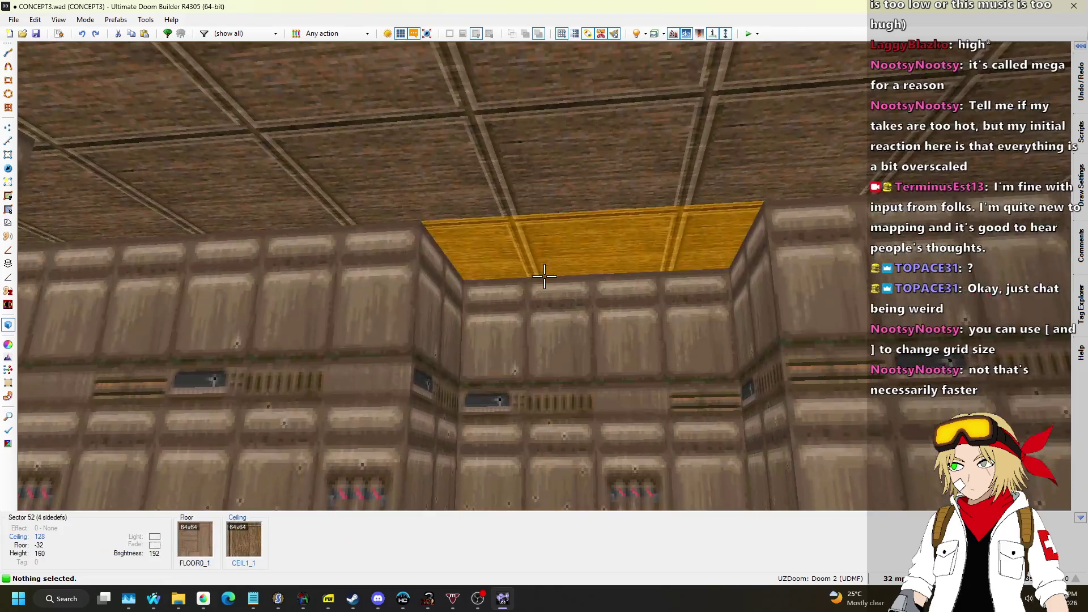
click(544, 276)
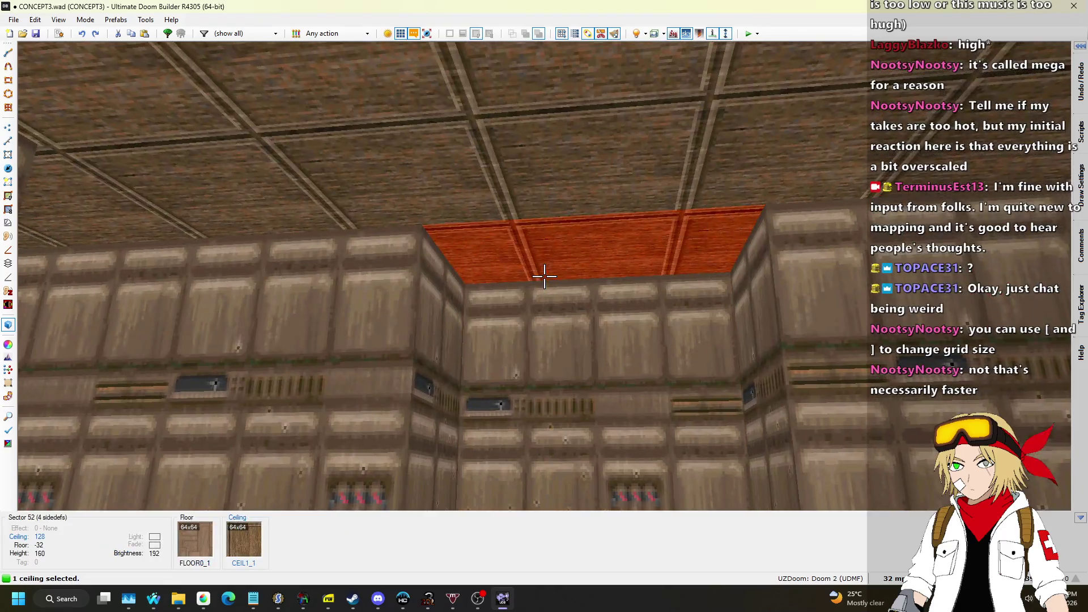
scroll(544, 276, down, 4)
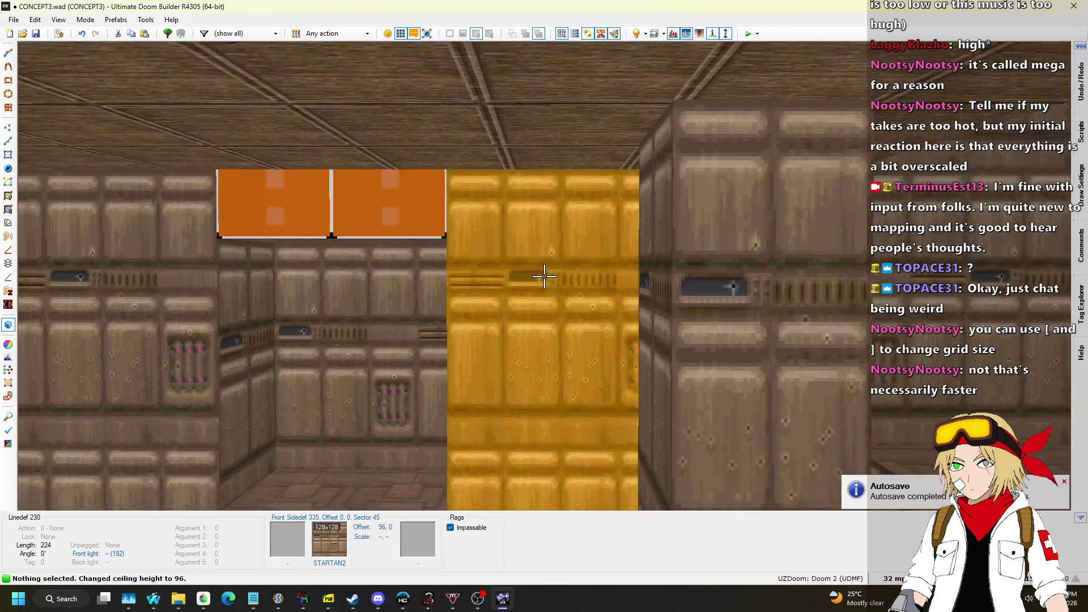
key(ctrl+v)
Step: Adjust the central sector's ceiling to 160, then save the map
key(s)
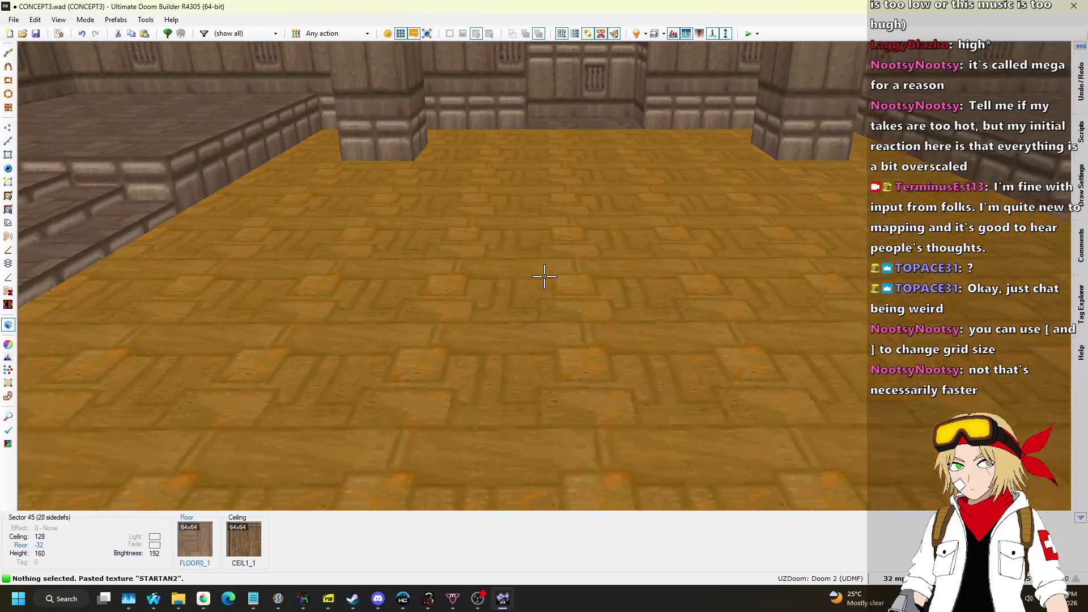
scroll(544, 276, up, 1)
scroll(544, 276, up, 3)
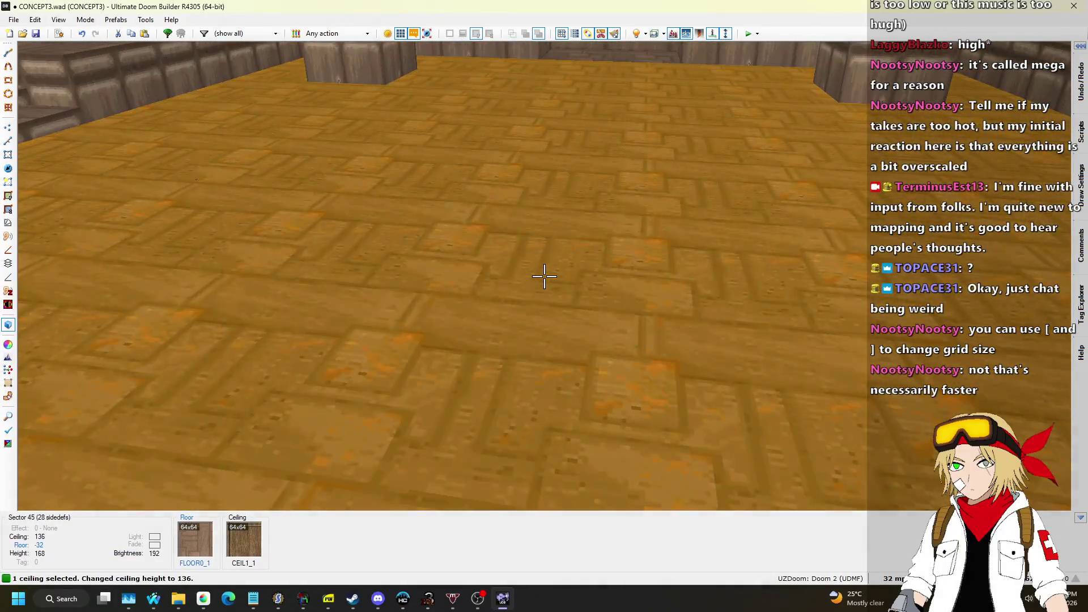
scroll(544, 276, up, 2)
scroll(543, 276, up, 1)
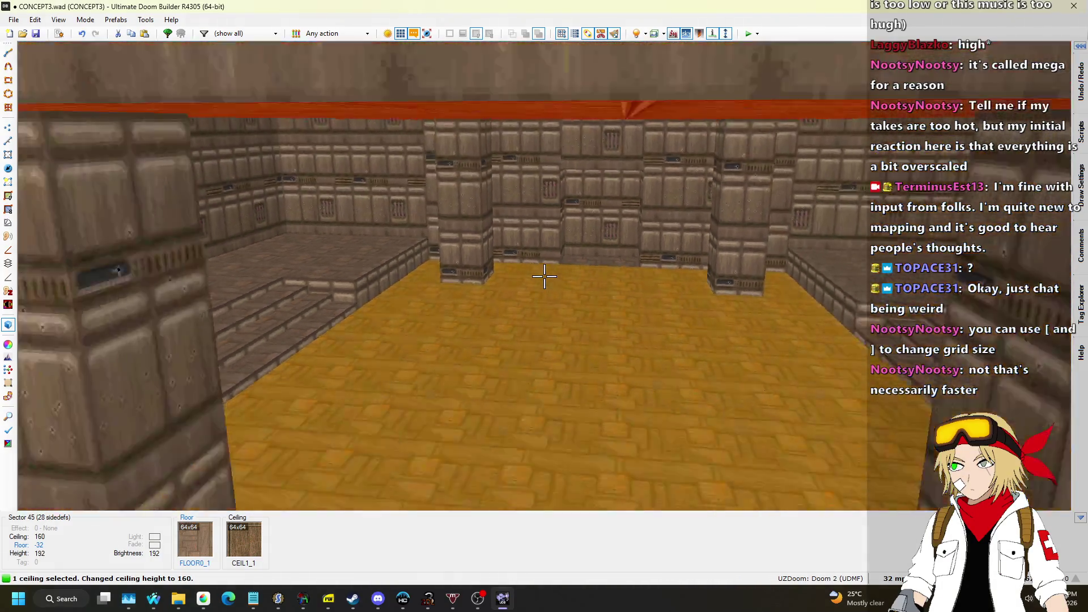
scroll(544, 276, up, 8)
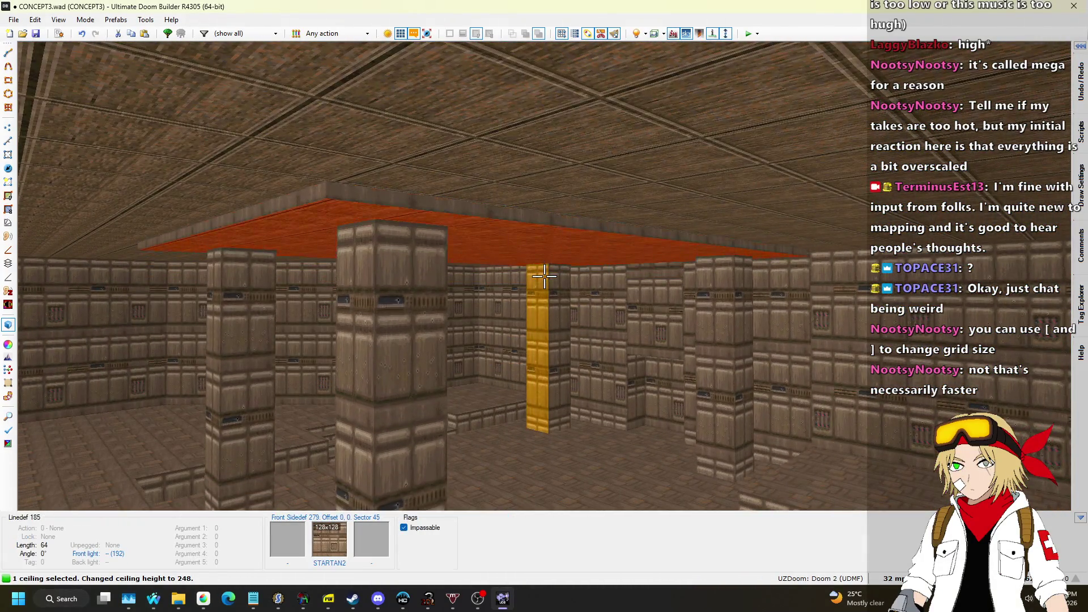
scroll(544, 276, down, 4)
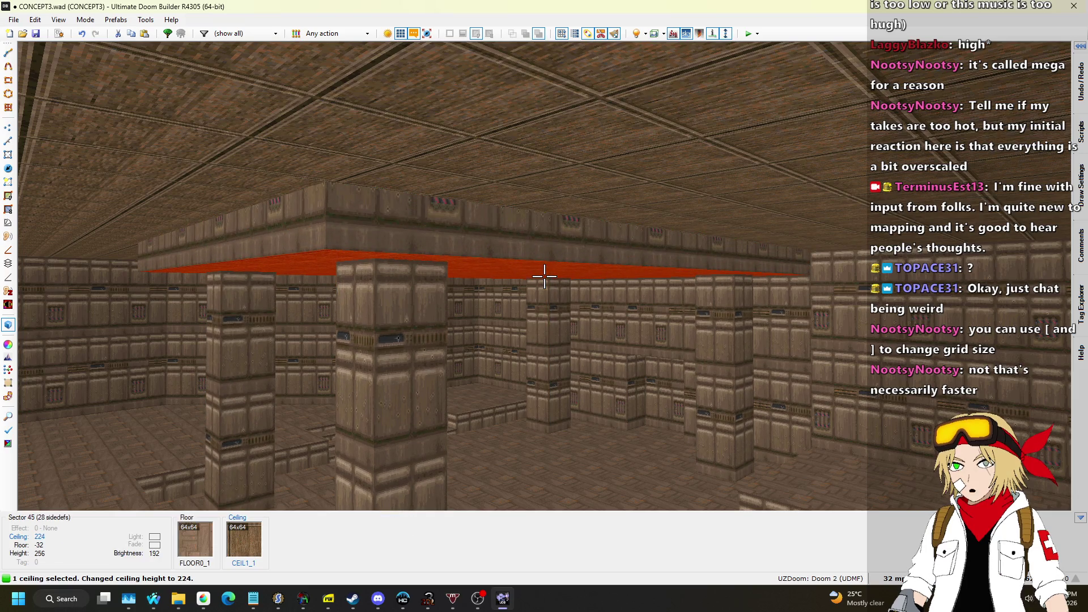
scroll(544, 276, down, 1)
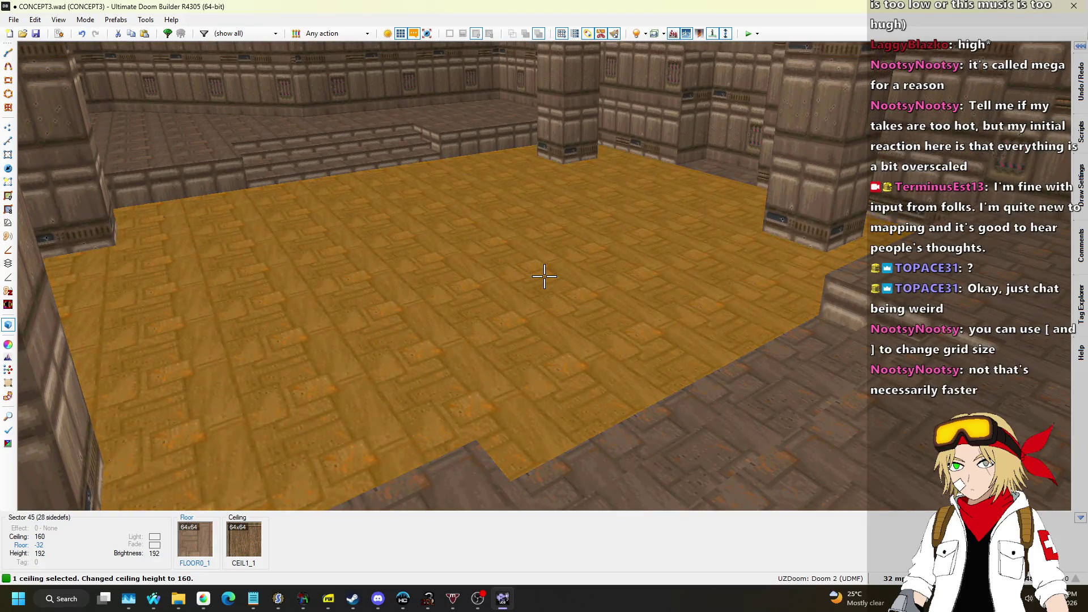
scroll(544, 276, down, 2)
key(w)
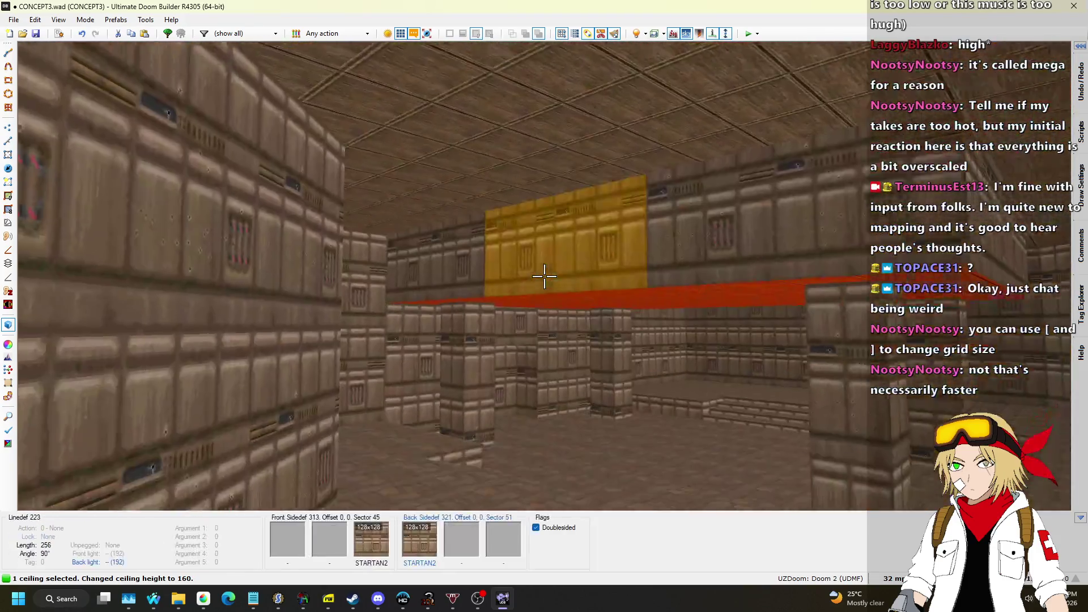
key(w)
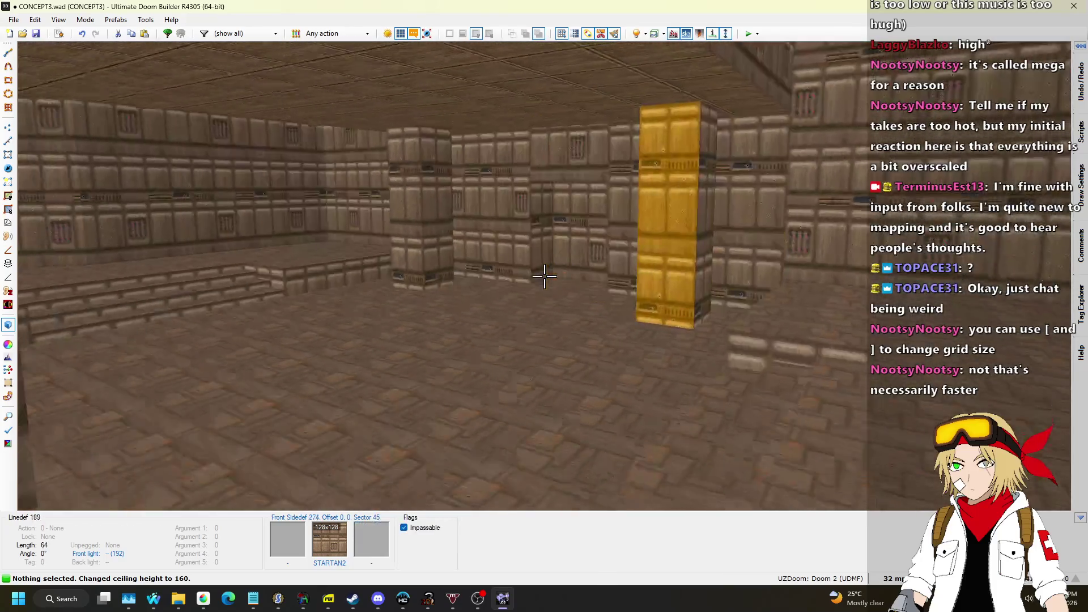
key(ctrl+s)
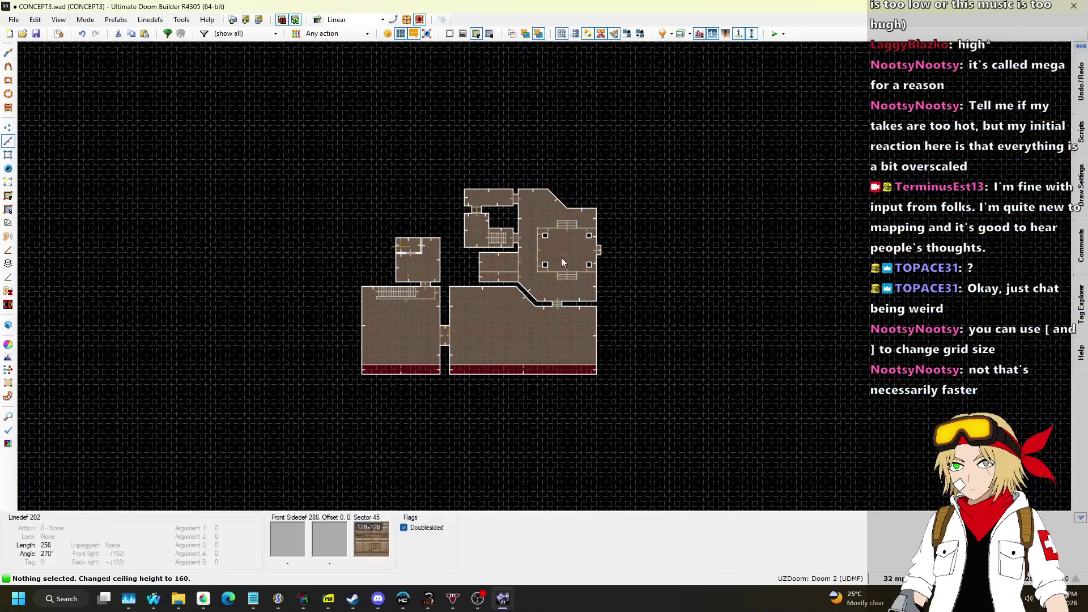
Step: Set the grid size to 64 units
scroll(588, 249, down, 2)
scroll(488, 301, up, 2)
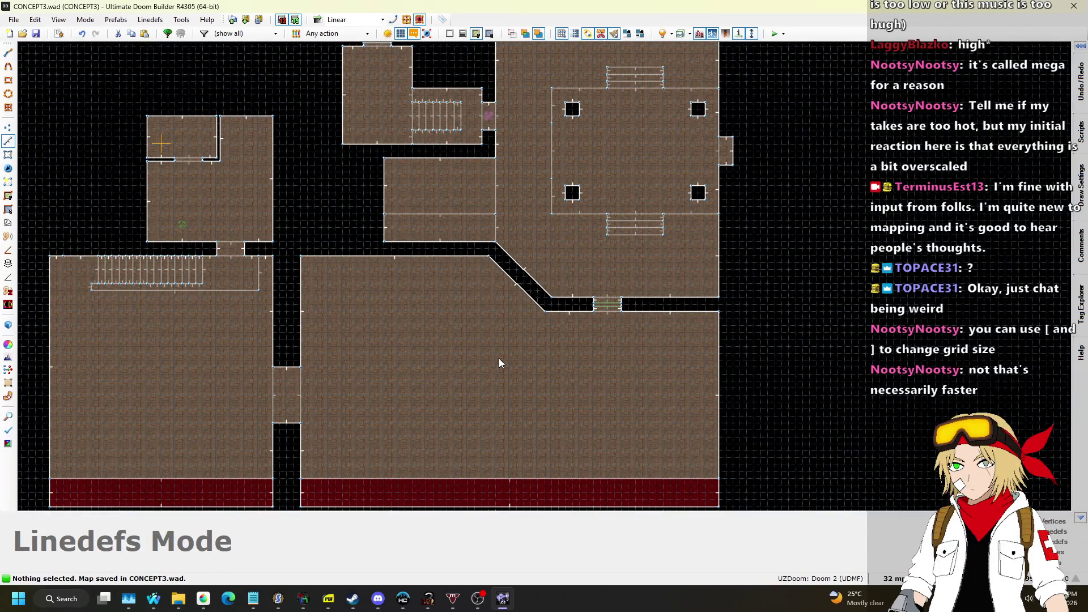
scroll(722, 216, down, 3)
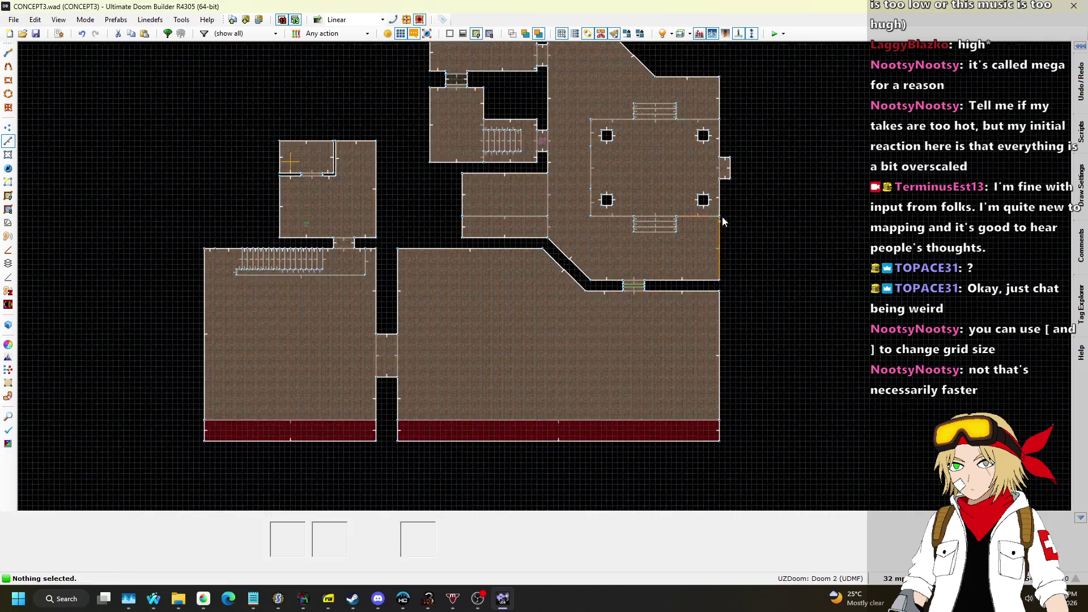
scroll(619, 97, up, 3)
scroll(619, 96, down, 3)
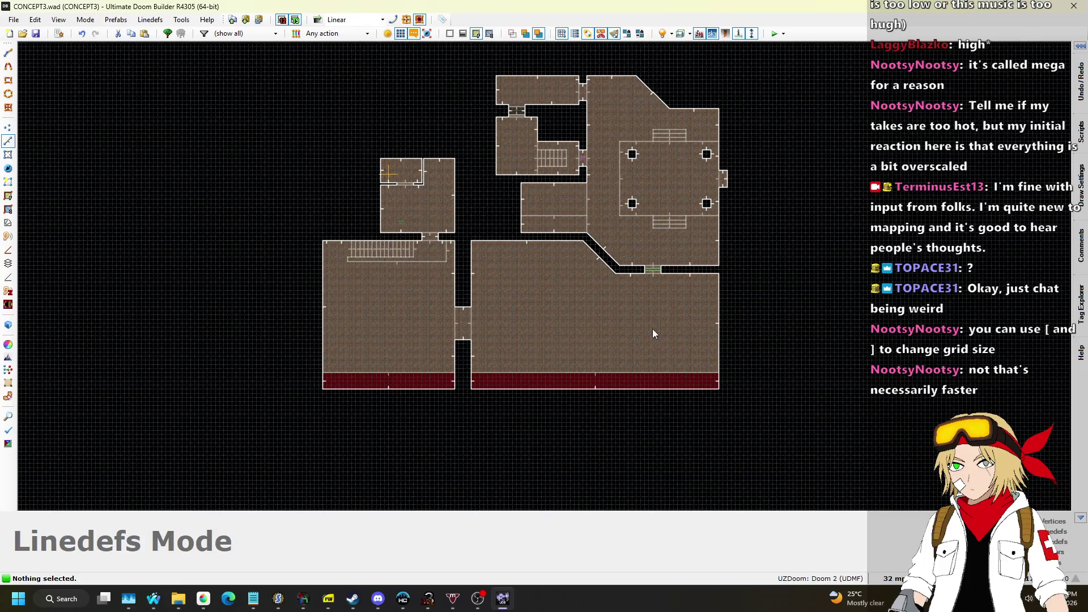
scroll(669, 354, up, 3)
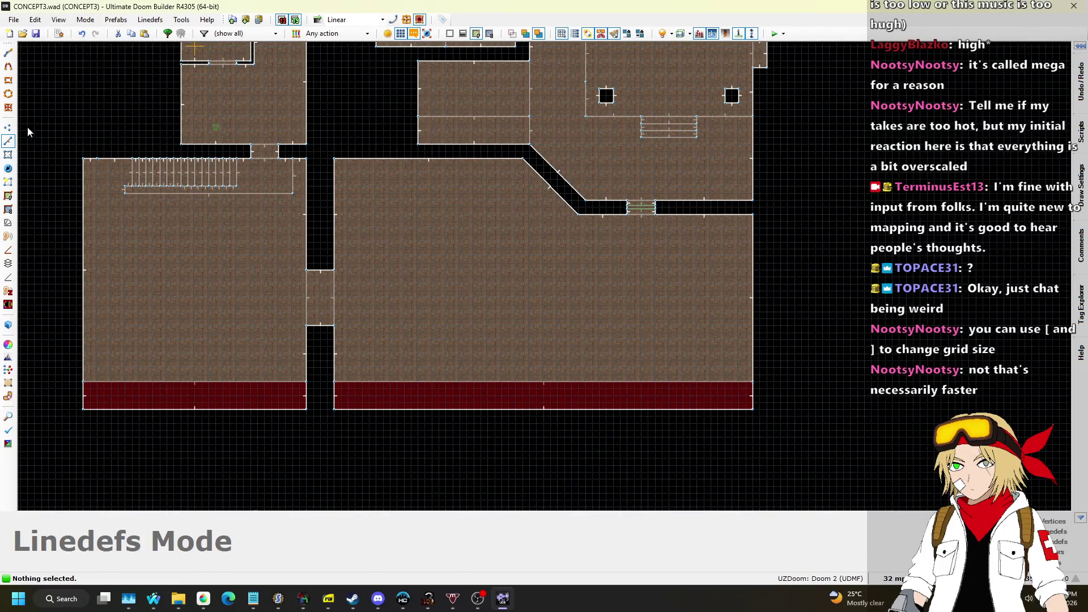
click(894, 577)
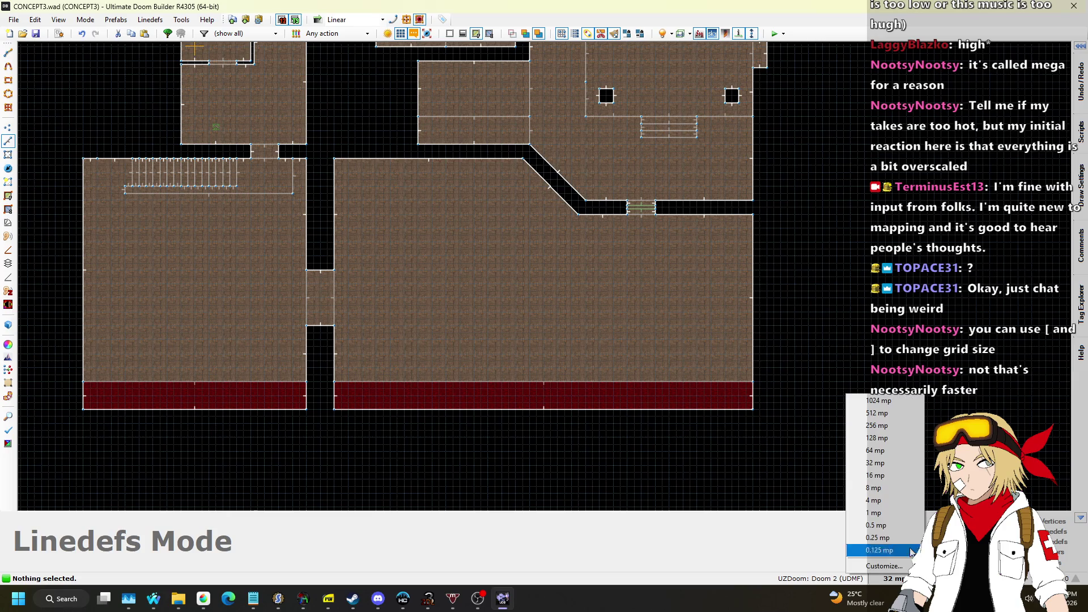
click(876, 451)
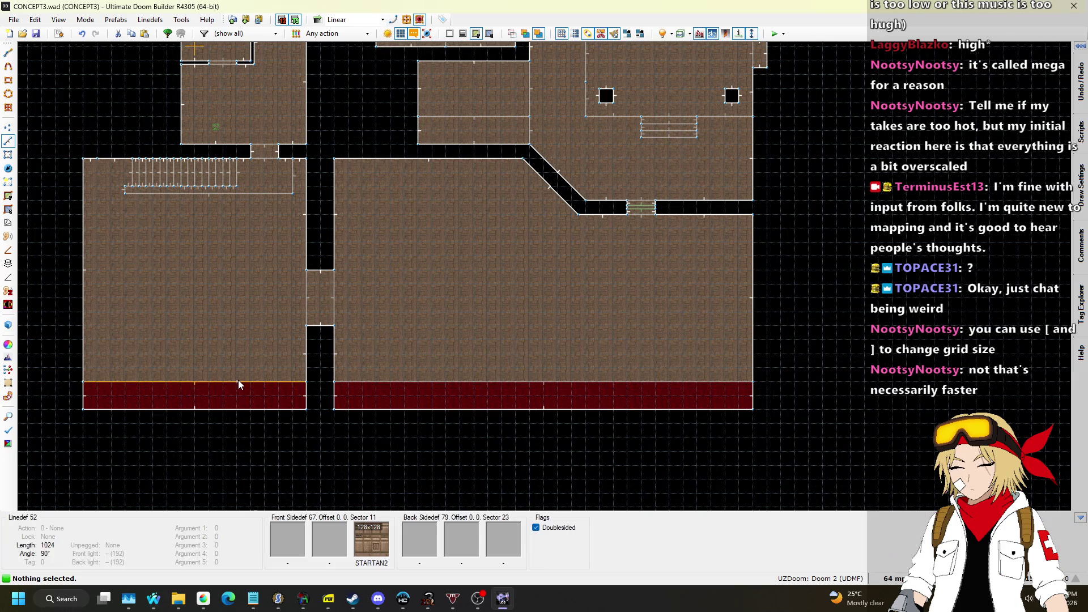
Step: Drag both lower rooms' lava strip edges further up to deepen the strips
drag(235, 354, 235, 354)
mouse_move(401, 381)
mouse_down()
mouse_move(398, 362)
mouse_move(431, 357)
mouse_up()
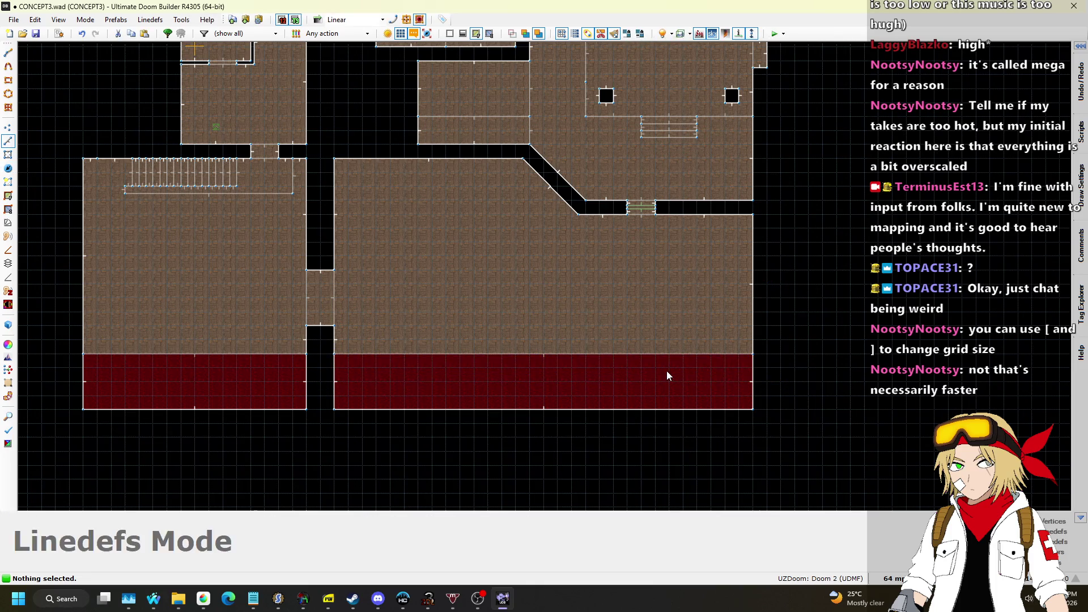
scroll(668, 371, up, 1)
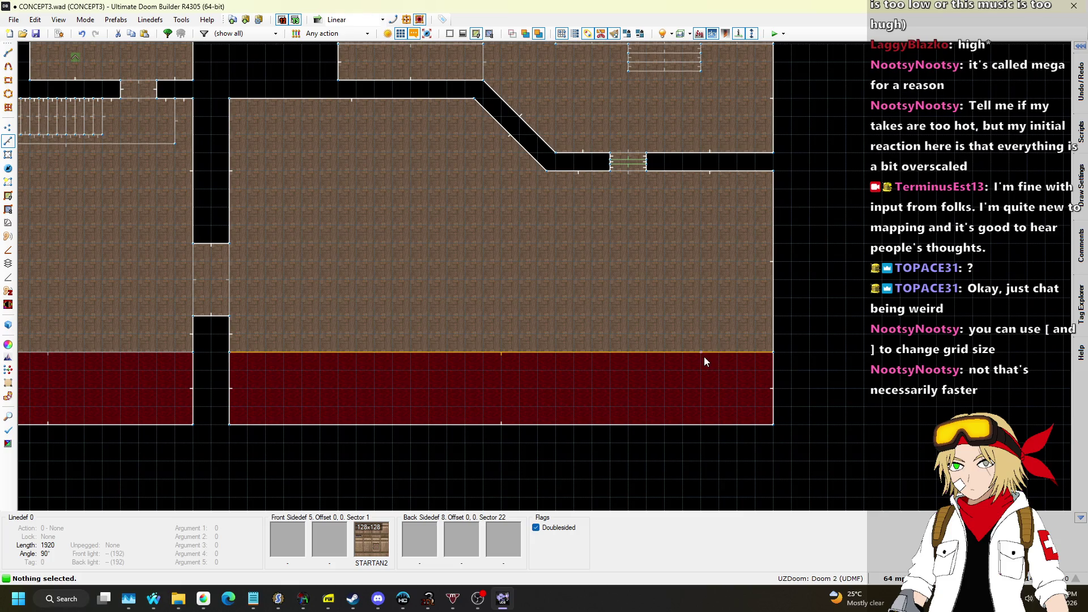
Step: Split the right lava strip with a dividing line and draw a small notch sector below it
key(d)
click(702, 352)
click(701, 424)
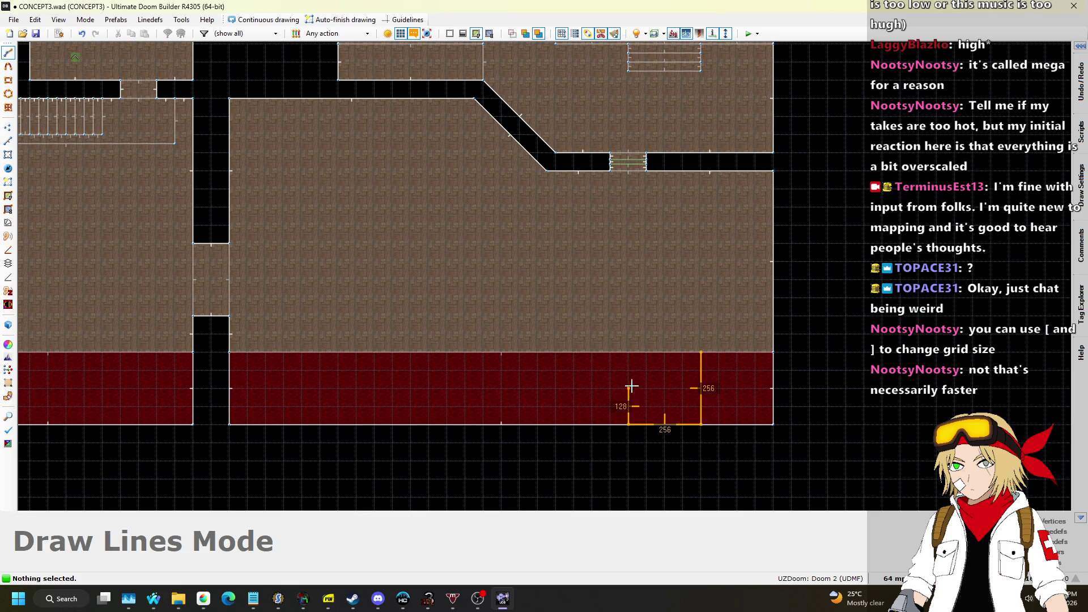
click(701, 352)
scroll(689, 380, up, 1)
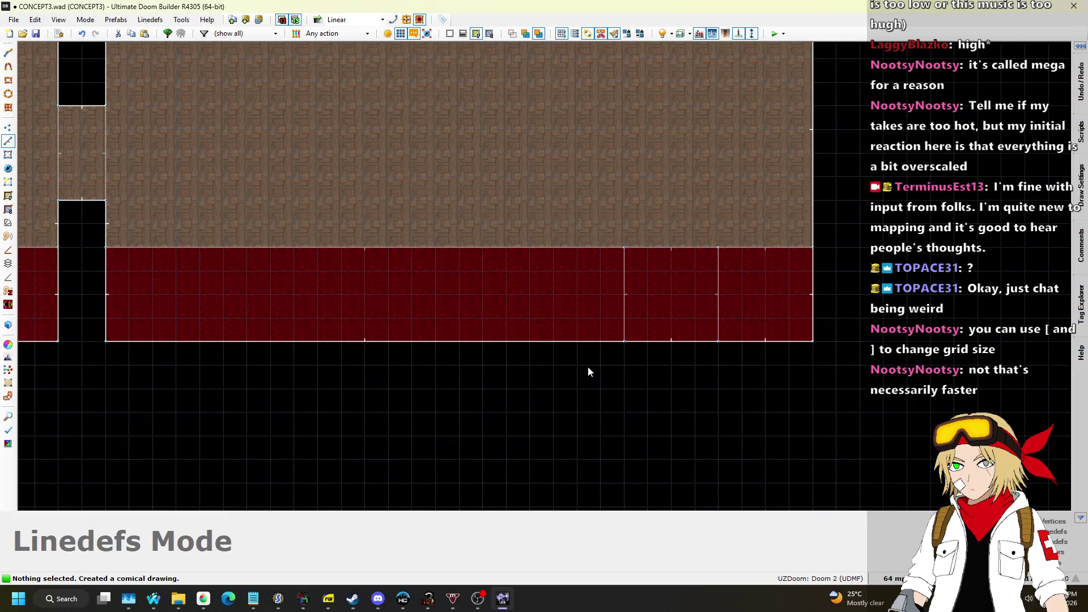
key(d)
click(715, 346)
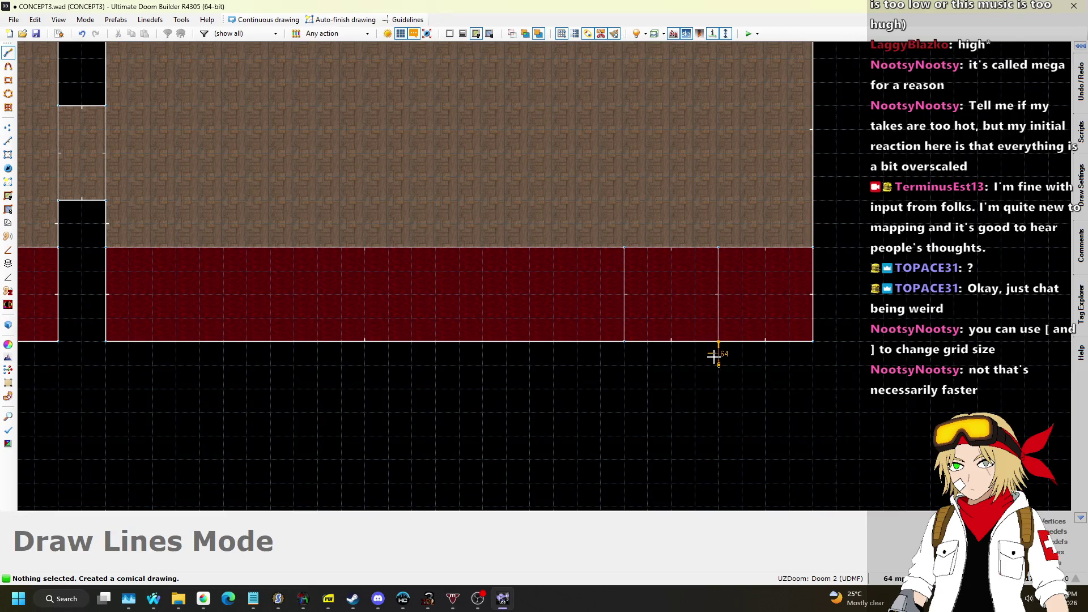
click(717, 342)
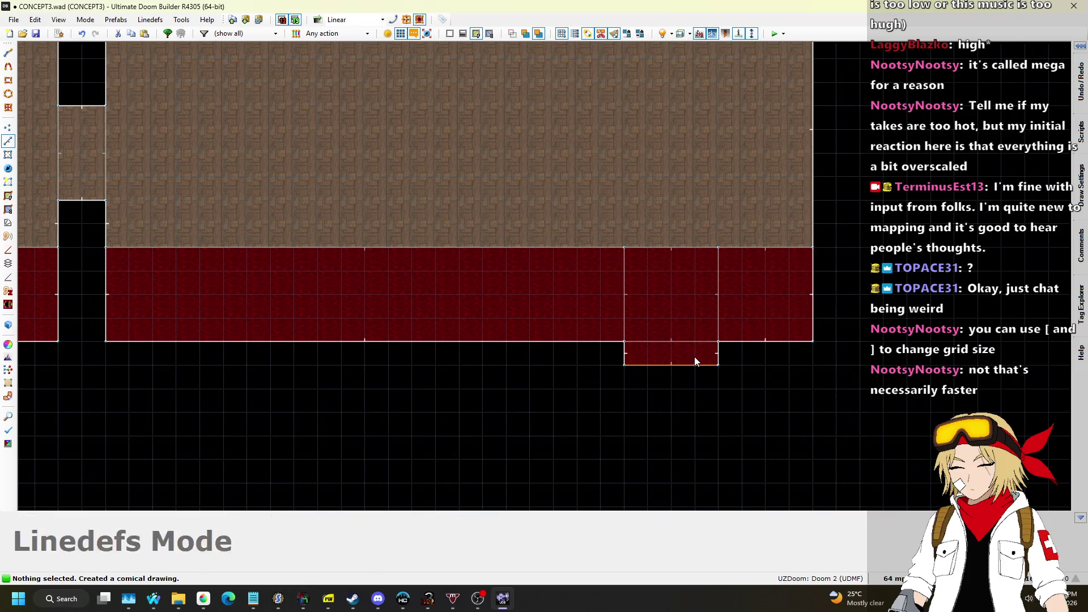
Step: Draw a 768 by 512 room south of the notch and view it in 3D
key(d)
click(718, 365)
click(813, 365)
scroll(820, 306, down, 1)
scroll(815, 442, up, 1)
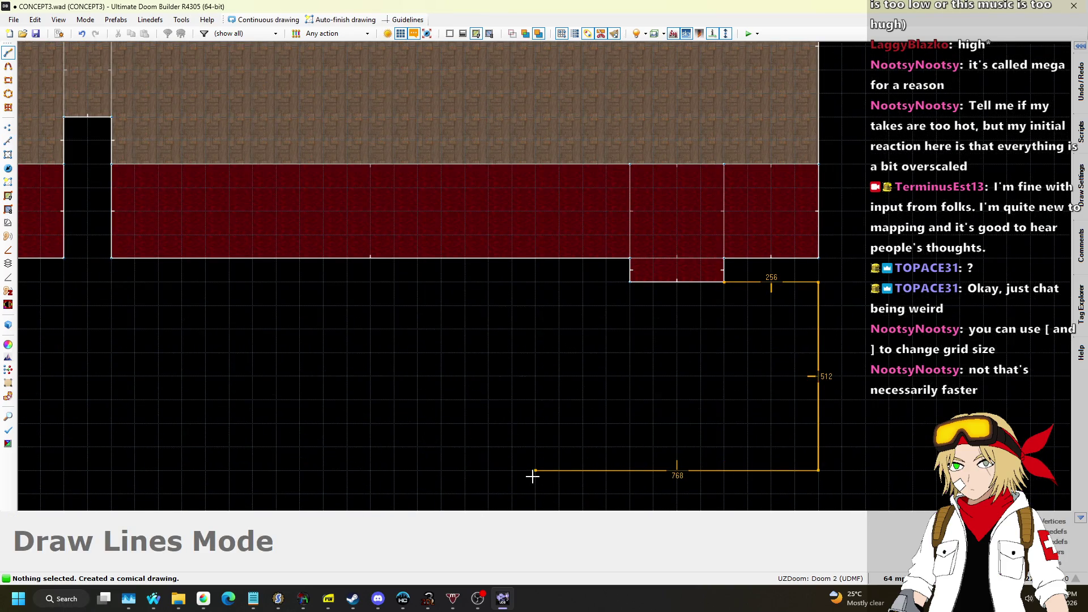
click(711, 286)
scroll(714, 315, down, 1)
scroll(687, 309, up, 1)
key(q)
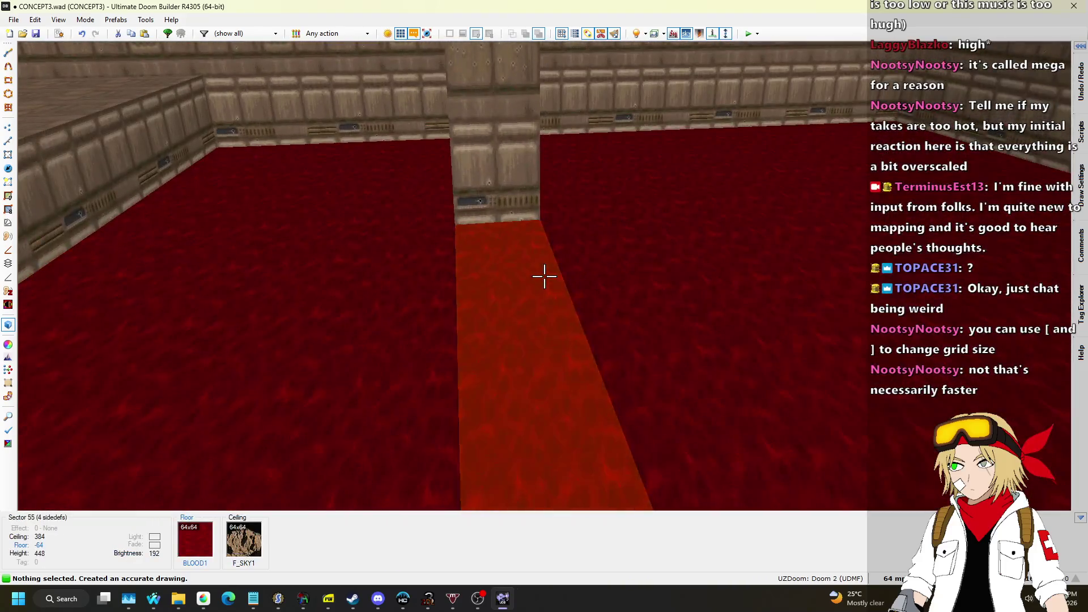
Step: Raise the new room's floor to 8 and give it the FLOOR0_1 flat
click(544, 276)
click(544, 276)
scroll(544, 276, up, 9)
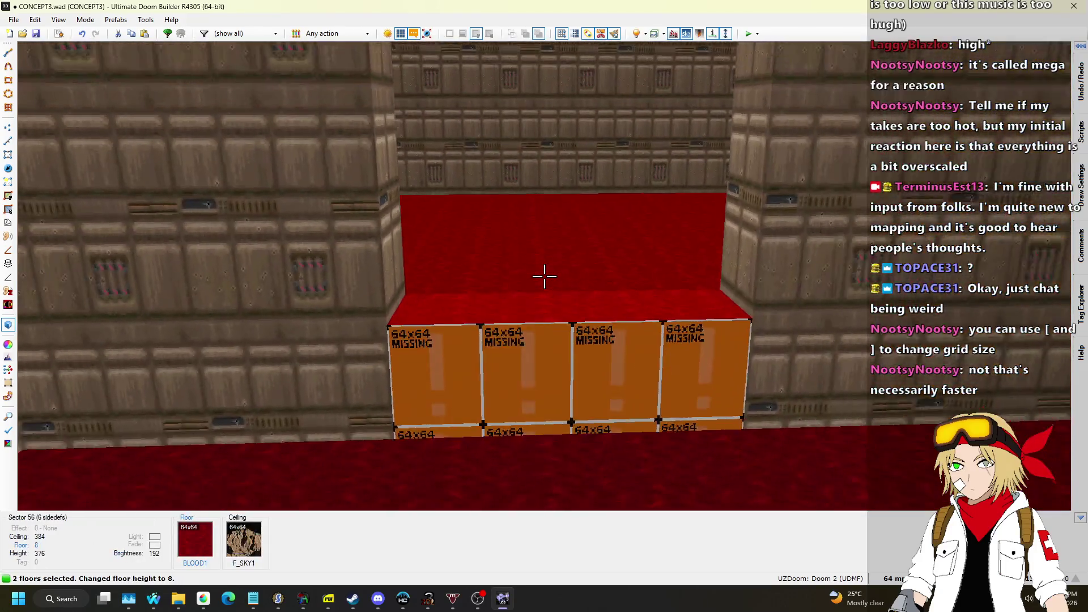
key(Escape)
key(ctrl+c)
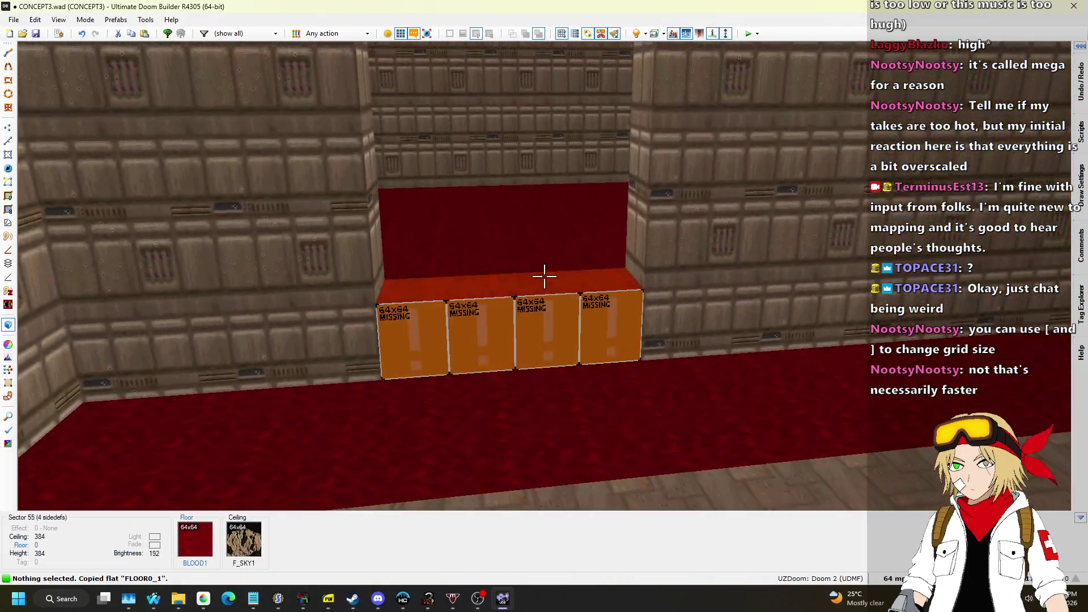
key(ctrl+v)
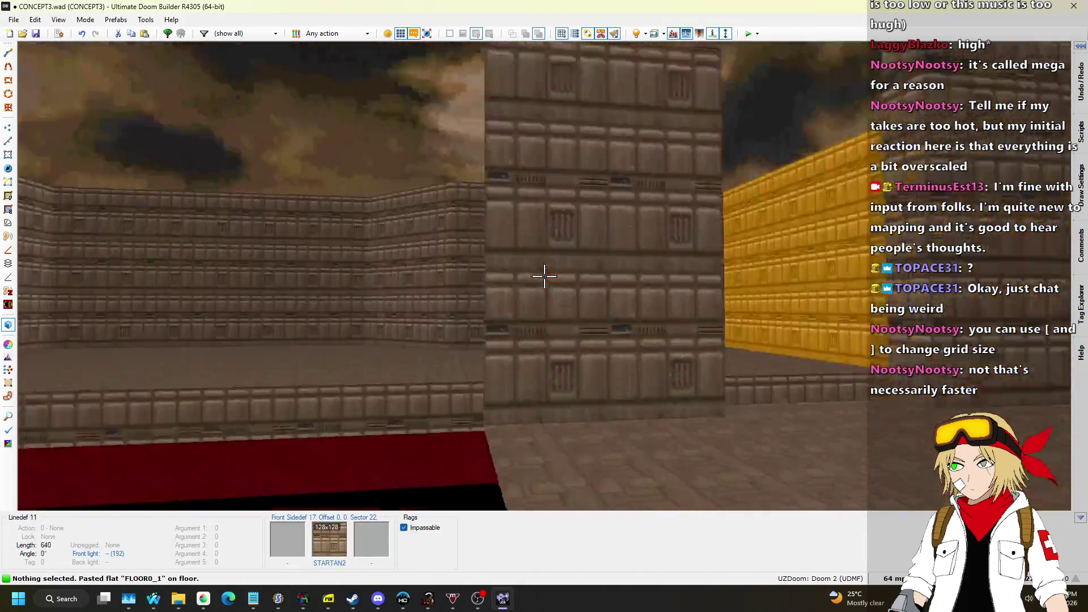
Step: Copy CEIL1_1 for the room's ceiling and set the ceiling height to 256
click(544, 276)
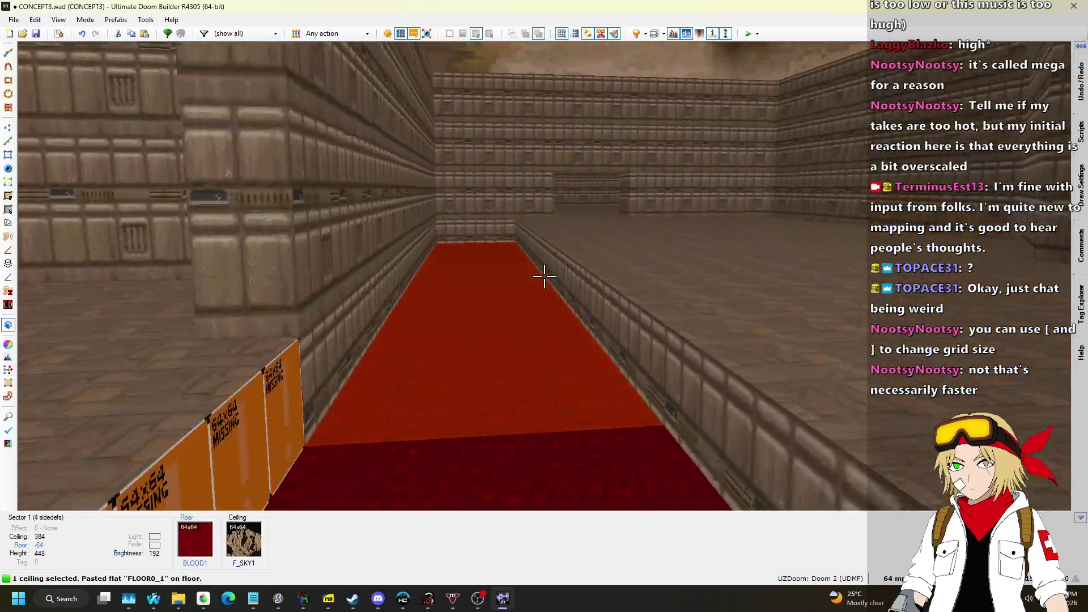
key(Escape)
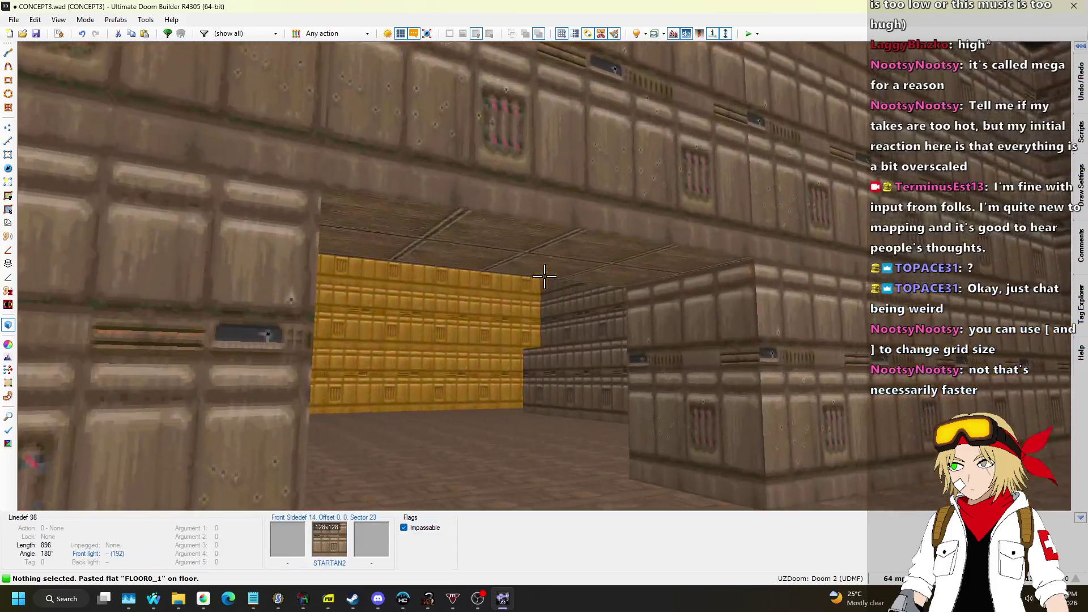
key(ctrl+c)
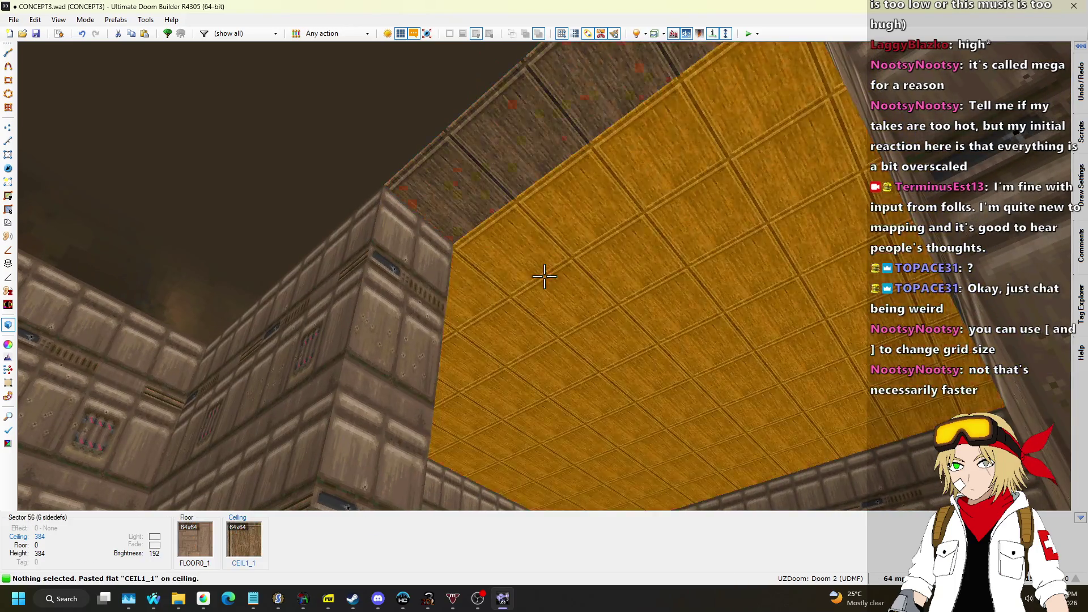
scroll(544, 276, down, 20)
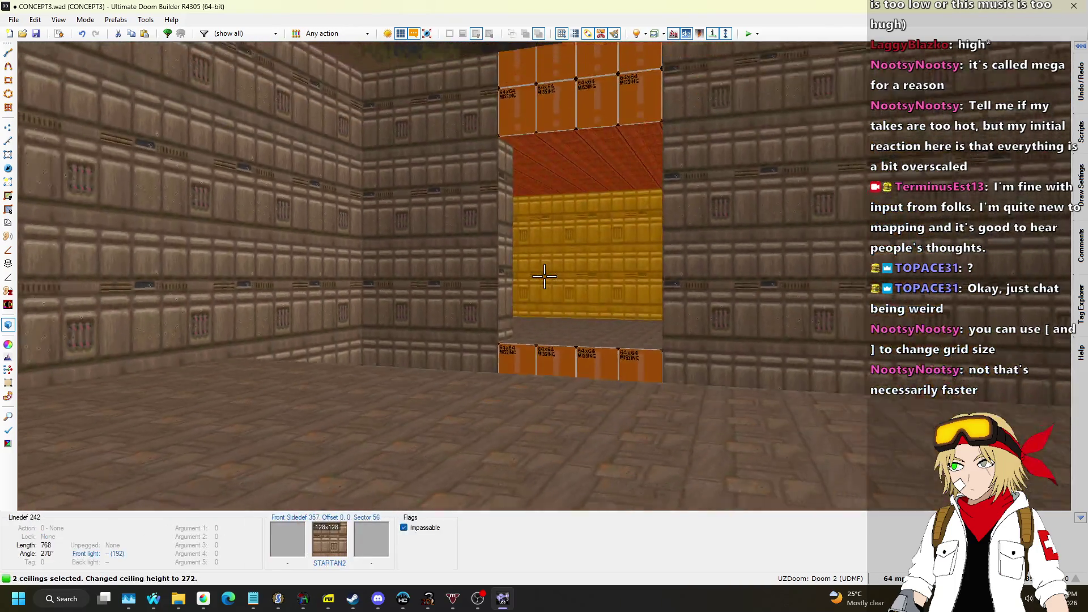
scroll(544, 277, up, 3)
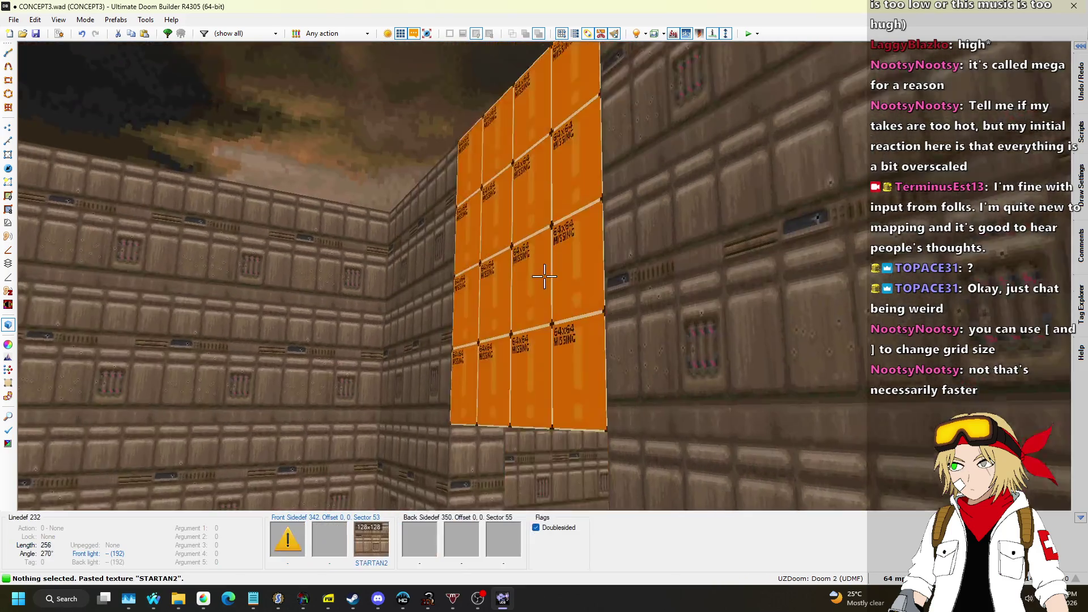
Step: Paste STARTAN2 onto the missing-texture walls and adjust the notch ceiling to 128
key(ctrl+v)
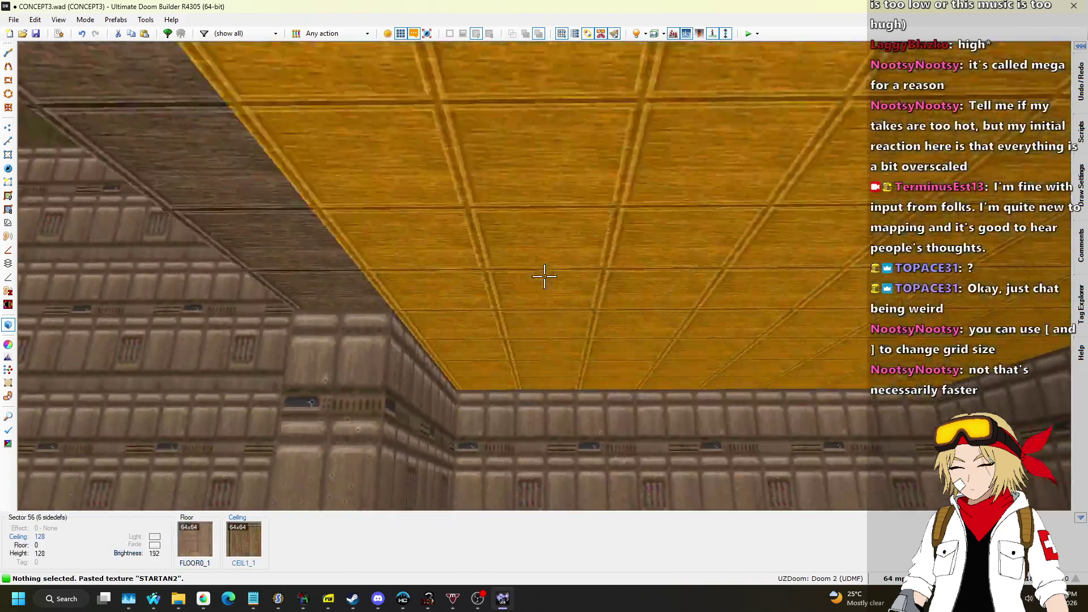
click(544, 276)
scroll(543, 276, up, 3)
scroll(544, 277, up, 10)
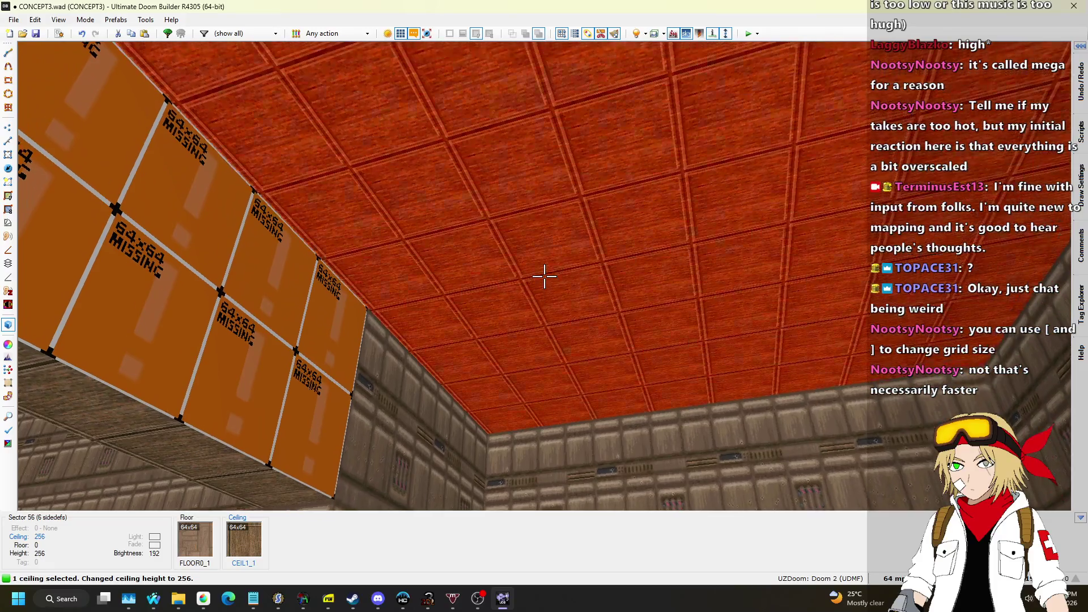
key(ctrl+v)
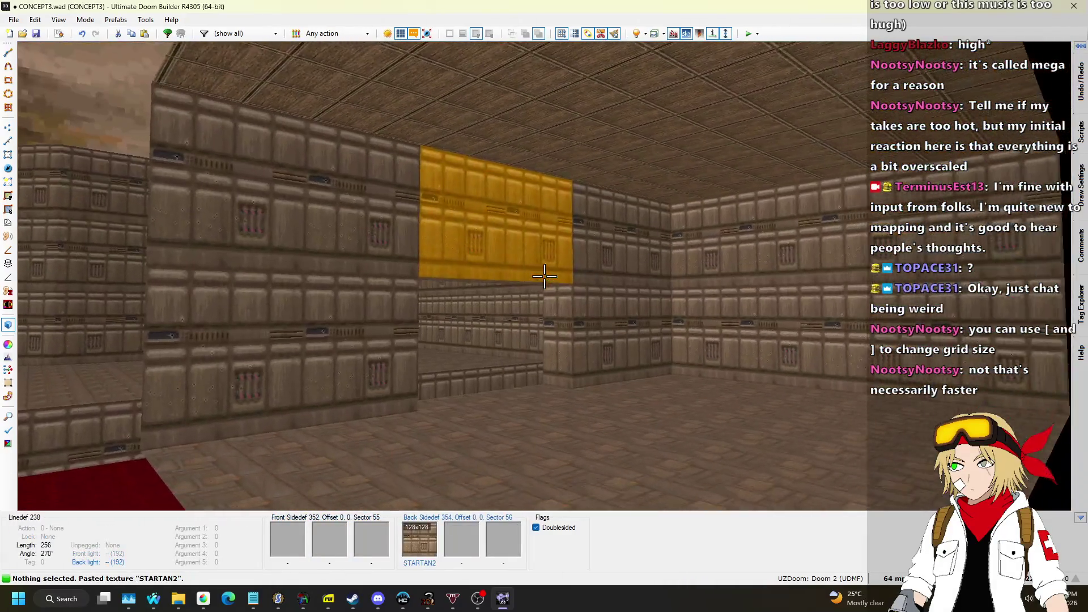
key(w)
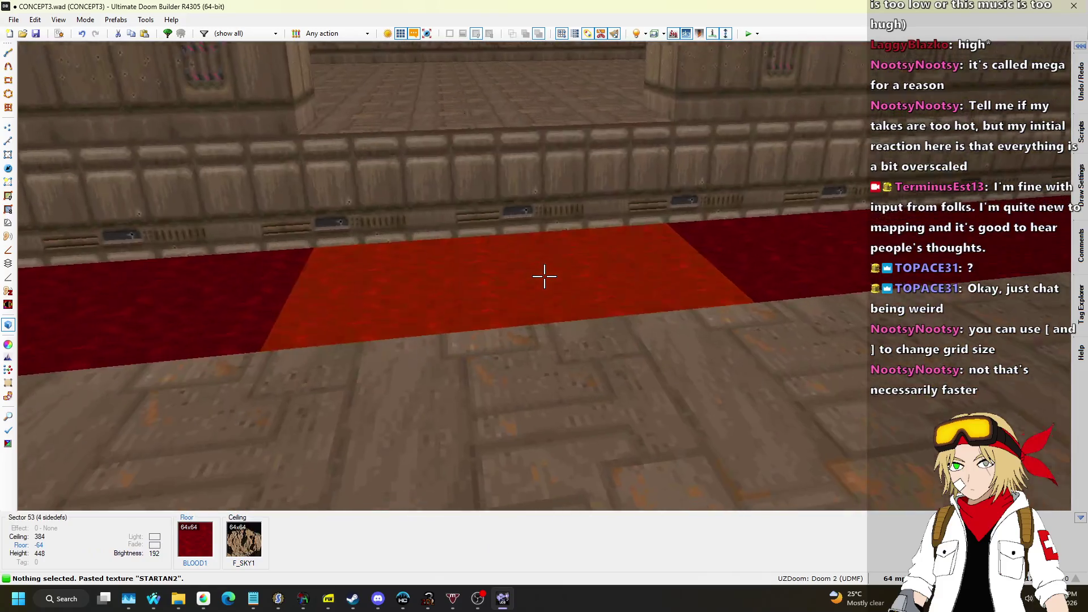
key(q)
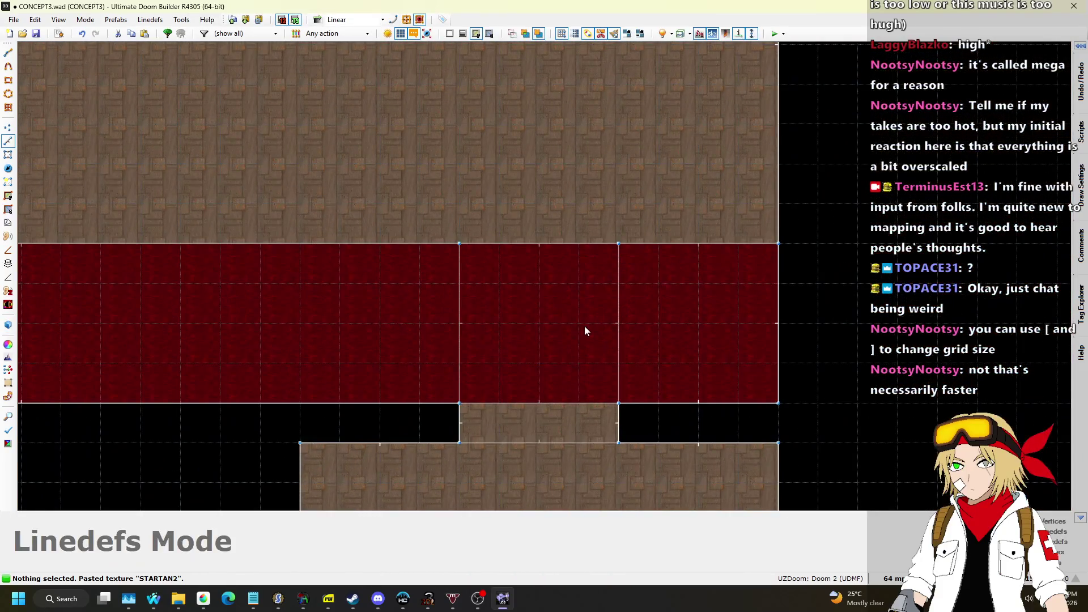
Step: Give the middle lava section sector tag 1
click(8, 155)
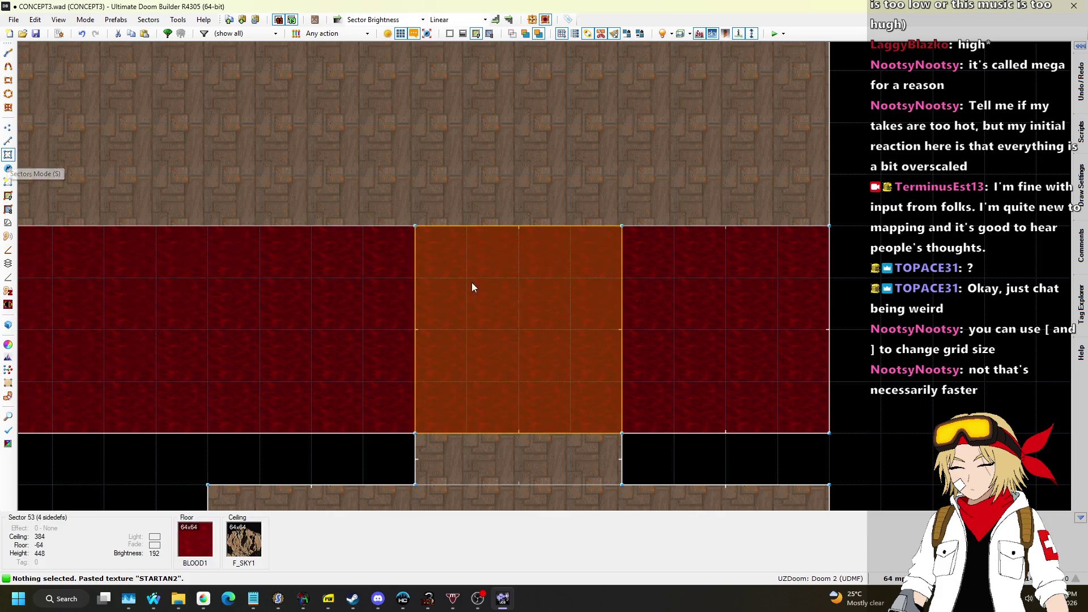
right_click(511, 280)
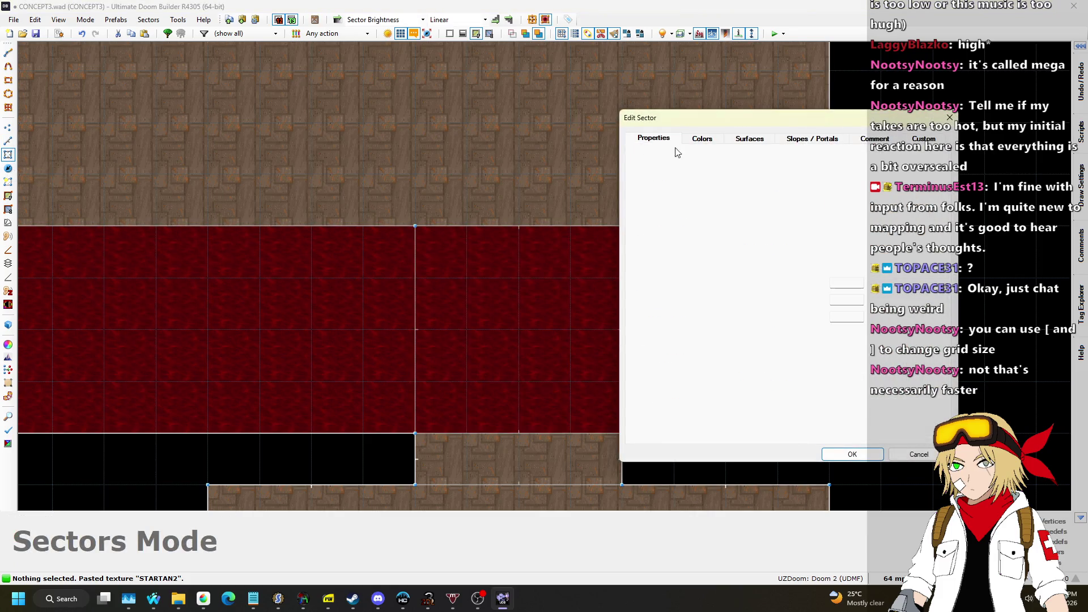
click(859, 456)
Step: On a 16-unit grid, split narrow strips off both edges of the lava bridge sector
click(892, 578)
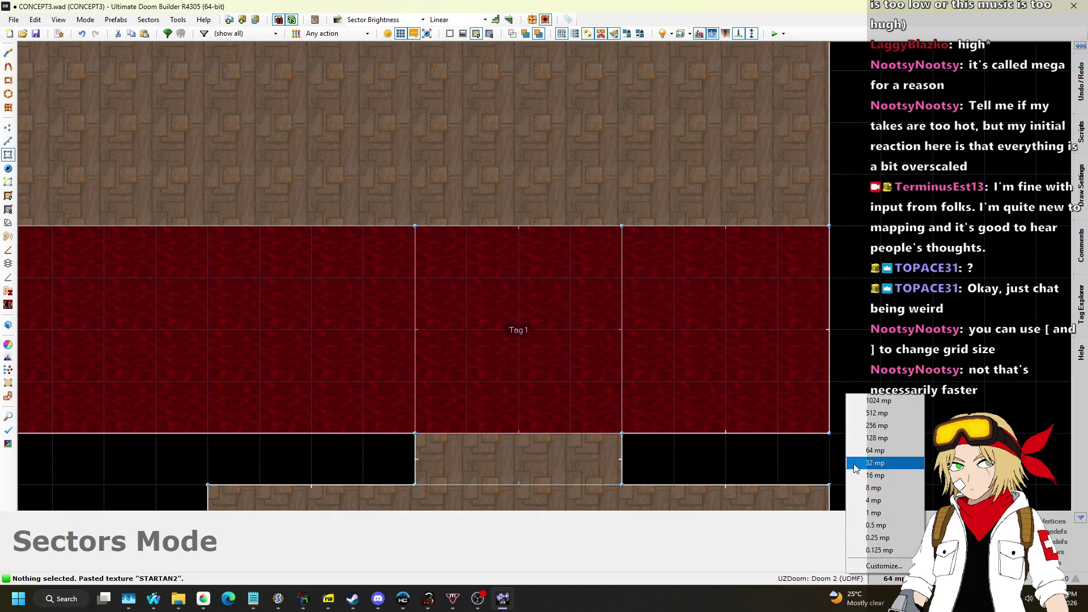
click(867, 462)
scroll(607, 229, up, 4)
click(607, 233)
key(l)
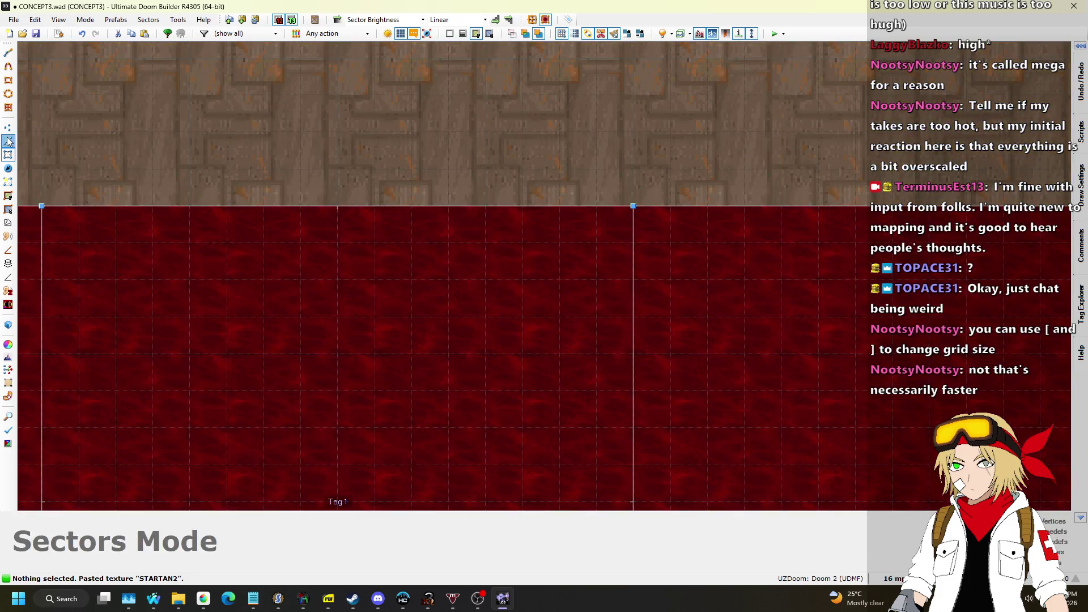
key(space)
scroll(623, 118, down, 1)
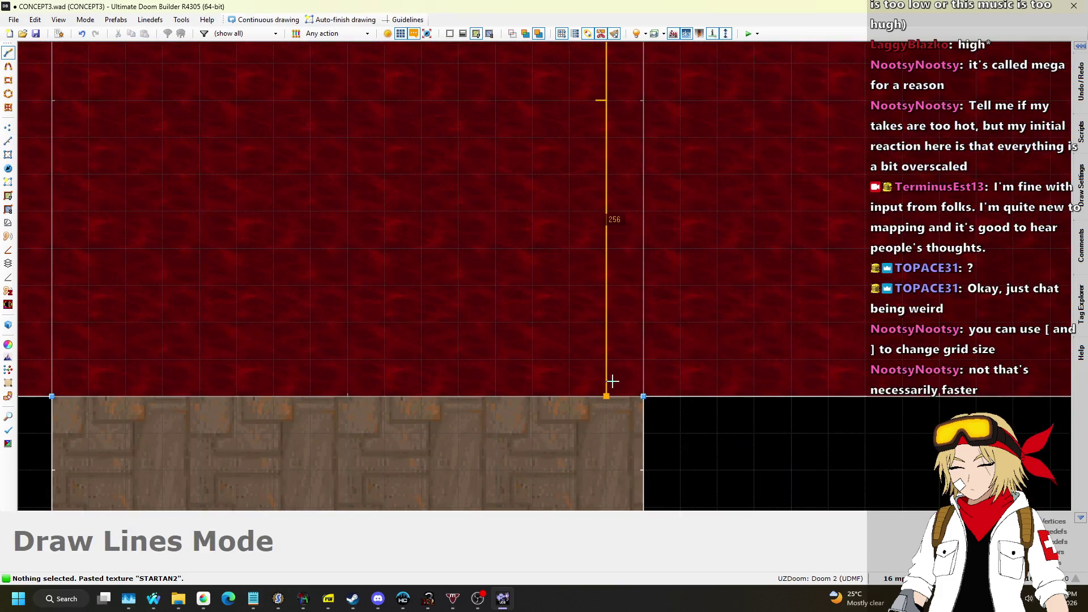
click(609, 381)
scroll(681, 372, down, 2)
key(space)
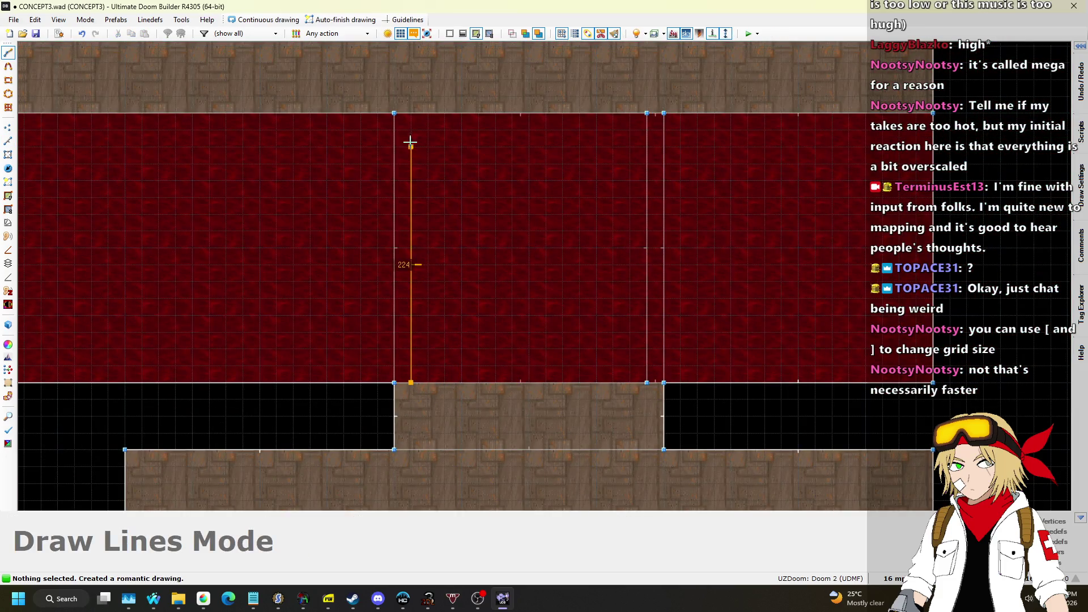
click(411, 114)
Step: Select both narrow strips and set their sector tag to 2
click(8, 154)
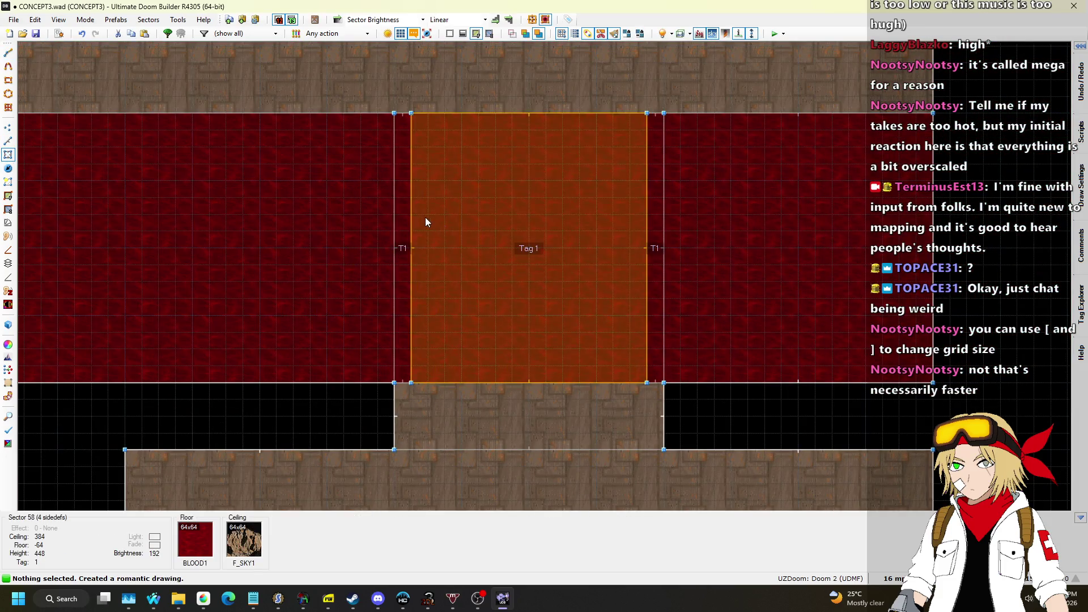
click(402, 221)
click(660, 236)
right_click(662, 238)
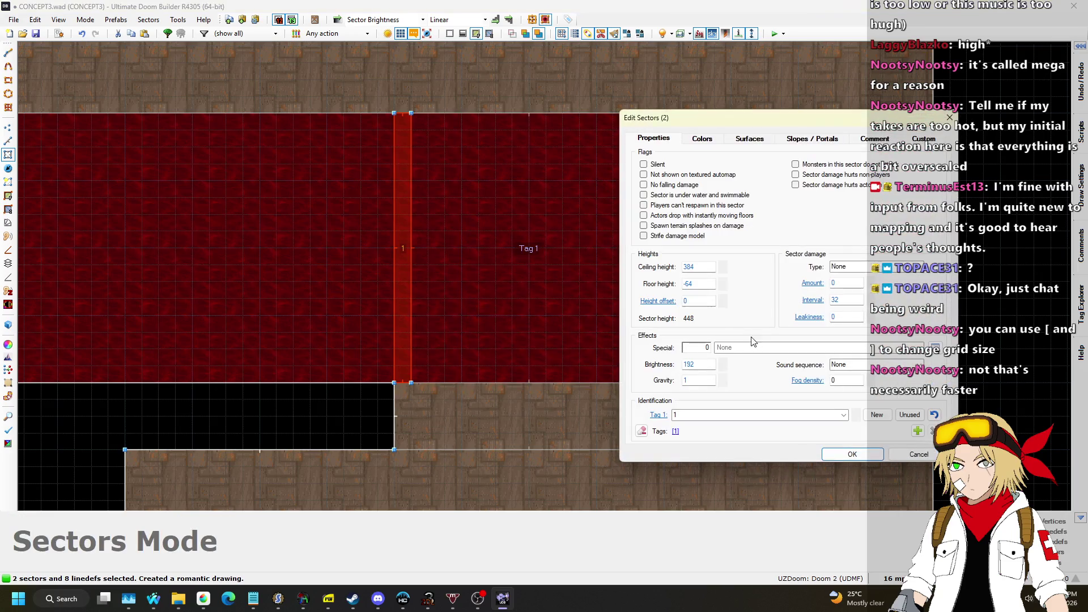
click(852, 454)
scroll(546, 302, down, 2)
scroll(539, 192, up, 2)
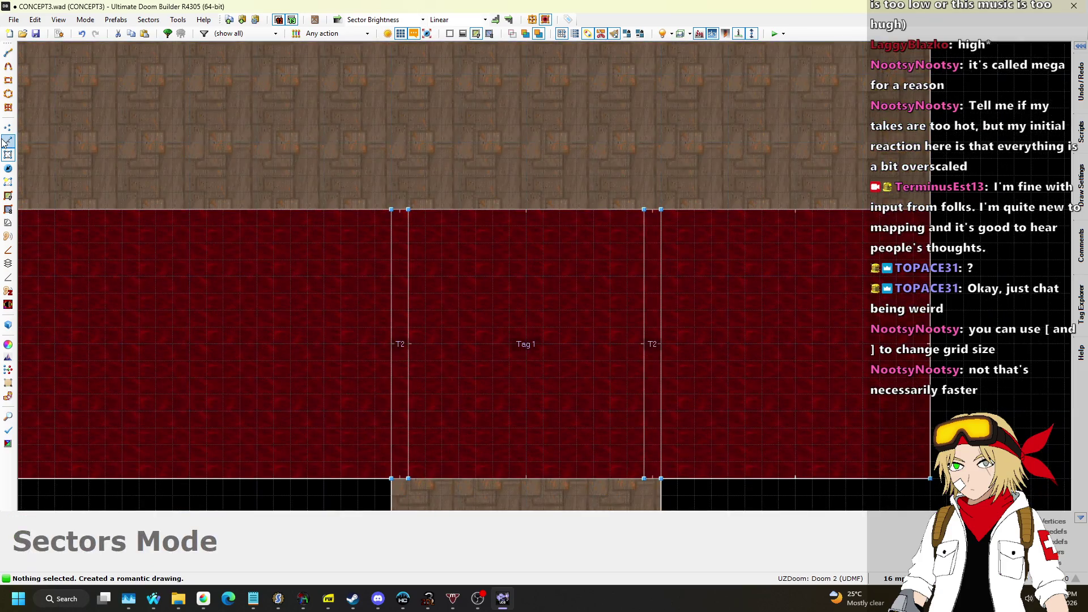
click(6, 141)
scroll(423, 215, up, 1)
key(Insert)
Step: Draw two small notch shapes along the lava strip's edge
click(382, 163)
click(382, 207)
key(Insert)
click(710, 208)
scroll(512, 156, down, 5)
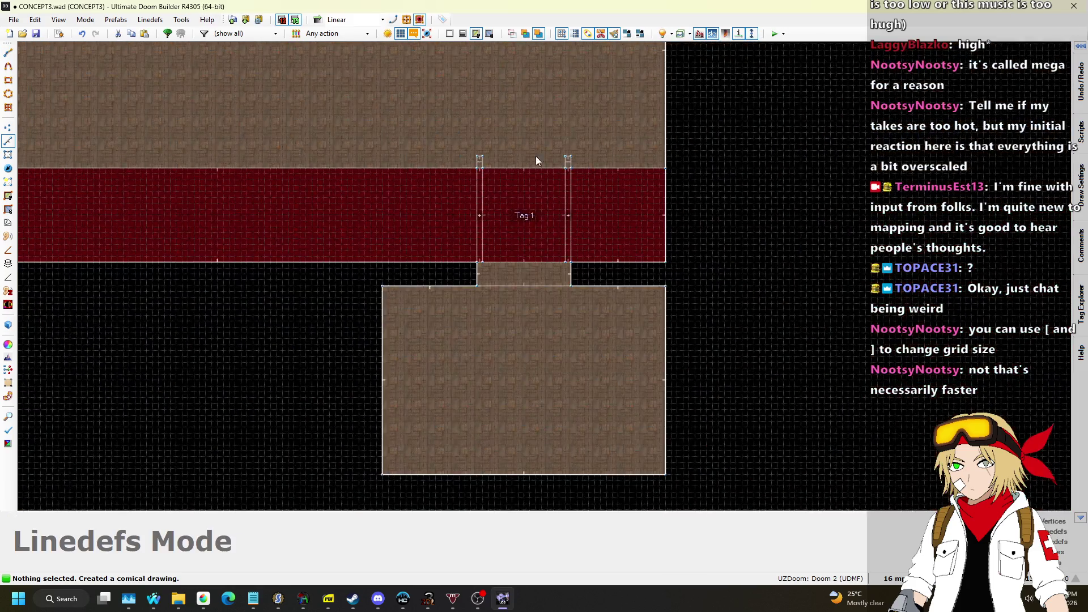
scroll(734, 176, up, 2)
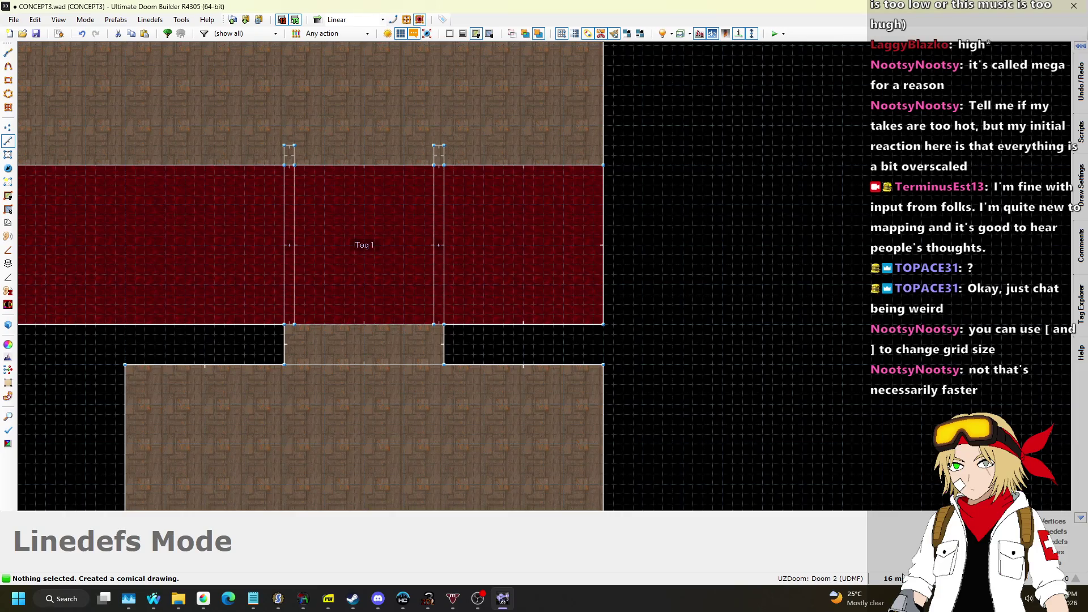
Step: Draw a triangle in the void on a 128 grid, then undo it as too large
click(893, 578)
click(883, 438)
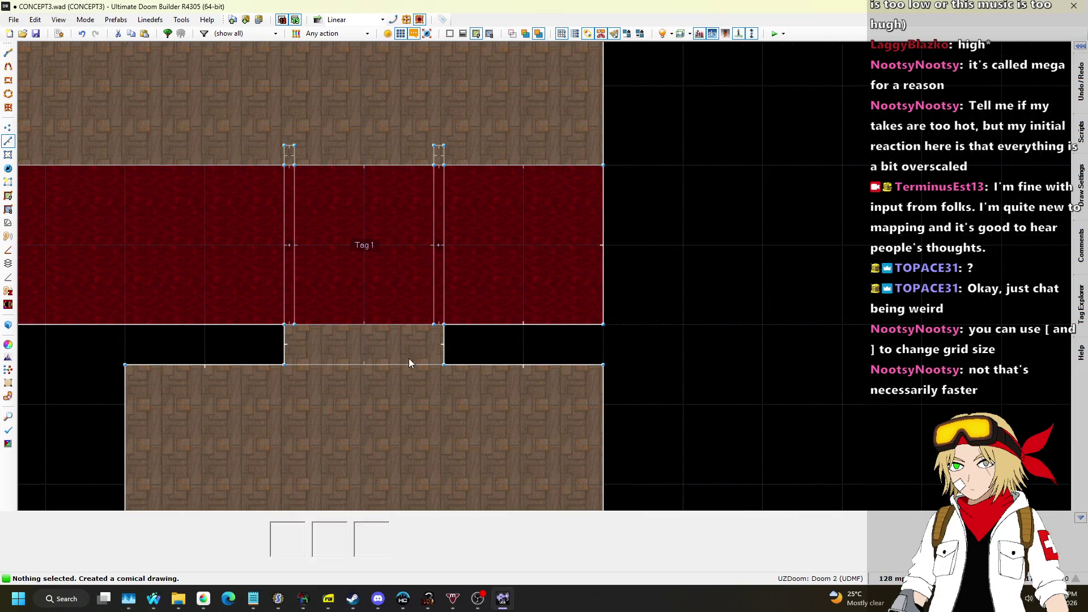
scroll(509, 376, down, 1)
scroll(636, 252, up, 1)
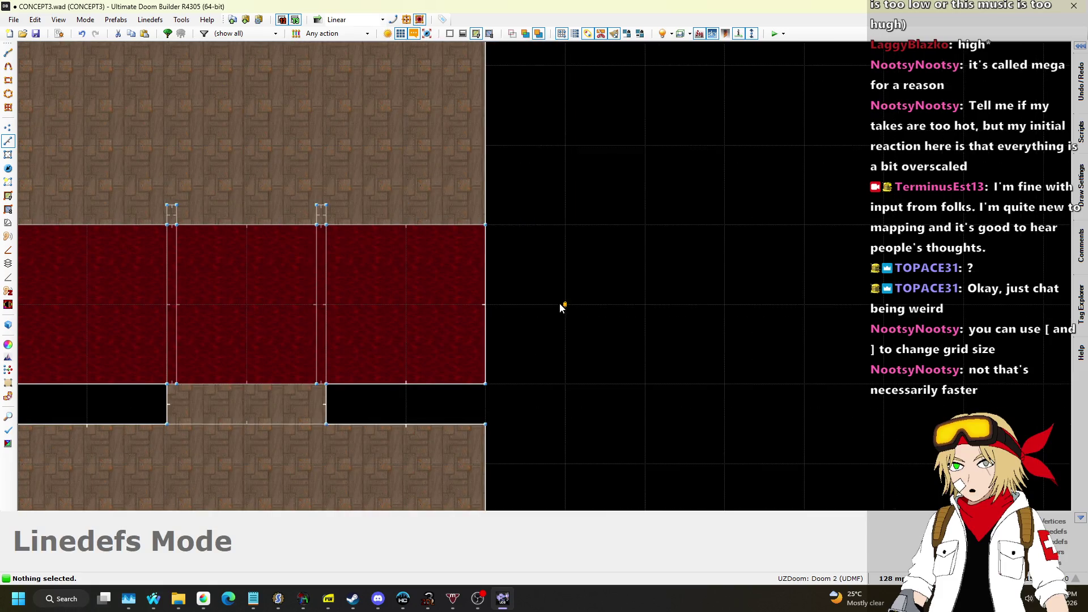
key(d)
click(560, 306)
click(645, 225)
click(569, 312)
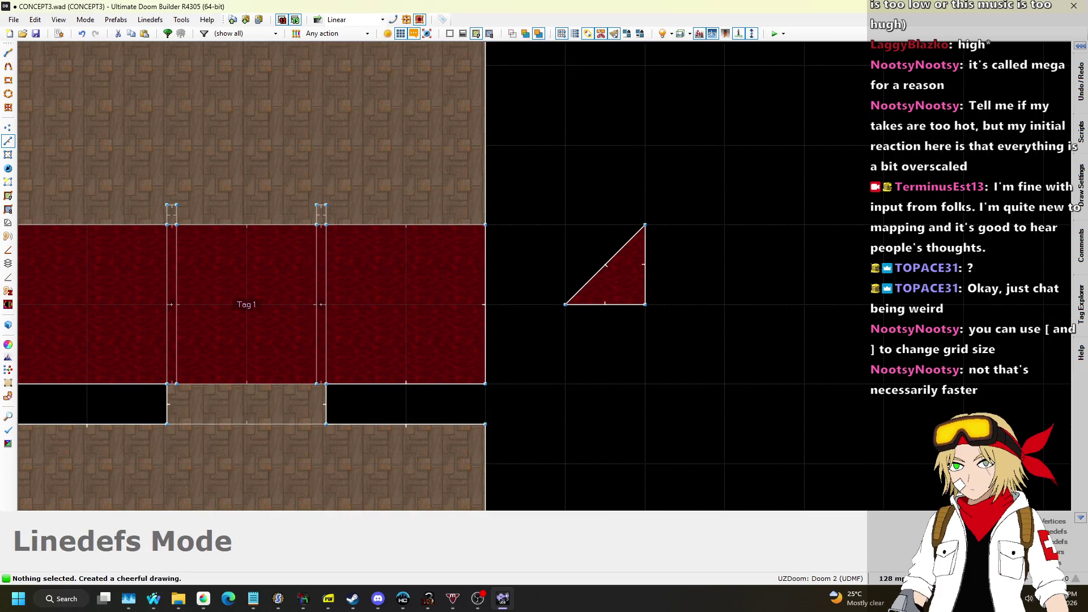
key(ctrl+z)
Step: Set the grid to 32 and draw a small triangle sector in empty space
click(892, 578)
click(881, 466)
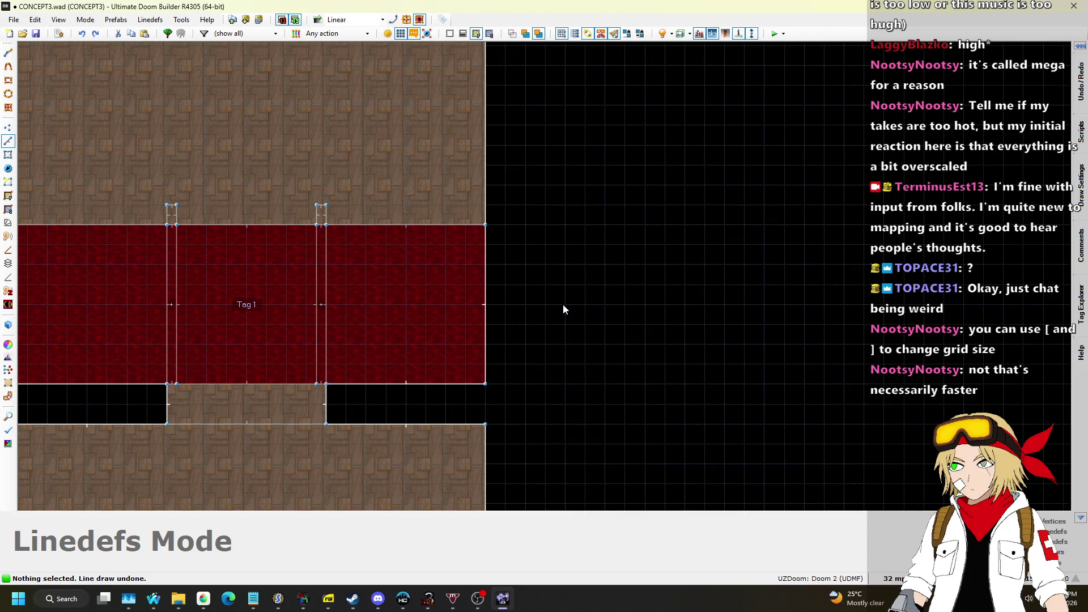
key(d)
click(565, 304)
click(584, 284)
click(585, 304)
click(565, 304)
scroll(576, 294, up, 3)
Step: Give the triangle's diagonal line action 160 Sector Set 3D Floor targeting tag 1
right_click(566, 292)
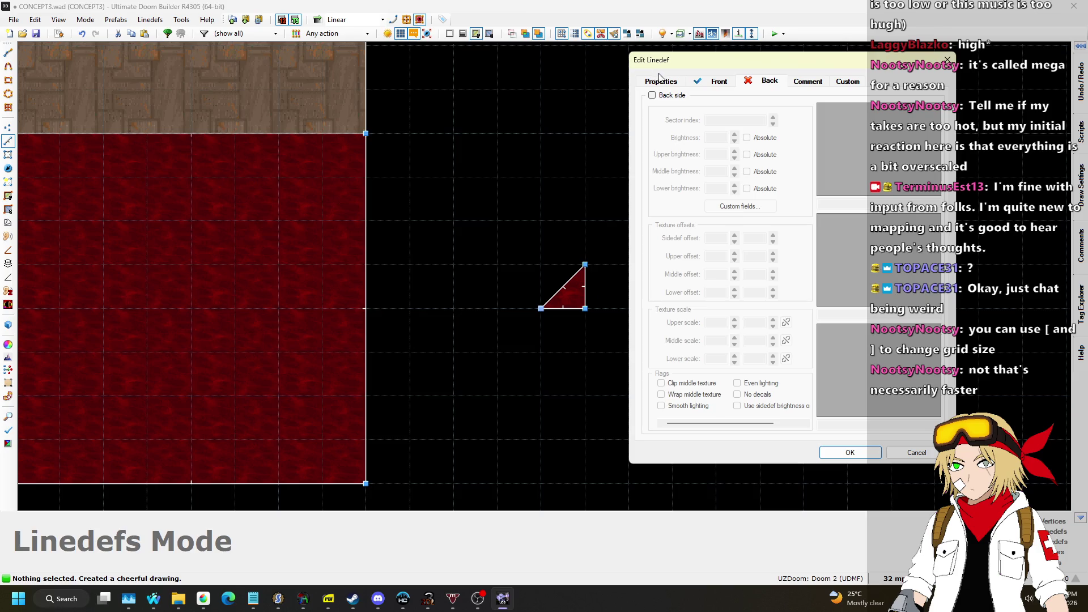
click(721, 84)
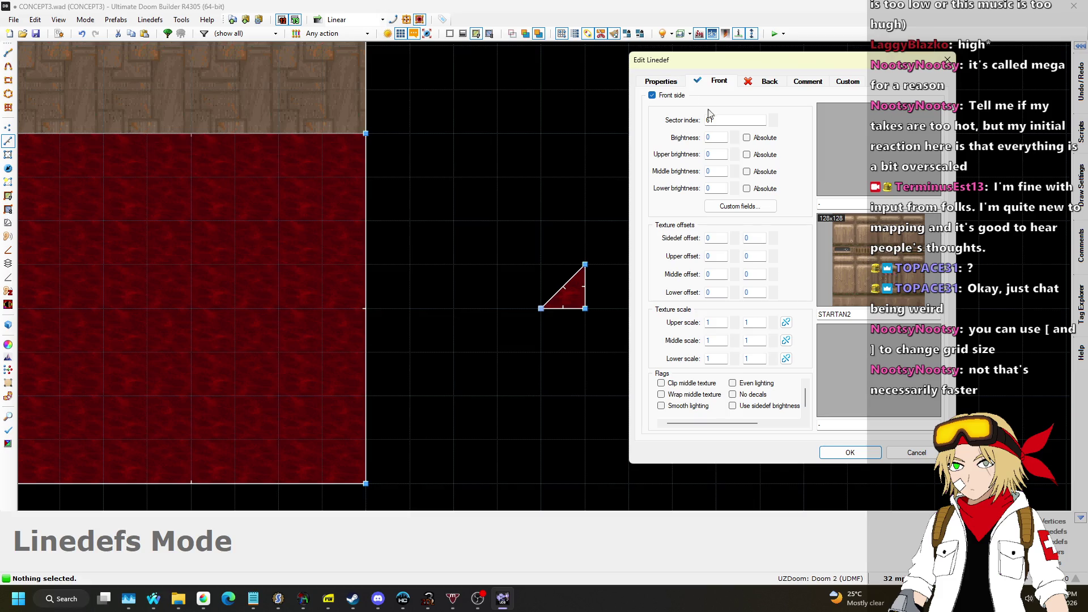
click(668, 81)
click(914, 243)
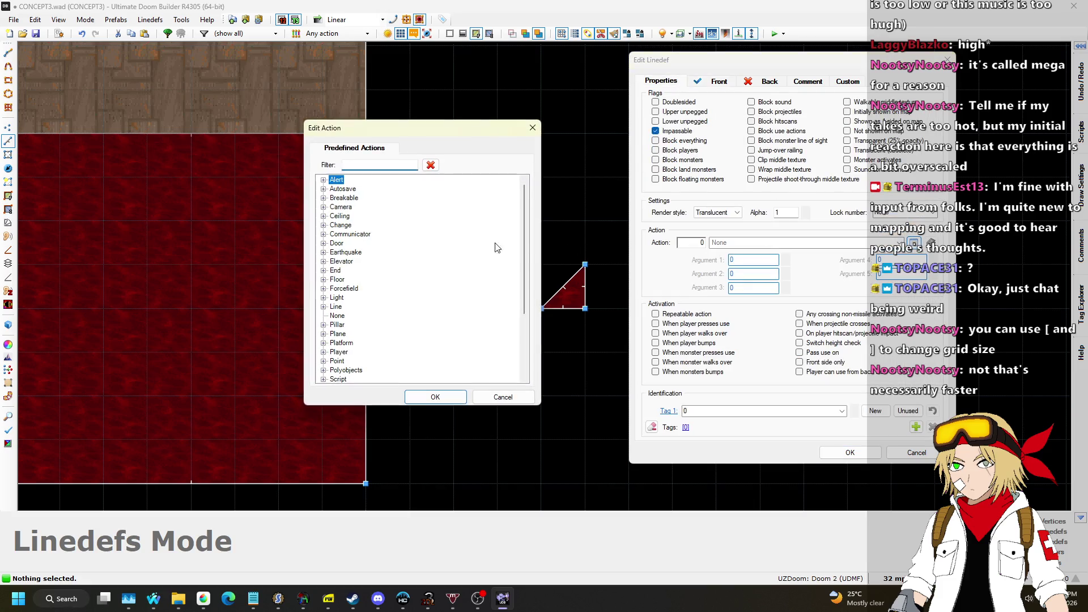
scroll(363, 269, down, 2)
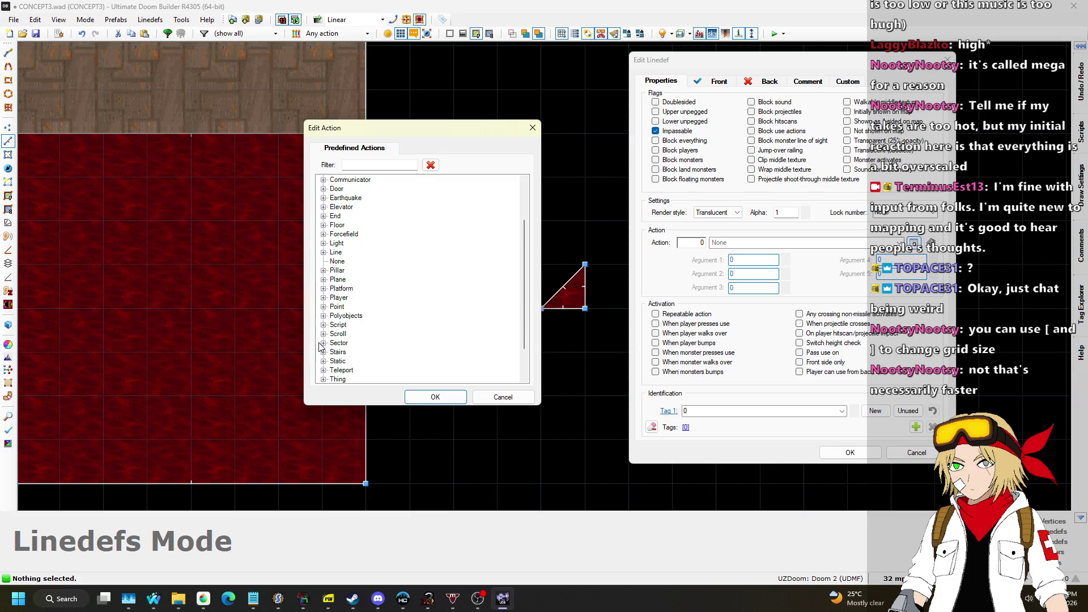
click(320, 343)
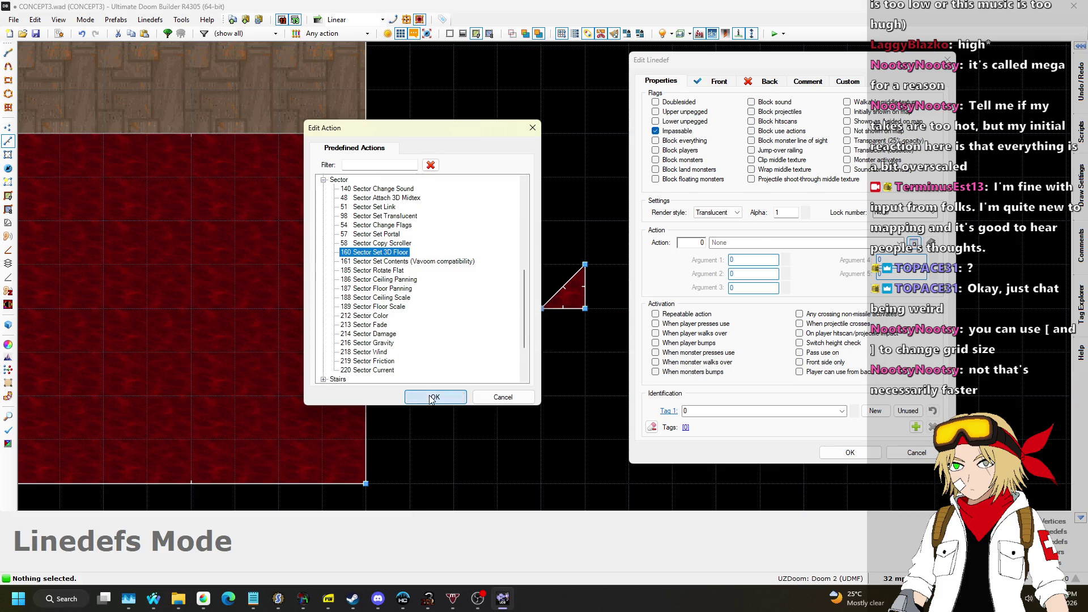
click(432, 397)
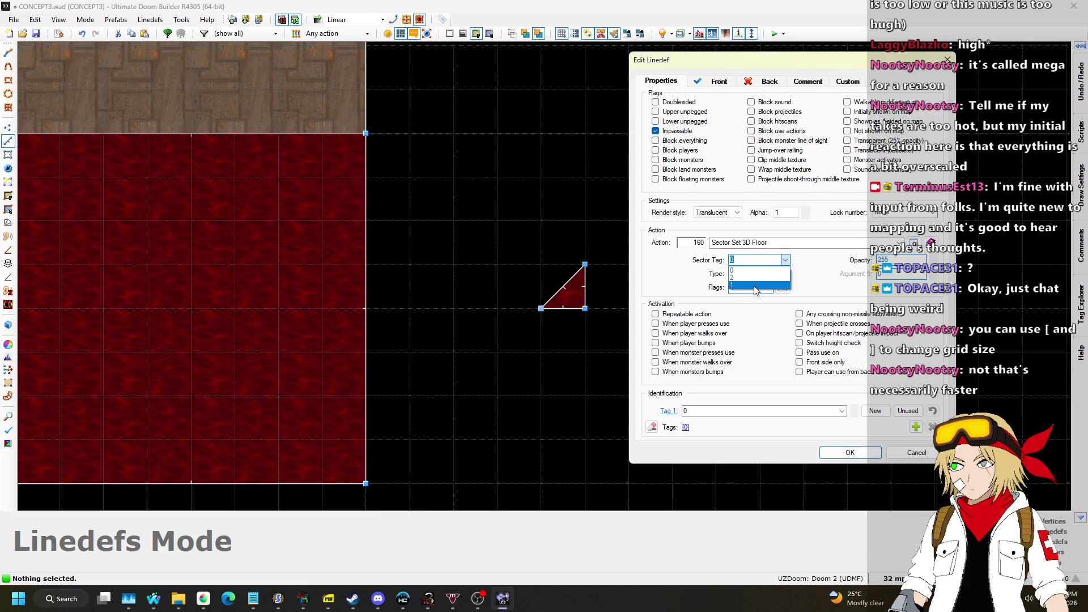
click(869, 456)
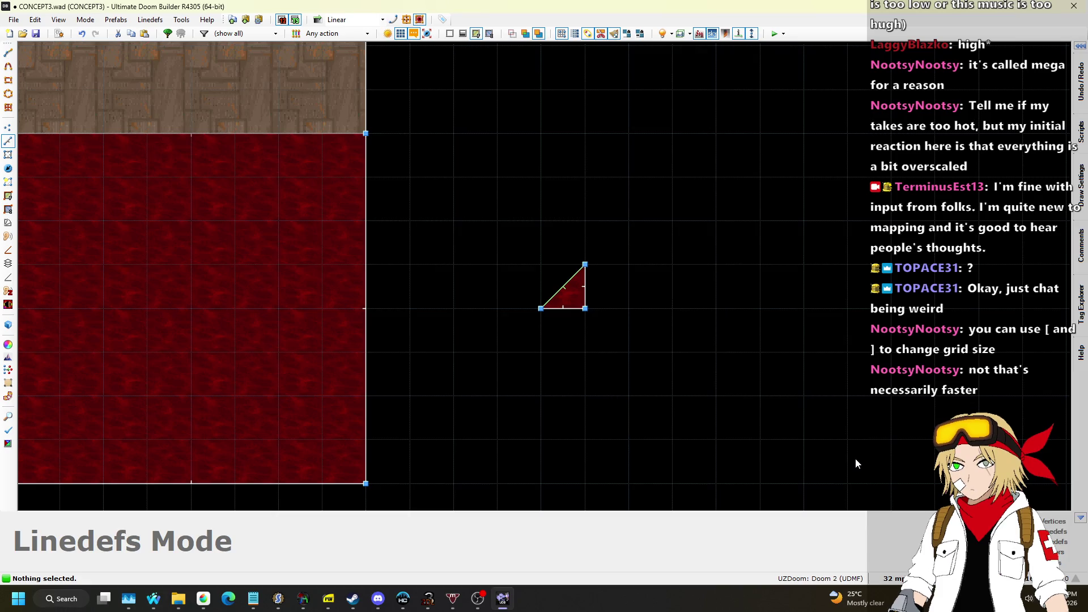
key(q)
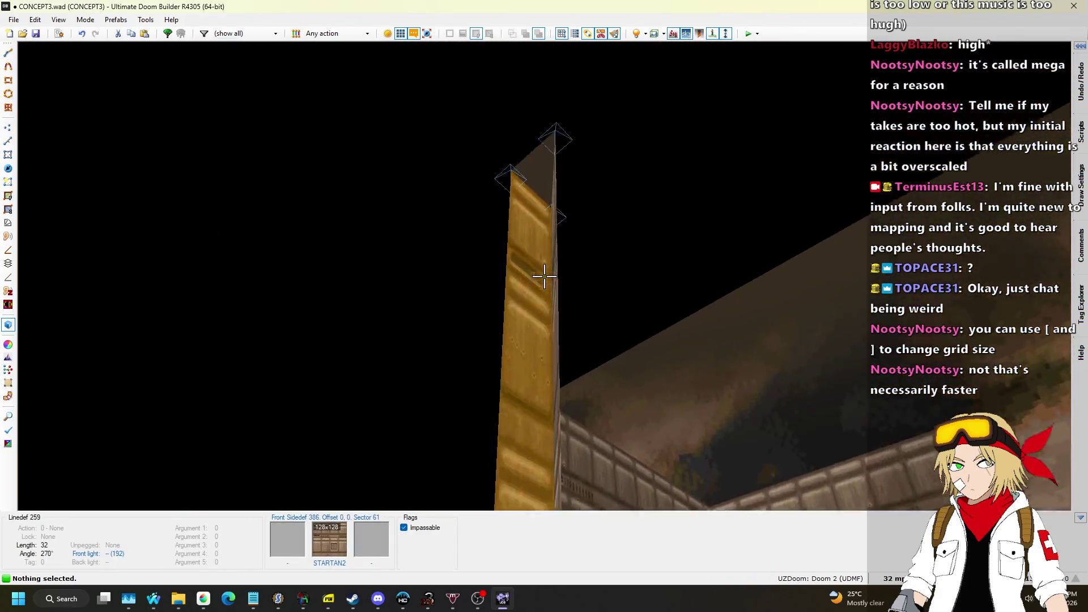
Step: Lower the control sector's ceiling to 0 and its floor to -16
click(544, 276)
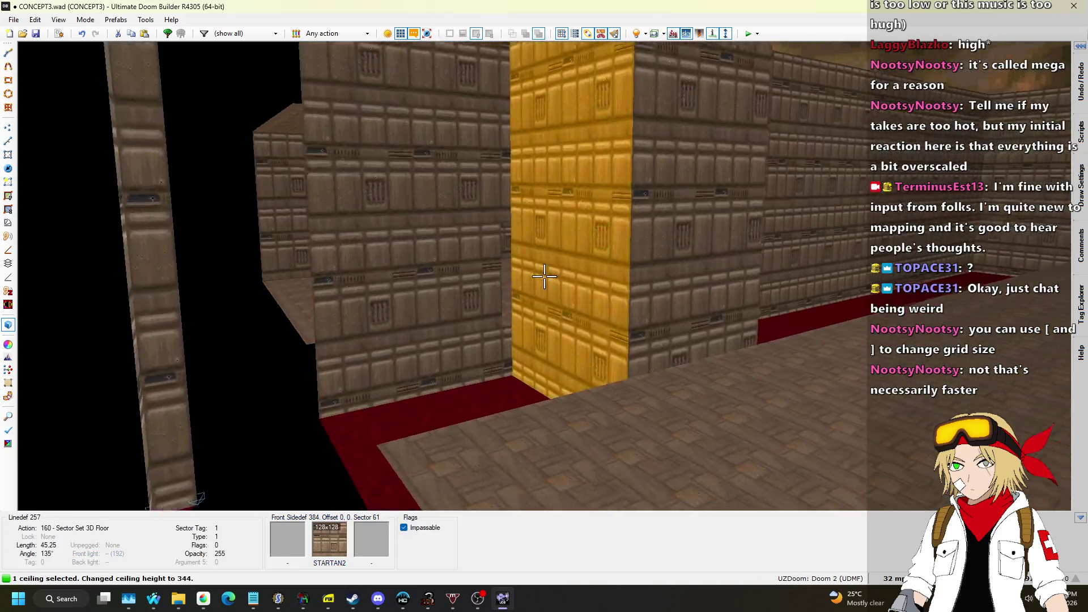
scroll(544, 276, down, 5)
scroll(544, 276, down, 10)
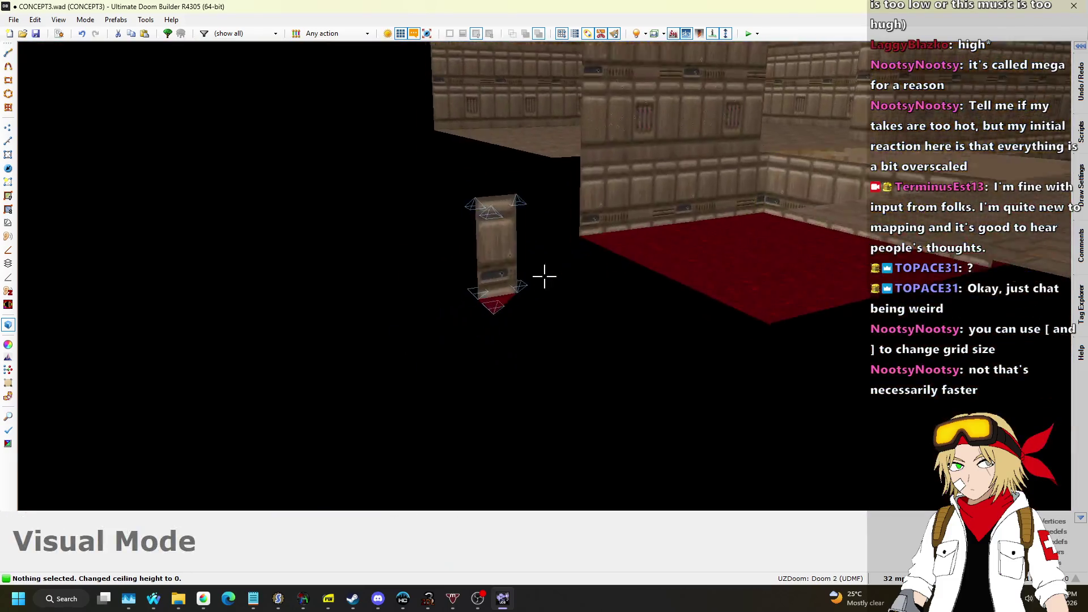
click(544, 275)
scroll(544, 276, down, 4)
scroll(544, 276, up, 2)
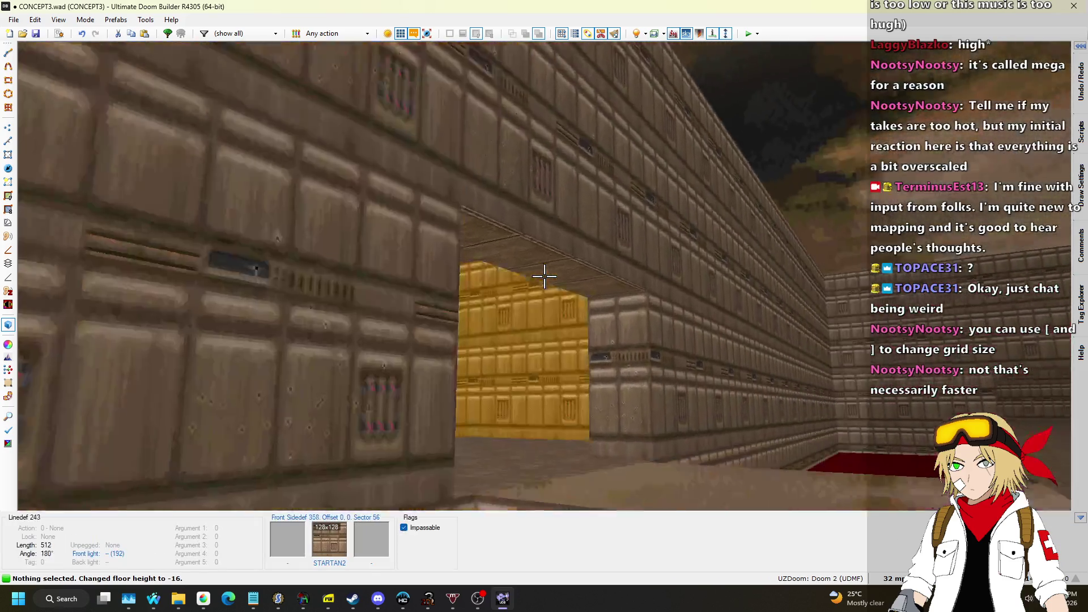
Step: Put CEIL1_1 on the control sector's floor and FLOOR0_1 on its ceiling
key(ctrl+c)
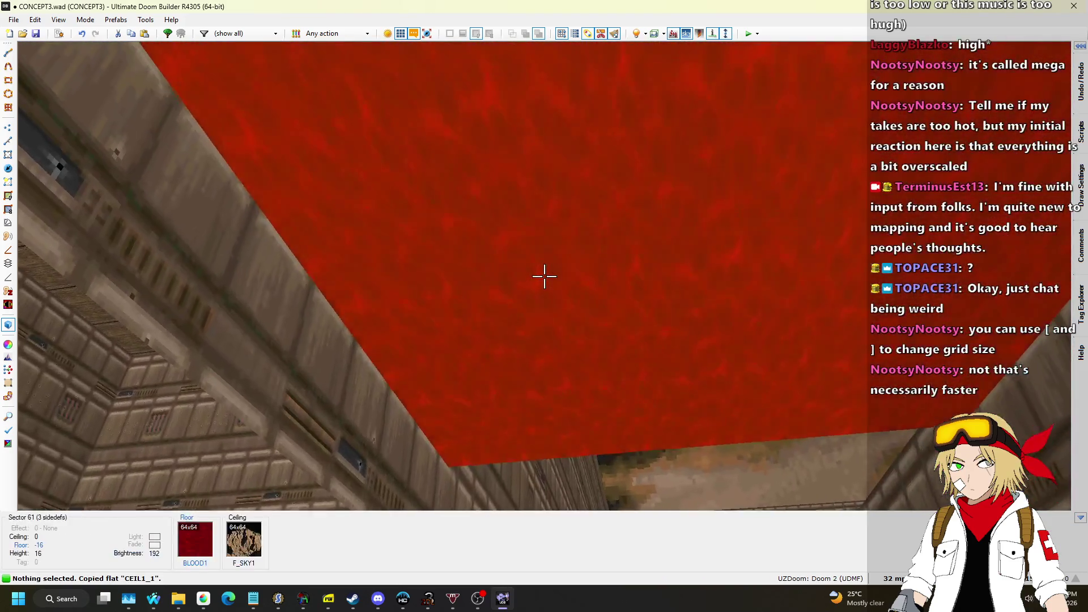
key(ctrl+v)
key(ctrl+c)
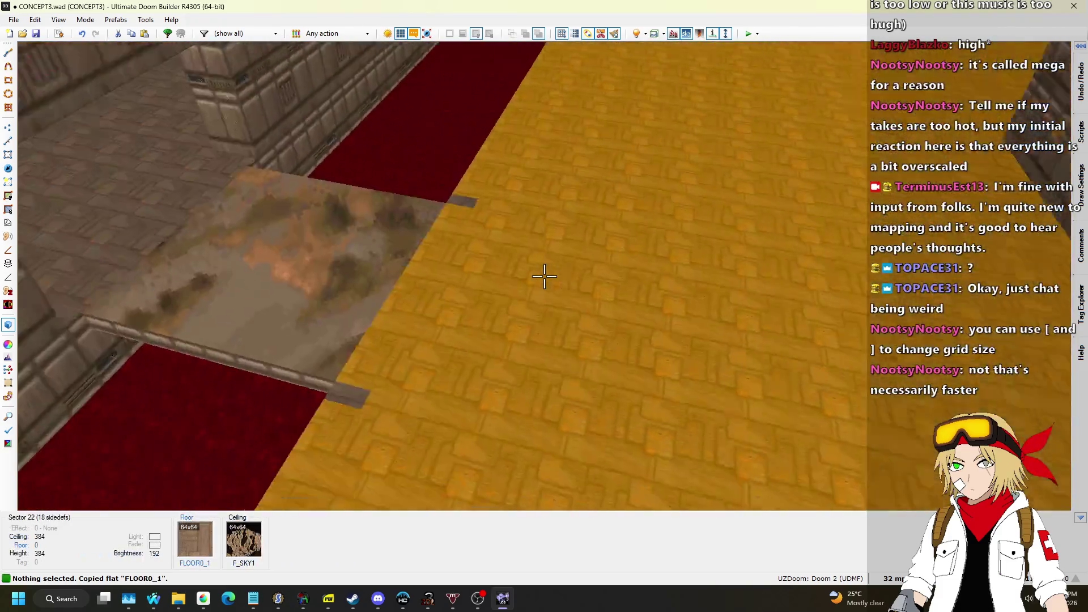
key(ctrl+v)
Step: Duplicate the triangle control sector and place the copy to its right
key(w)
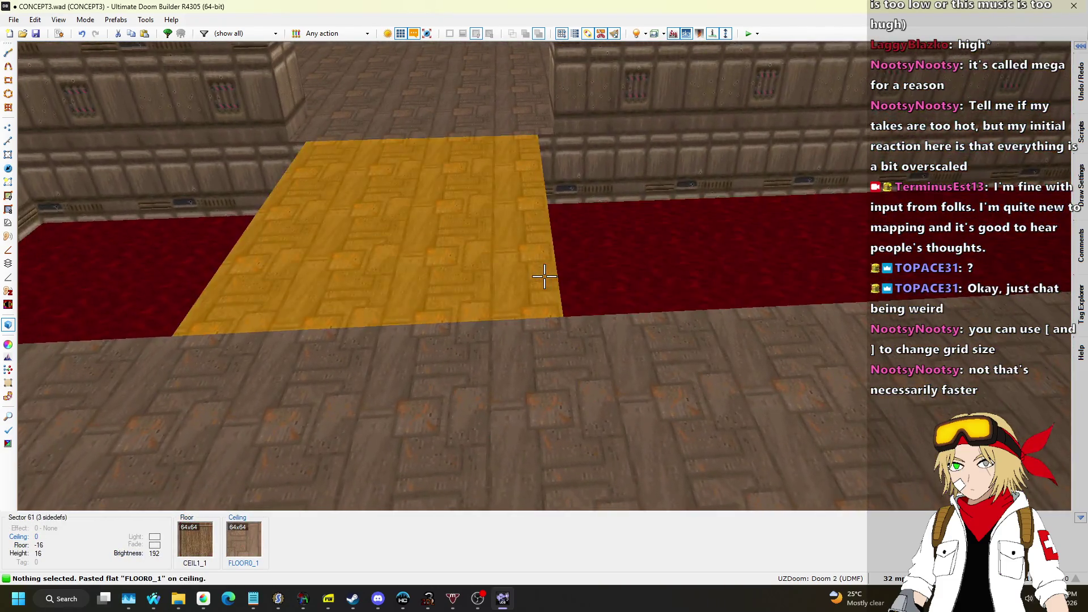
key(q)
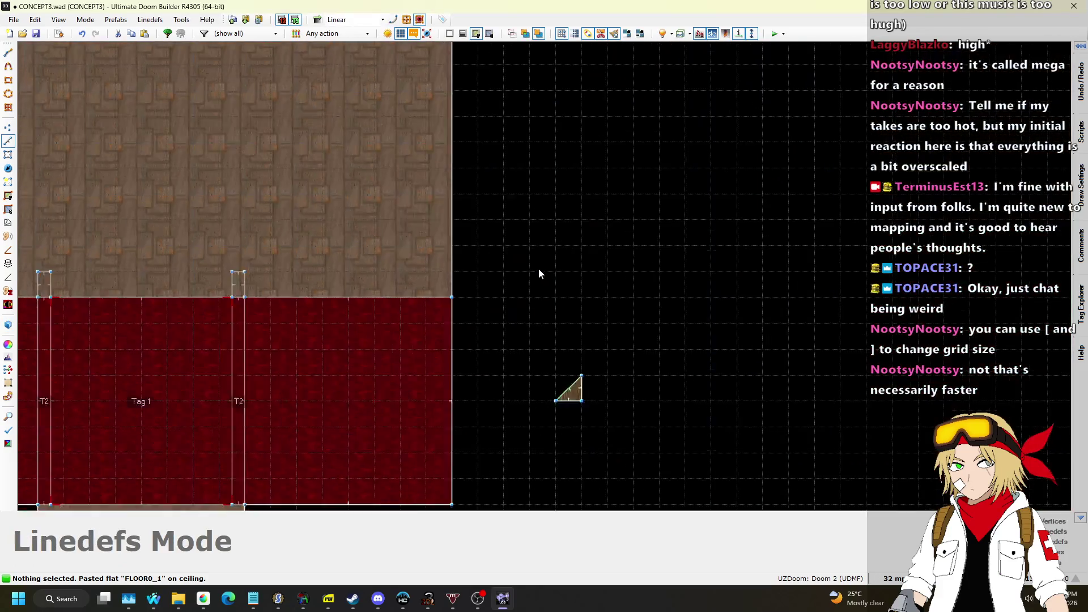
drag(535, 382, 652, 294)
key(ctrl+c)
key(ctrl+v)
click(698, 341)
Step: Raise the copy's ceiling to 16 and point its 3D-floor line at sector tag 2
key(q)
click(545, 276)
scroll(545, 276, up, 2)
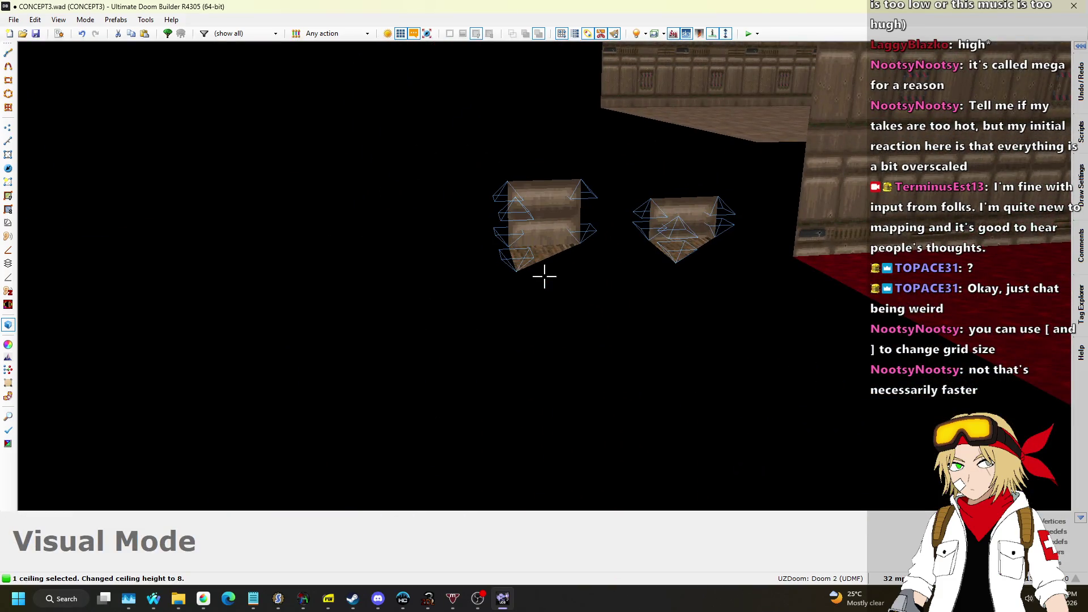
key(q)
scroll(520, 308, up, 3)
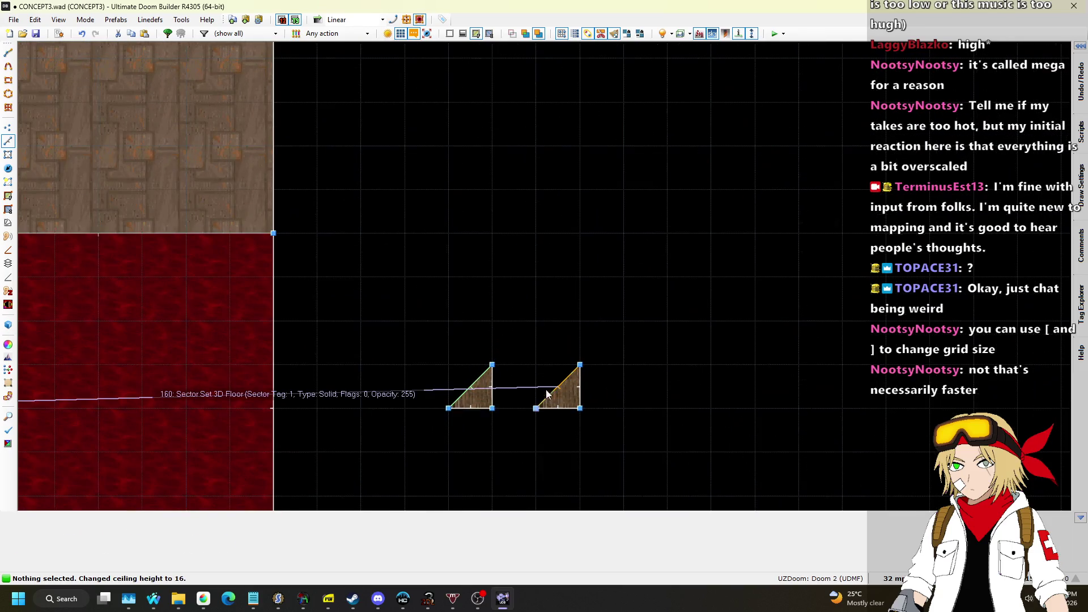
right_click(559, 388)
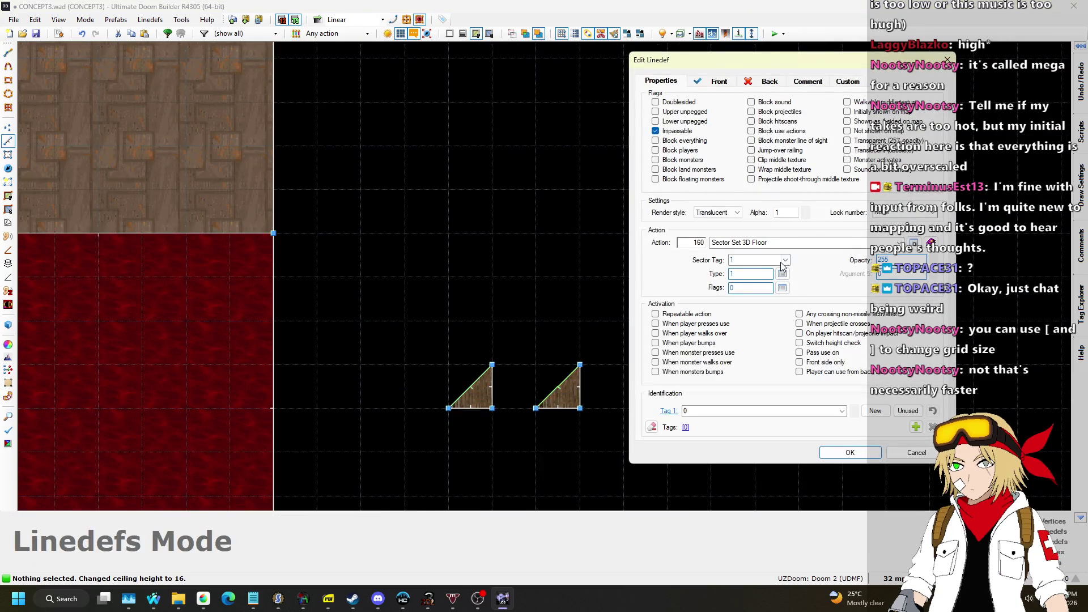
click(848, 453)
key(alt+Tab)
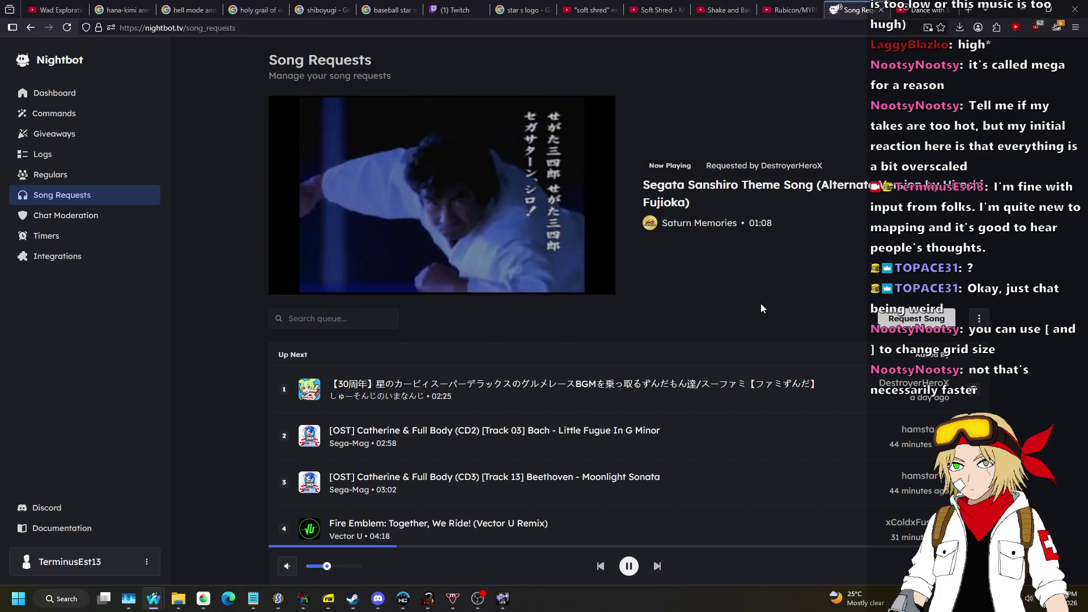
Step: Leave the Nightbot song requests page for Ultimate Doom Builder's 2D map
key(alt+Tab)
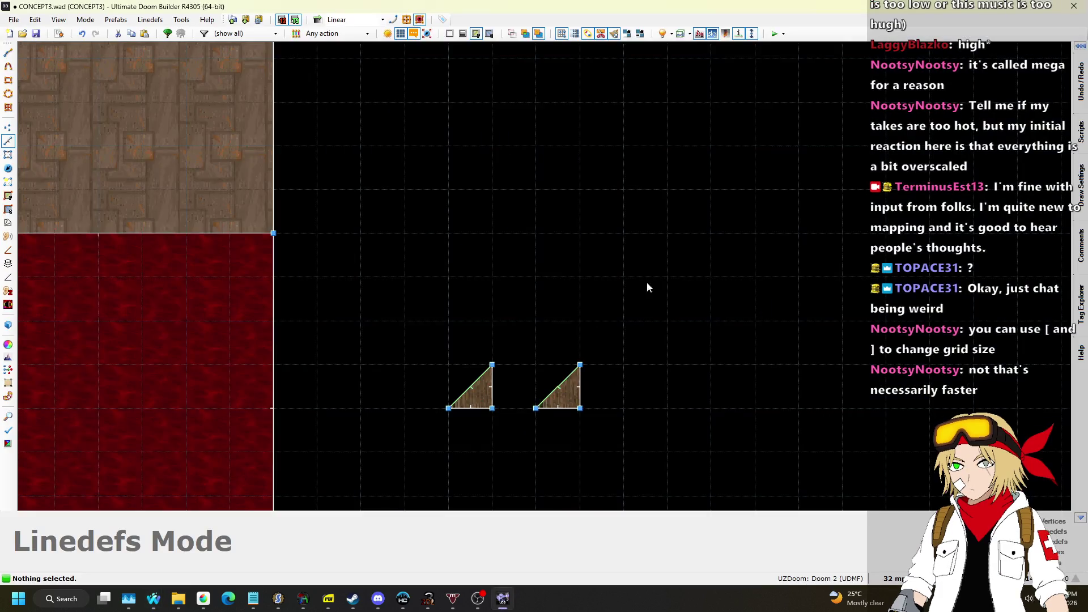
Step: Raise the low ledge's top to 32 in Visual Mode
key(w)
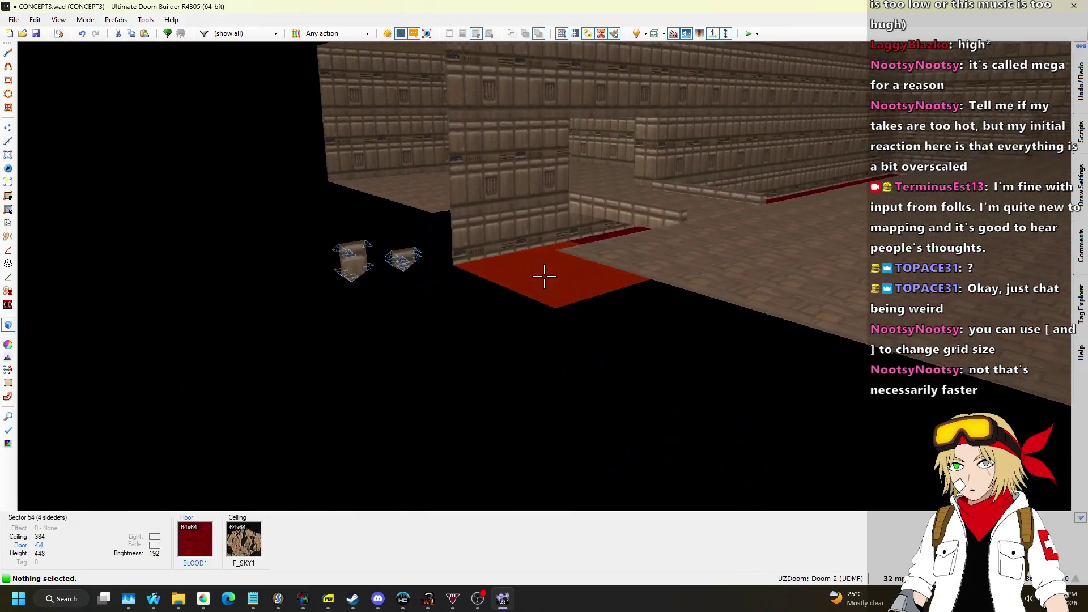
key(s)
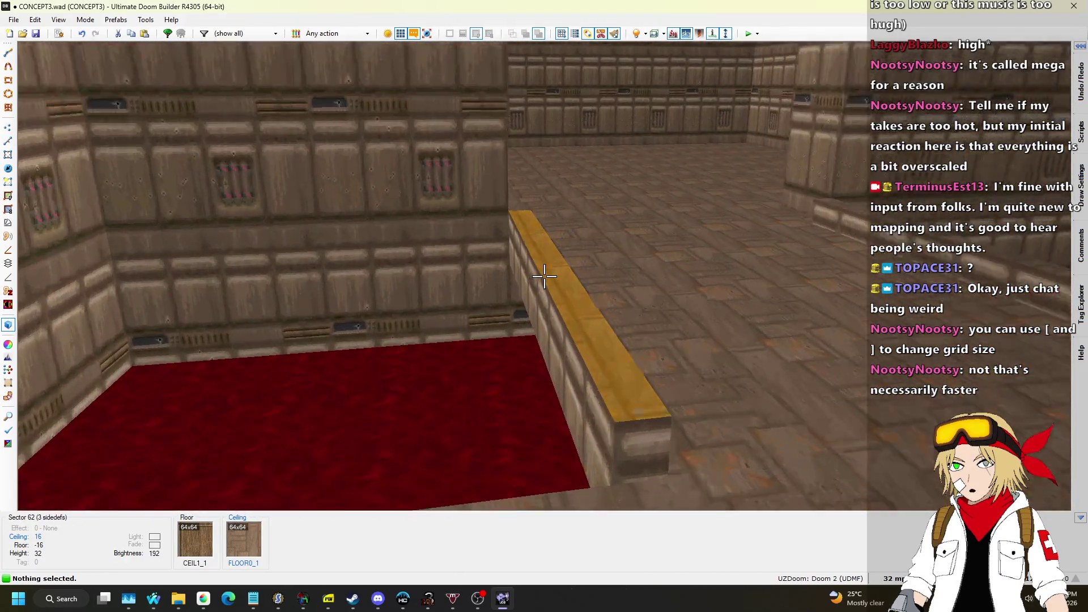
click(544, 276)
scroll(544, 276, up, 1)
key(s)
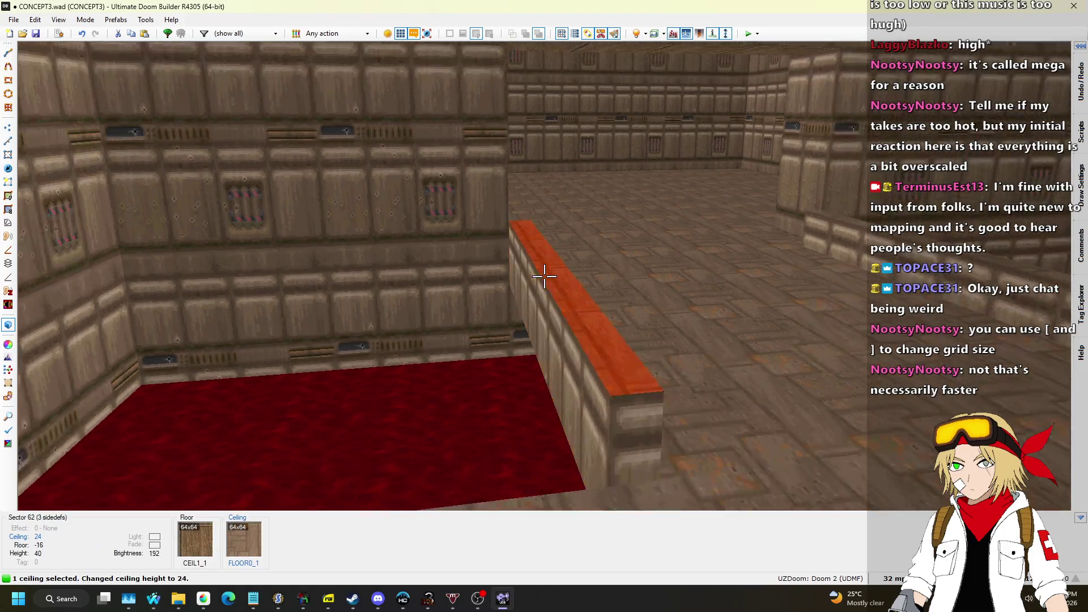
scroll(544, 276, up, 1)
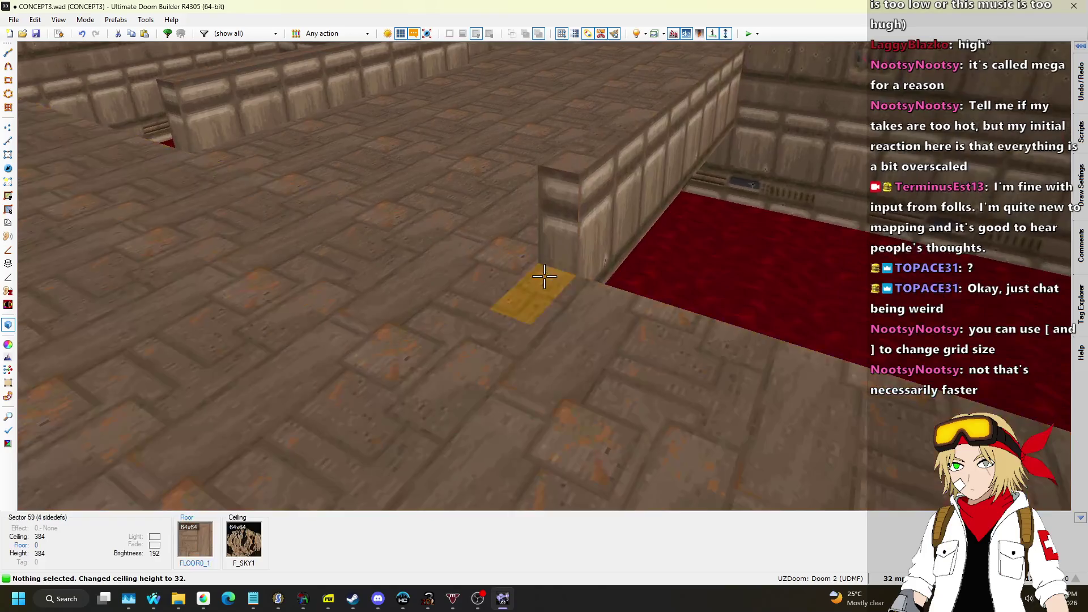
Step: Adjust the small block's floor and paste STARTAN2 onto its missing-texture sides
click(544, 276)
scroll(544, 276, up, 4)
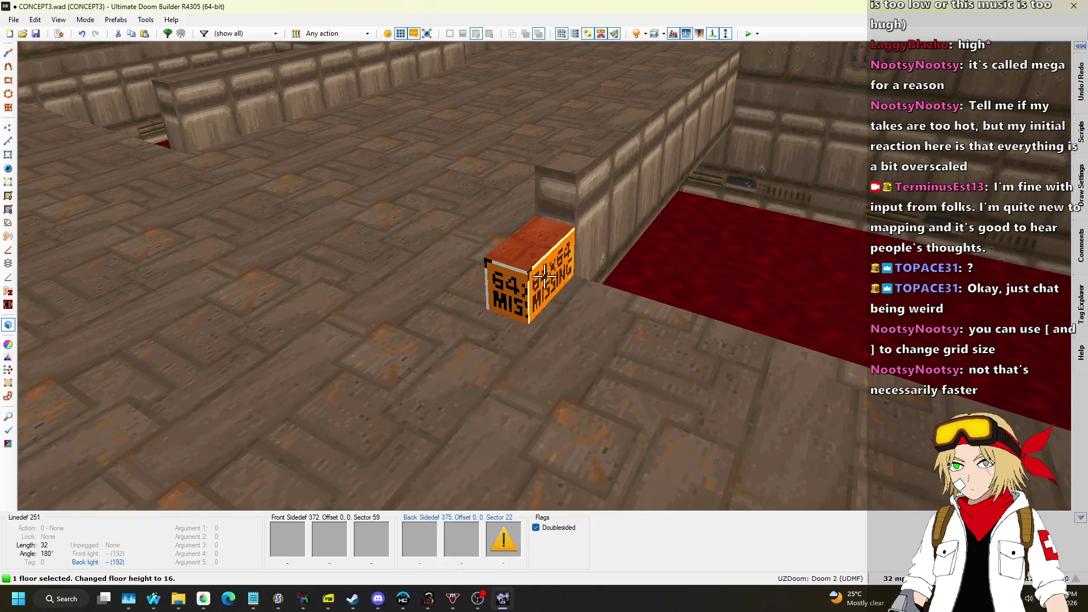
scroll(544, 276, down, 1)
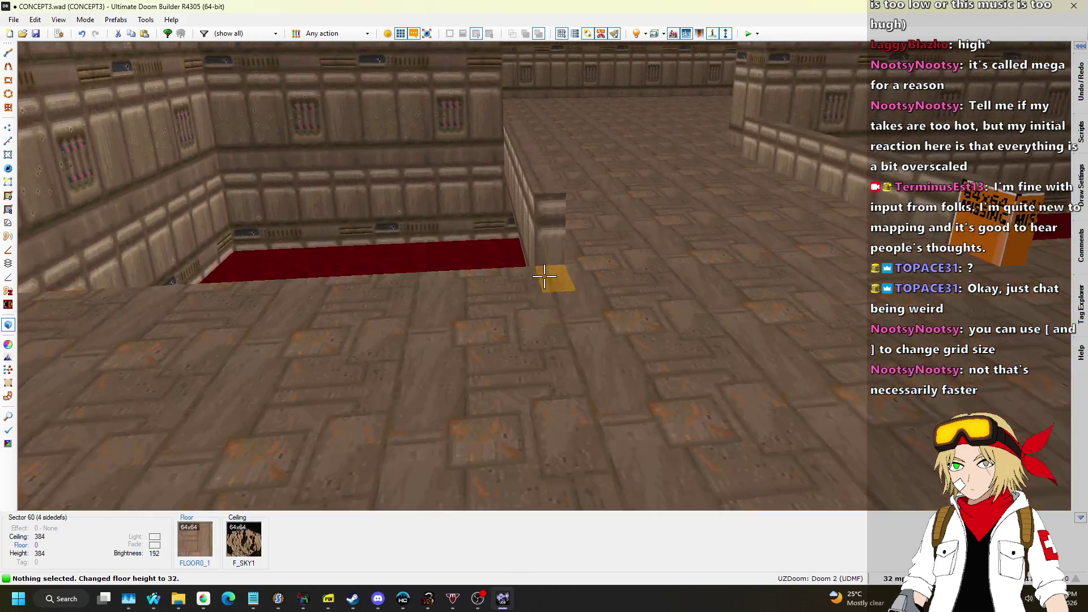
scroll(544, 276, down, 2)
scroll(544, 275, up, 2)
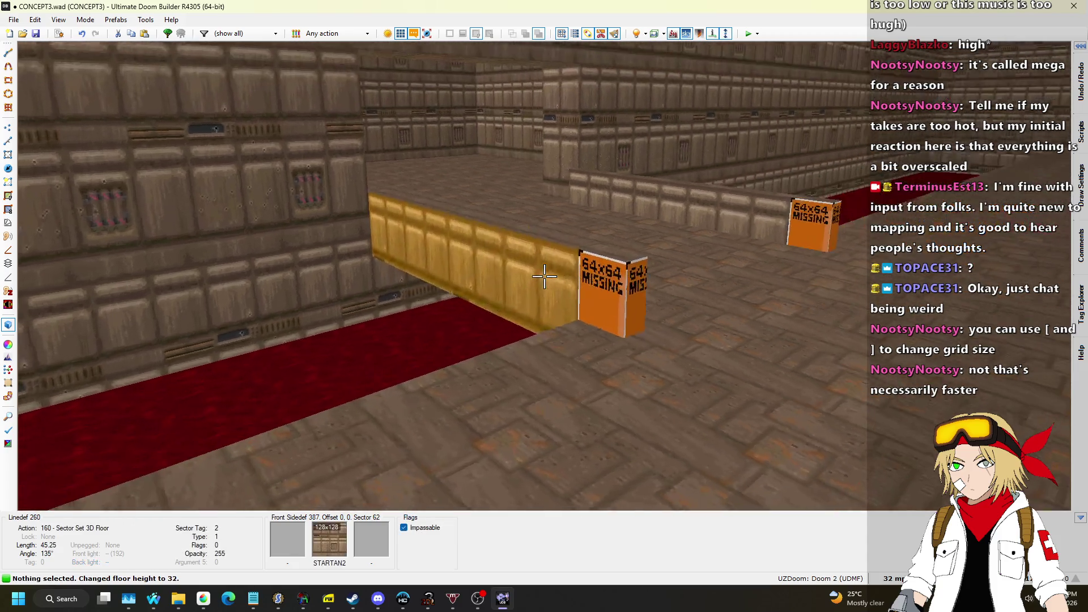
key(ctrl+c)
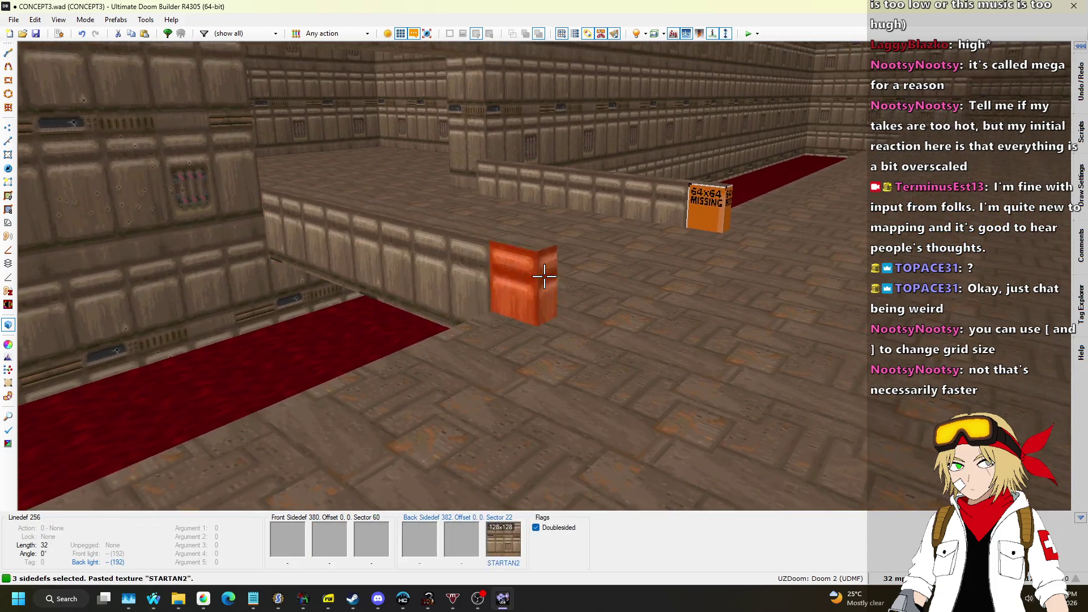
click(543, 276)
key(ctrl+v)
Step: Fly through the rooms to check the bridge, then return to the 2D map
key(w)
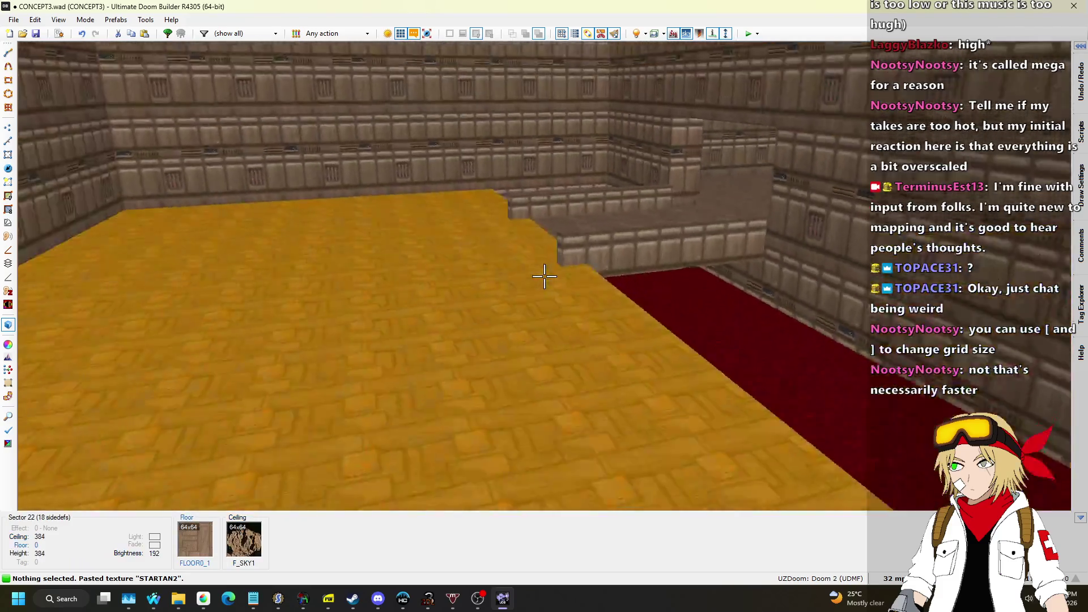
key(s)
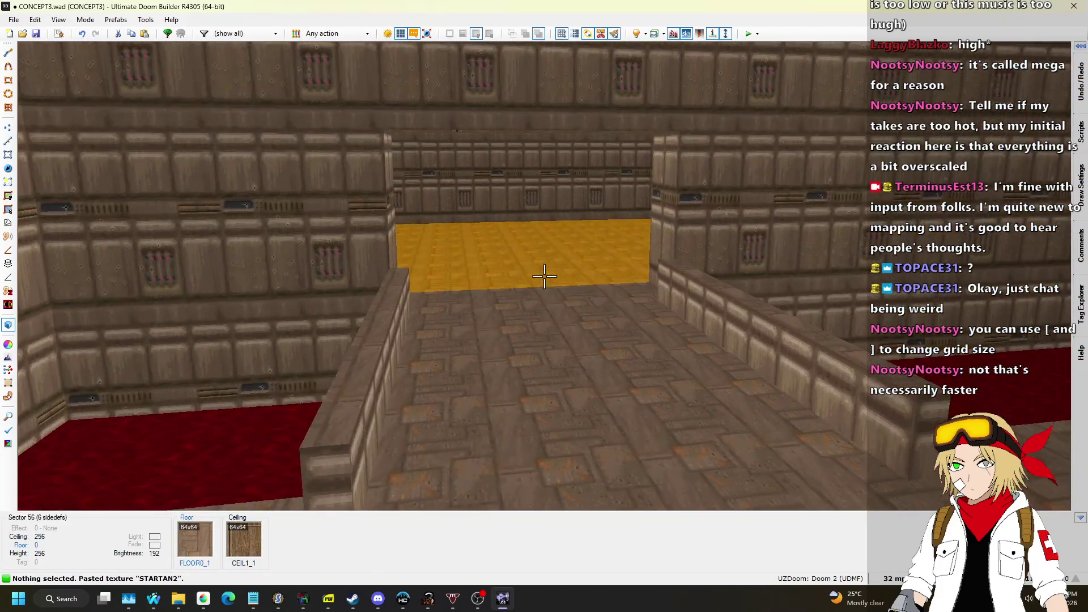
key(w)
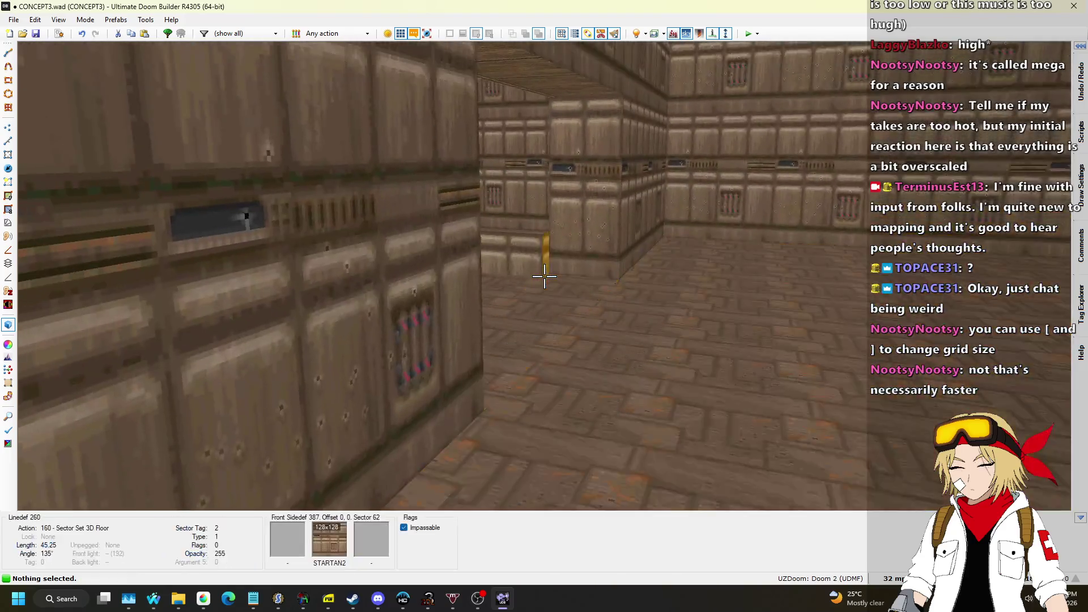
key(w)
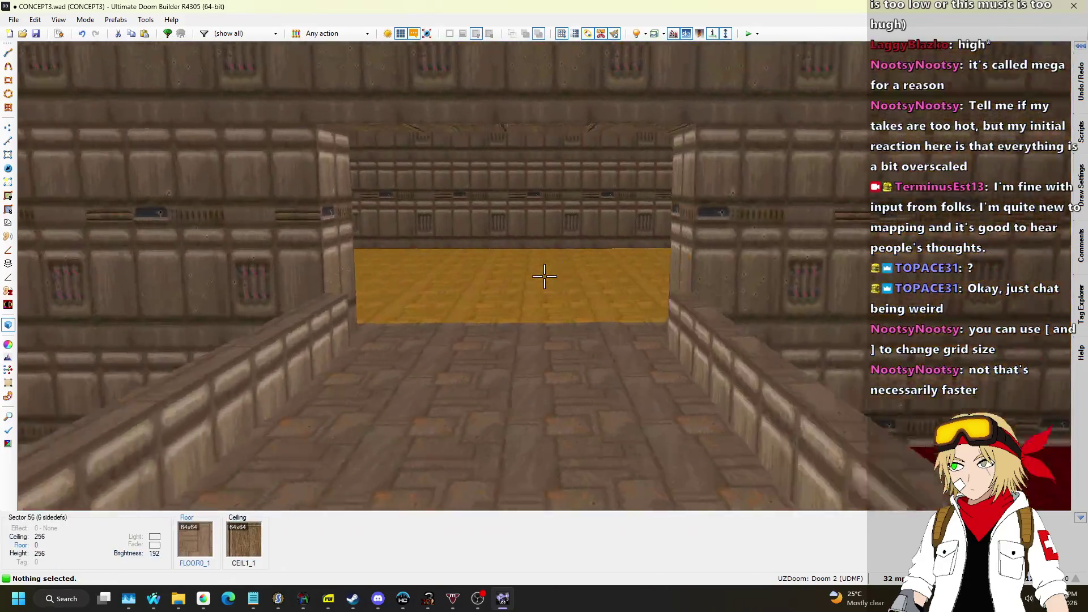
key(s)
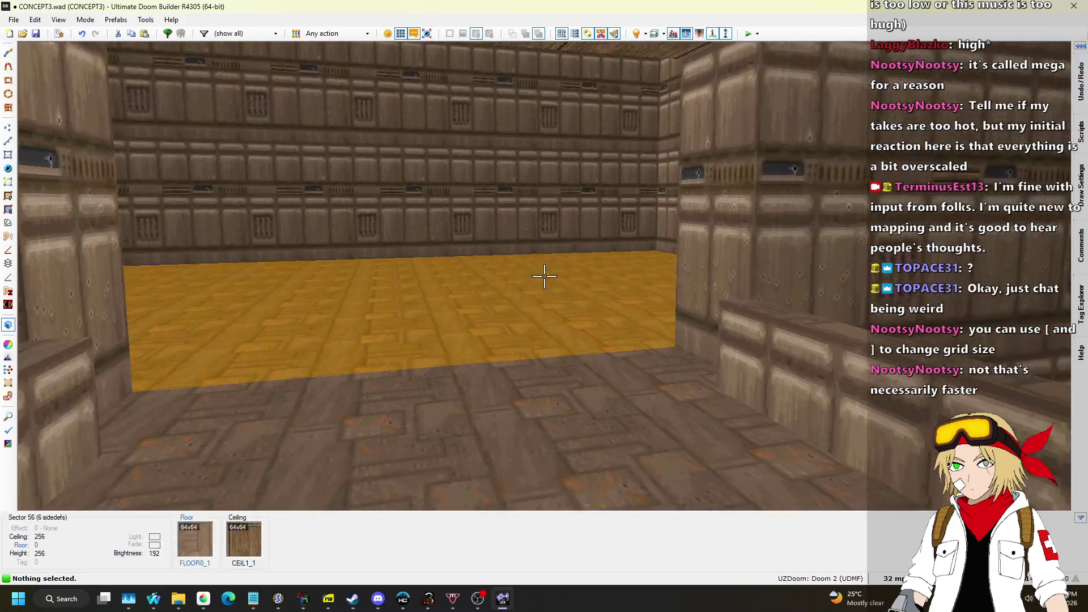
key(q)
scroll(545, 280, up, 10)
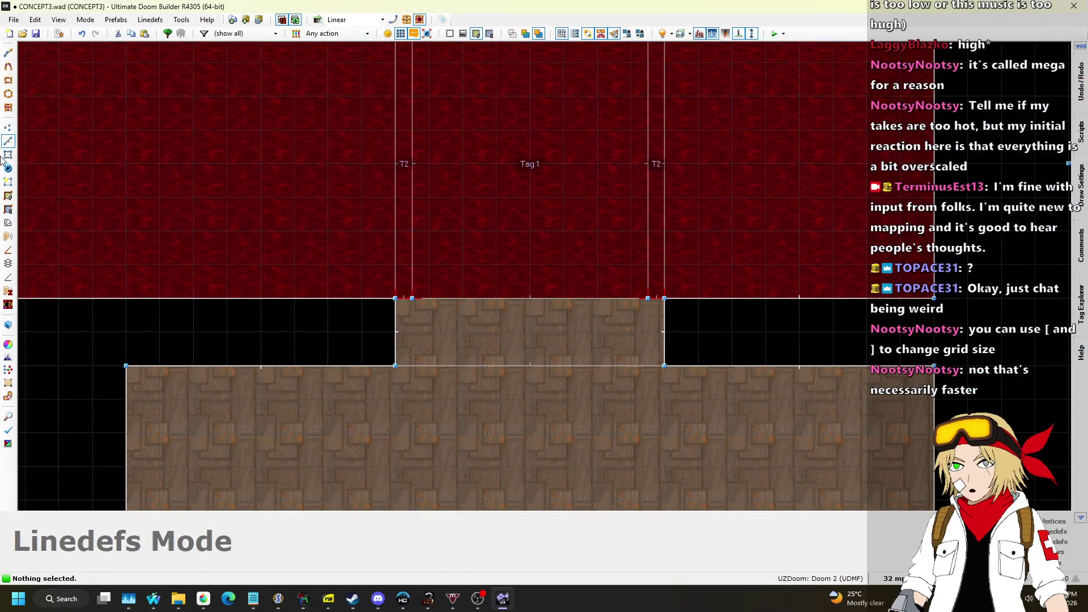
Step: Straighten the passage edge by moving its top and bottom vertices to the right
click(8, 130)
scroll(391, 309, up, 3)
drag(412, 306, 560, 306)
drag(431, 448, 559, 454)
key(d)
key(Return)
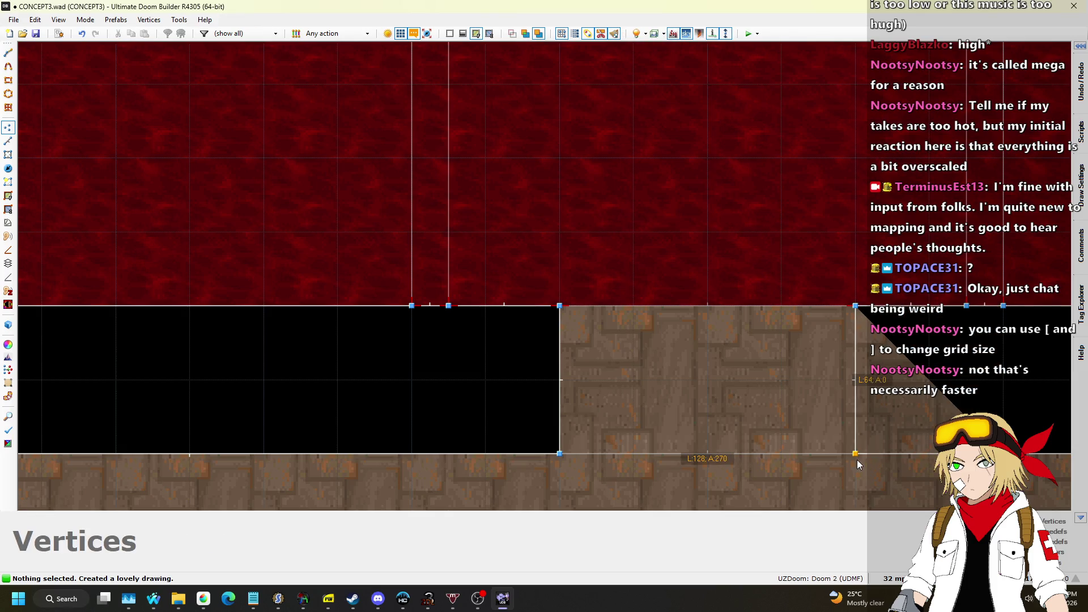
Step: Set the grid size to 8 map units
scroll(857, 460, down, 2)
click(894, 578)
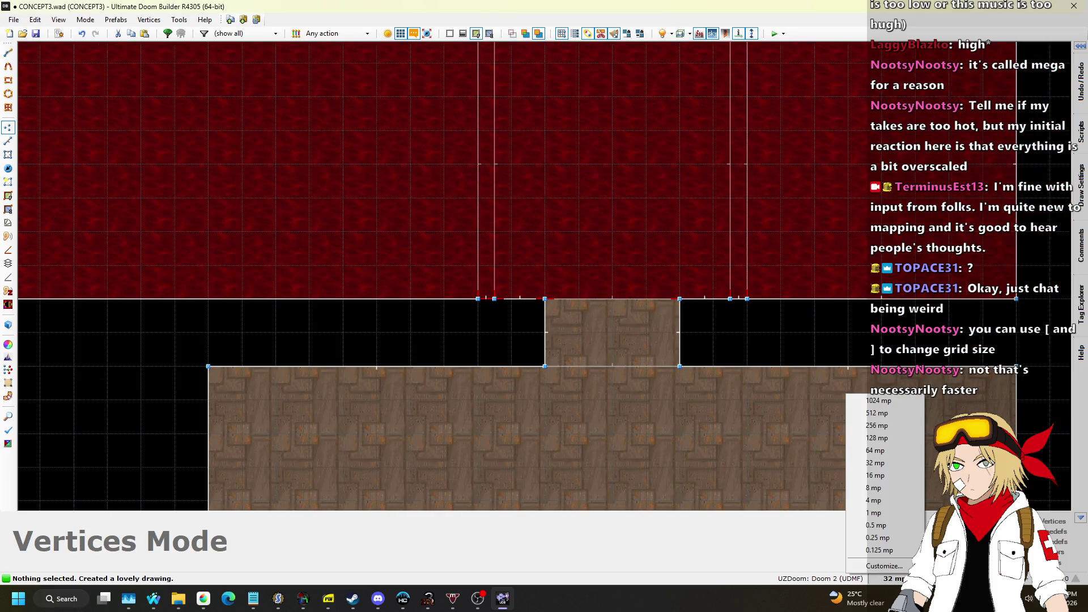
click(877, 476)
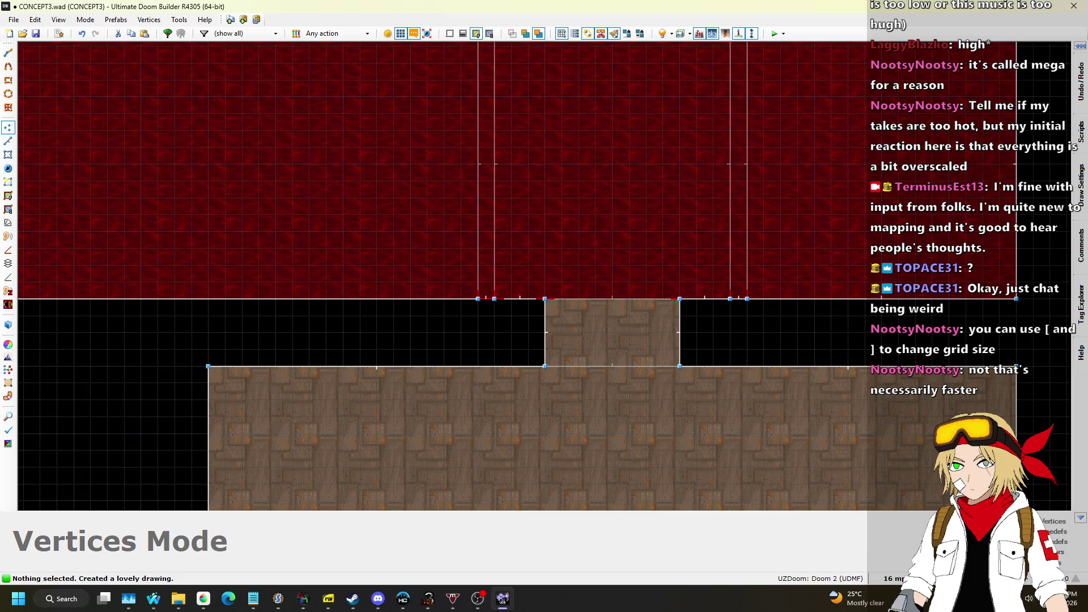
click(894, 578)
click(875, 498)
Step: Draw a 128-wide, 16-deep strip across the passage and select it as a sector
scroll(612, 343, up, 5)
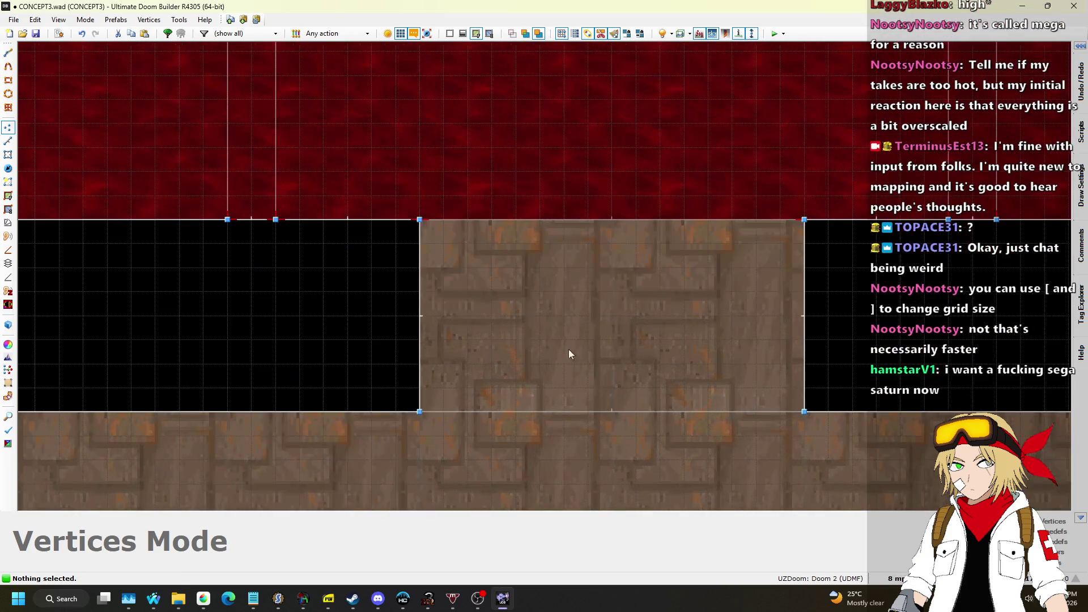
click(8, 141)
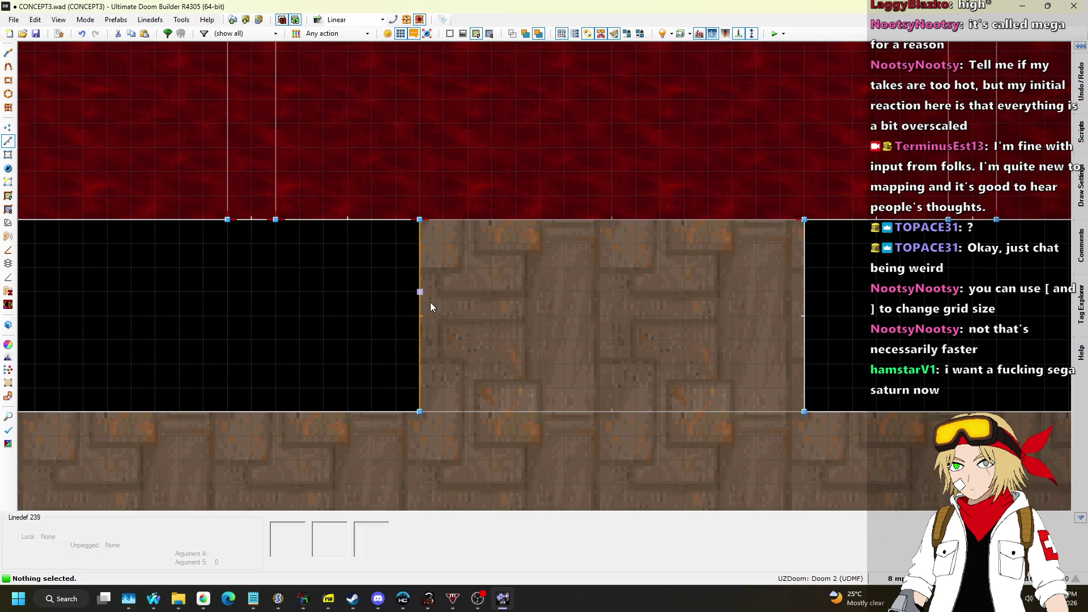
key(d)
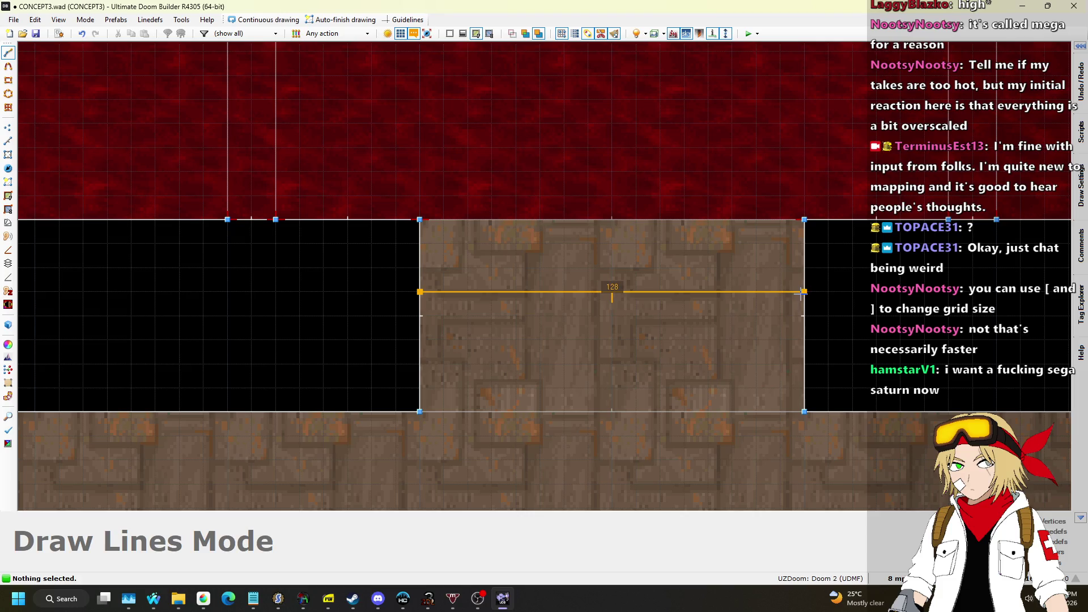
click(426, 292)
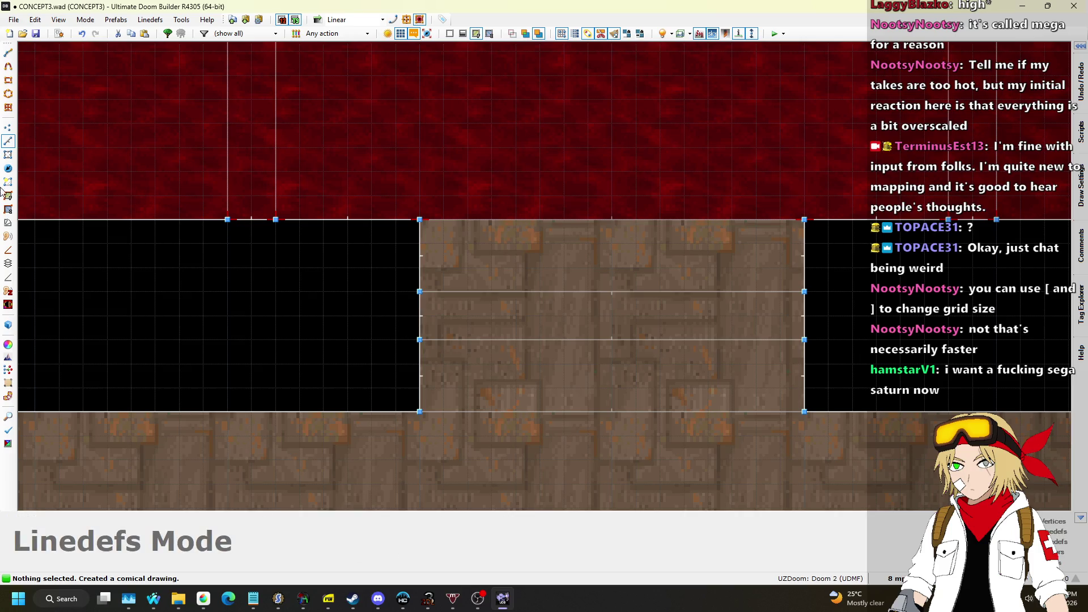
click(8, 155)
click(633, 333)
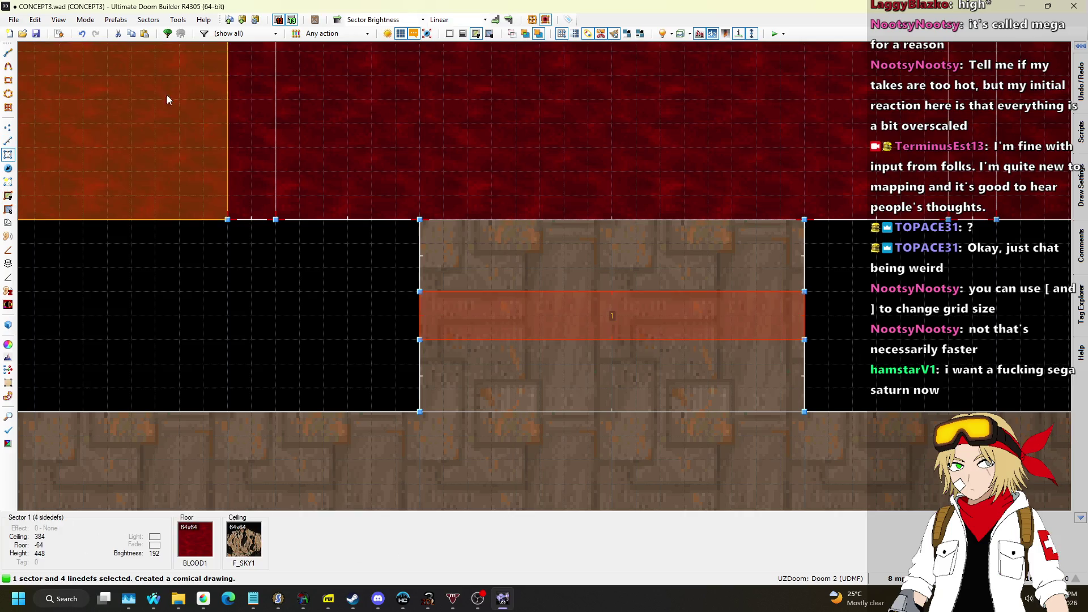
Step: Make the selected strip a door using the BIGDOOR2 texture
click(141, 22)
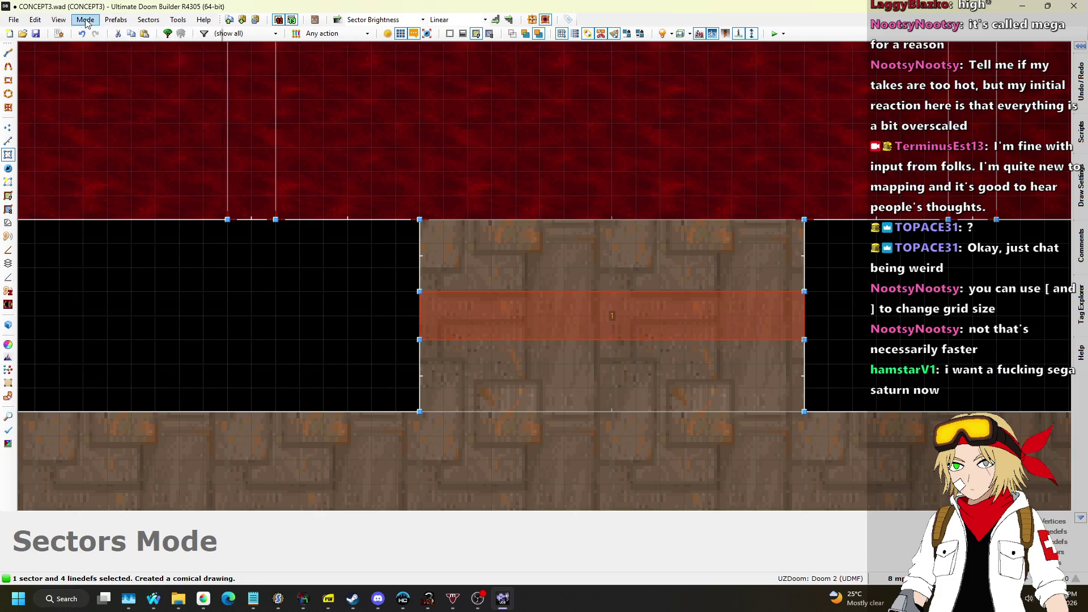
click(184, 116)
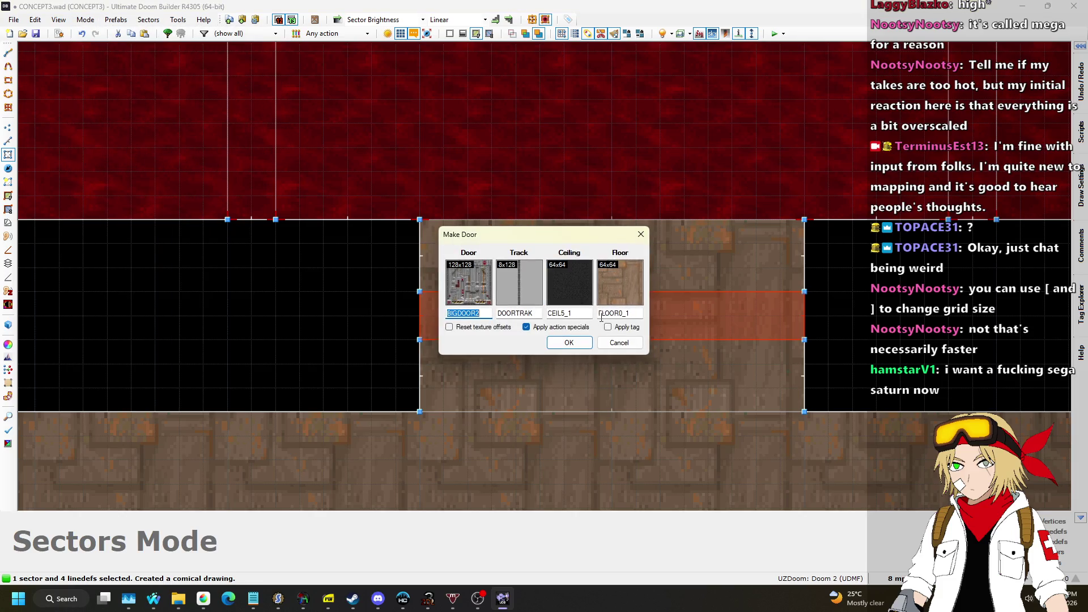
click(579, 349)
Step: Preview the new door in Visual Mode, then return to 2D Linedefs mode
key(q)
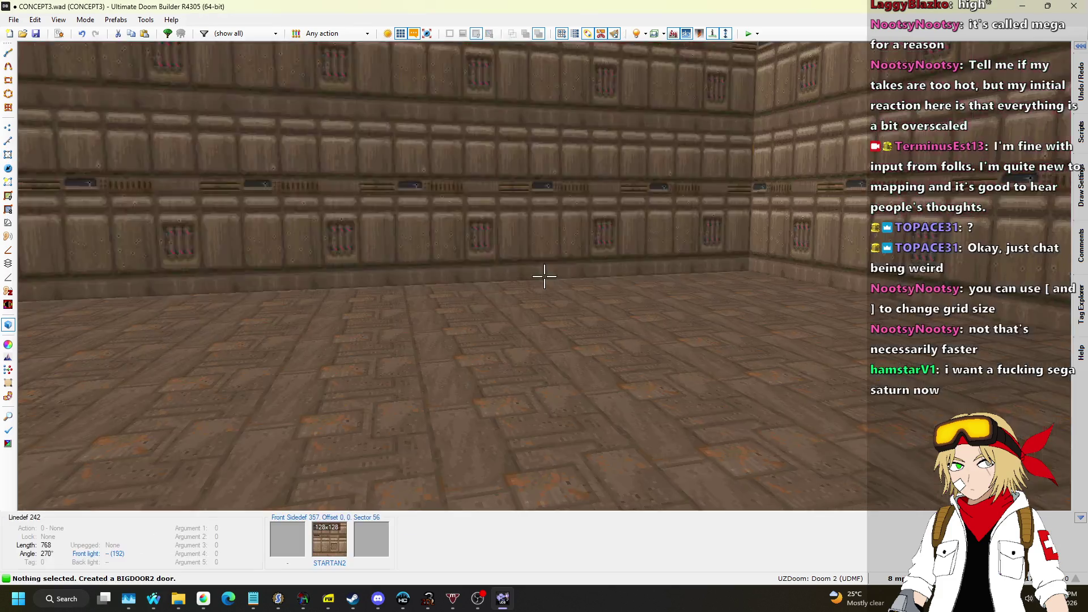
key(w)
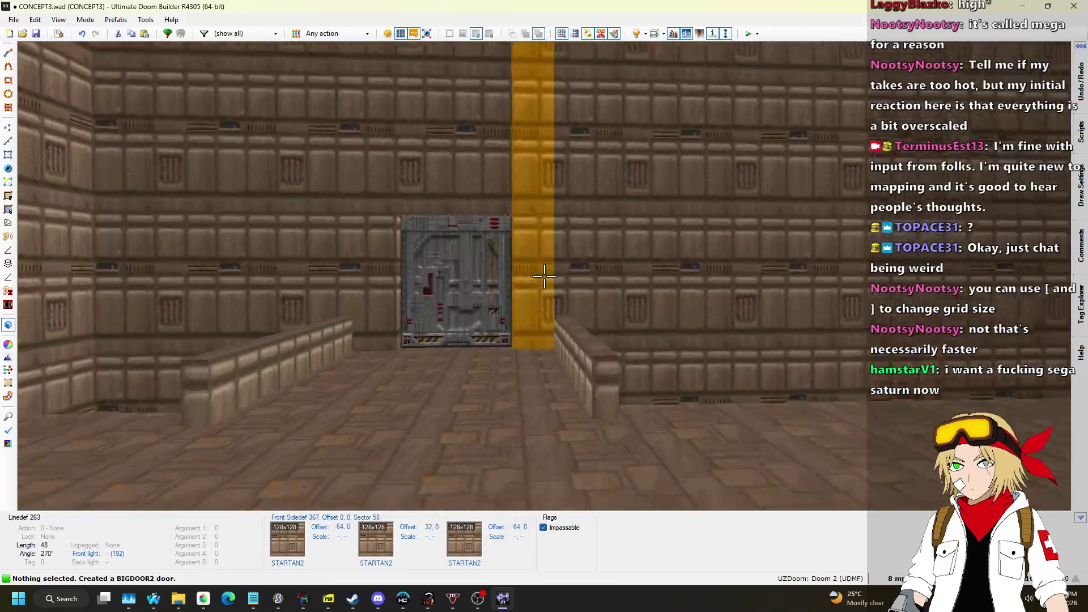
key(q)
scroll(538, 287, down, 5)
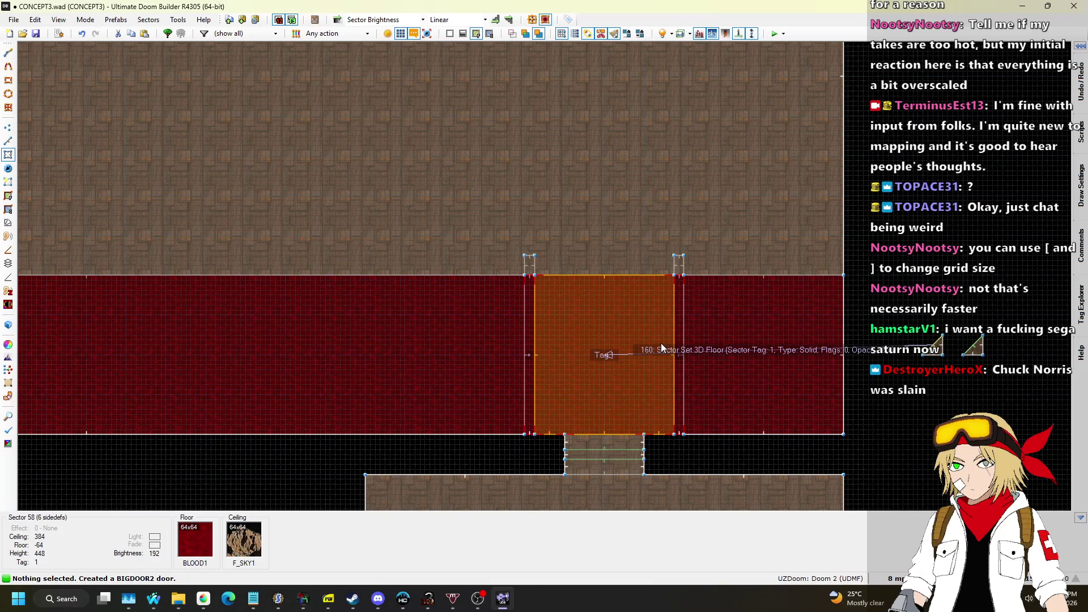
scroll(662, 337, down, 5)
scroll(651, 313, up, 7)
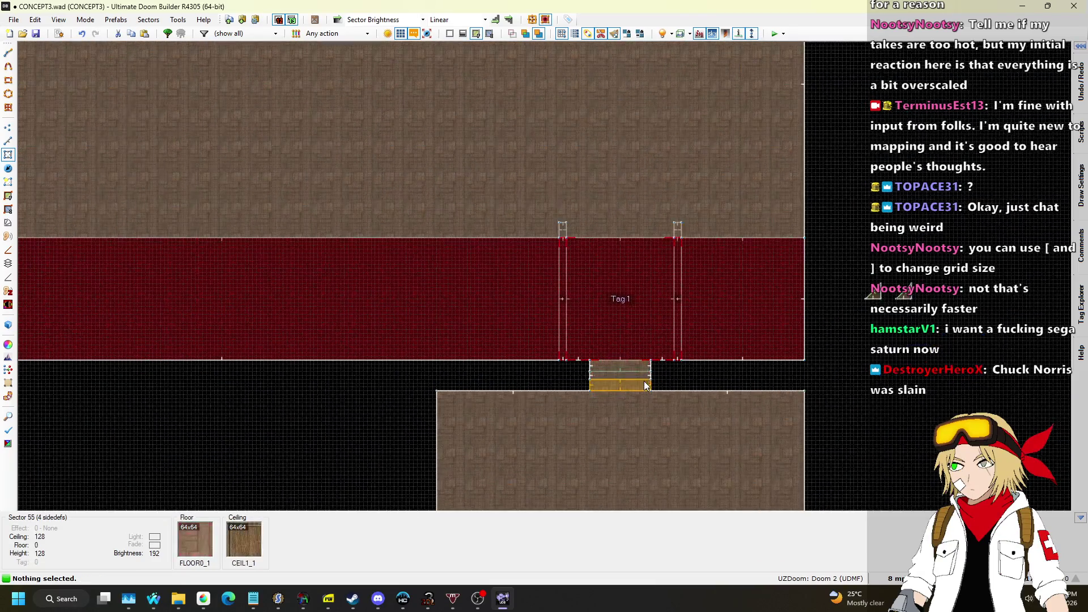
scroll(650, 370, up, 6)
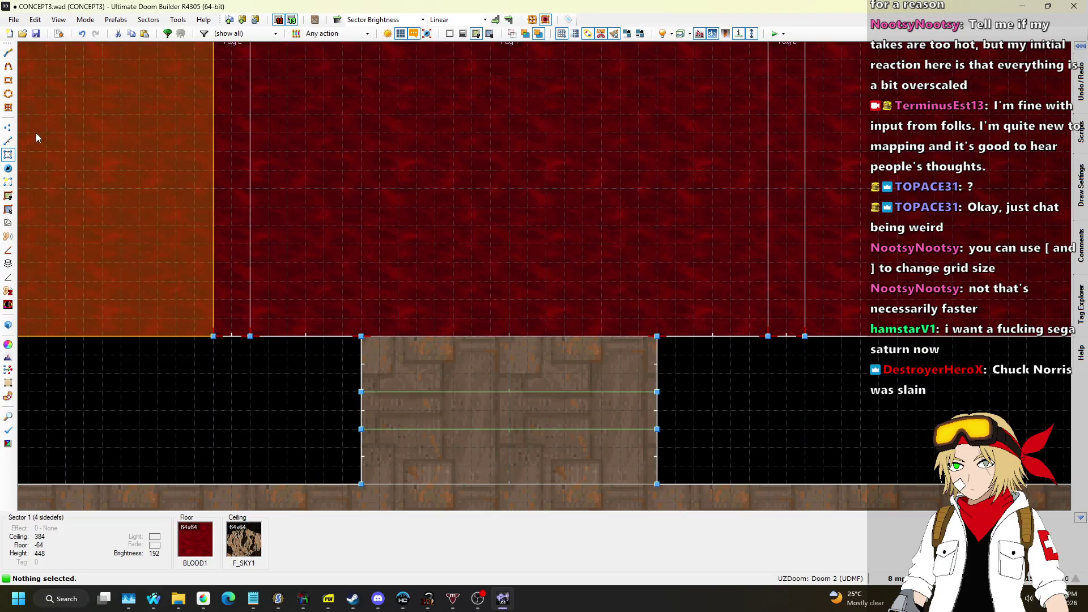
click(9, 141)
scroll(335, 348, up, 3)
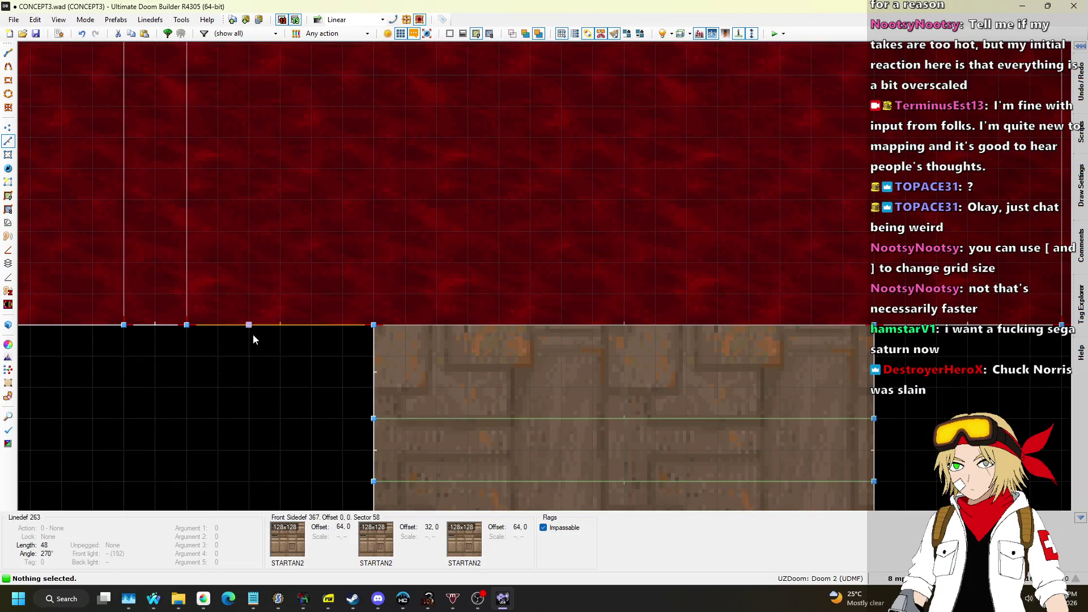
Step: Draw two small square sectors on either side of the door
key(space)
click(249, 356)
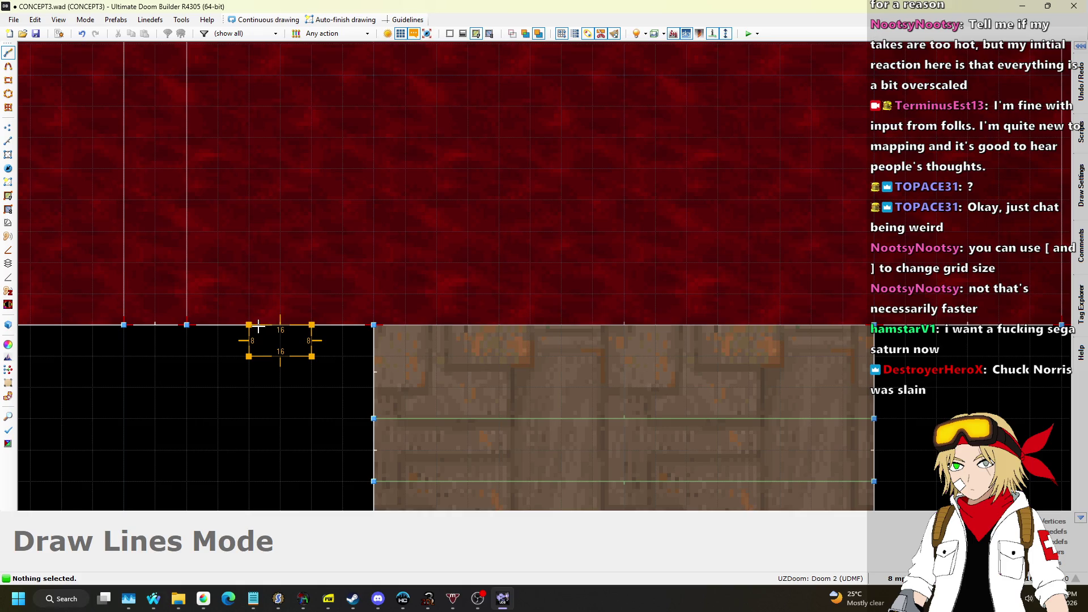
click(259, 326)
scroll(252, 325, down, 3)
scroll(635, 327, up, 3)
key(space)
click(651, 361)
click(654, 335)
Step: In the 3D view, copy the CEIL1_1 ceiling flat
key(q)
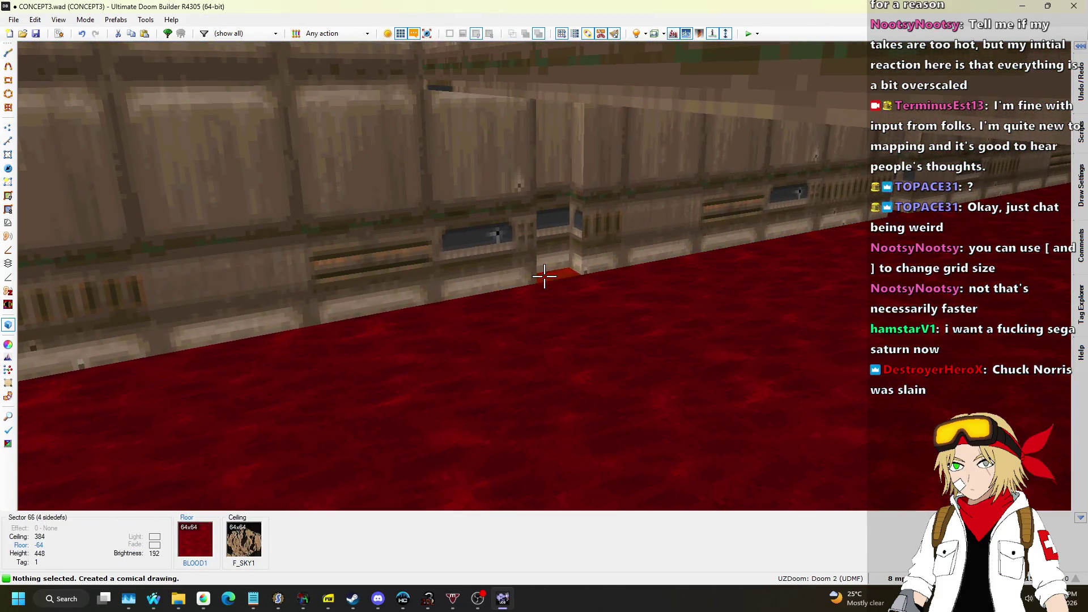
click(544, 276)
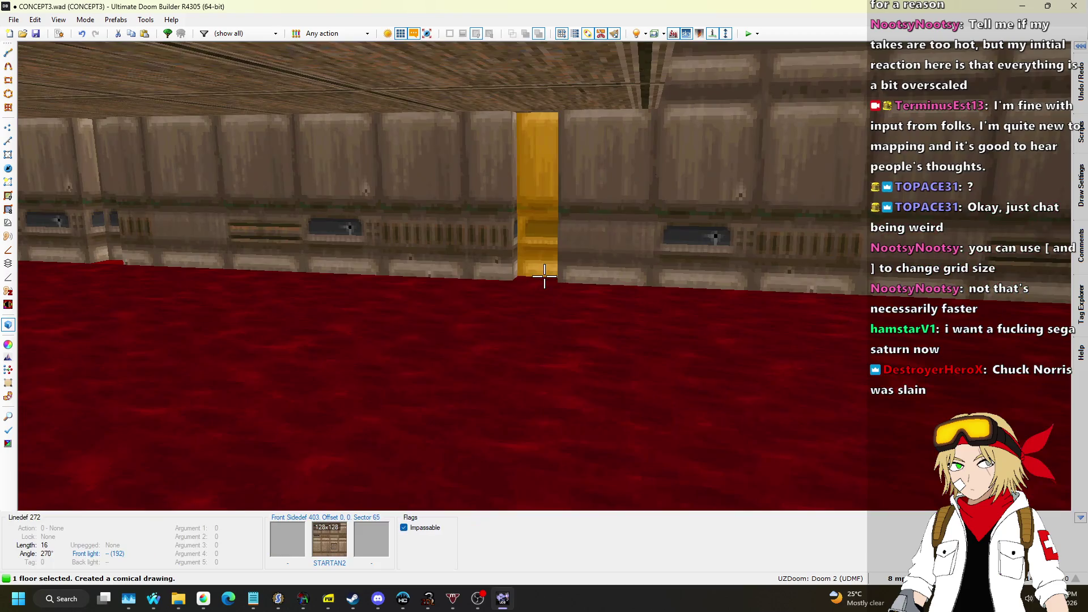
key(w)
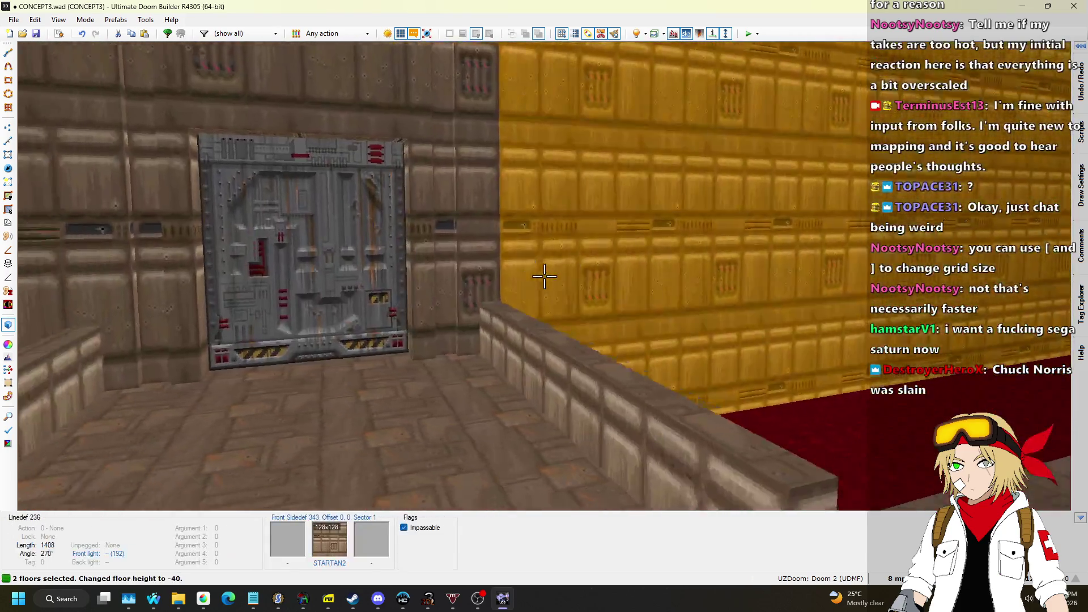
scroll(544, 276, up, 1)
key(Escape)
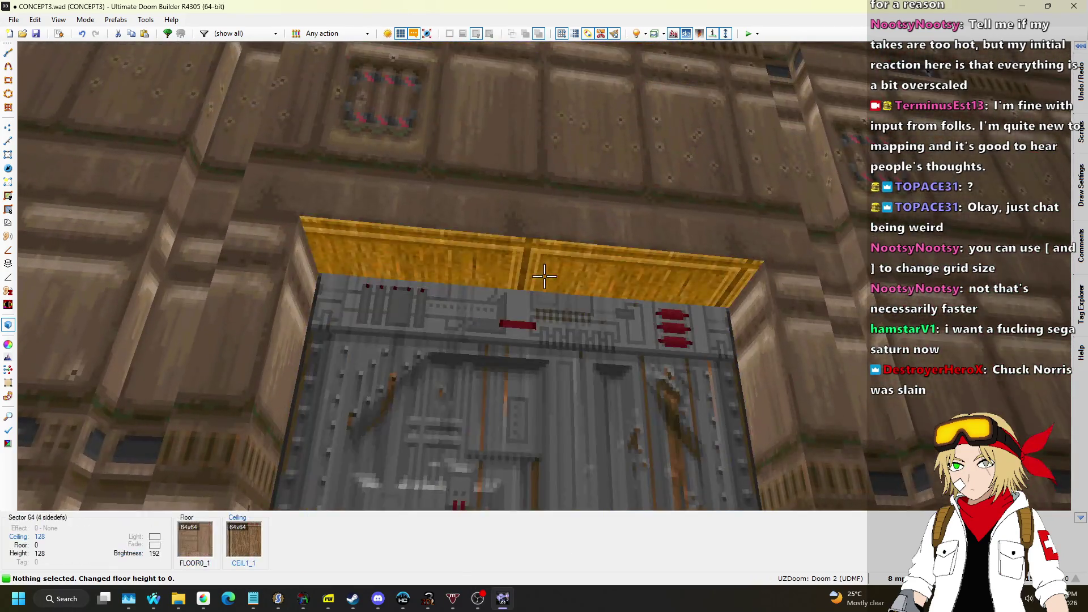
key(ctrl+c)
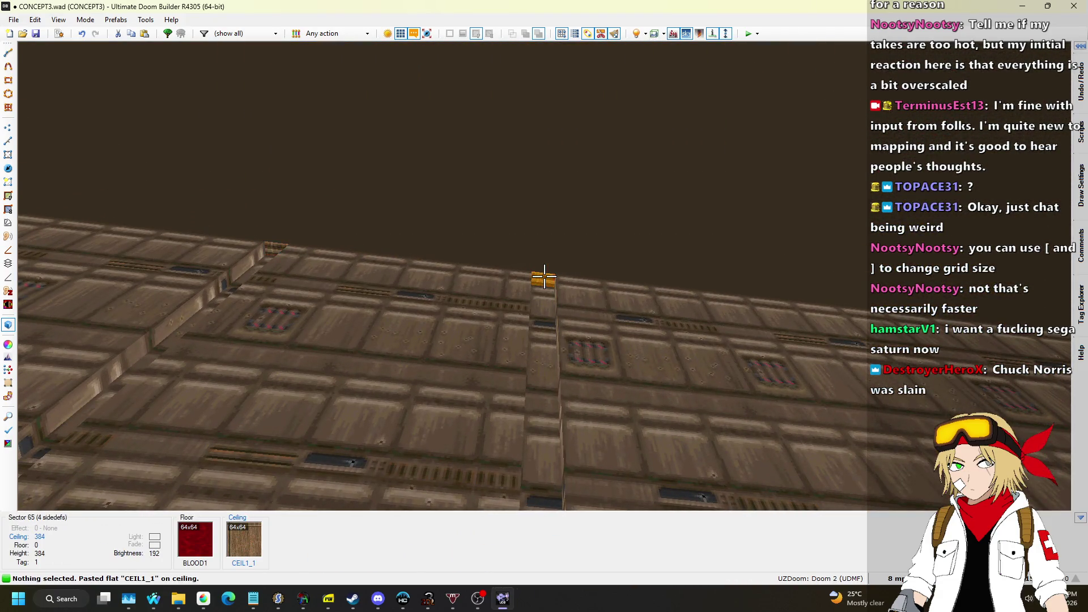
Step: Select both side-strip ceilings and lower their height to 128
click(544, 276)
click(544, 276)
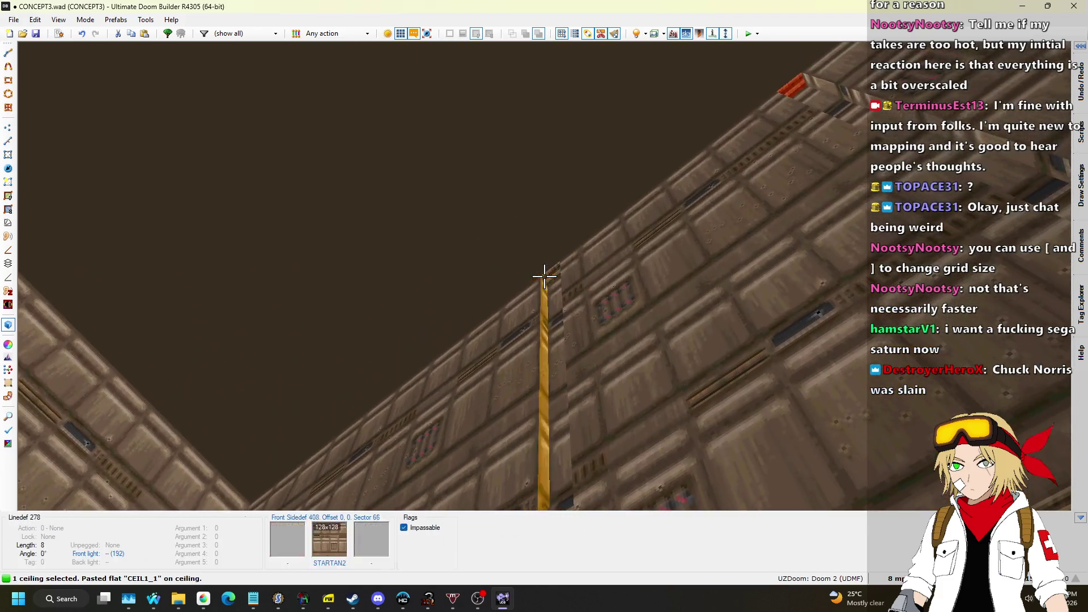
scroll(544, 276, down, 1)
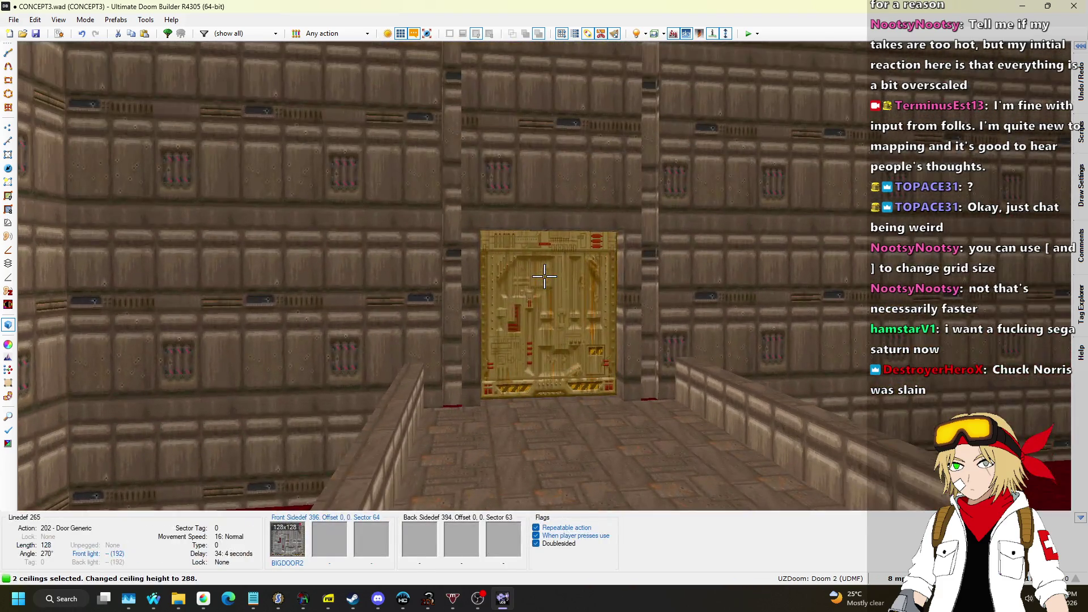
scroll(544, 276, down, 13)
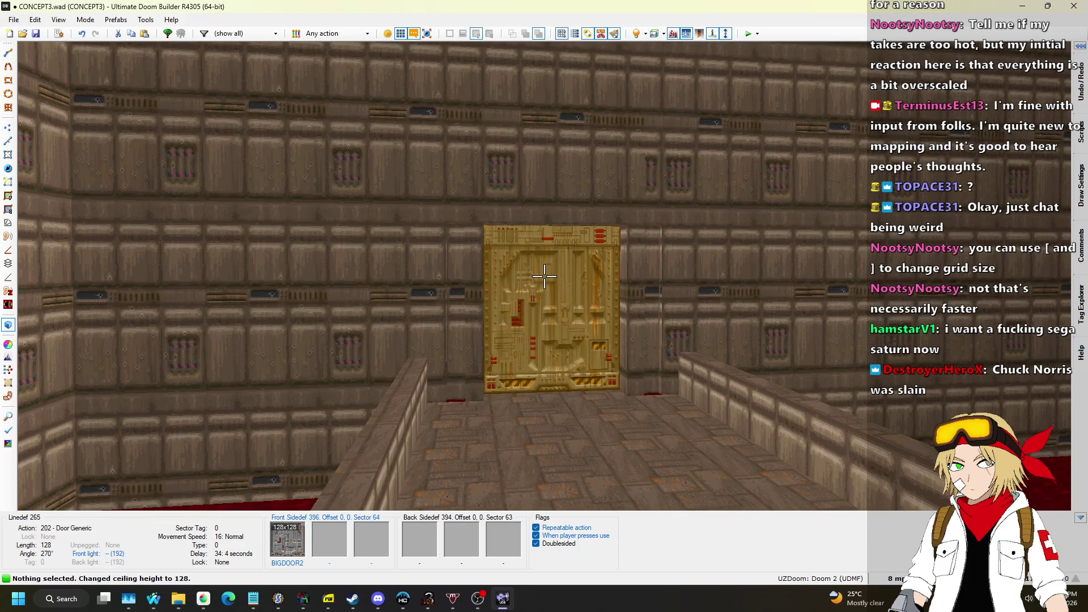
key(w)
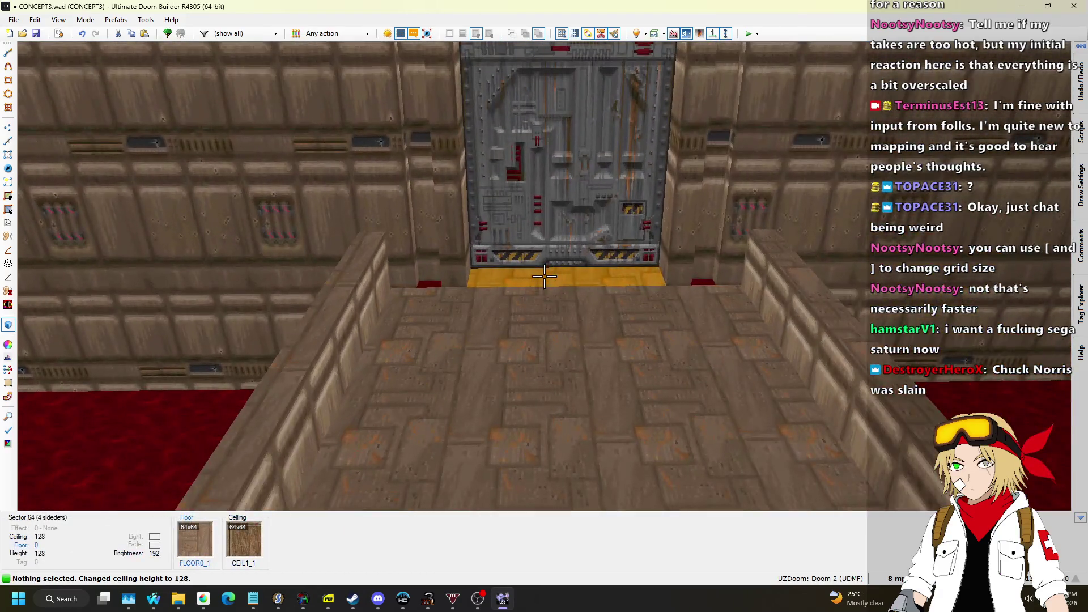
Step: Paste FLOOR0_1 onto the floor strip beside the door and review its sector properties
key(ctrl+v)
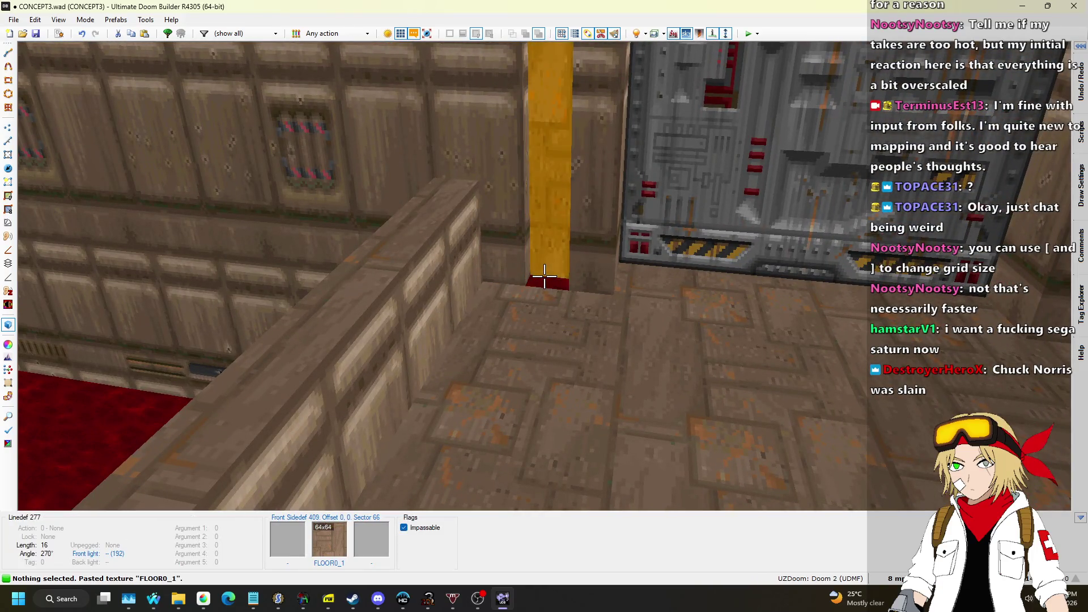
key(ctrl+z)
click(544, 276)
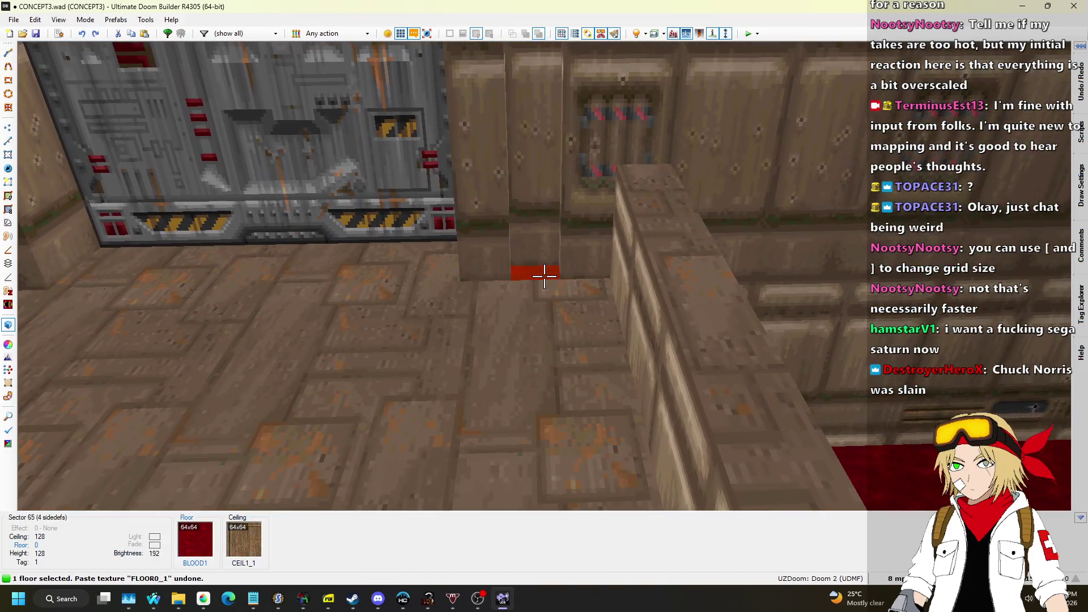
key(ctrl+v)
right_click(544, 276)
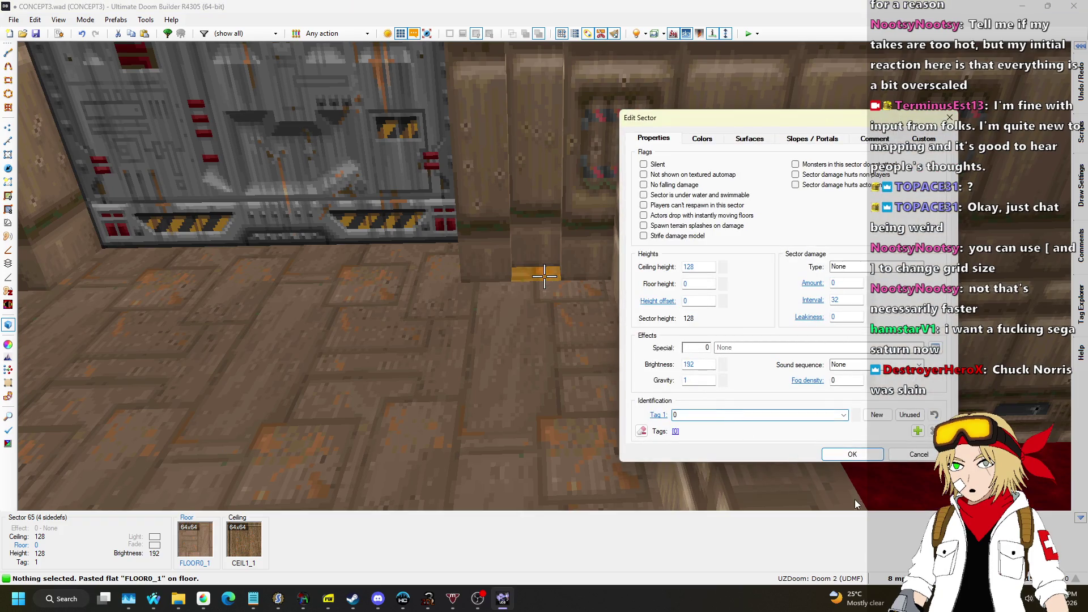
click(860, 461)
Step: Back in the 2D map, set the grid size to 1 map unit
key(l)
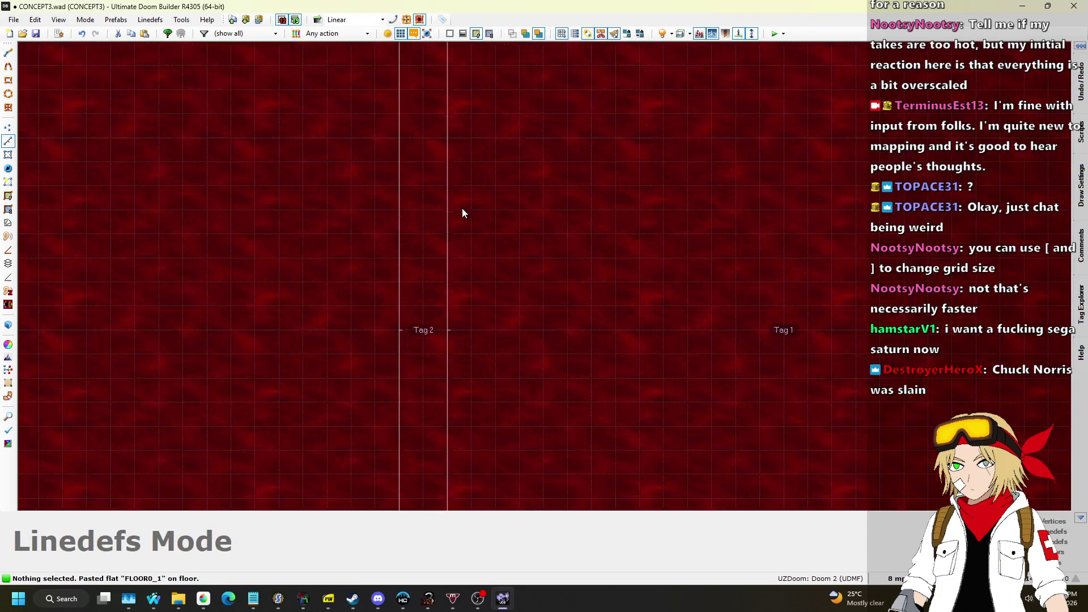
scroll(484, 338, down, 4)
scroll(528, 192, up, 5)
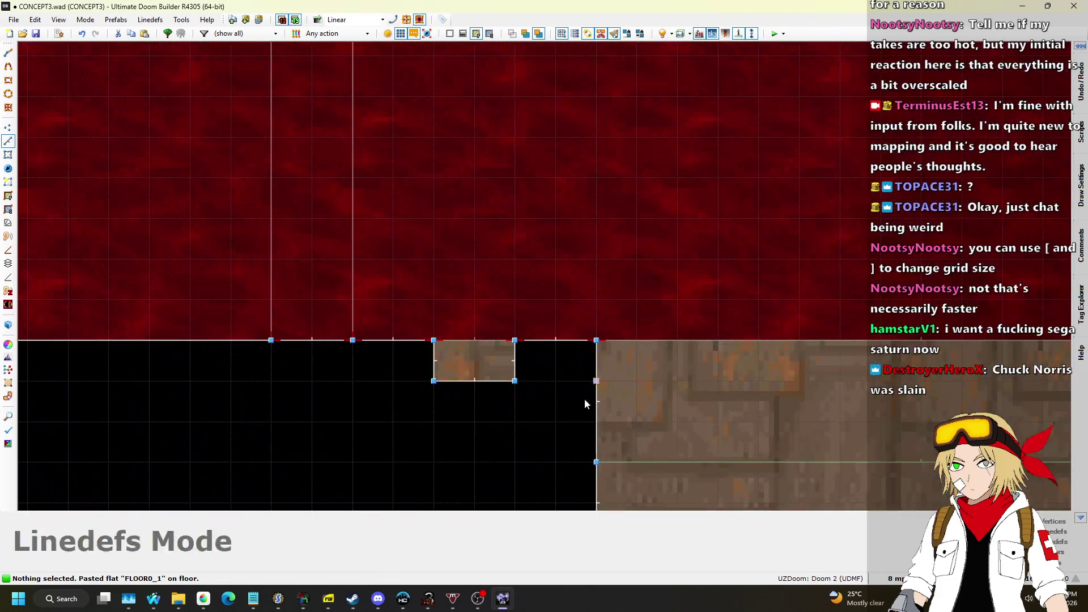
click(895, 578)
click(876, 513)
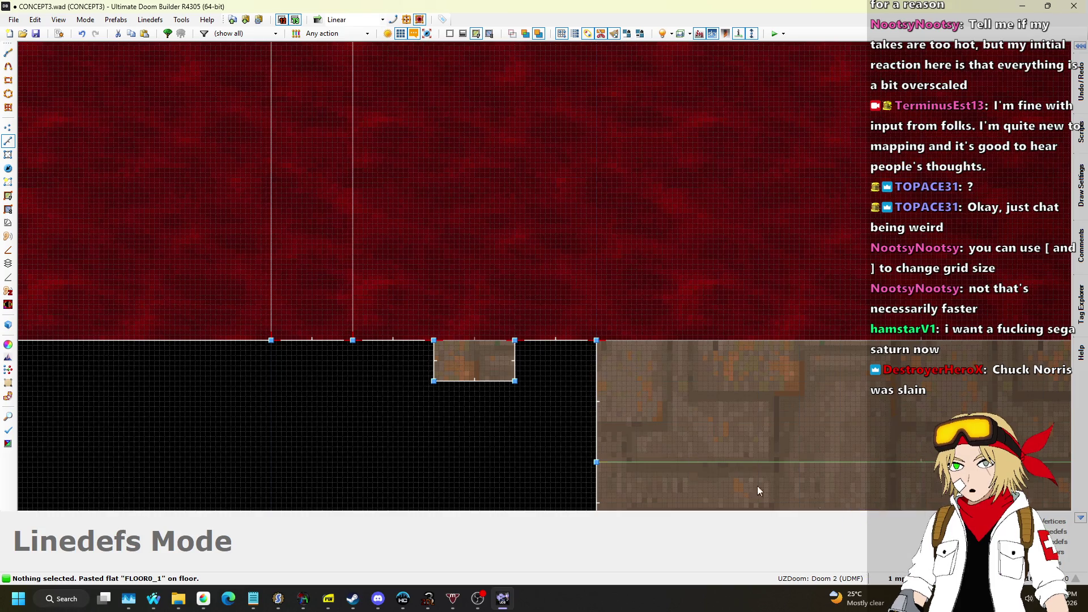
scroll(486, 380, up, 2)
scroll(492, 366, up, 1)
Step: Switch to Linedefs mode and undo the accidental line and edge moves
key(l)
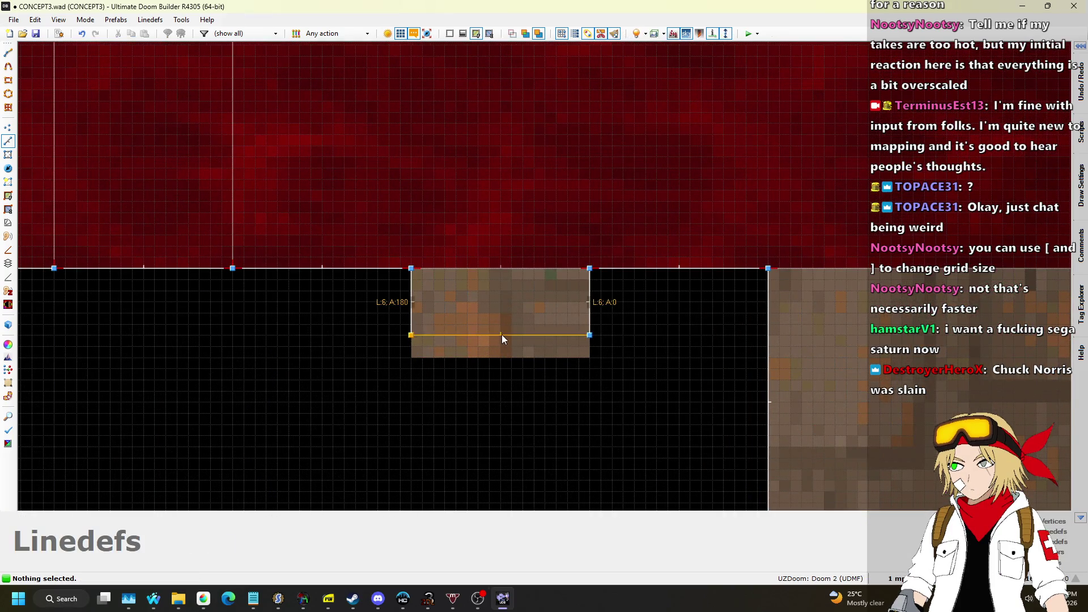
scroll(505, 284, up, 2)
key(ctrl+z)
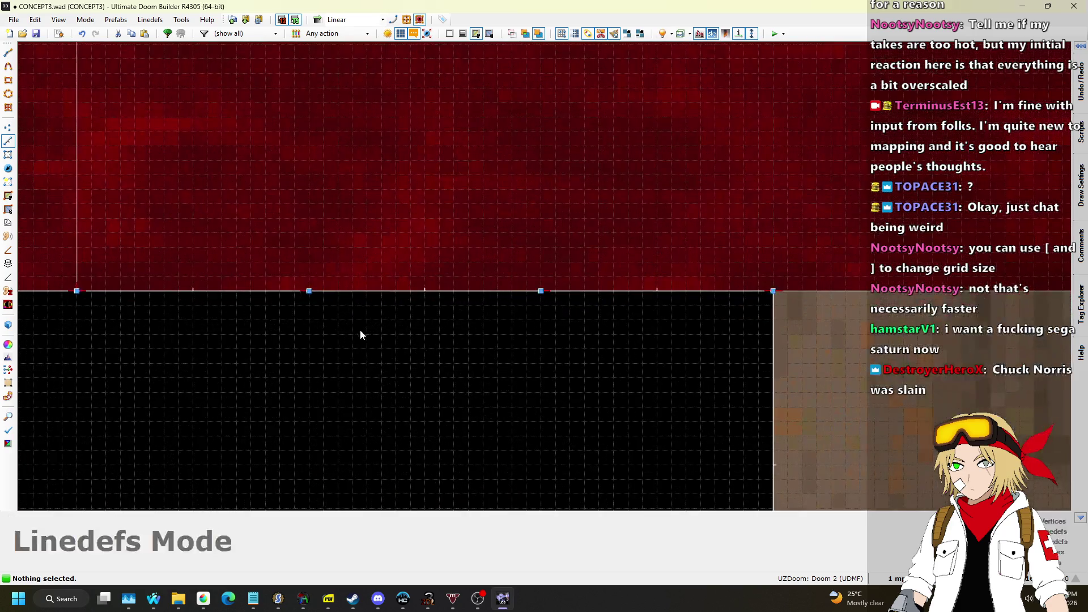
scroll(382, 401, up, 2)
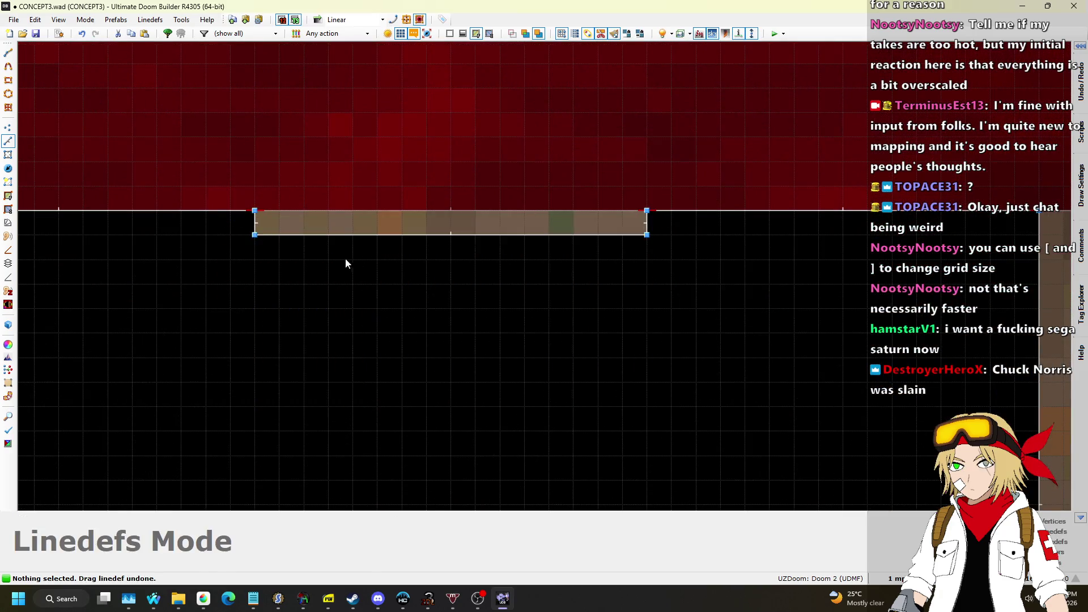
key(Left)
key(Left)
key(Left)
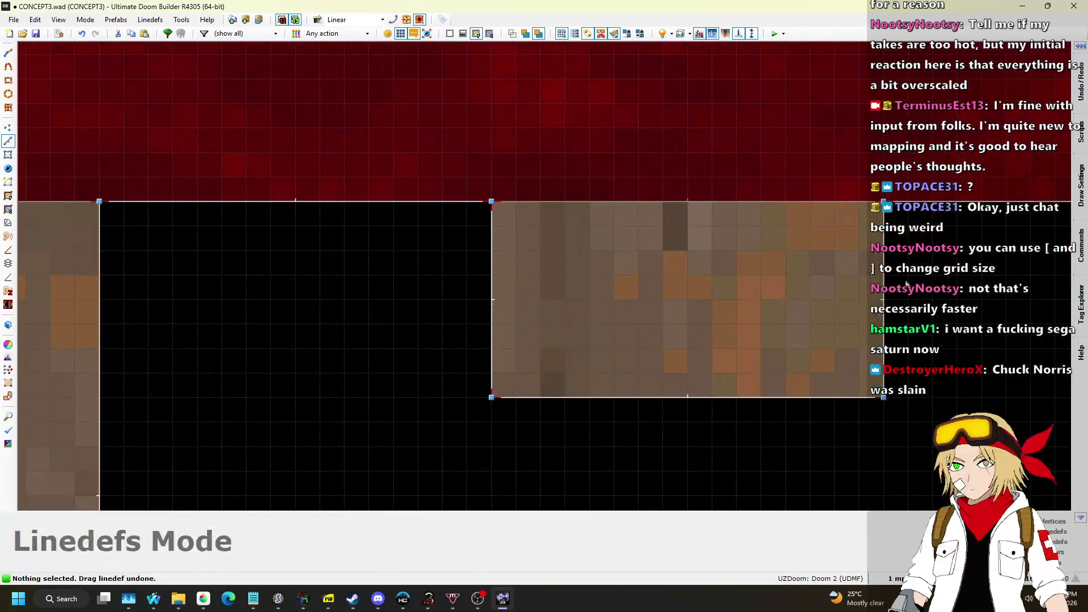
scroll(906, 285, up, 1)
mouse_move(808, 436)
mouse_down()
mouse_move(813, 216)
mouse_move(816, 232)
mouse_up()
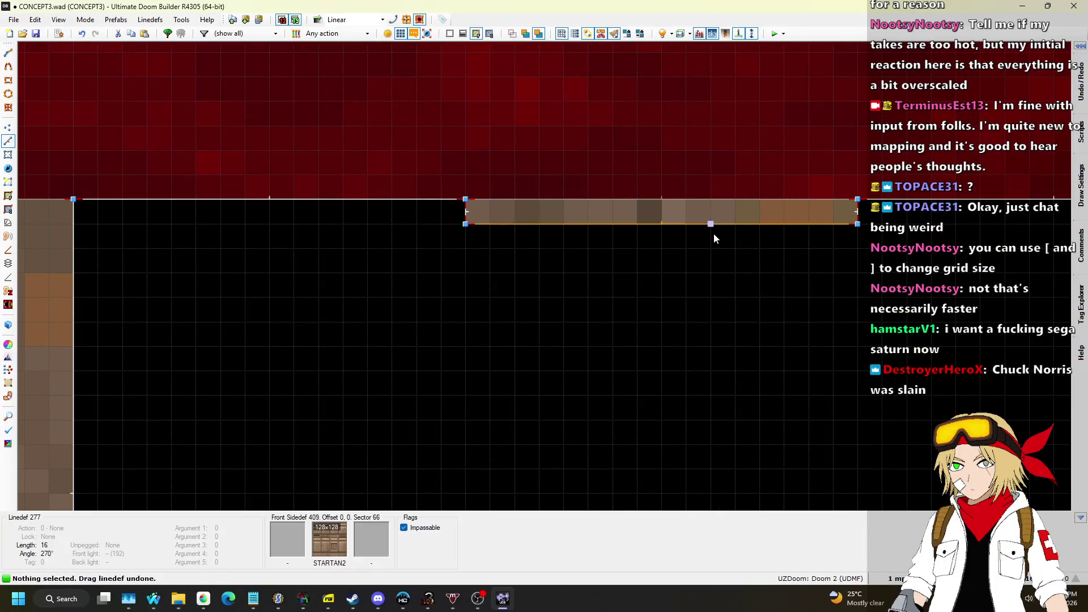
key(ctrl+z)
Step: Give both strips' front linedefs a DOORBLU2 middle texture
key(Left)
key(Left)
key(Left)
click(156, 226)
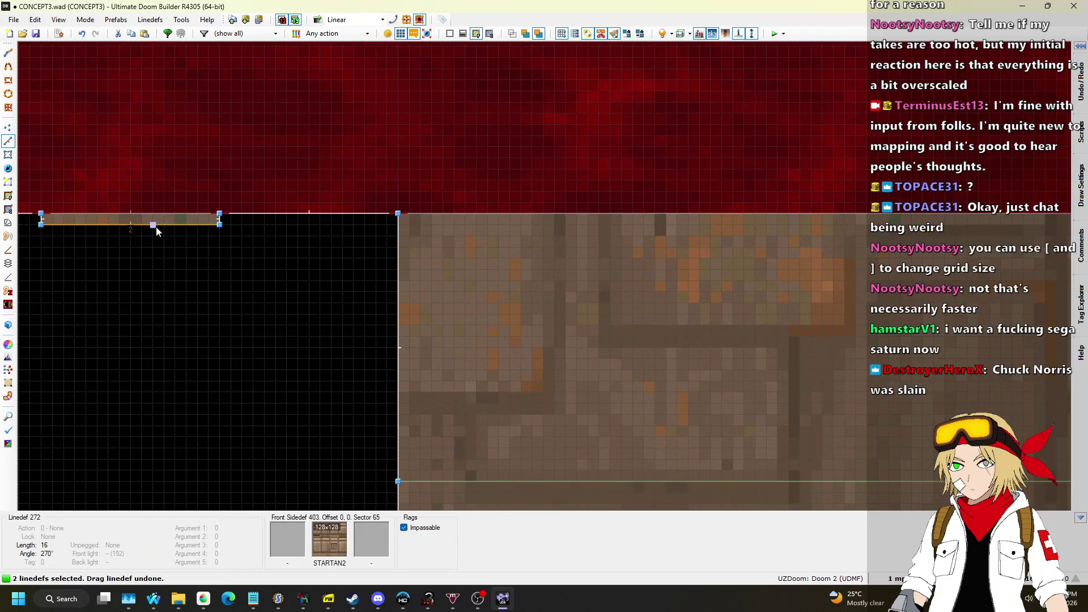
right_click(193, 240)
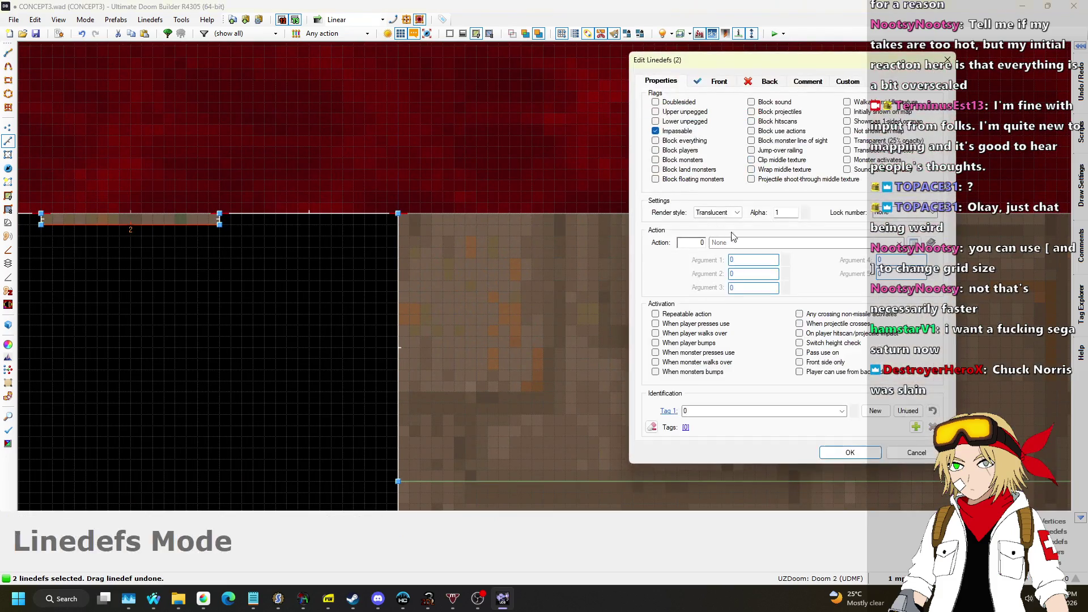
click(719, 81)
click(849, 215)
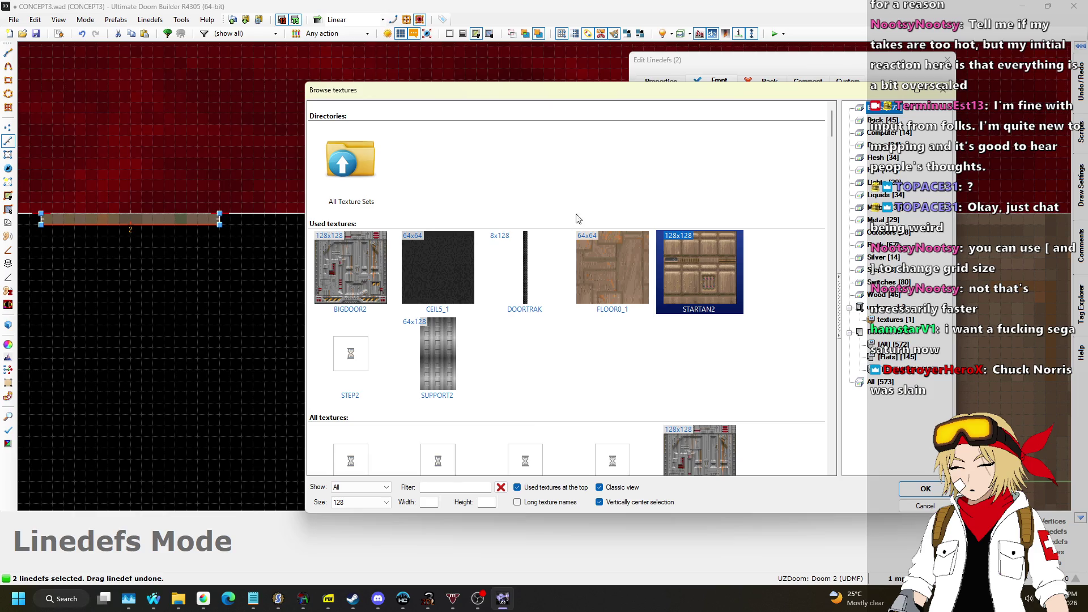
scroll(540, 219, down, 3)
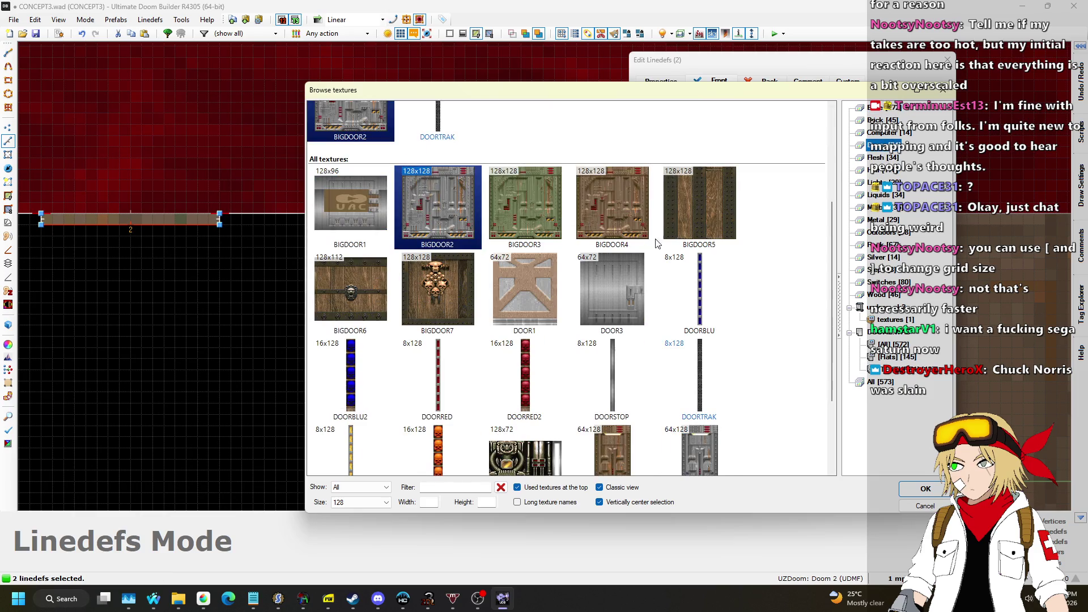
double_click(371, 389)
click(849, 452)
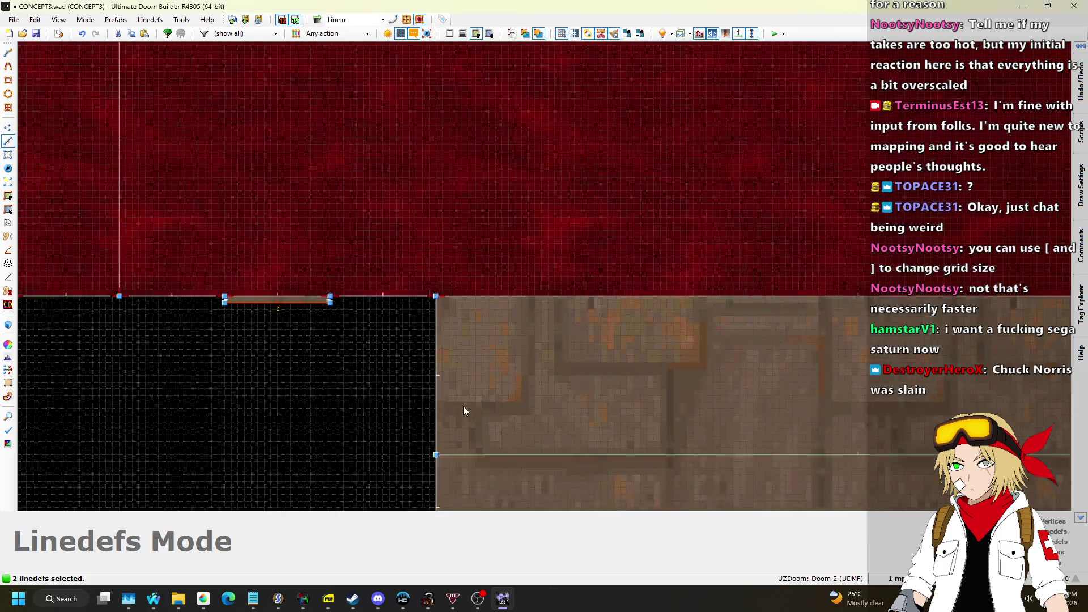
Step: In the 3D view, fly to the blue keycard and inspect its properties
key(q)
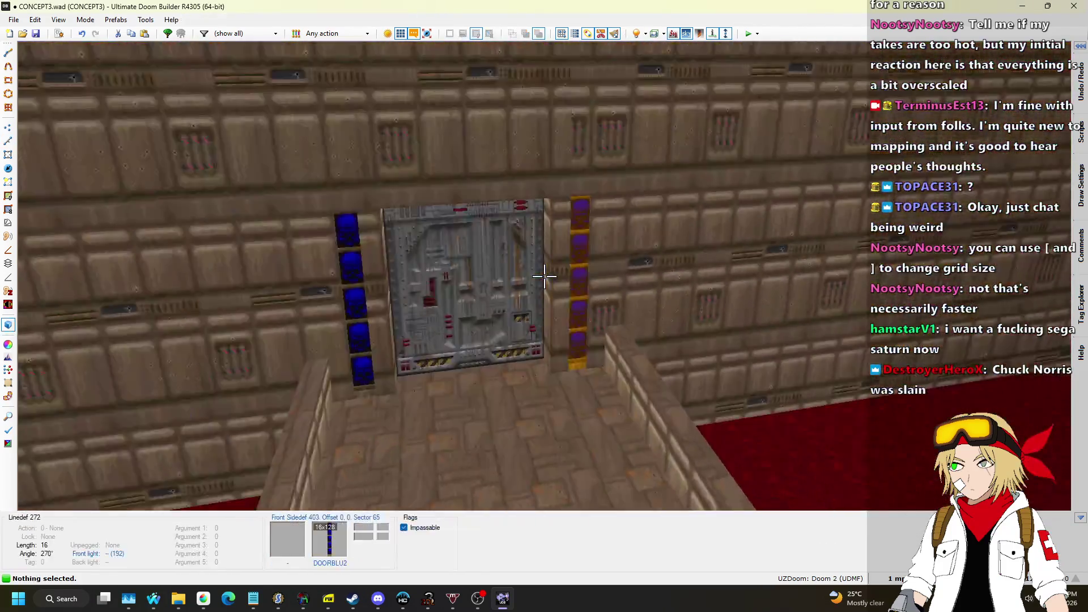
key(w)
key(s)
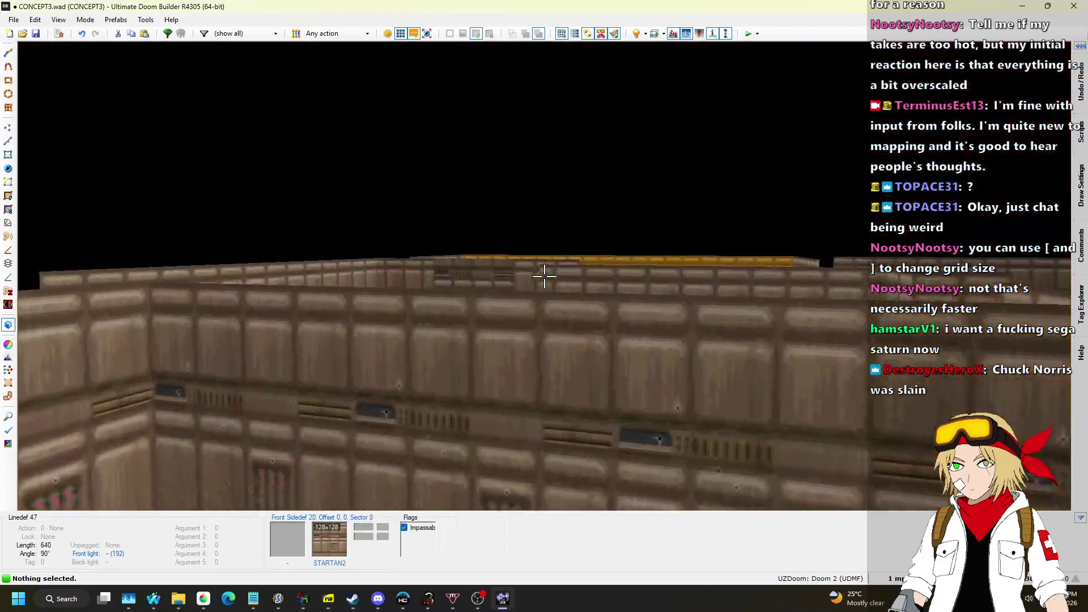
key(w)
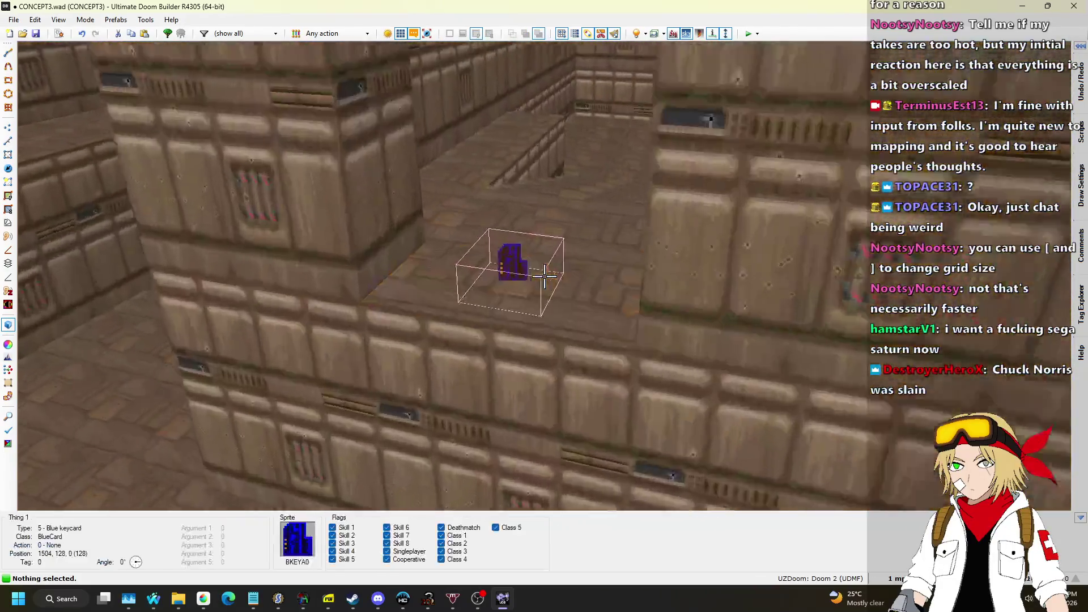
right_click(543, 276)
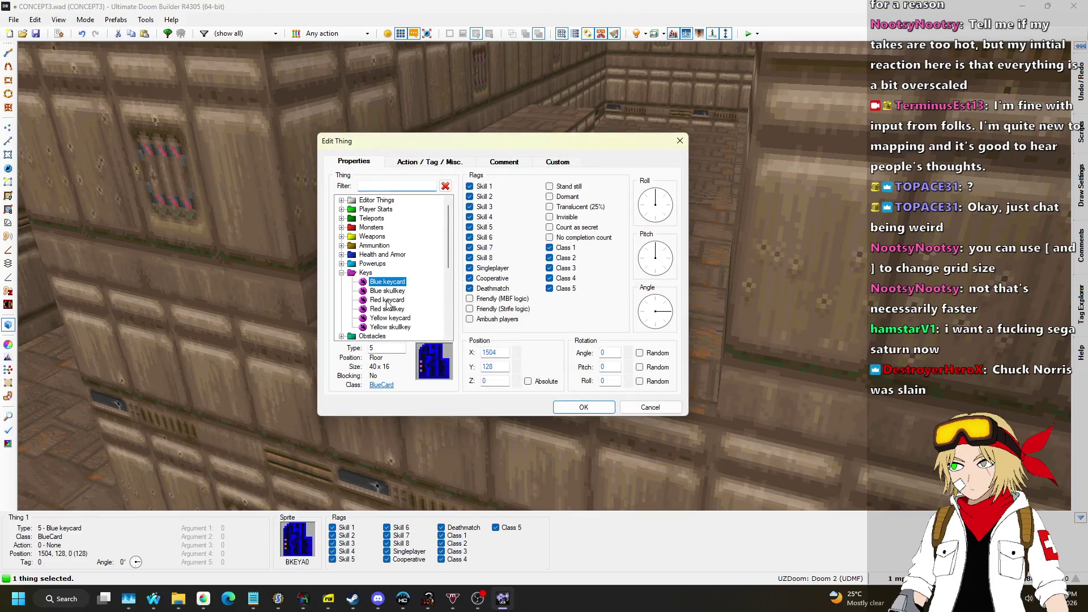
click(595, 411)
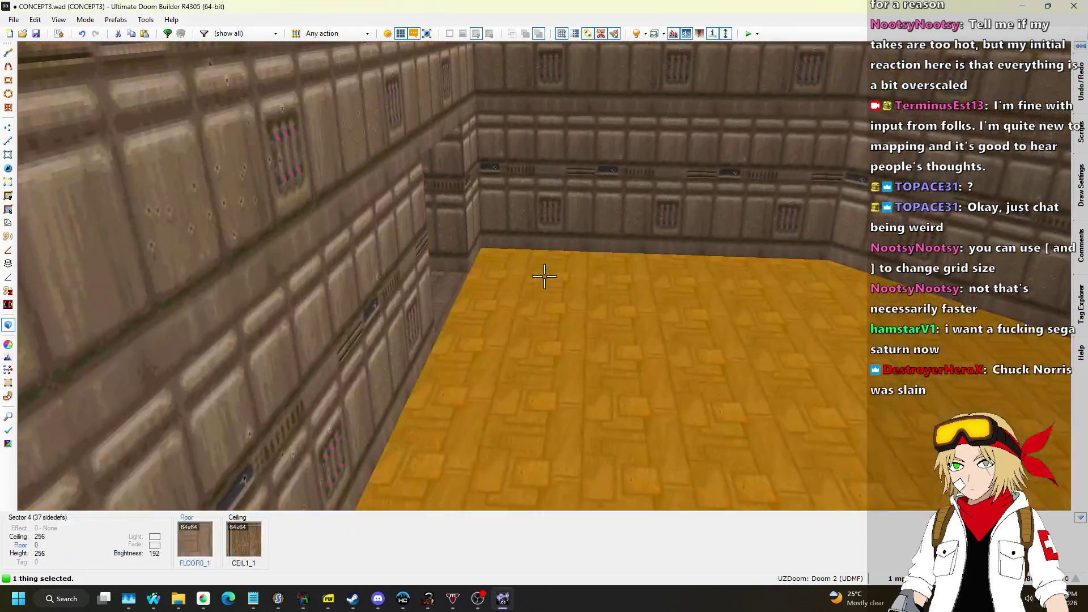
Step: Look over the blue-framed door, then return to 2D and save to CONCEPT3.wad
key(w)
key(s)
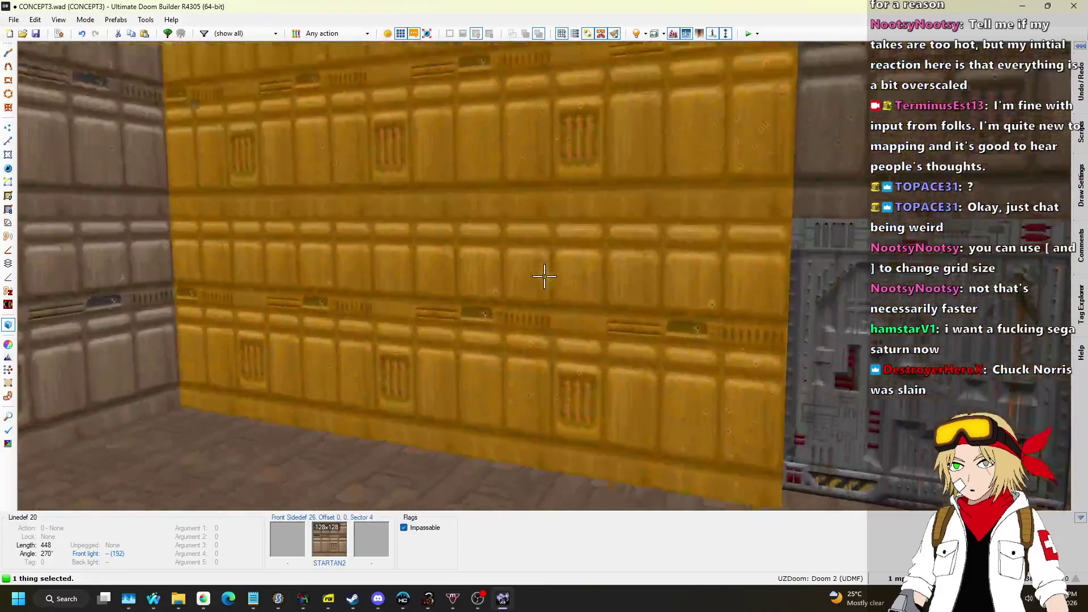
key(w)
key(s)
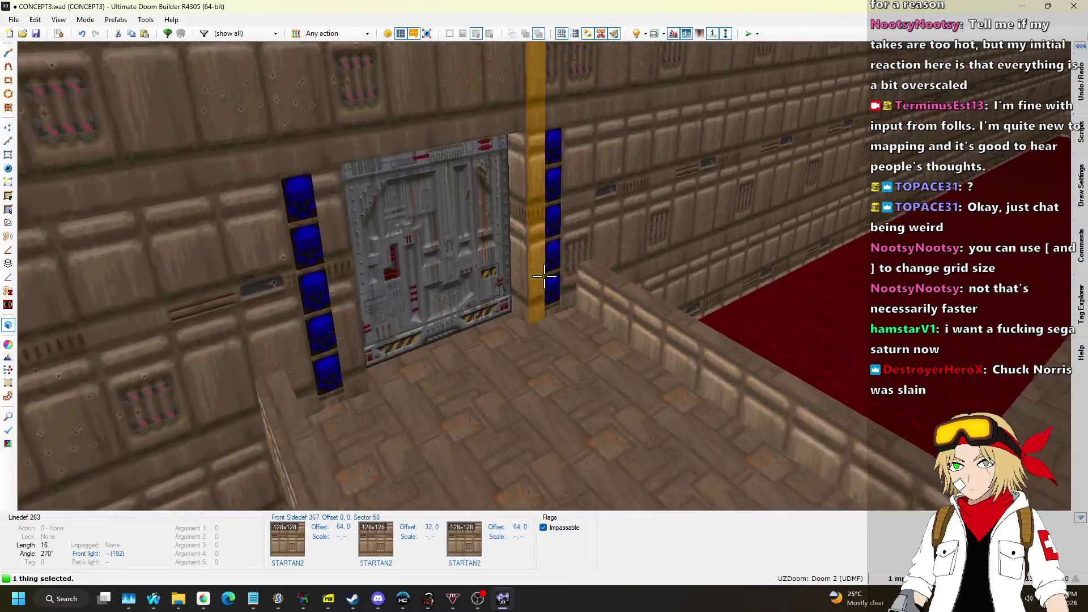
key(q)
scroll(494, 254, down, 5)
key(ctrl+s)
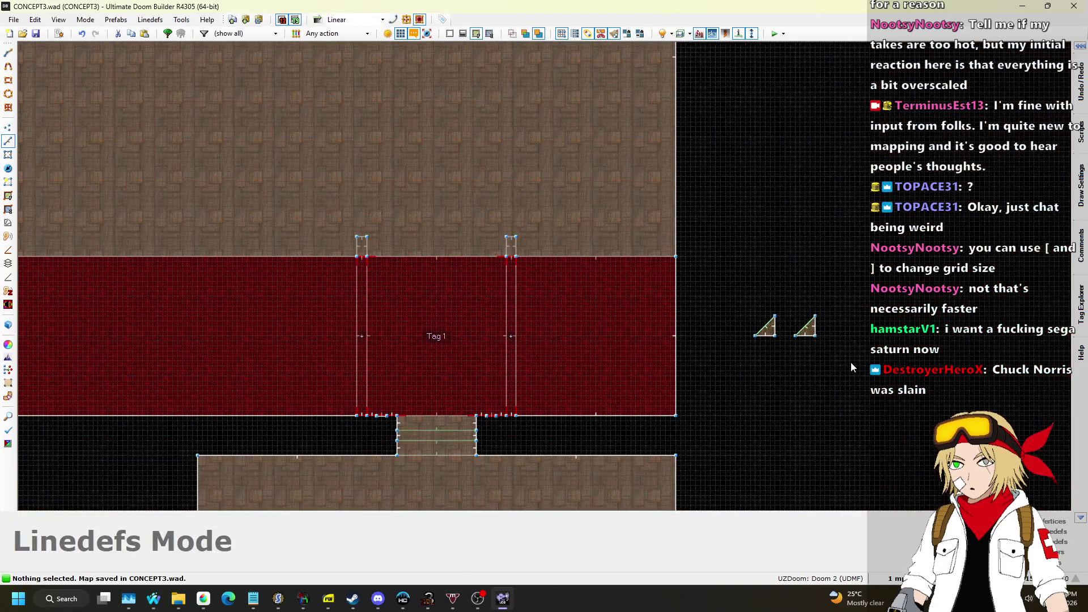
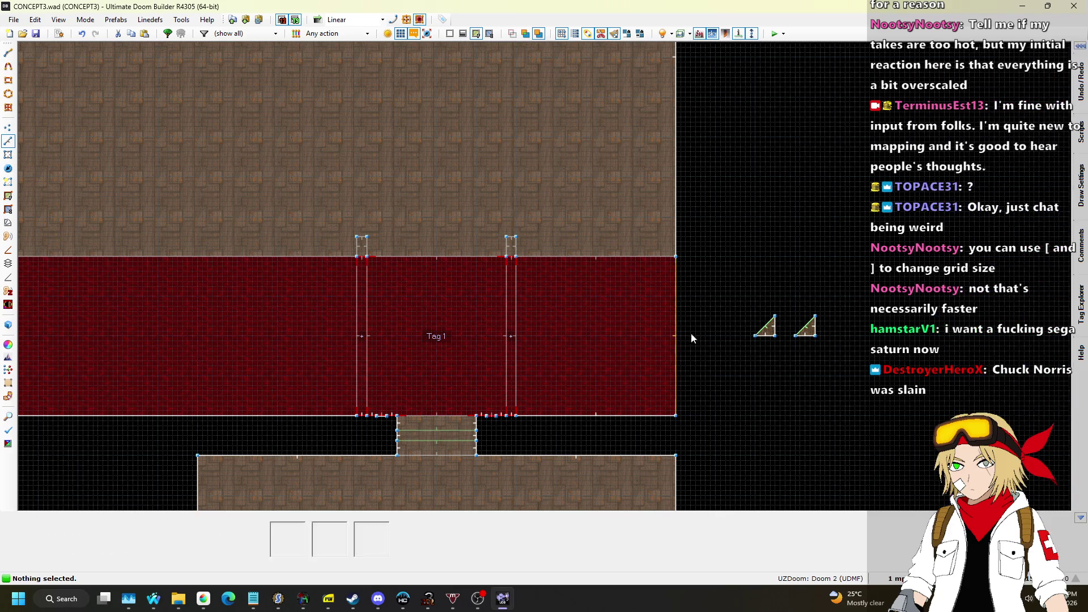
Step: Return to the map editor and inspect the room and its door in the 3D view
key(alt+Tab)
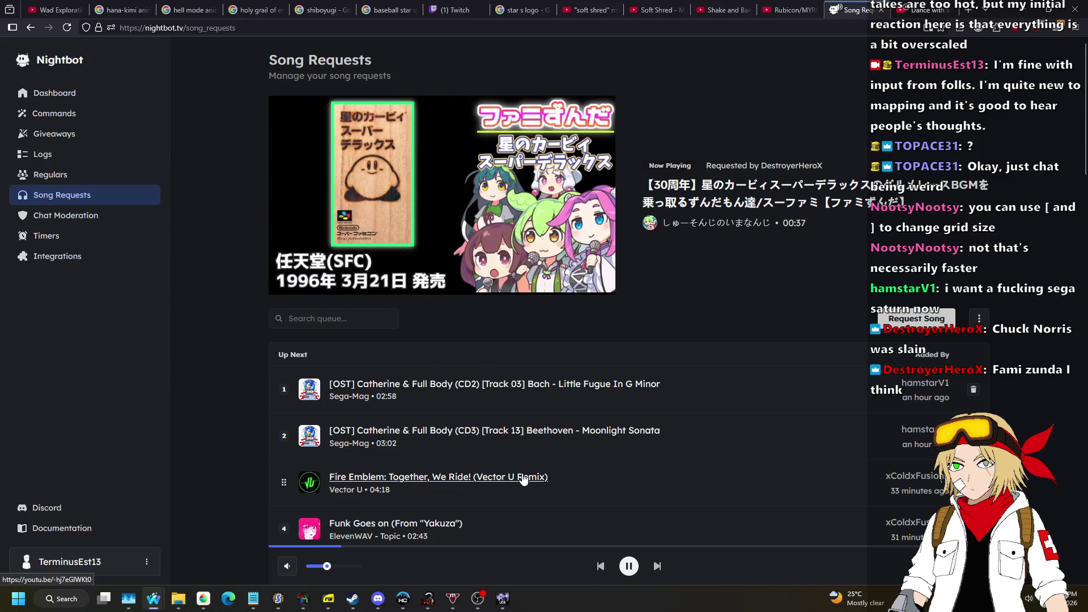
click(503, 598)
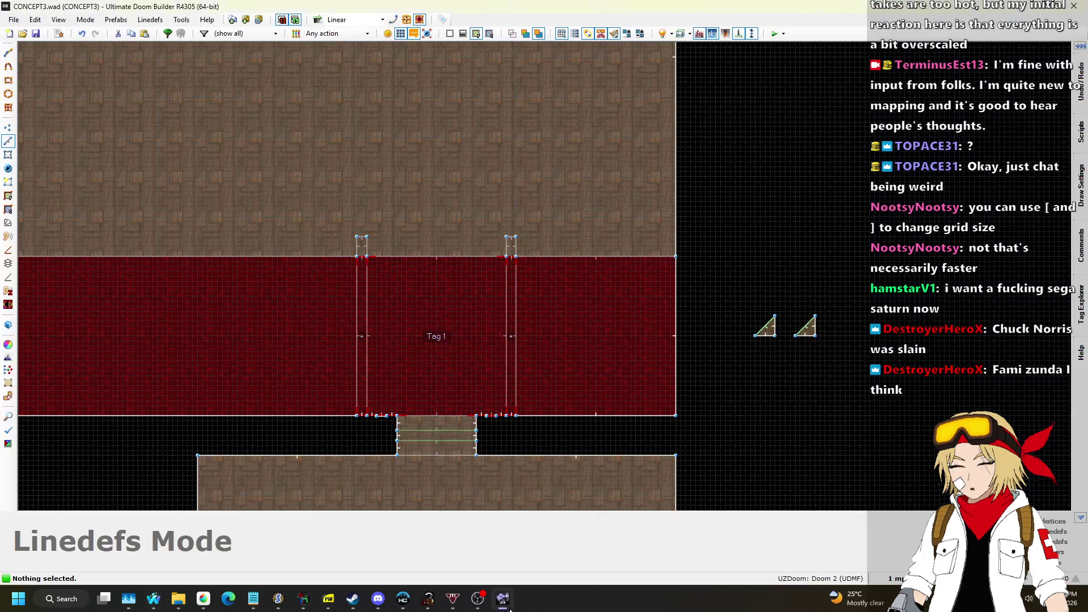
scroll(641, 208, down, 4)
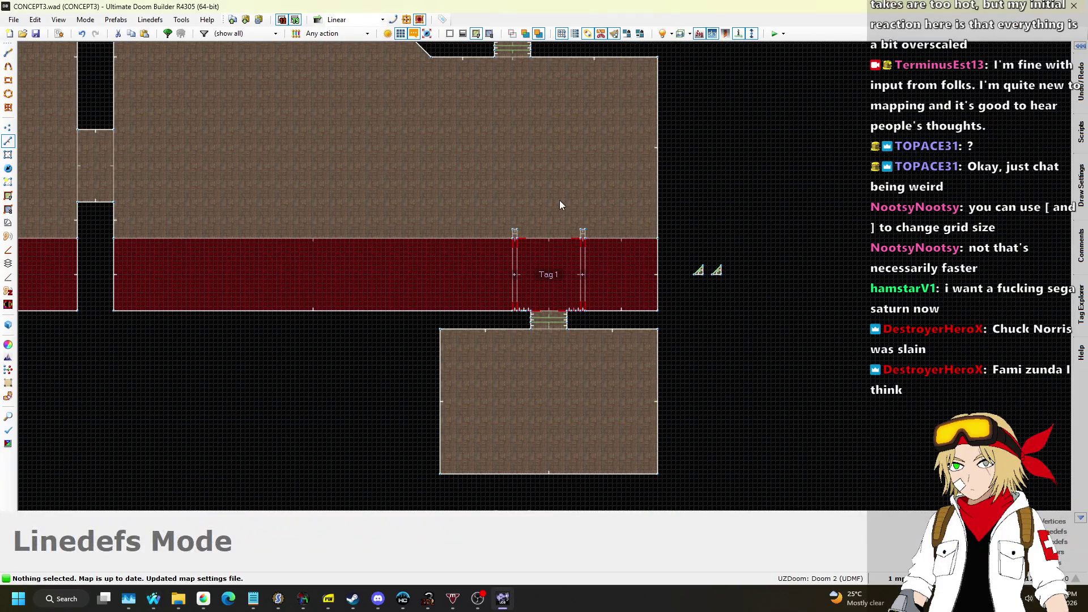
key(q)
key(w)
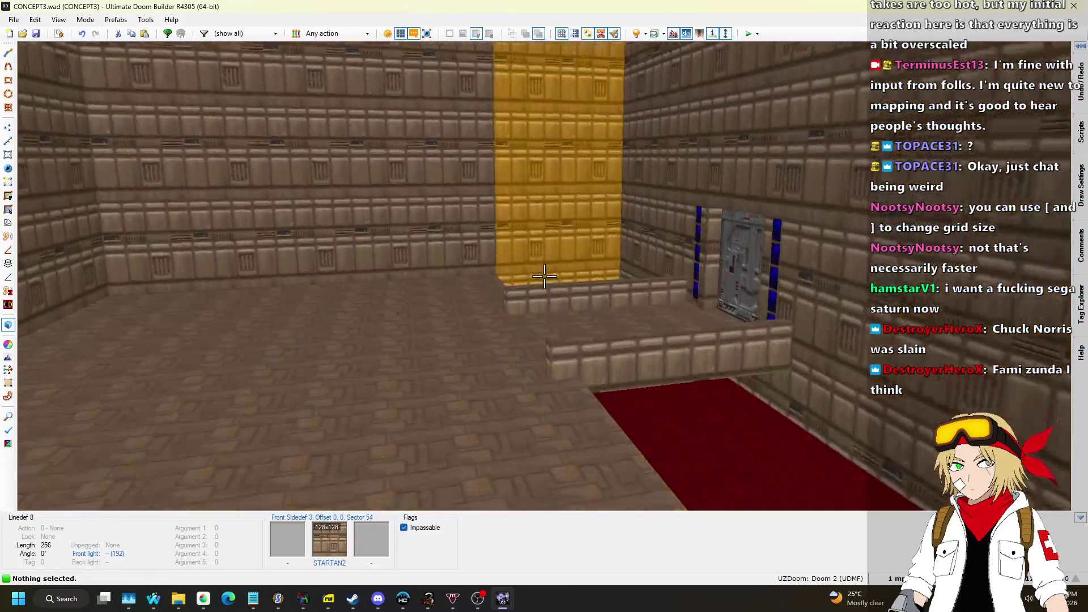
key(w)
key(w)
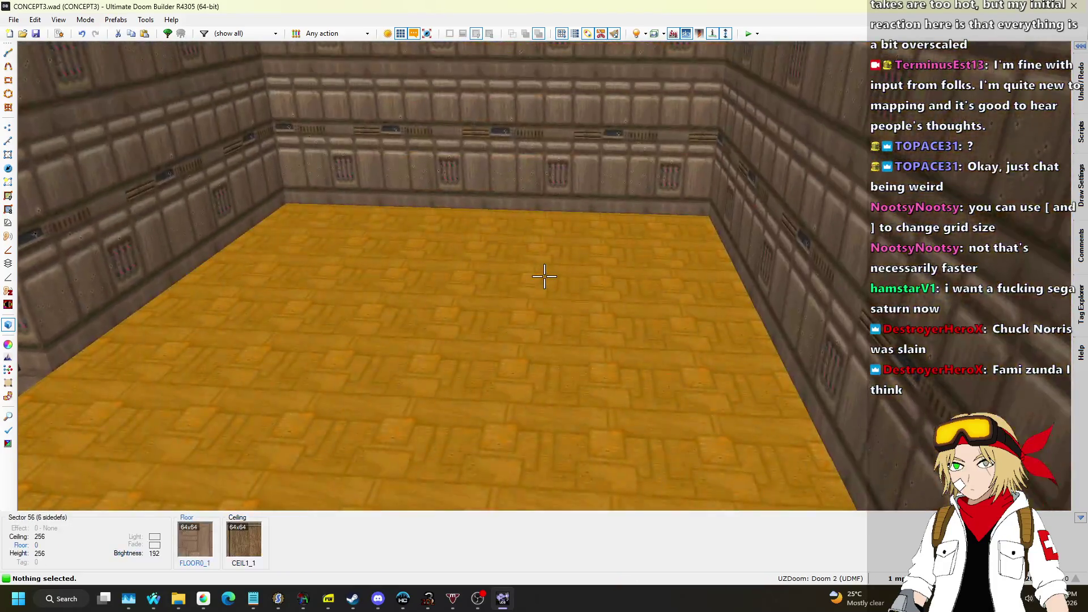
key(q)
key(q)
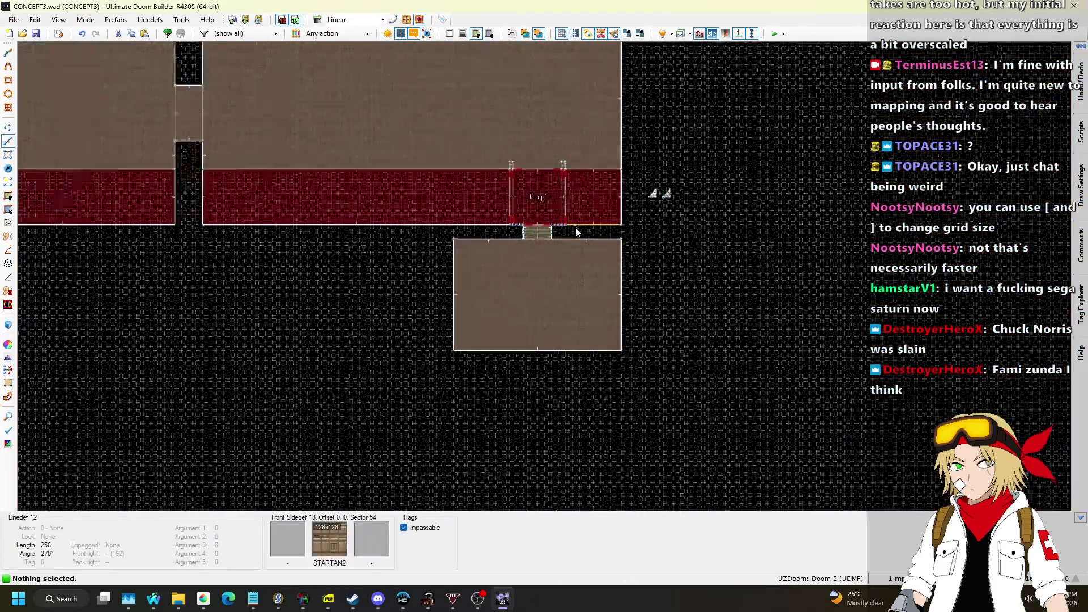
scroll(611, 309, down, 3)
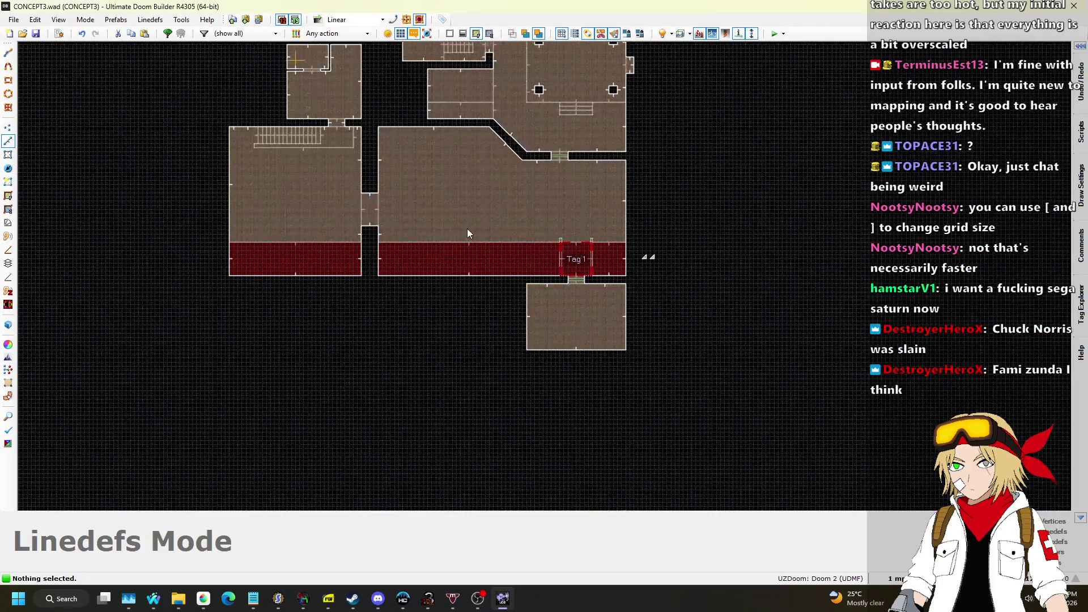
scroll(729, 376, up, 5)
scroll(103, 166, down, 2)
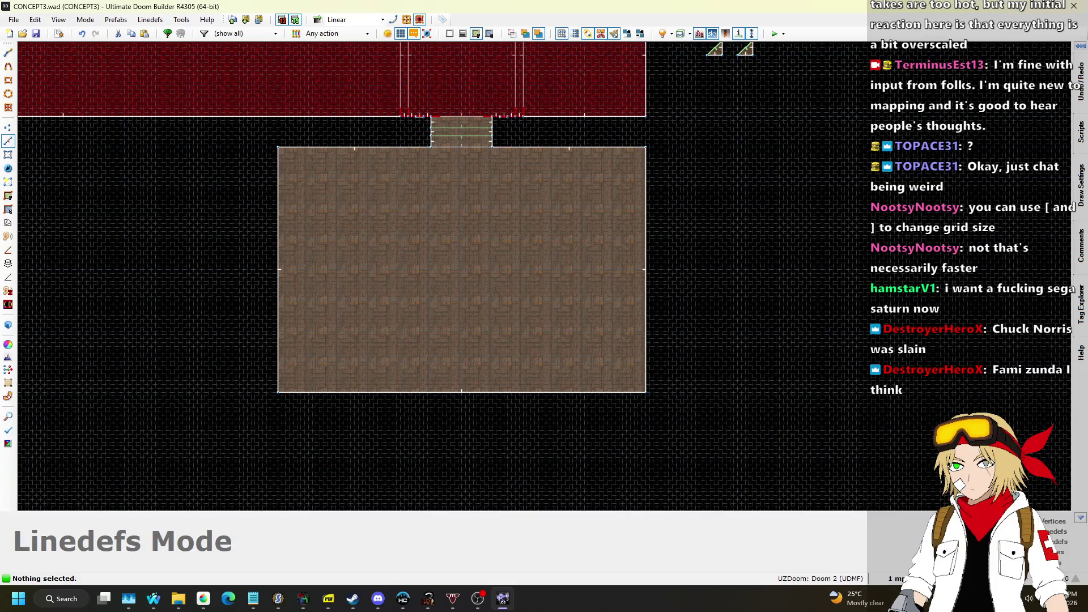
Step: Set the grid to 64 and drag the room's bottom wall further down
click(894, 579)
click(900, 438)
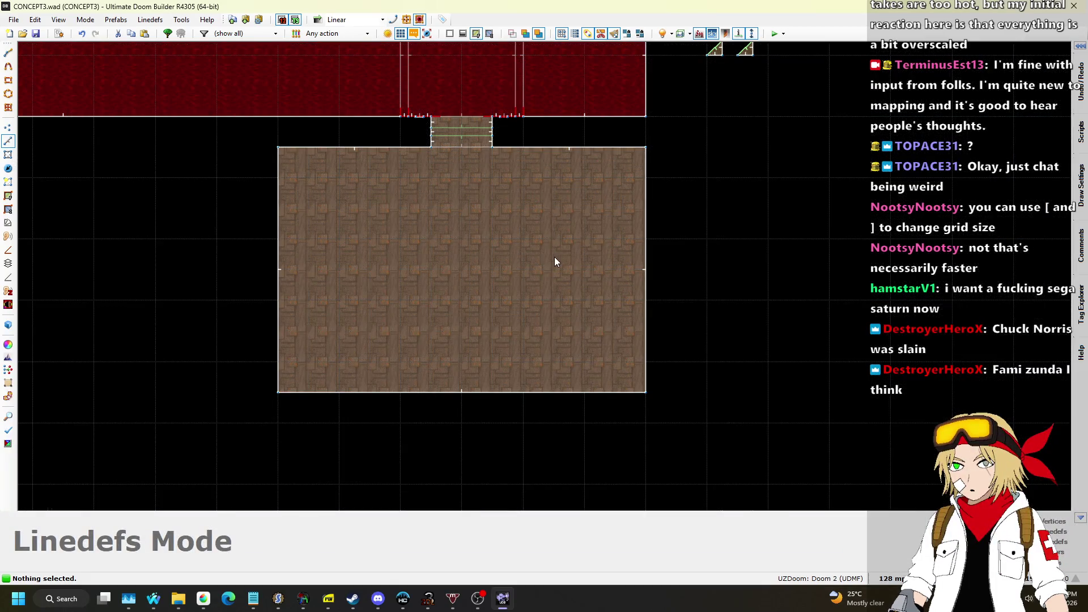
key(l)
click(893, 578)
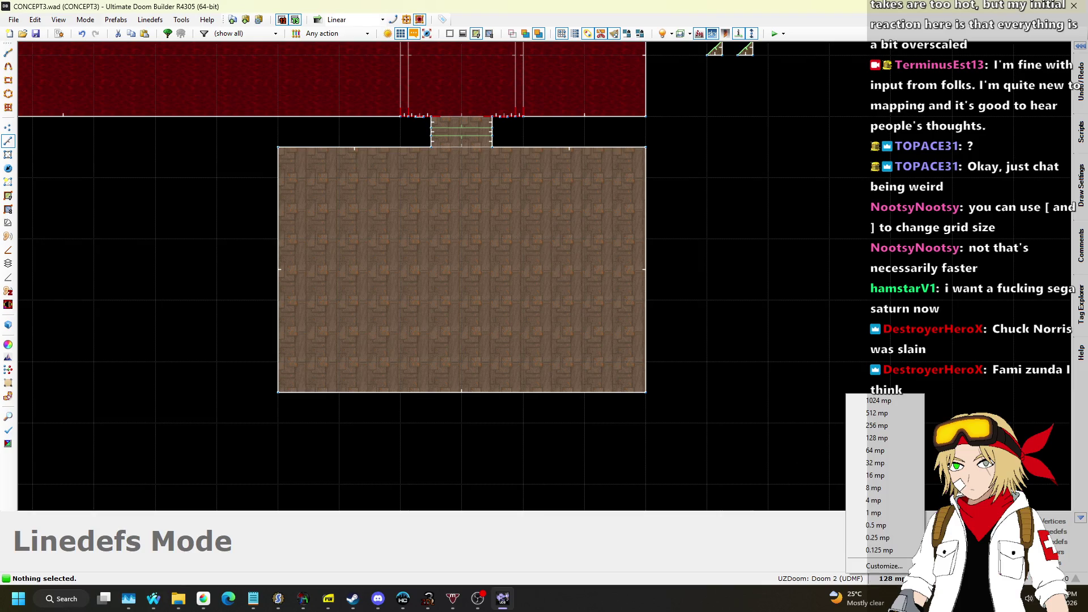
click(890, 451)
drag(542, 387, 541, 417)
scroll(559, 366, down, 4)
scroll(598, 311, up, 4)
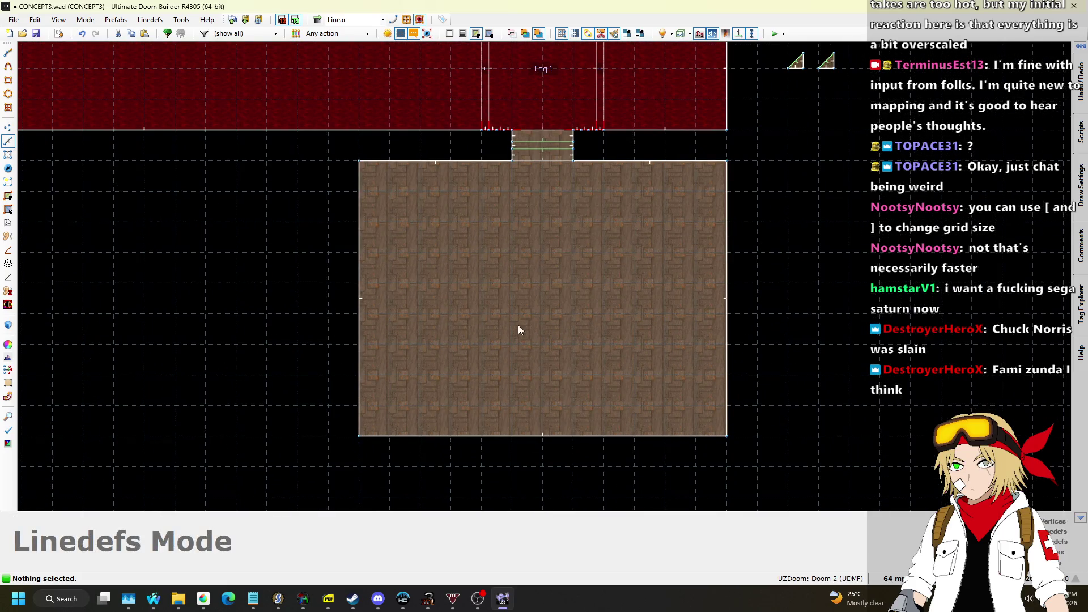
Step: Draw a 448-unit dividing line that splits off the room's lower-right area
key(d)
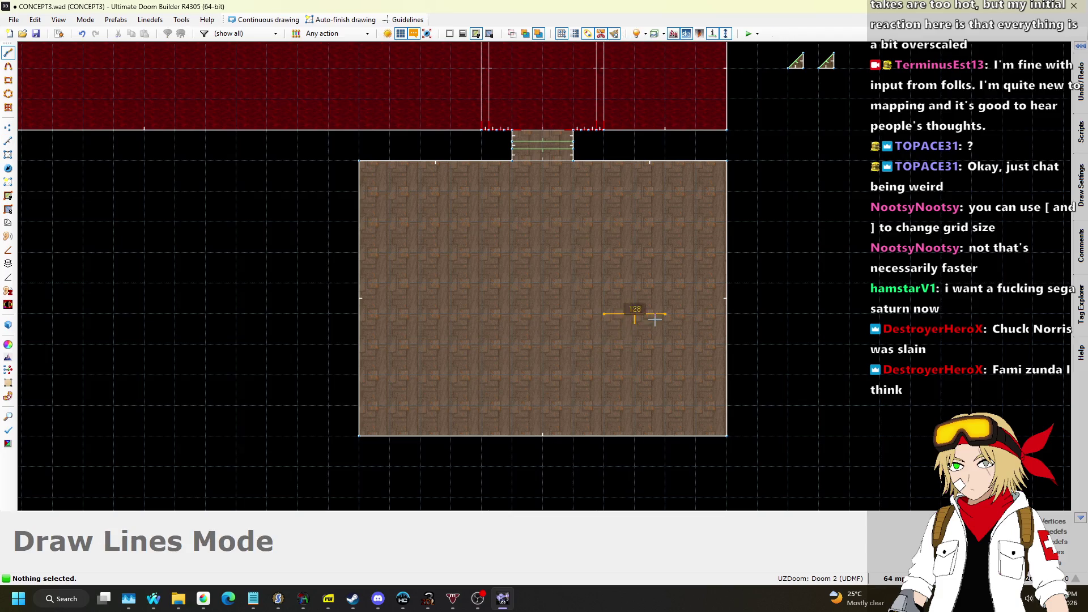
click(725, 314)
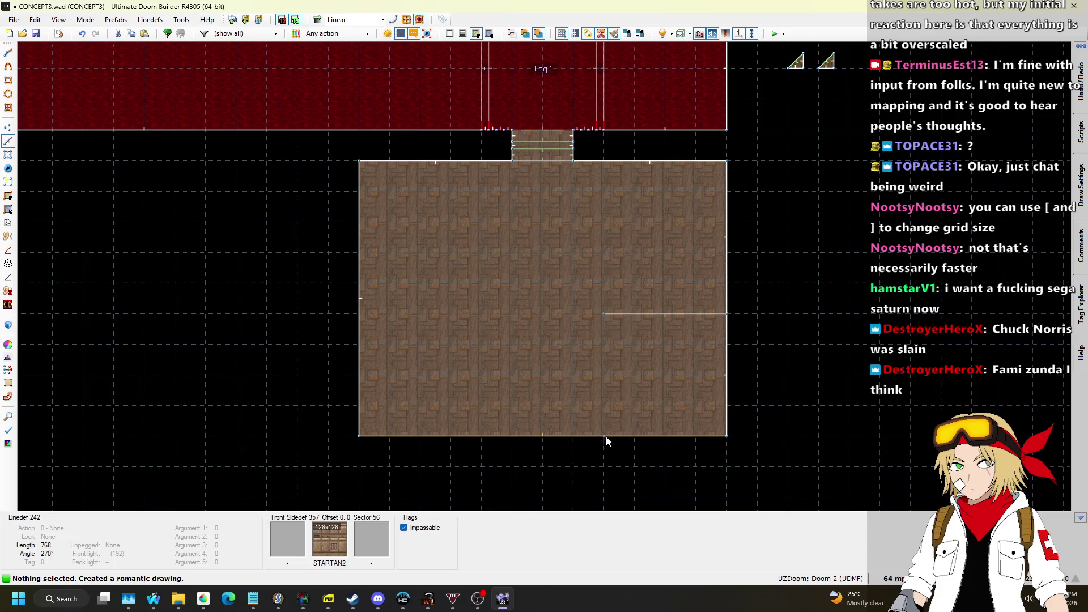
key(d)
click(604, 314)
Step: Straighten the bottom edge by moving the room's bottom wall further down
drag(517, 433, 513, 414)
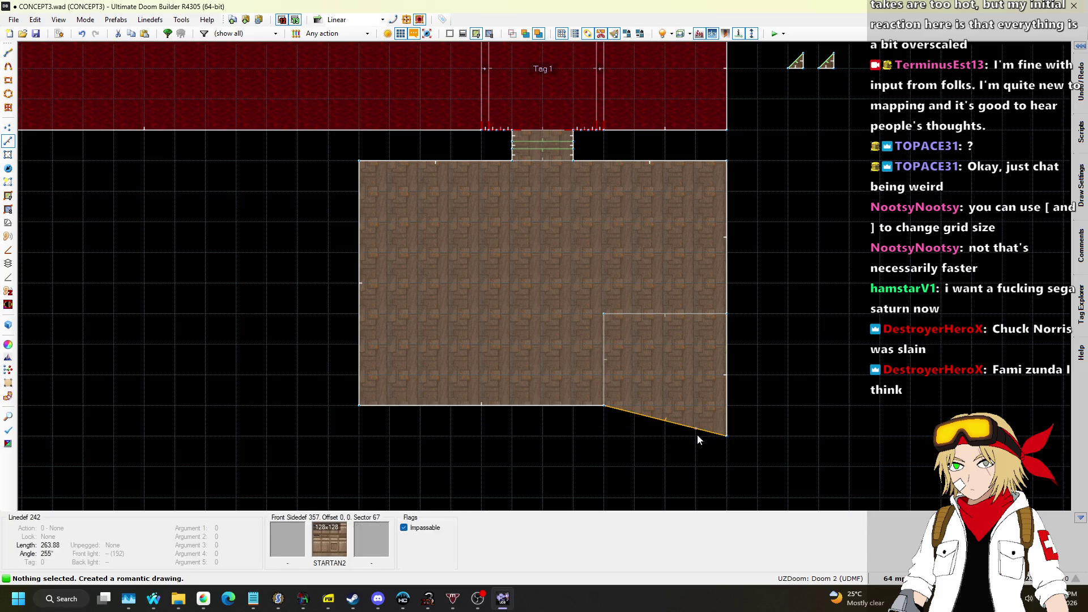
key(ctrl+z)
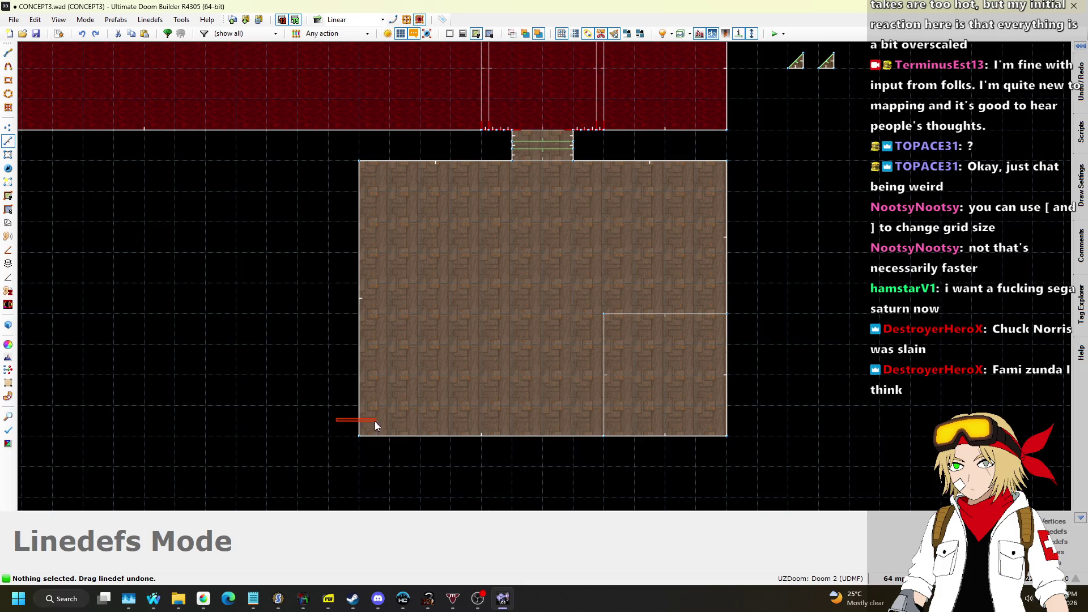
drag(672, 449, 675, 459)
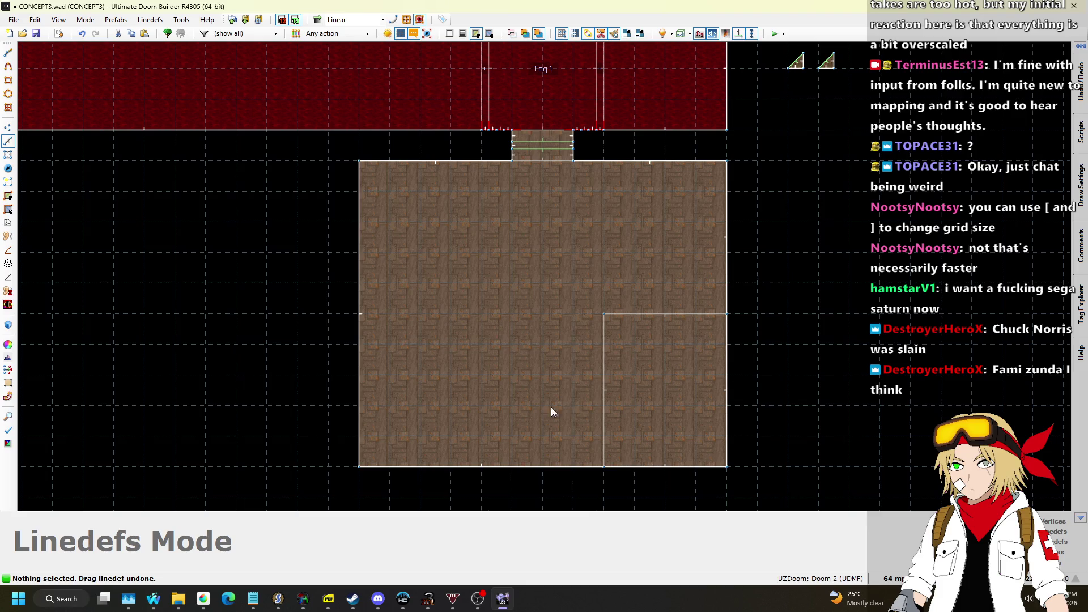
Step: Draw a horizontal line across the left part, then drag its corner vertex left to widen the section
key(d)
double_click(603, 404)
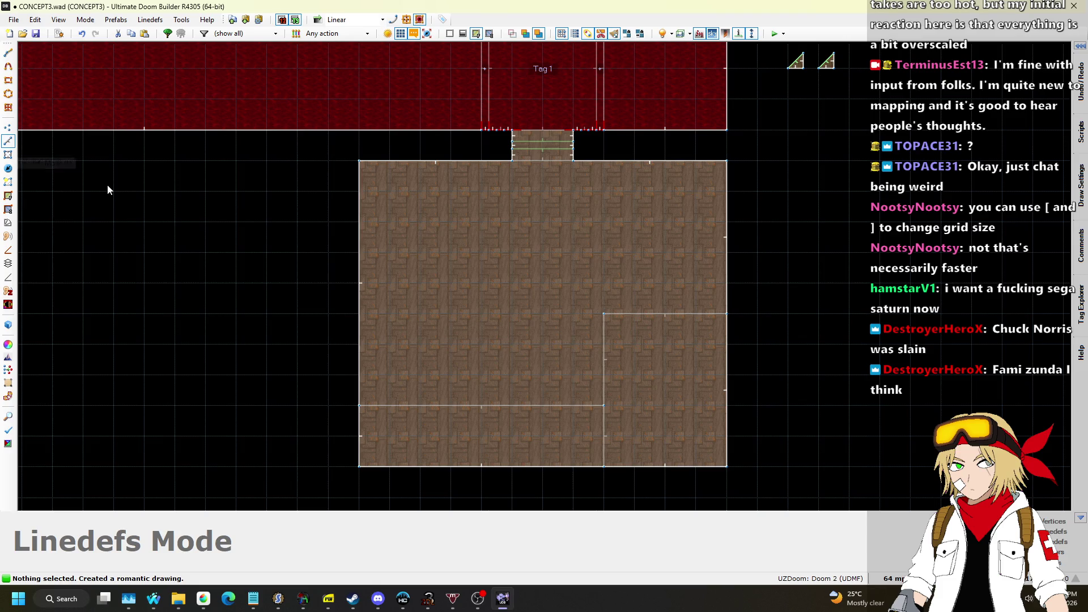
scroll(615, 371, up, 2)
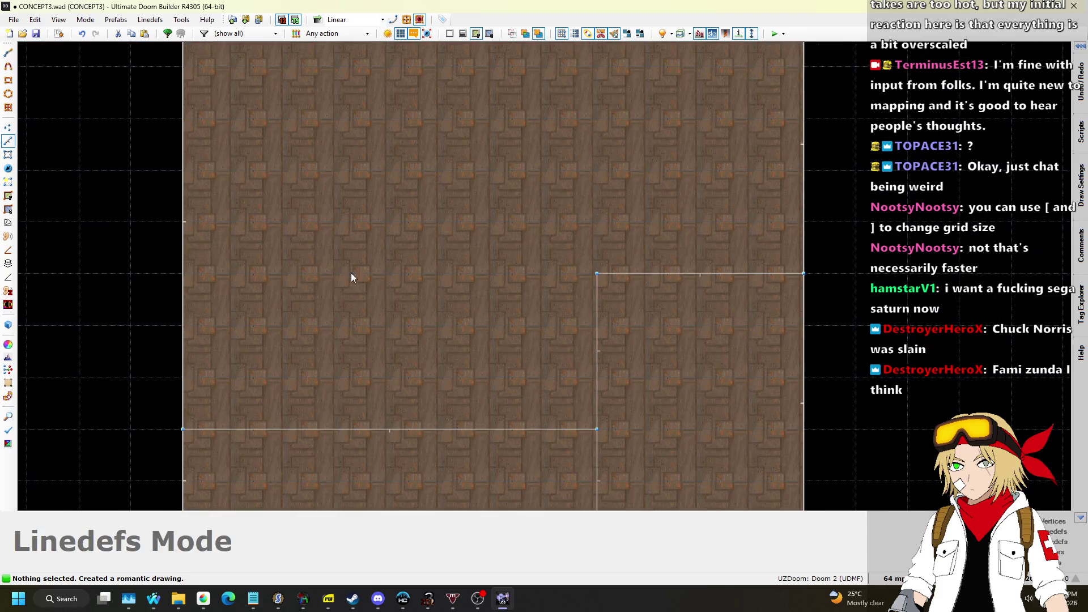
click(8, 127)
right_click(595, 327)
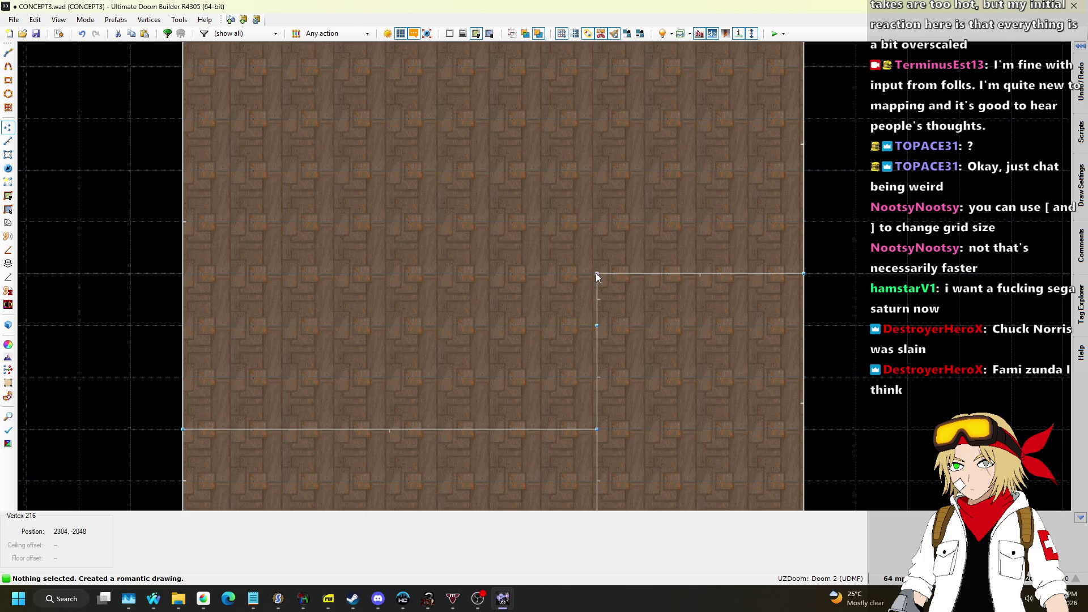
drag(597, 273, 372, 283)
Step: Draw an L-shaped dividing line to complete the U-shaped ledge outline
key(d)
click(597, 325)
click(338, 325)
double_click(338, 274)
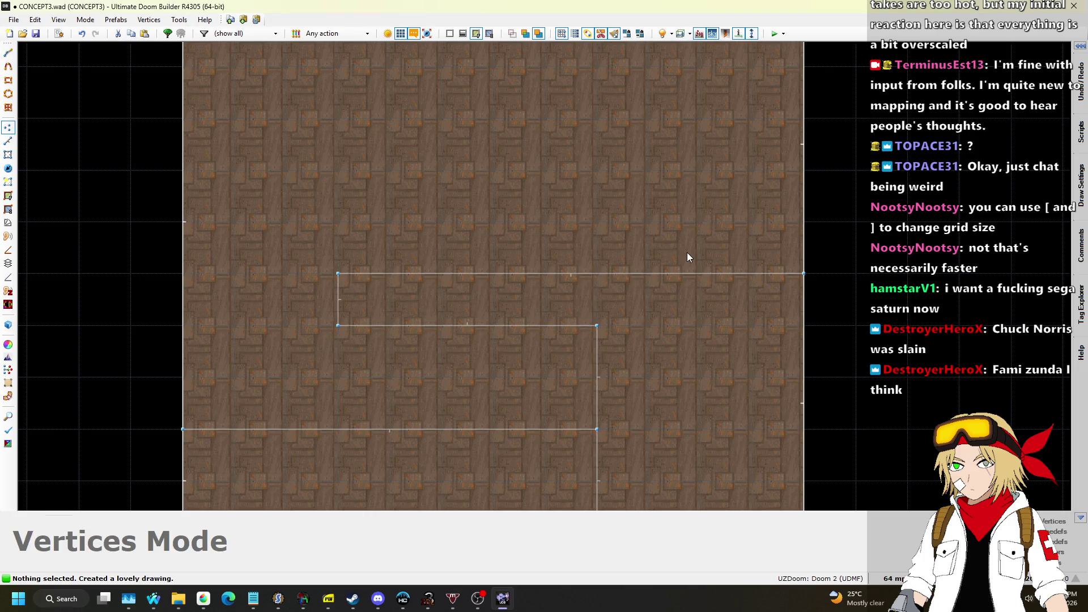
Step: In 3D view, raise both new ledge floors to height 128
key(q)
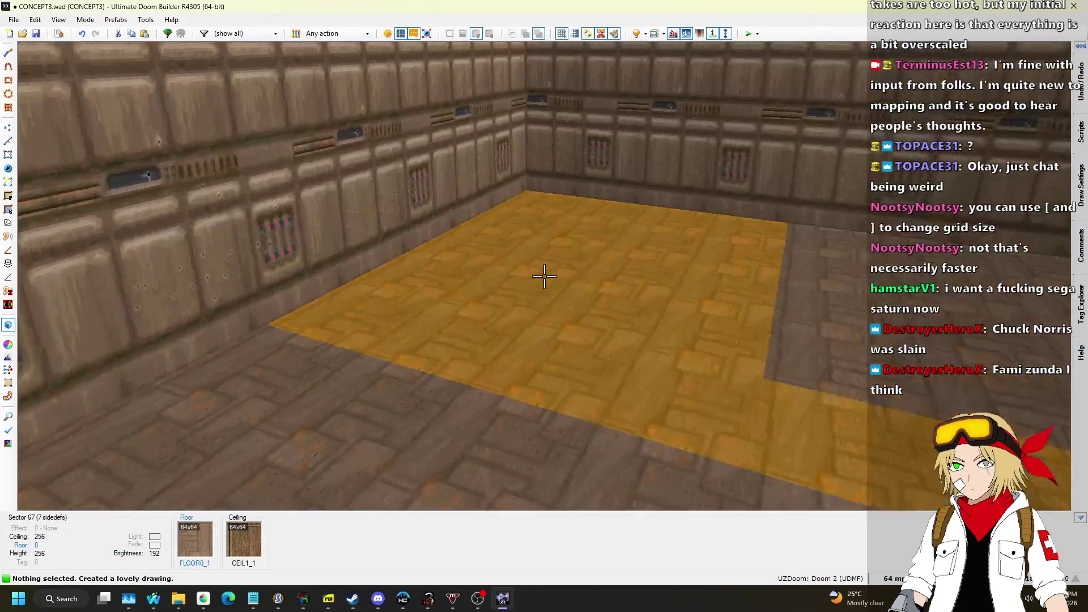
click(544, 276)
click(544, 276)
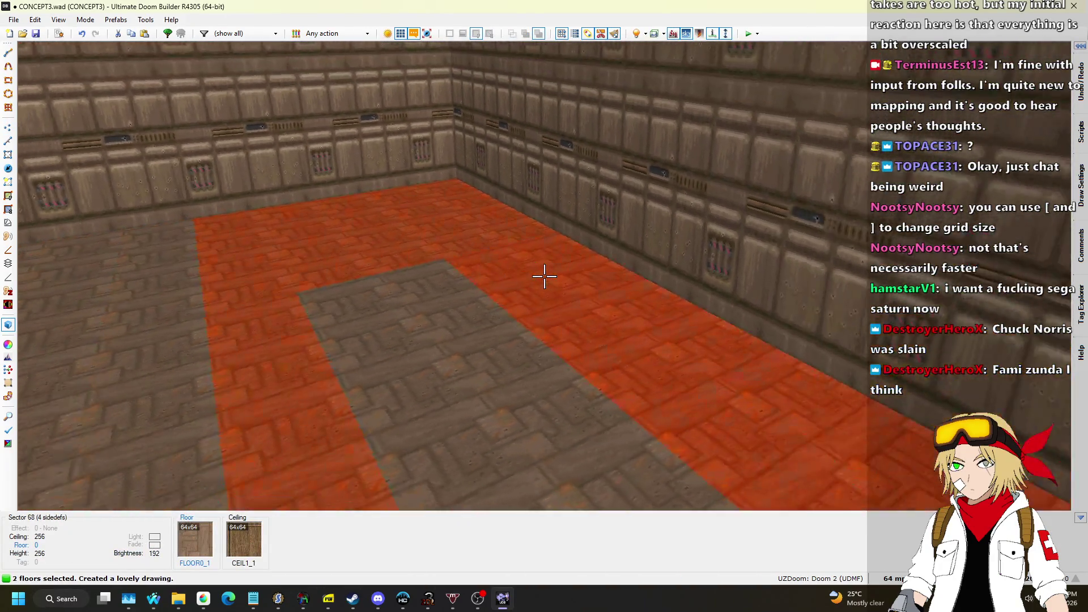
scroll(544, 276, up, 15)
scroll(544, 276, up, 1)
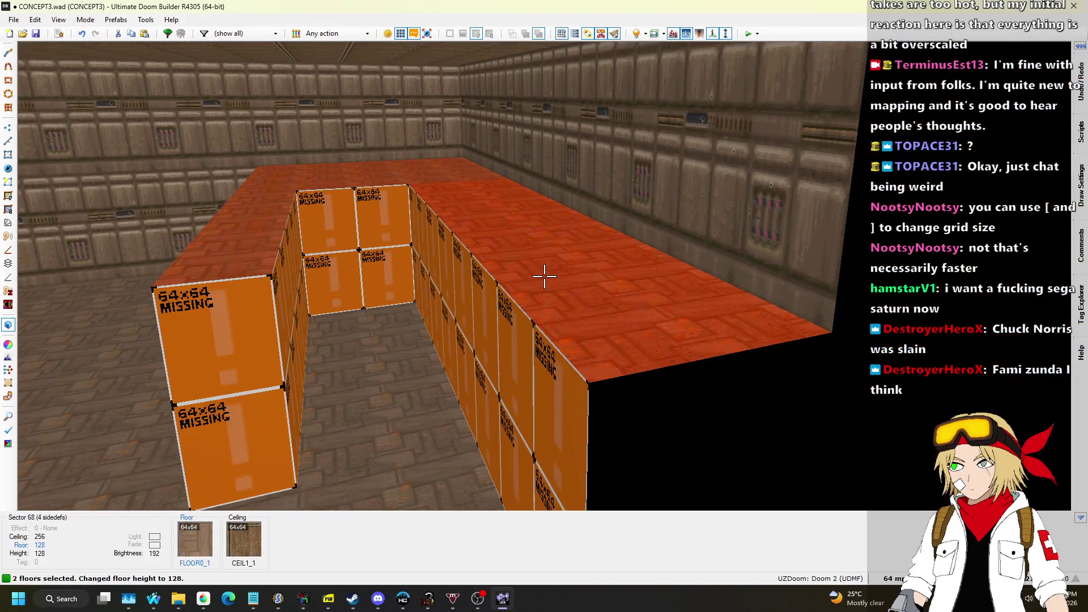
key(Escape)
Step: Paste the STARTAN2 texture onto the raised ledges' side walls
key(w)
key(s)
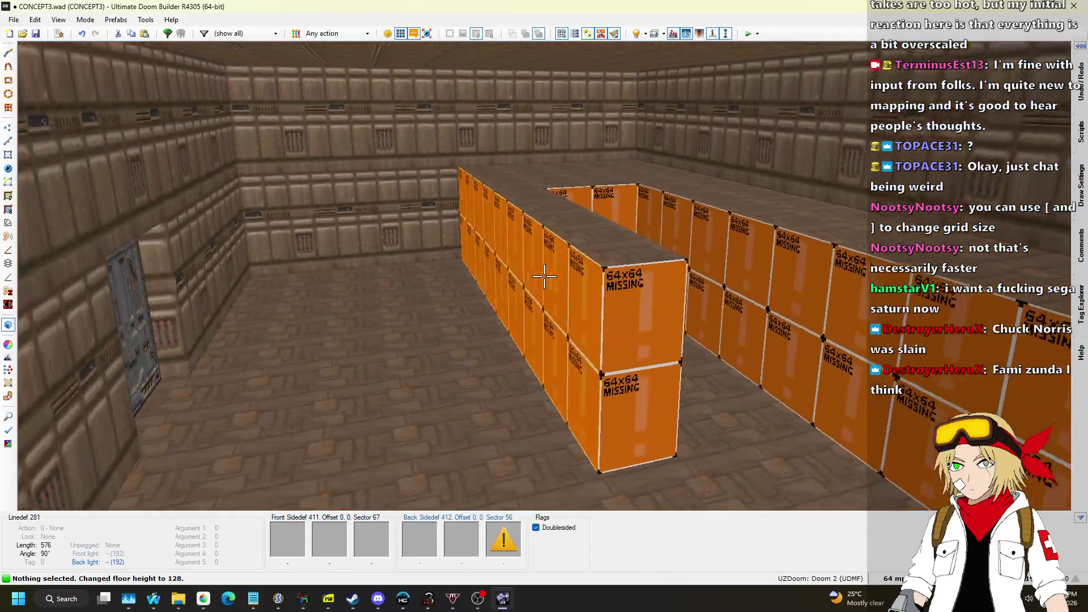
key(ctrl+c)
key(ctrl+v)
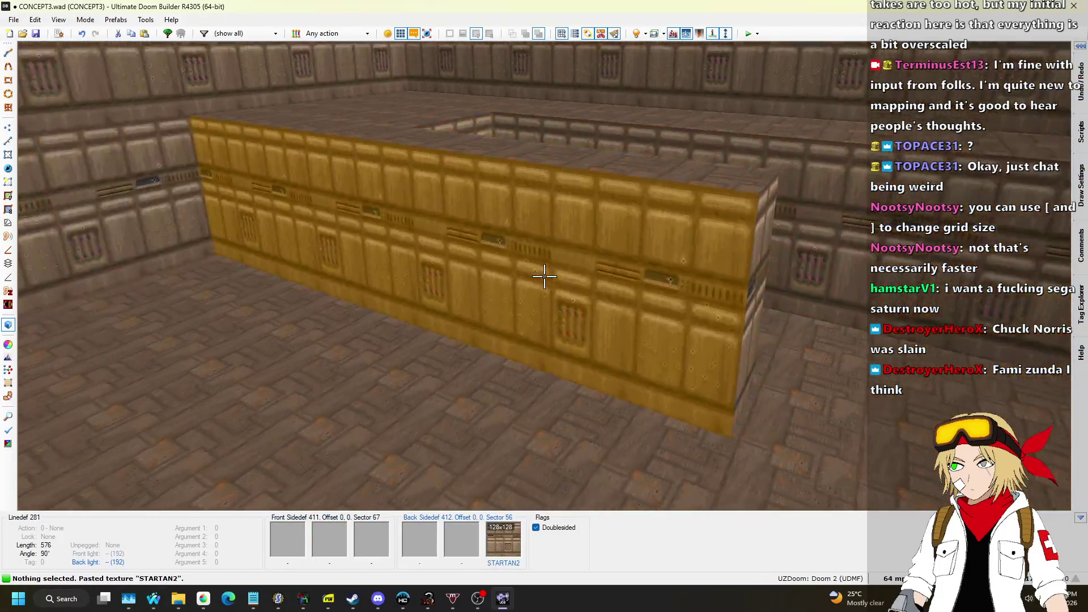
key(v)
scroll(617, 311, up, 4)
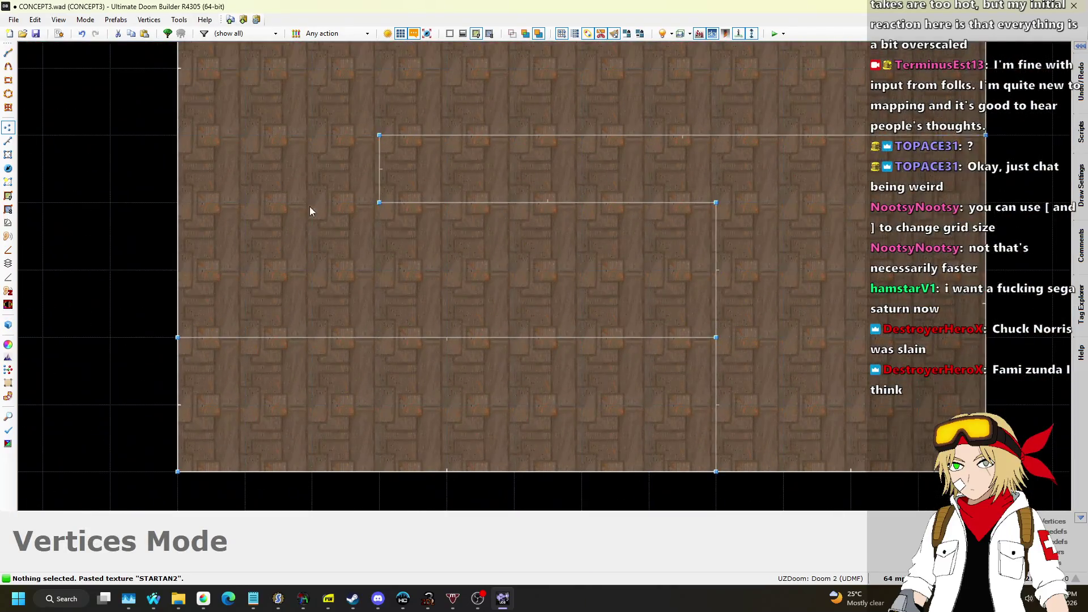
Step: Draw the first vertical dividing line across the gap and set the grid to 32
key(l)
key(d)
click(649, 337)
click(649, 202)
right_click(877, 461)
click(891, 578)
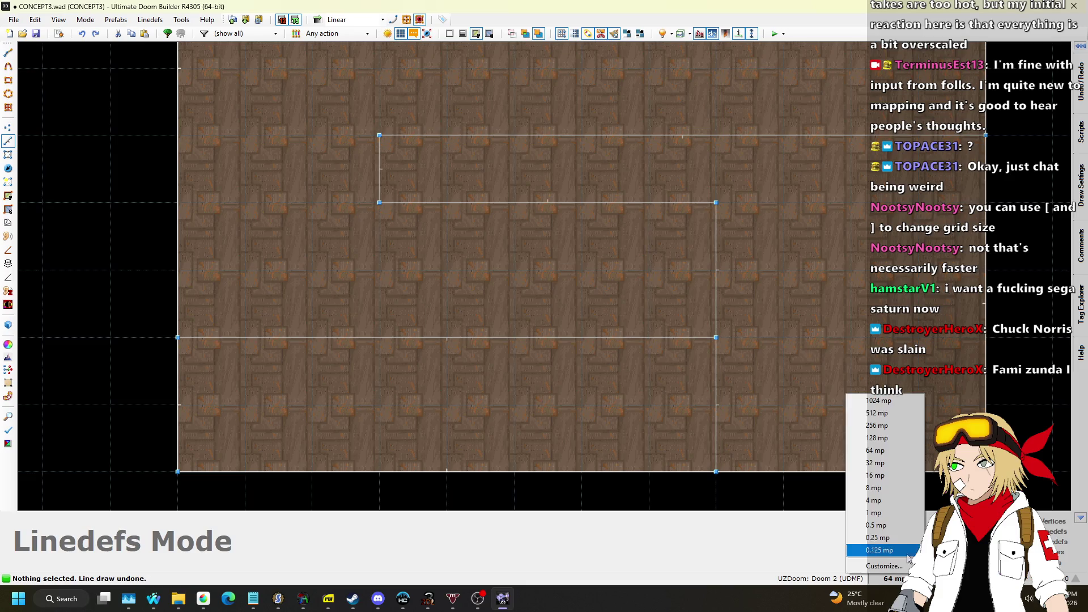
click(875, 463)
Step: Draw four more vertical 128-unit dividing lines across the gap, moving leftward
key(d)
click(682, 337)
click(682, 202)
right_click(663, 335)
key(d)
click(649, 337)
click(649, 203)
right_click(629, 335)
key(d)
click(615, 337)
click(614, 202)
right_click(575, 338)
key(d)
click(582, 337)
click(581, 202)
right_click(582, 236)
Step: Continue the row with four more vertical dividing lines spaced 32 units apart
key(d)
click(547, 337)
click(547, 202)
right_click(544, 205)
key(d)
click(514, 203)
right_click(474, 341)
key(d)
click(480, 337)
click(480, 202)
right_click(443, 346)
key(d)
click(447, 337)
click(447, 202)
right_click(447, 192)
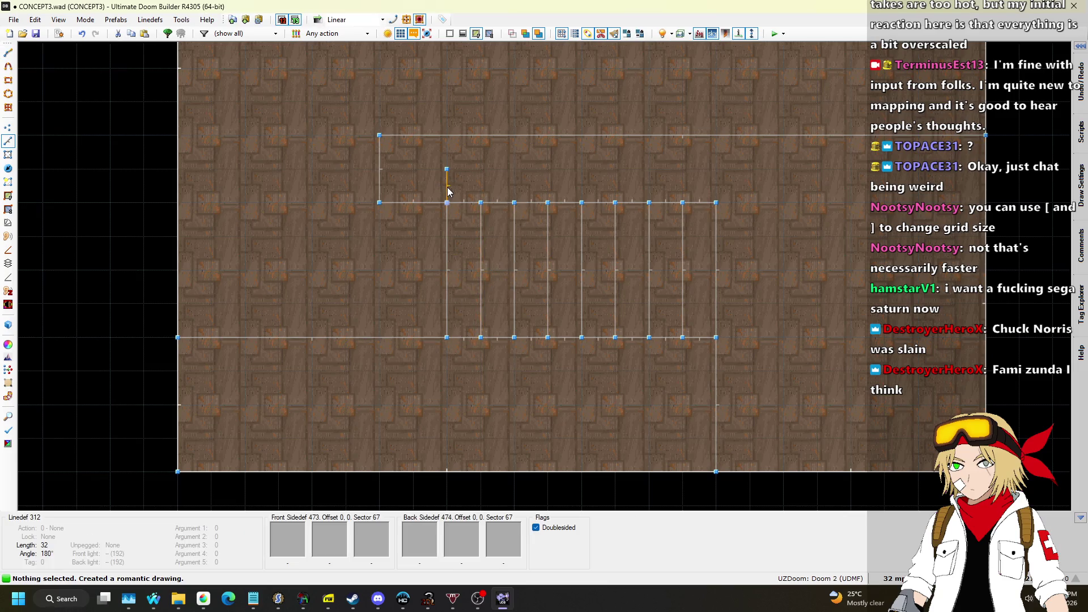
Step: Redo the last strip line, add a final one, and shift the top section's left edge left
key(ctrl+z)
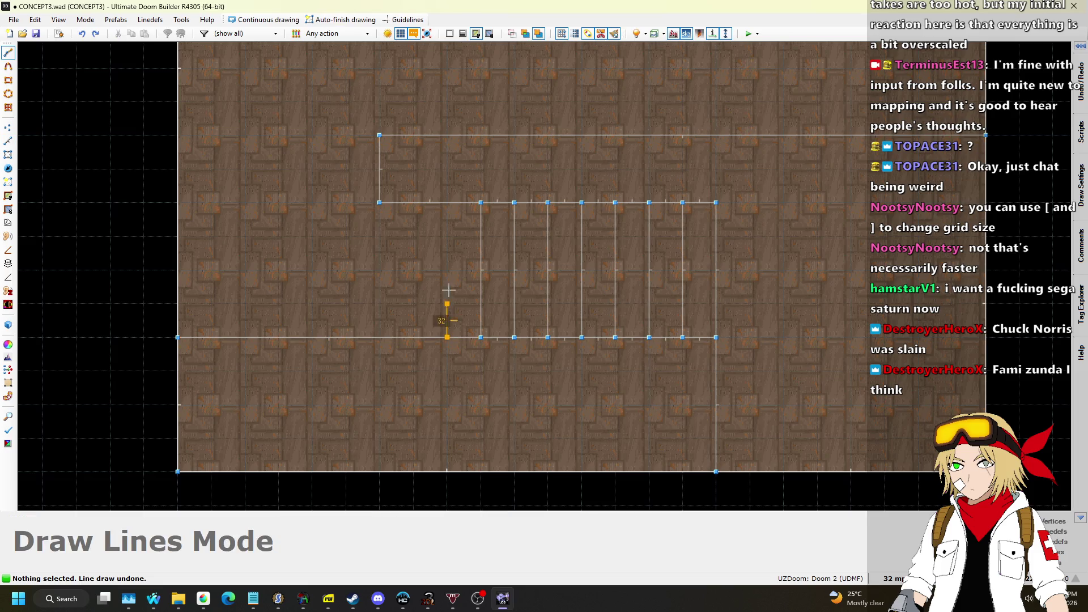
click(448, 202)
right_click(431, 266)
key(d)
click(413, 337)
click(413, 202)
right_click(397, 192)
drag(376, 179, 348, 174)
Step: In 3D view, select the row of narrow corridor strip floors
mouse_move(544, 276)
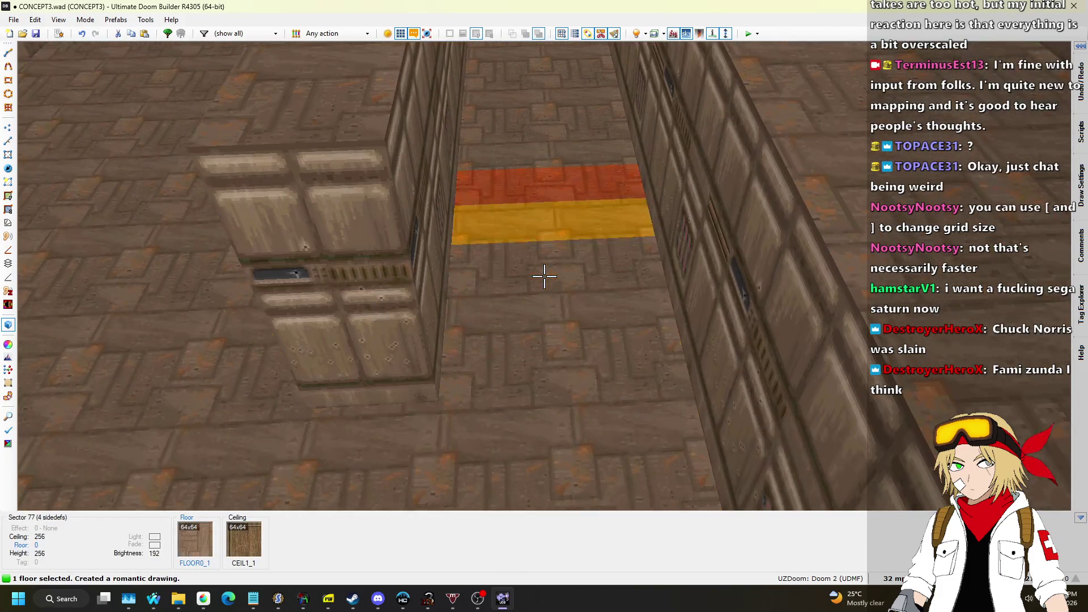
key(s)
click(544, 276)
click(544, 276)
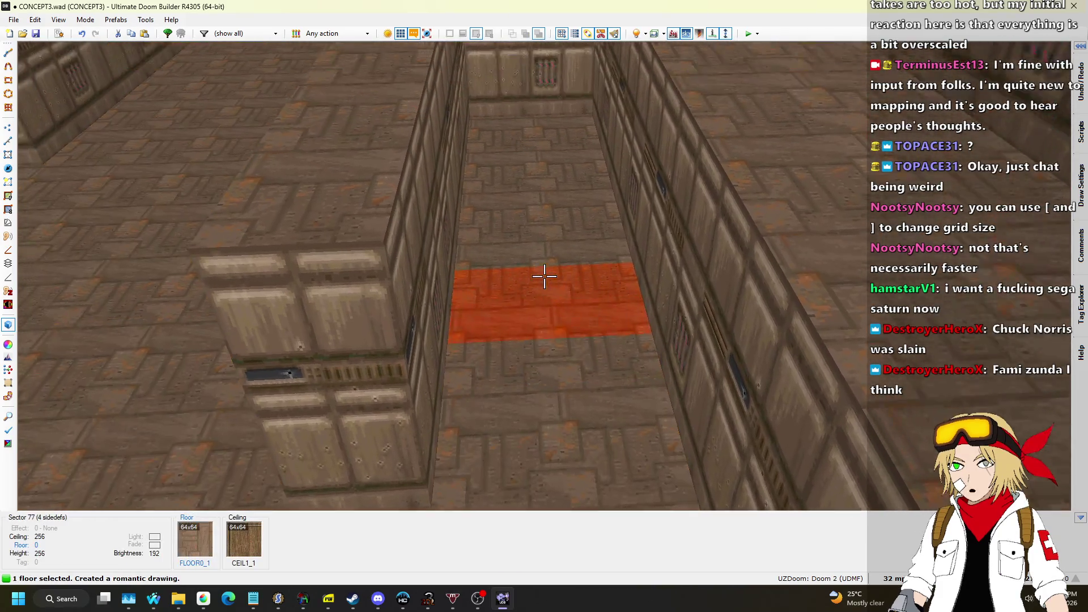
click(544, 276)
key(w)
click(544, 276)
click(544, 276)
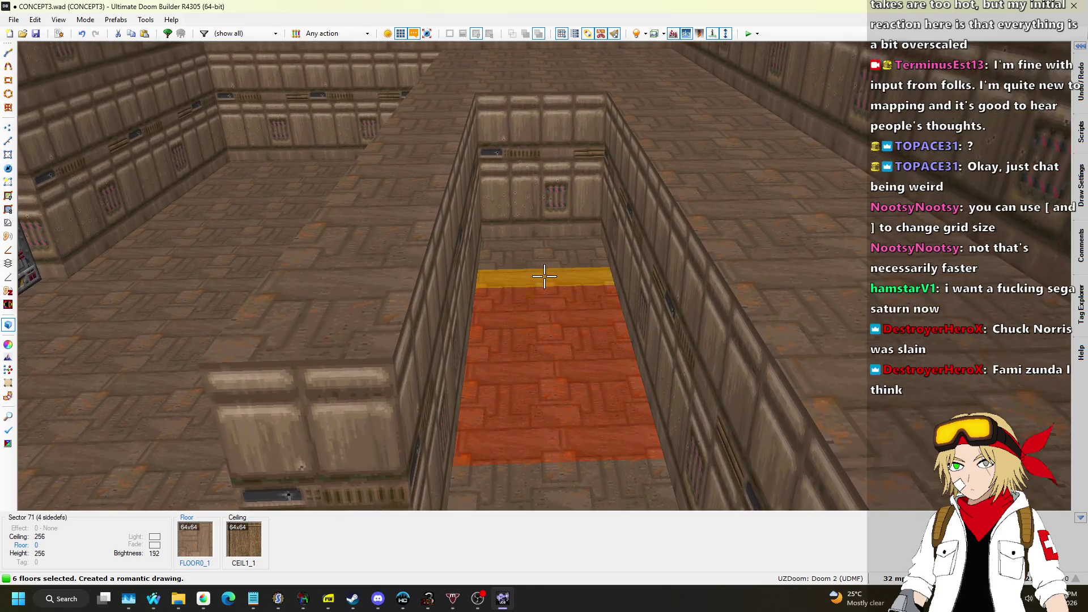
click(544, 276)
click(544, 276)
Step: Lower the strip floors into descending steps at heights 88, 64 and 56
click(544, 276)
scroll(543, 276, up, 13)
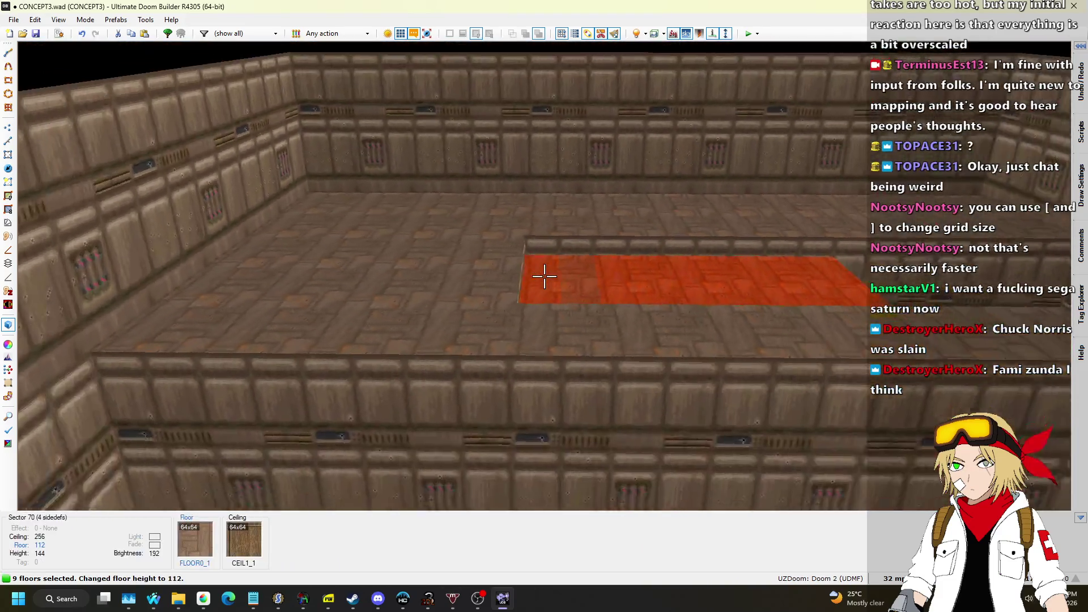
click(544, 276)
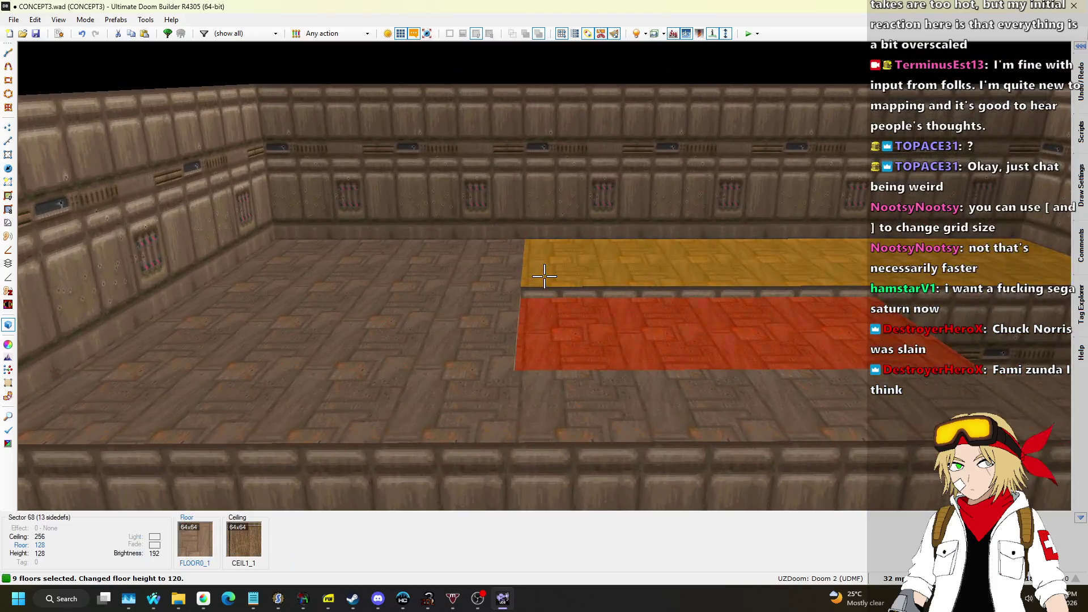
scroll(544, 276, up, 2)
click(543, 276)
scroll(544, 276, down, 3)
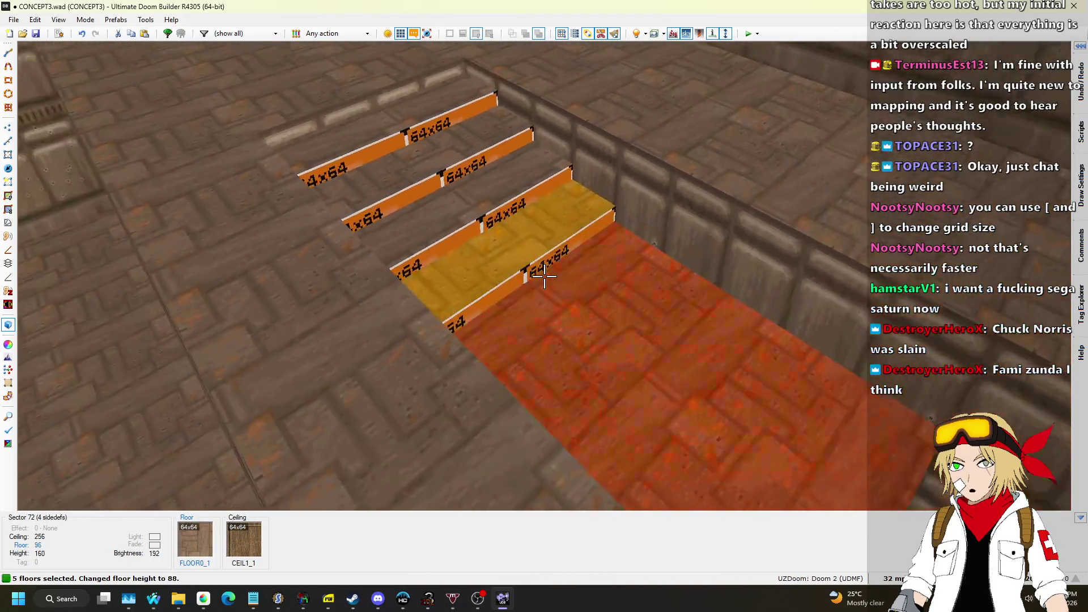
click(544, 276)
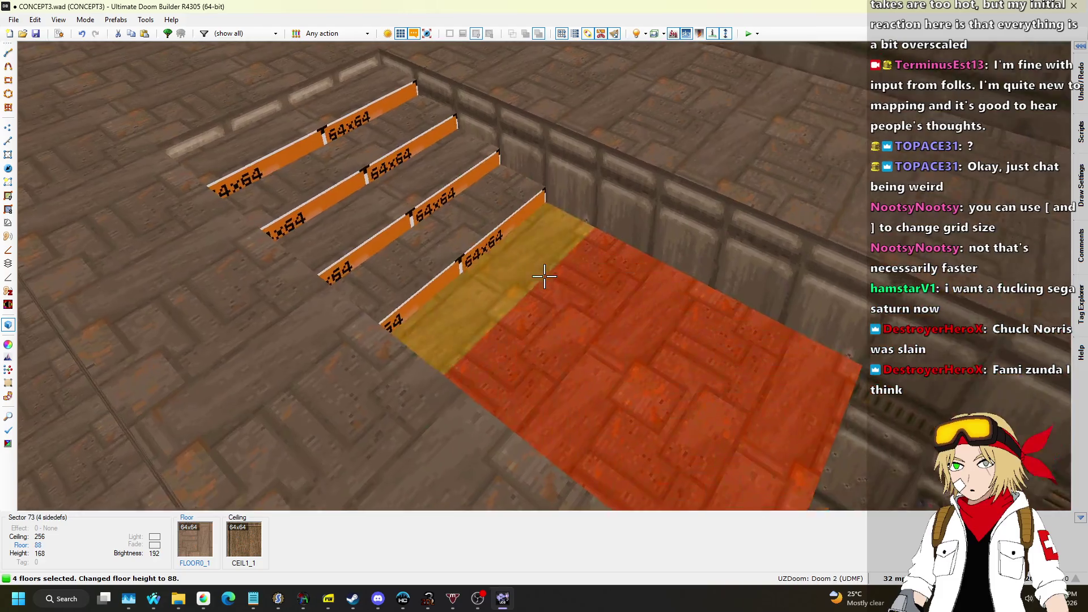
scroll(544, 275, down, 3)
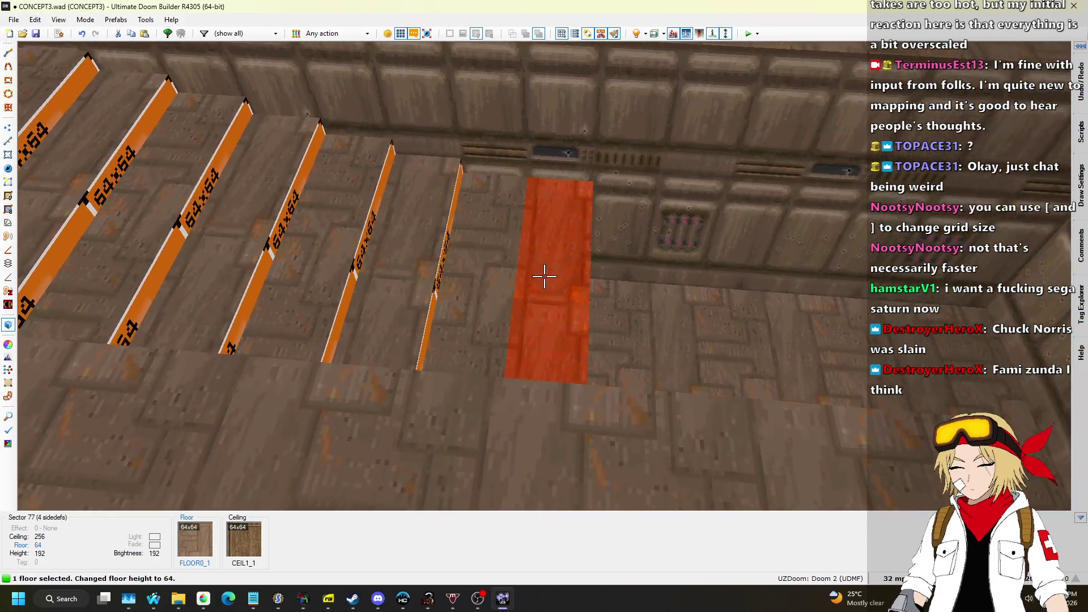
click(544, 276)
scroll(544, 276, down, 2)
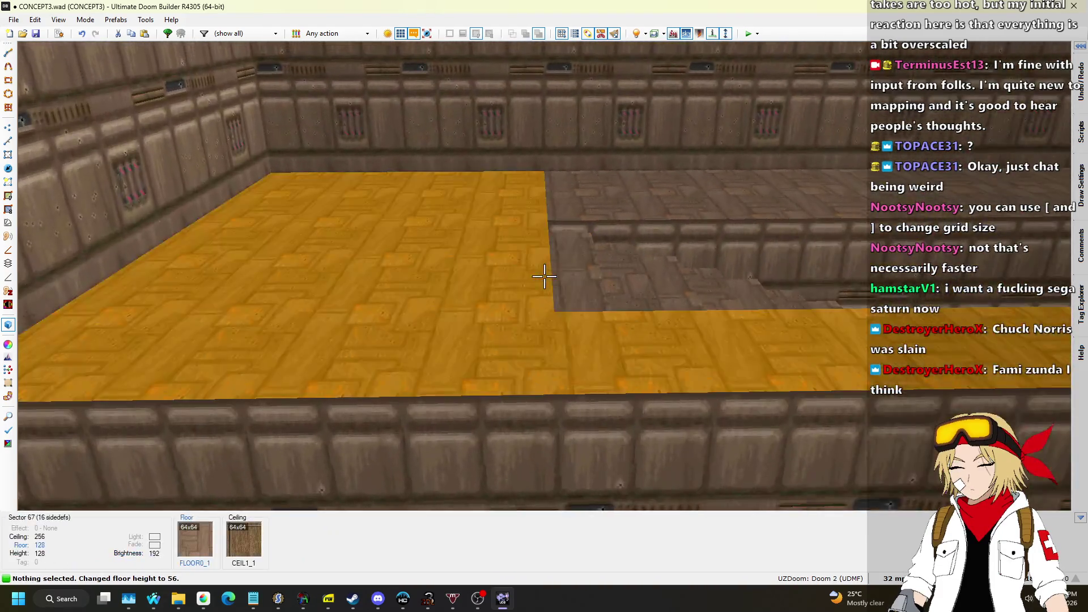
Step: In 2D, move the 31 stair lines to the right and shift the vertical wall line left
key(q)
mouse_move(642, 391)
mouse_down()
mouse_move(637, 470)
mouse_move(640, 431)
mouse_up()
scroll(638, 471, down, 2)
scroll(645, 366, up, 4)
drag(587, 335, 687, 336)
scroll(687, 339, down, 2)
scroll(498, 317, up, 2)
drag(420, 283, 403, 284)
scroll(530, 390, down, 1)
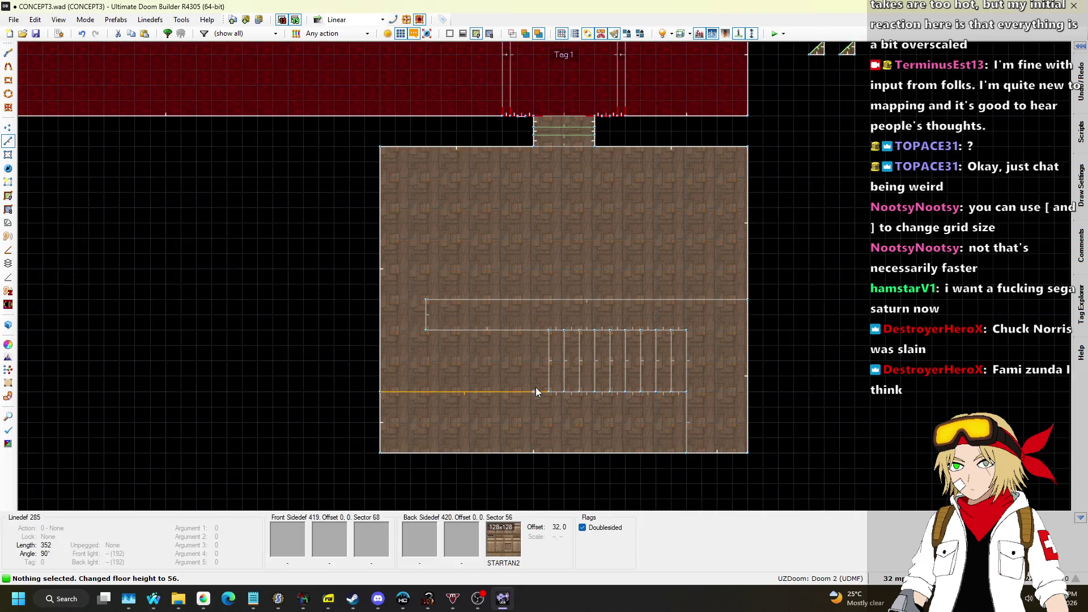
Step: Draw five vertical dividing lines across the corridor's left part, then select a new step floor in 3D
scroll(535, 391, up, 2)
key(space)
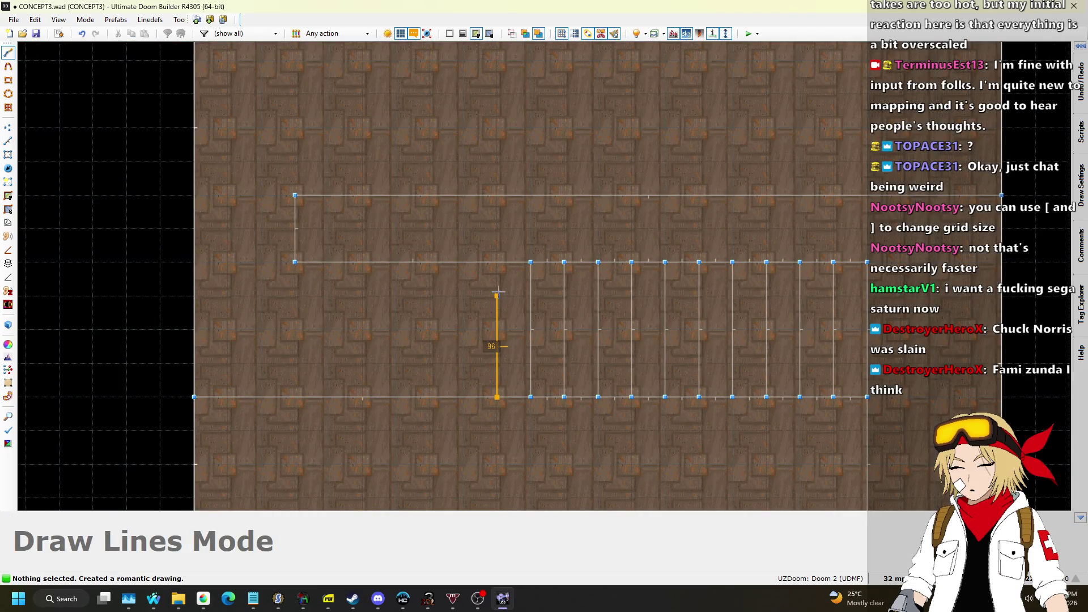
click(497, 262)
key(space)
click(463, 262)
key(space)
click(430, 261)
key(space)
click(396, 262)
key(space)
click(362, 262)
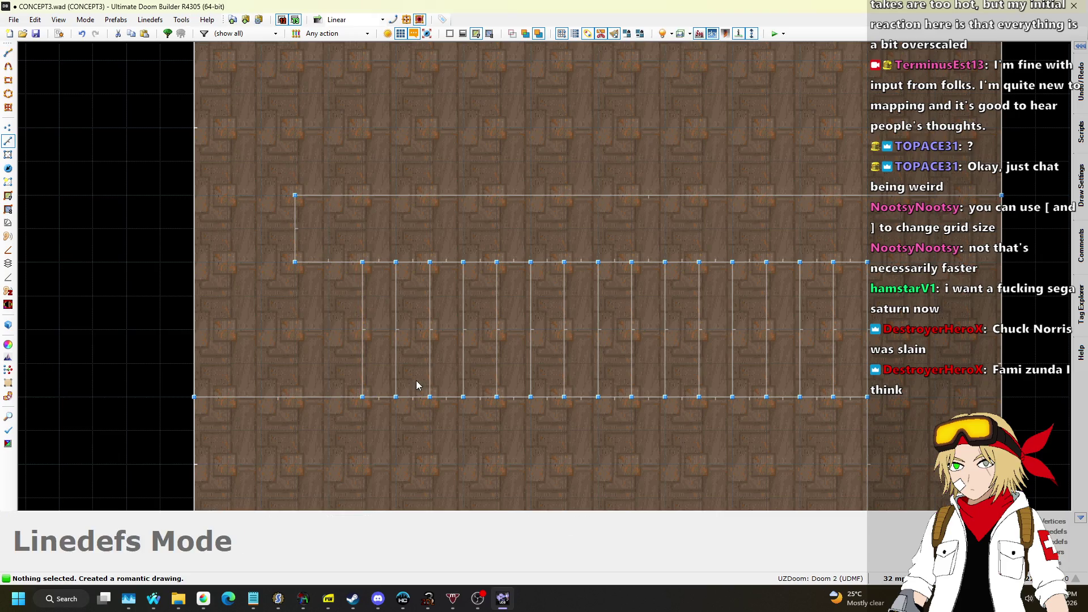
key(q)
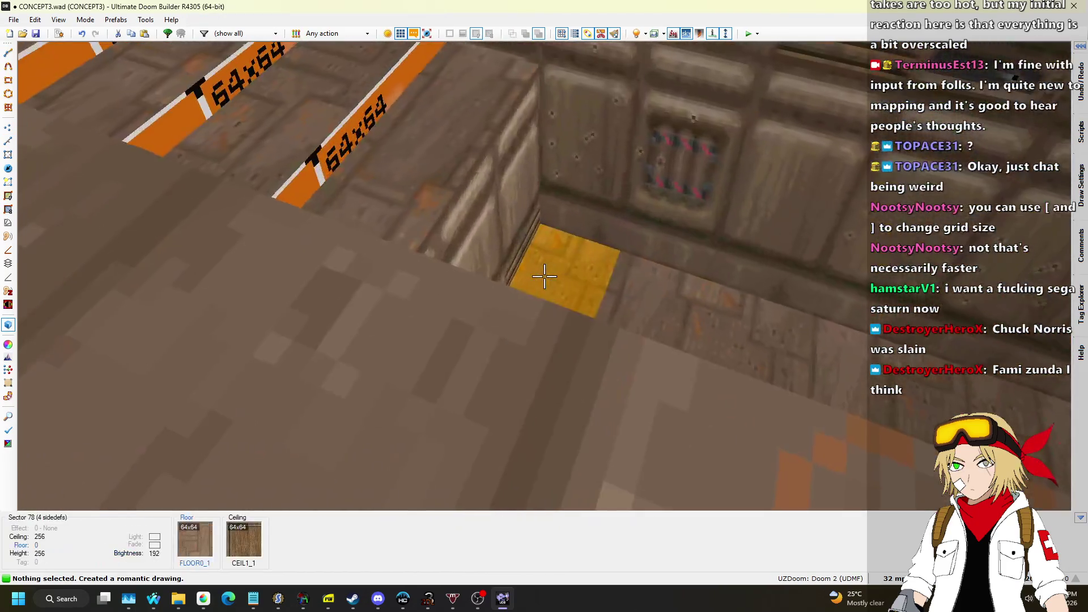
click(544, 276)
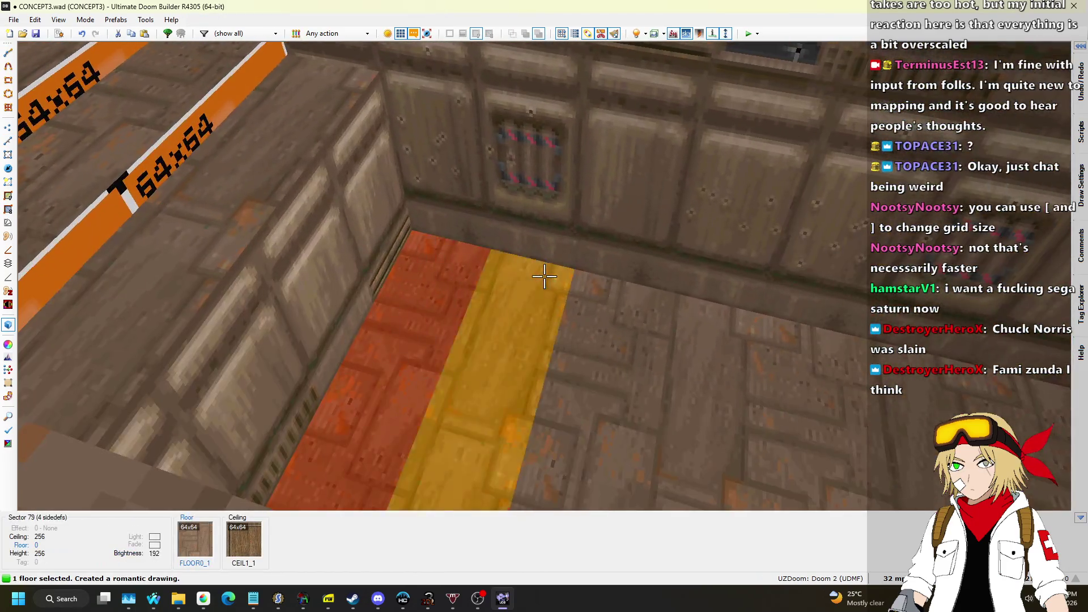
Step: Select the step floors in turn and wheel them to heights 56, 32, 16 and 8
click(544, 276)
click(544, 276)
click(544, 276)
click(543, 275)
click(544, 276)
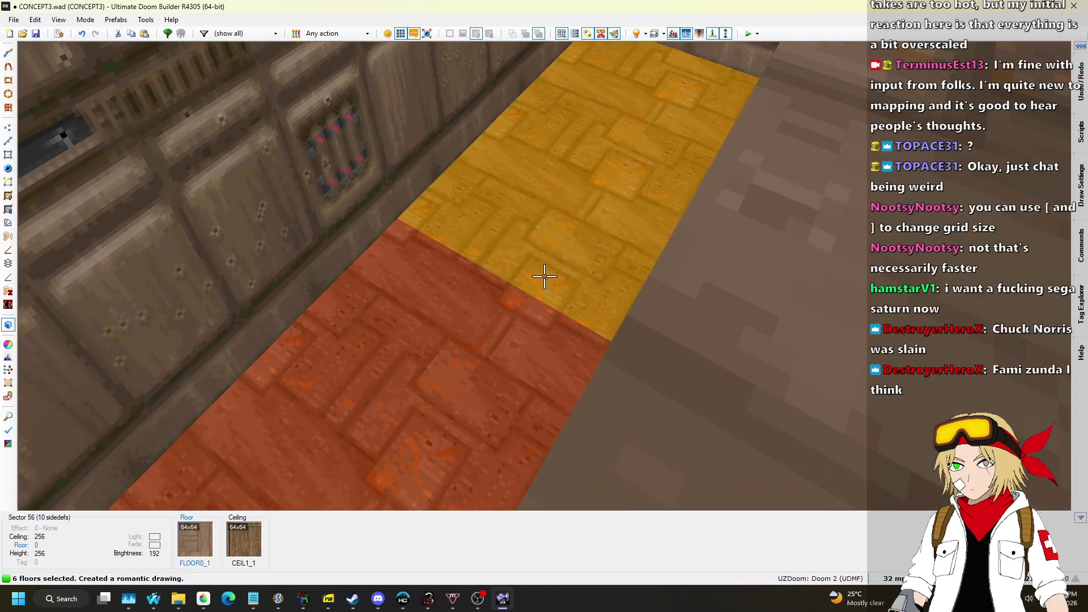
scroll(544, 276, up, 7)
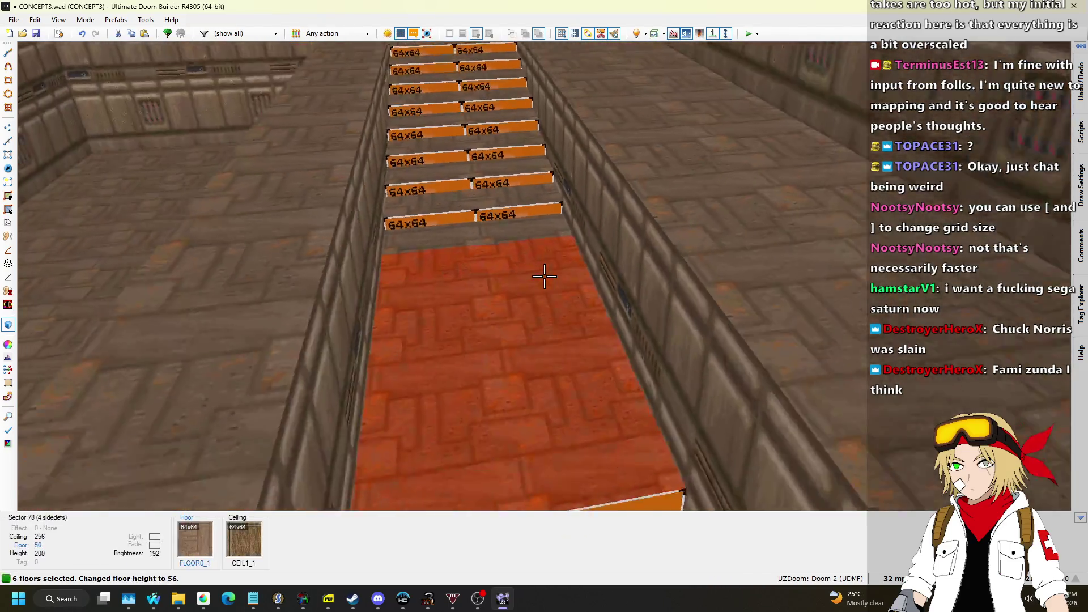
click(544, 276)
click(544, 276)
scroll(544, 276, down, 3)
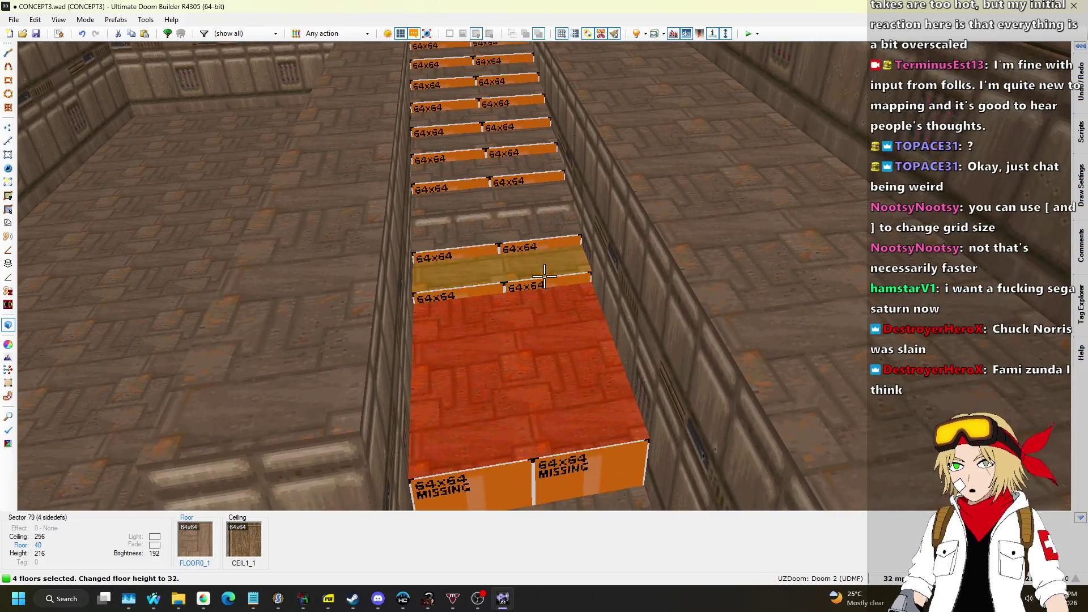
click(544, 276)
scroll(543, 276, down, 2)
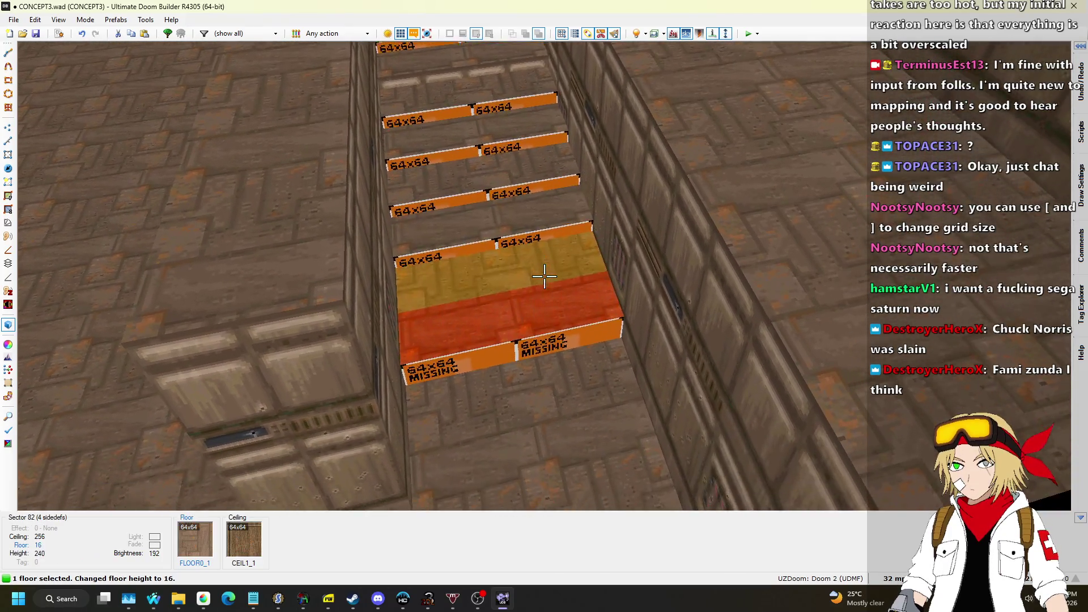
click(544, 276)
scroll(544, 276, down, 1)
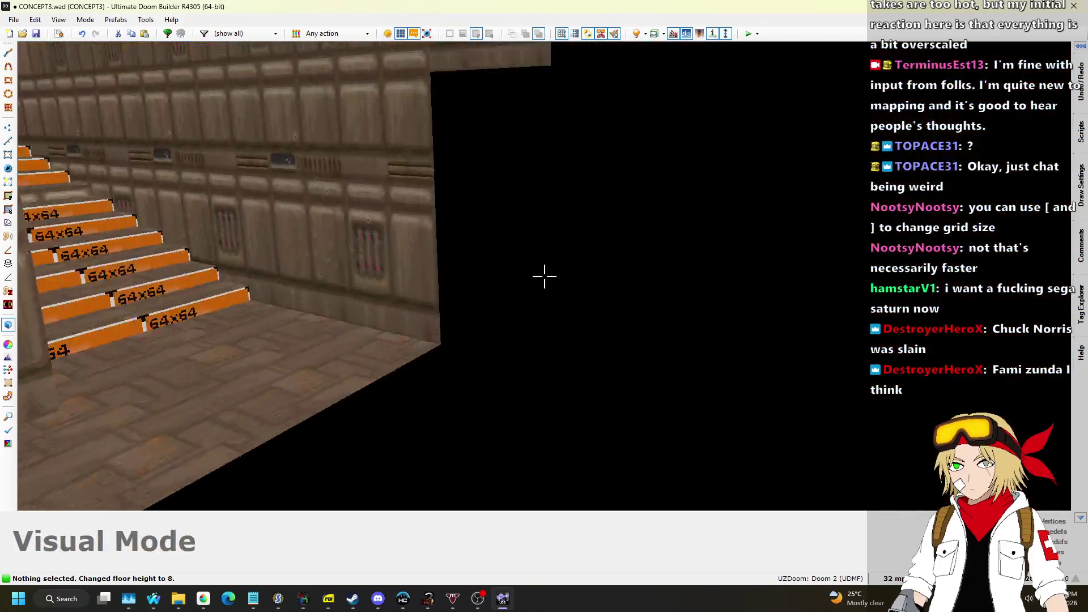
Step: Copy the STARTAN2 wall texture and paste it onto all the missing-texture step risers
key(ctrl+c)
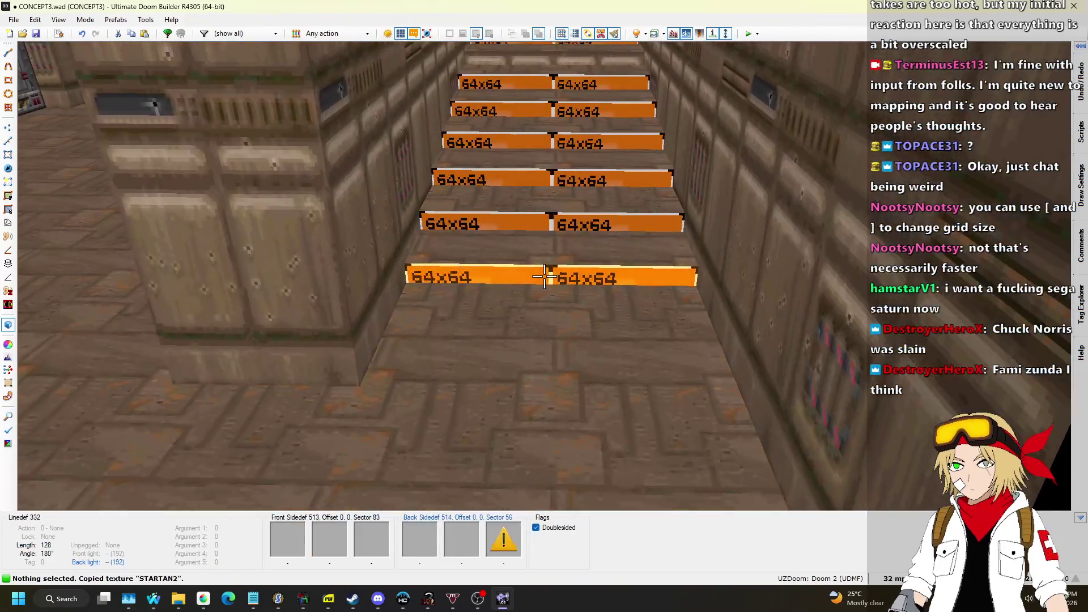
key(s)
click(544, 276)
click(544, 275)
click(544, 276)
click(544, 276)
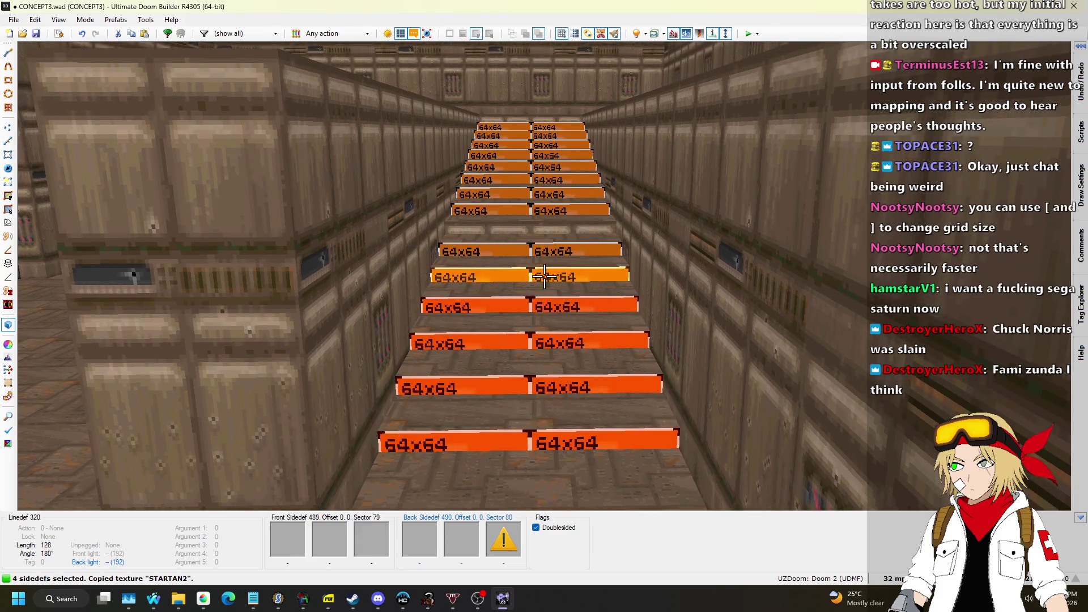
click(544, 276)
click(544, 276)
click(544, 276)
click(544, 276)
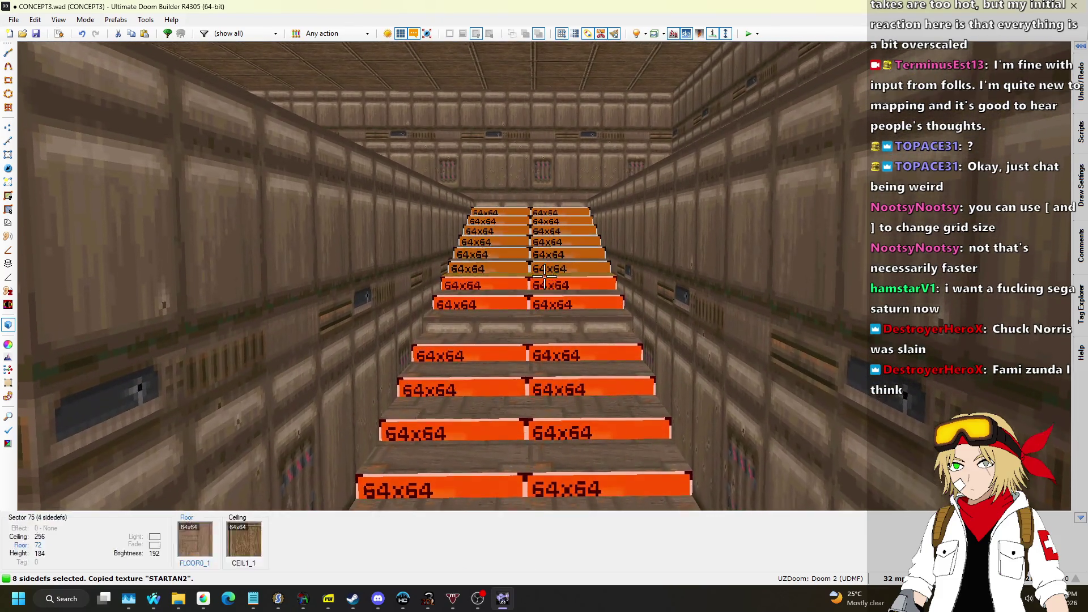
click(544, 277)
click(544, 277)
click(544, 276)
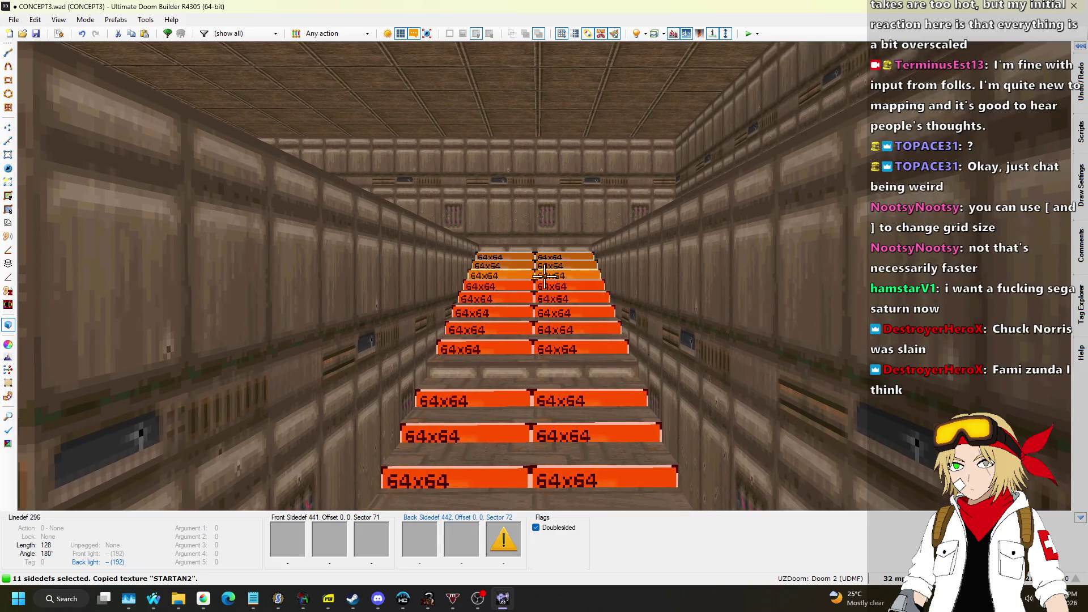
key(w)
key(ctrl+v)
Step: Fly over the stepped floor area and back out to see the whole room in 3D
key(w)
key(s)
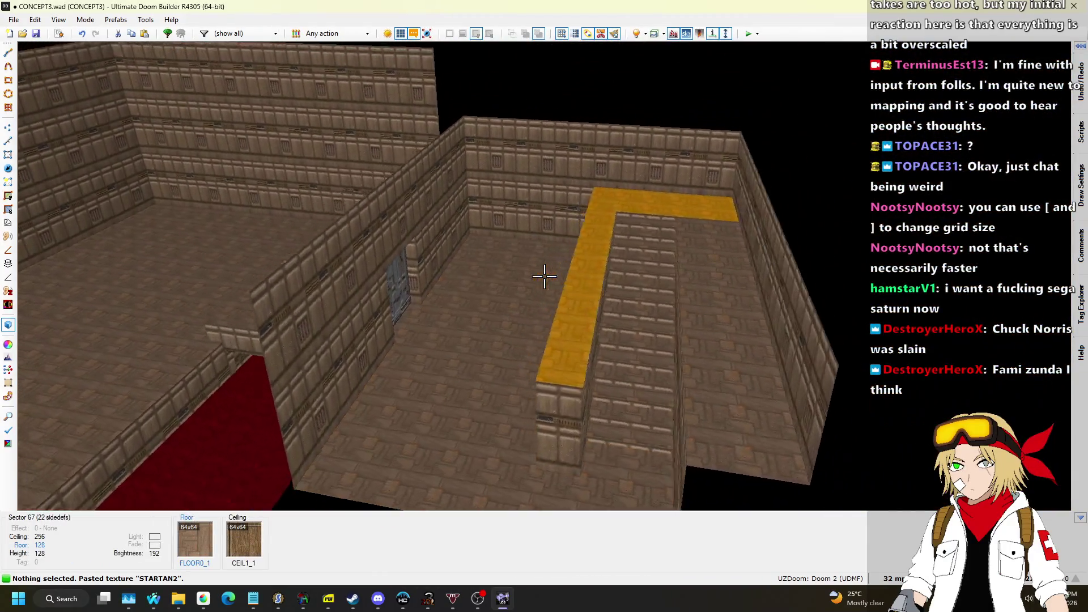
key(w)
Step: Return to the 2D map zoomed out over the layout, then bring up the song request queue
key(l)
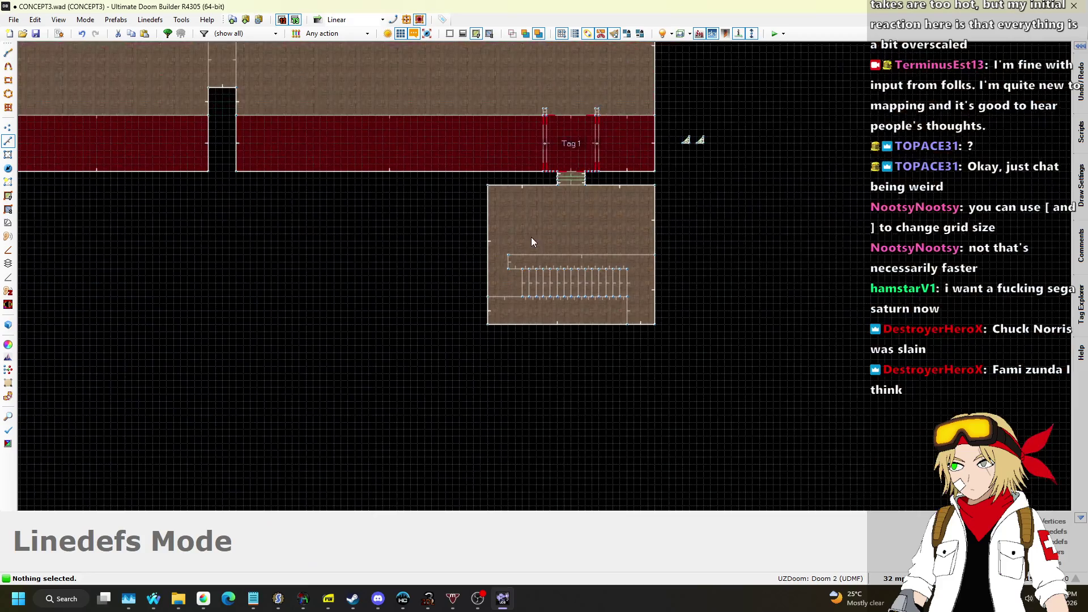
scroll(552, 229, up, 3)
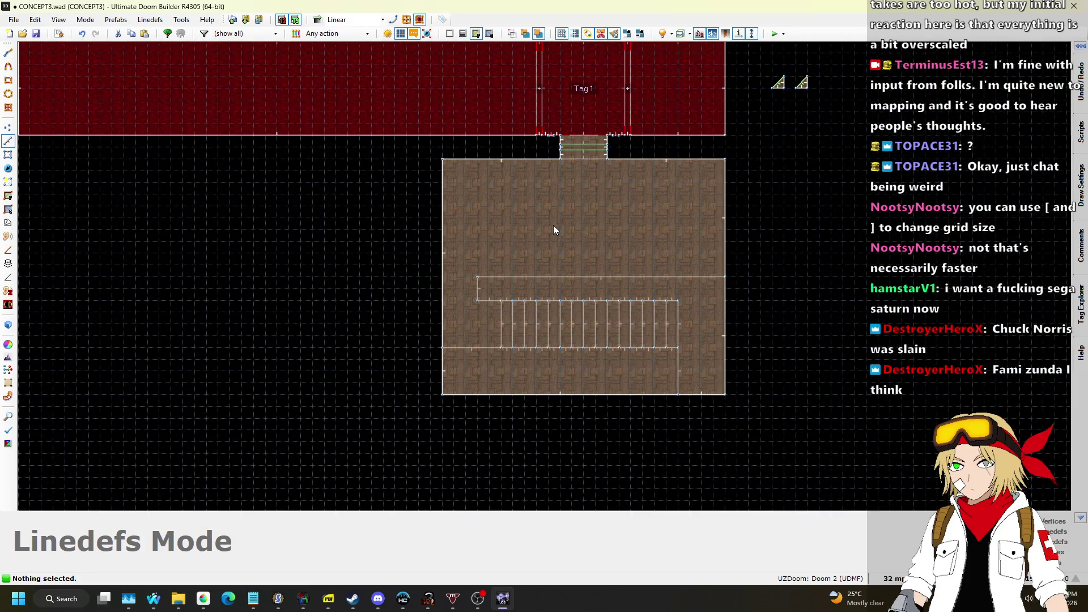
scroll(372, 226, down, 7)
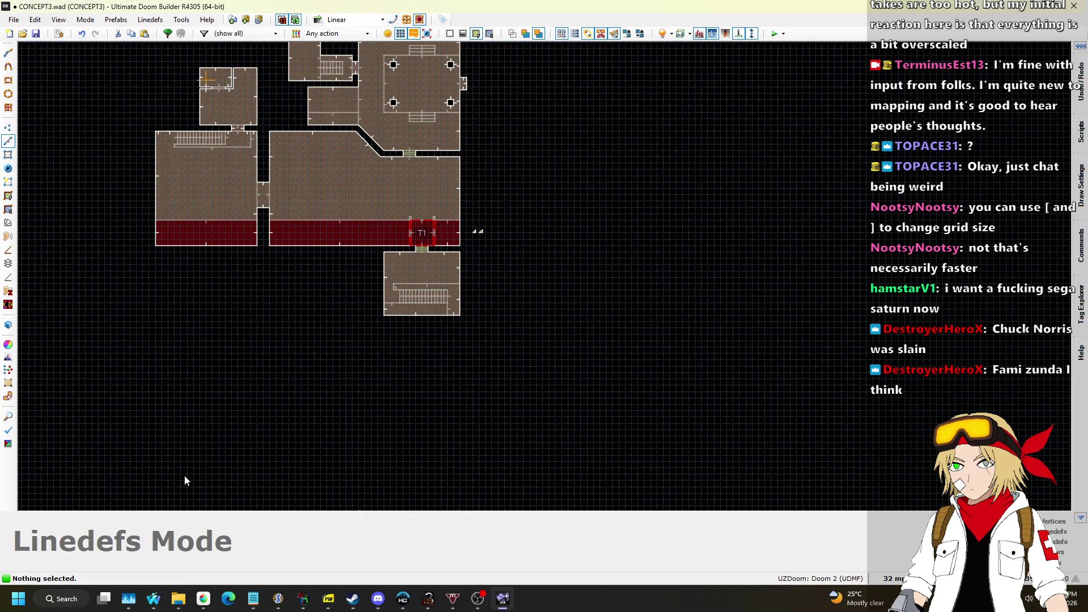
mouse_move(153, 598)
click(190, 538)
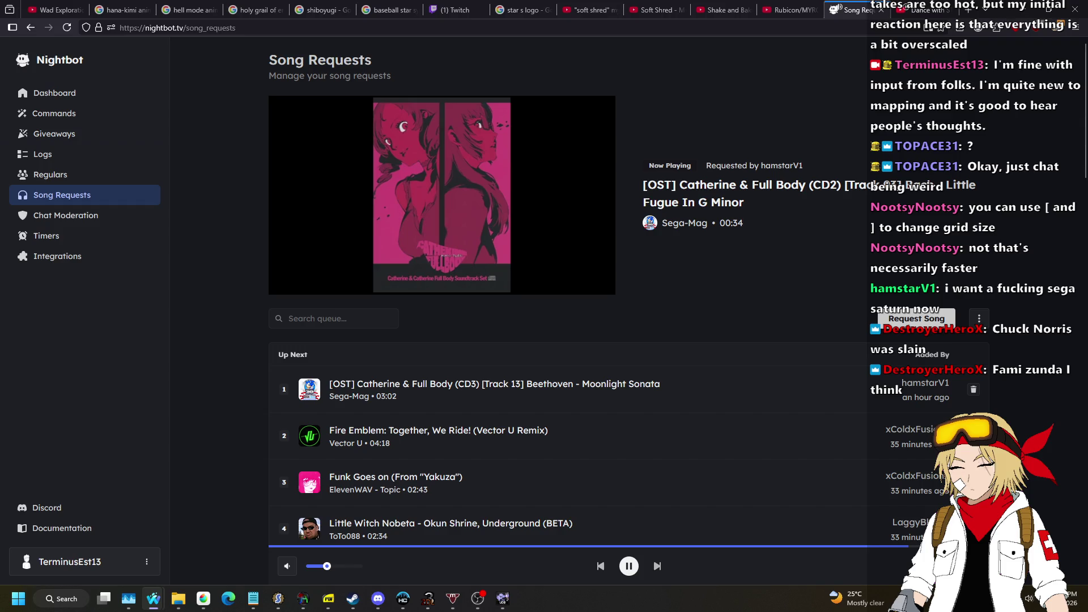
key(alt+Tab)
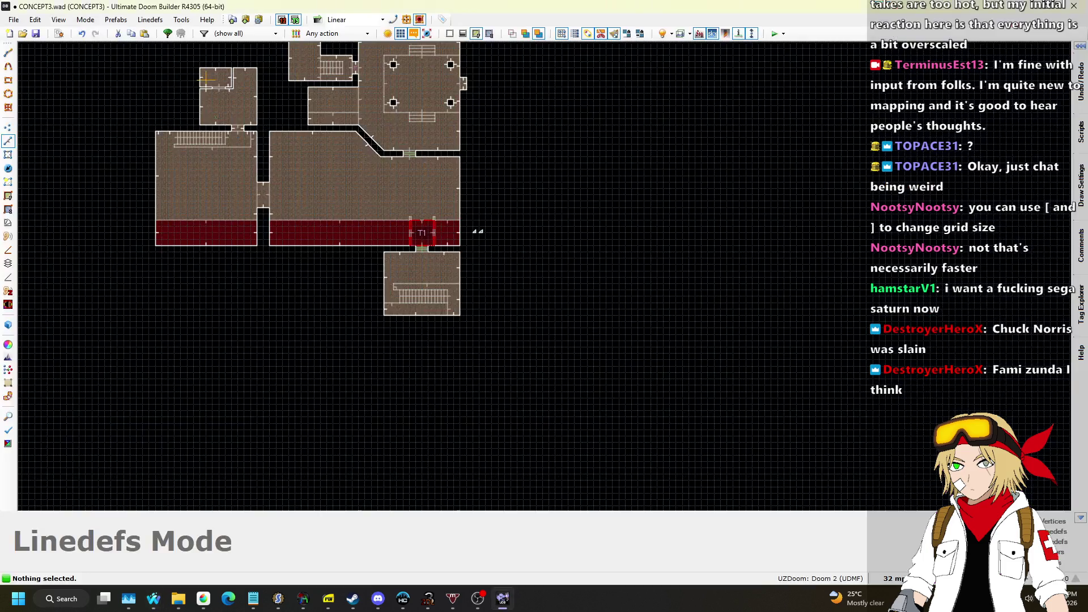
Step: Box-select all lines of the lower room and drag them to the right
scroll(661, 323, down, 4)
scroll(644, 321, up, 8)
key(l)
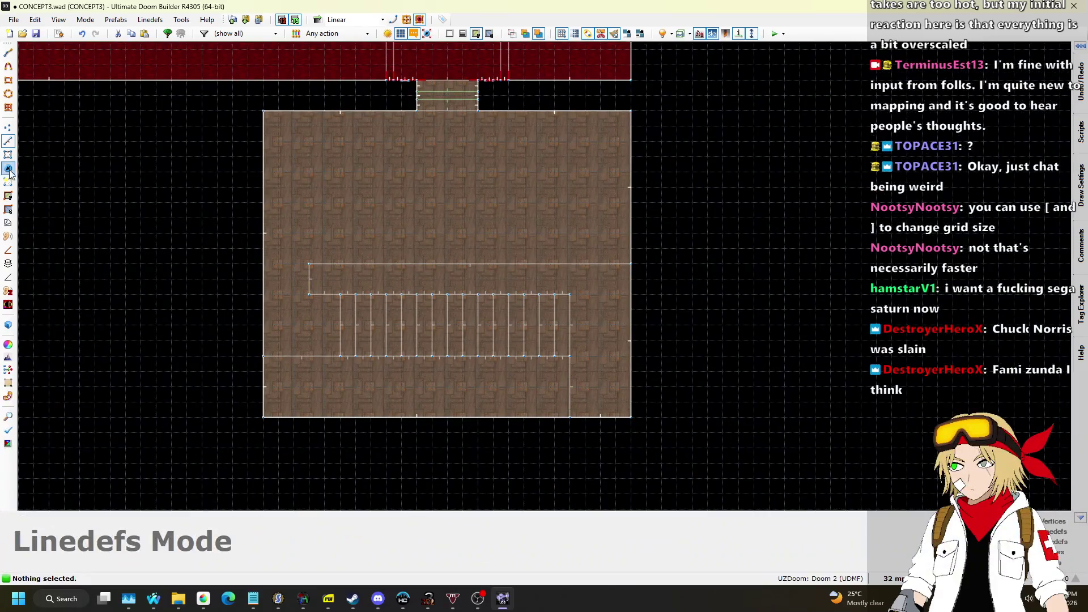
drag(293, 251, 715, 455)
mouse_move(309, 275)
mouse_down()
mouse_move(576, 282)
mouse_move(635, 273)
mouse_up()
click(43, 143)
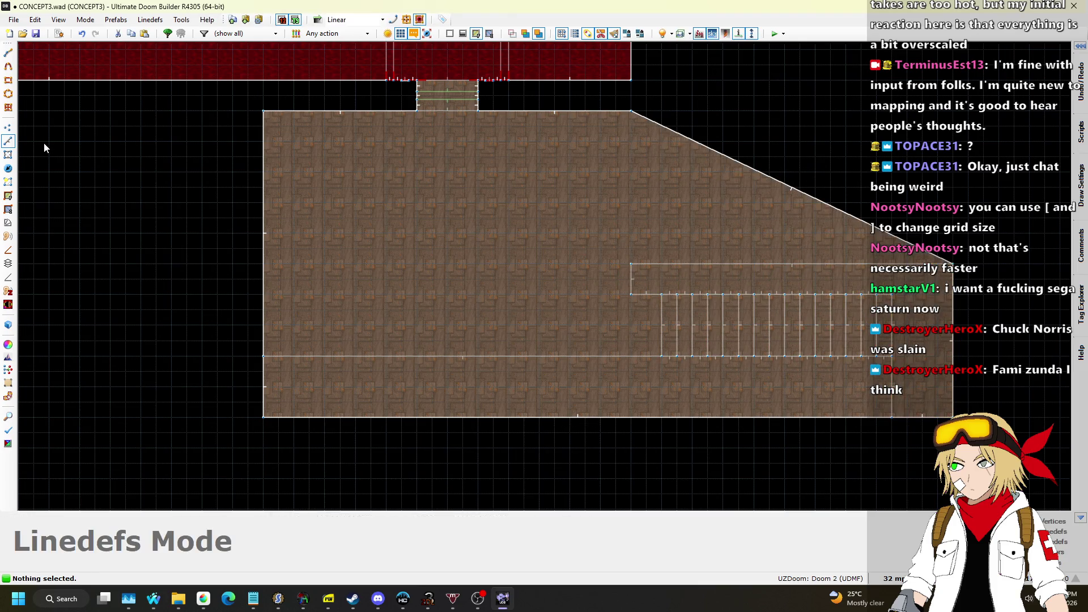
Step: Drag the slanted edge's vertex into a square corner and inspect it in 3D
click(12, 129)
drag(740, 161, 627, 263)
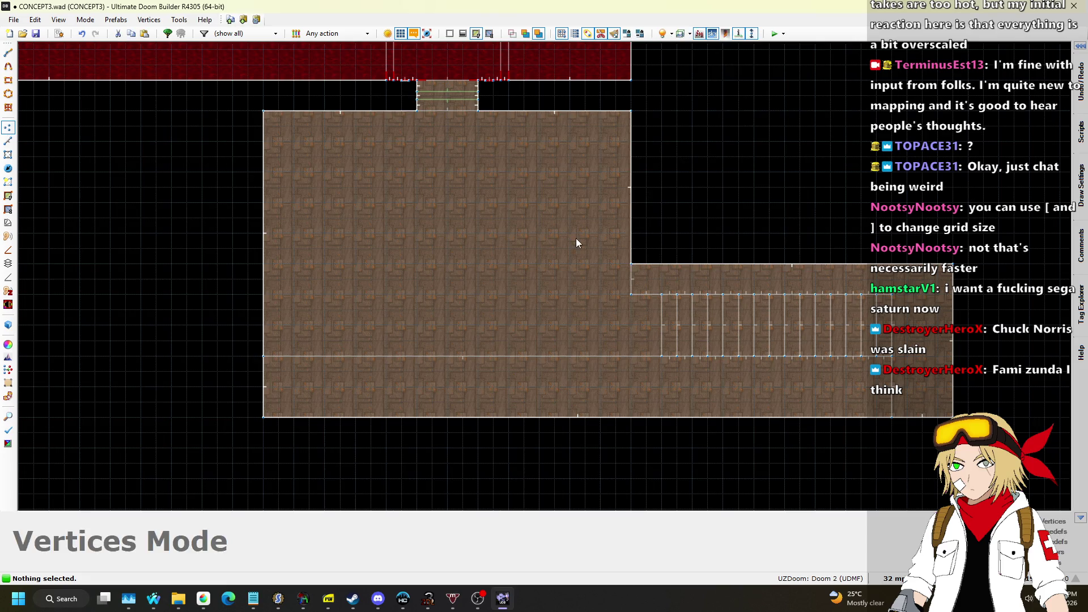
key(w)
key(w)
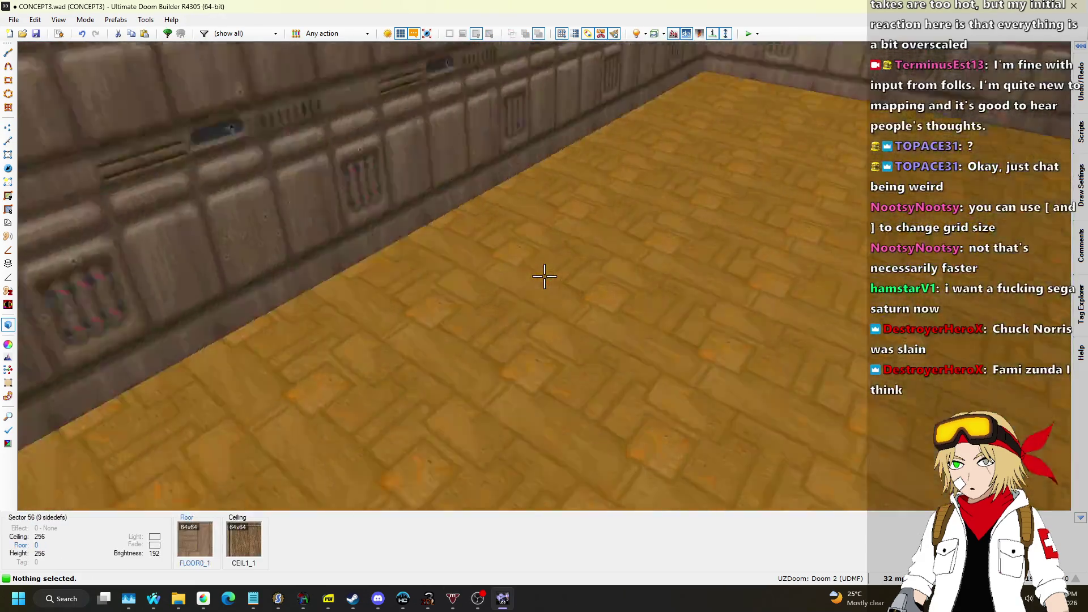
key(w)
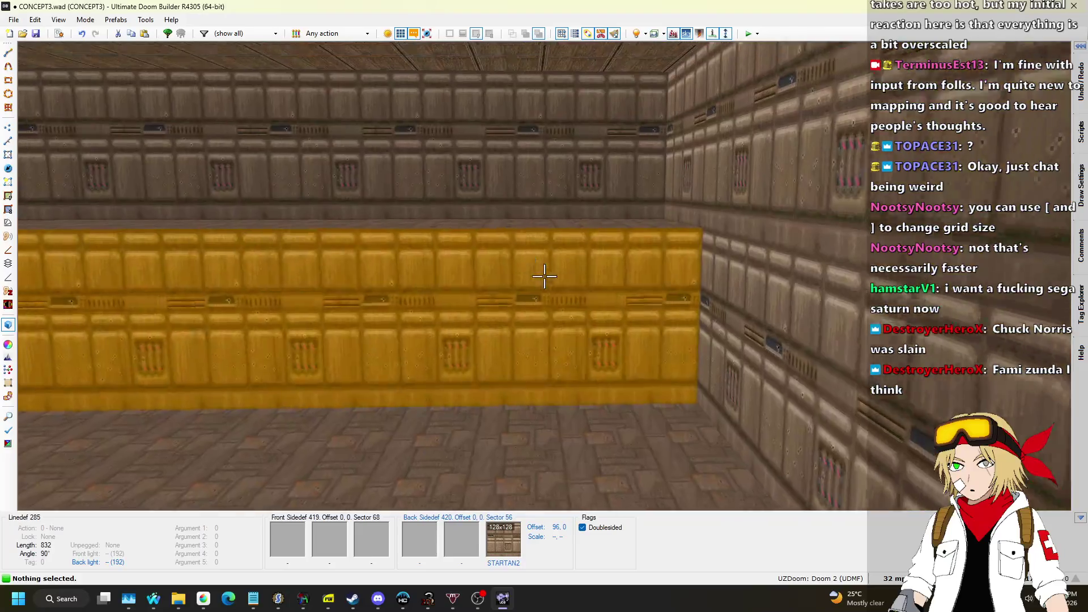
key(w)
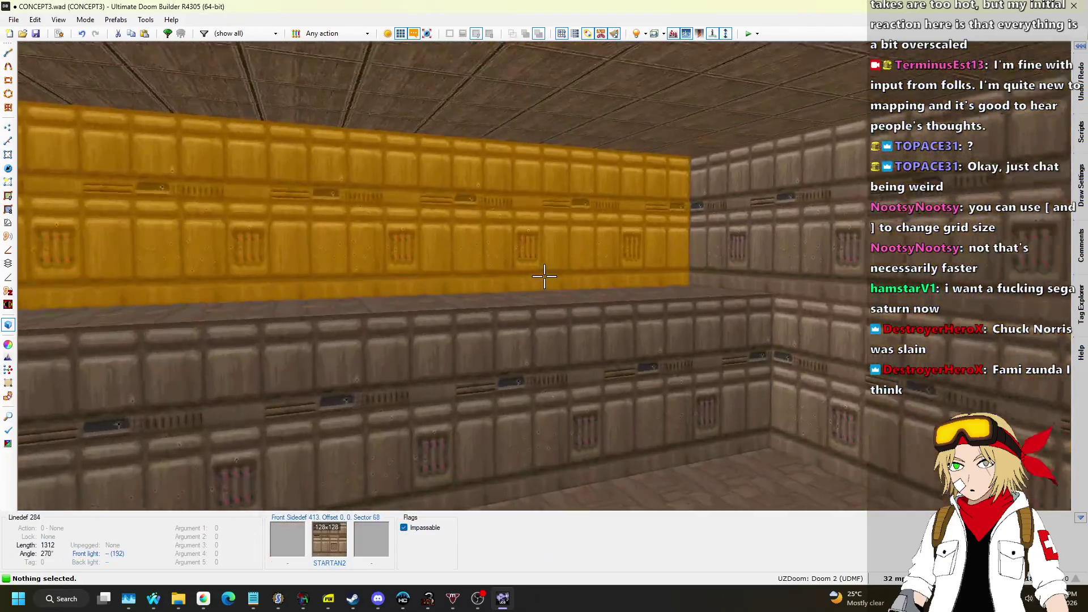
key(v)
Step: Undo the vertex drag and the 52-line drag to restore the rectangular room
key(ctrl+z)
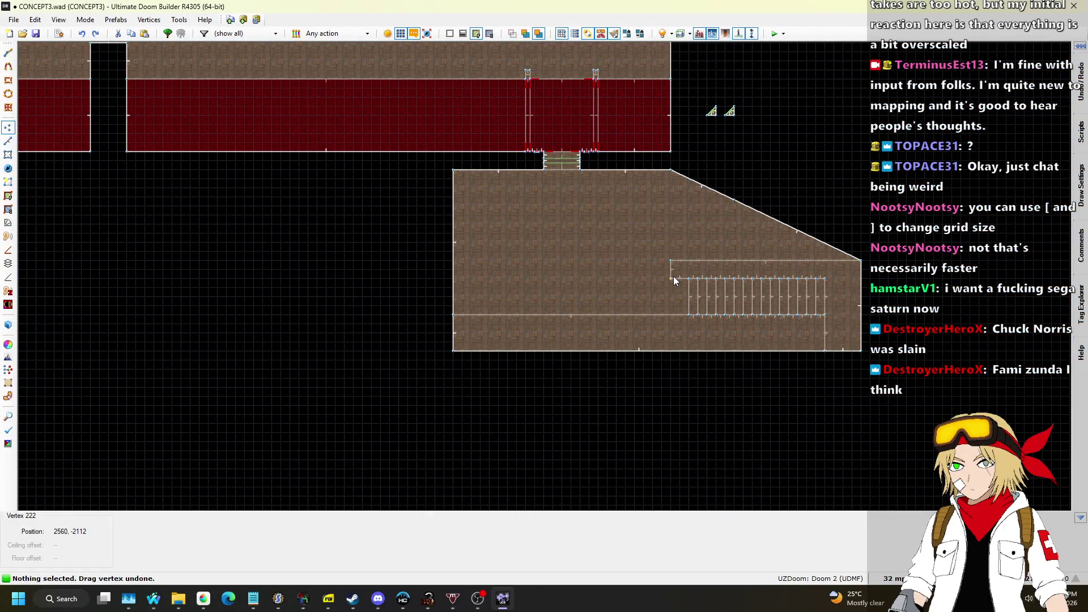
key(ctrl+z)
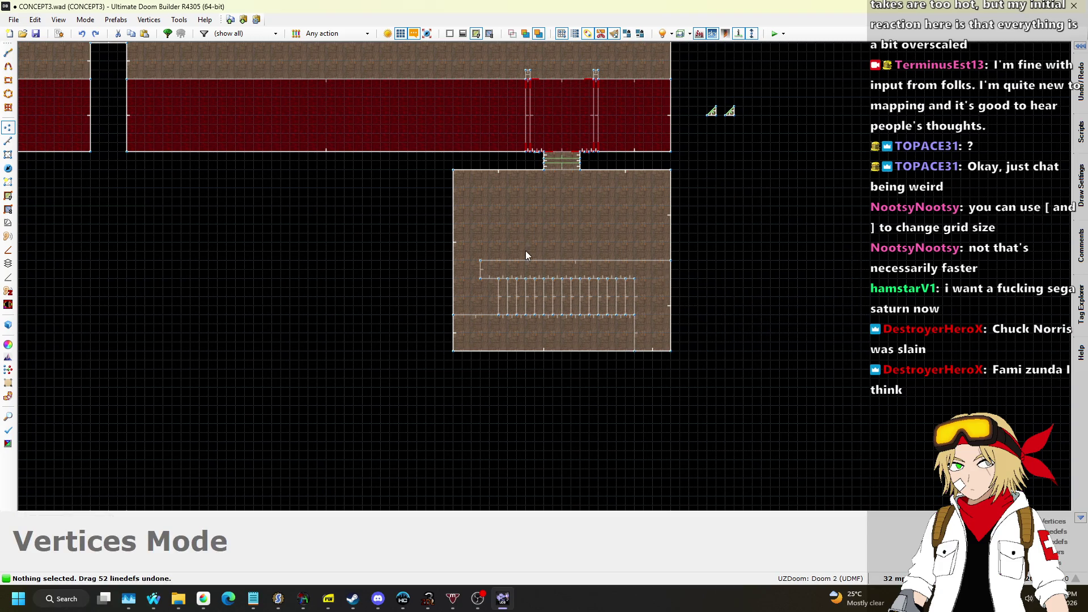
scroll(525, 248, down, 2)
scroll(518, 266, up, 3)
click(8, 141)
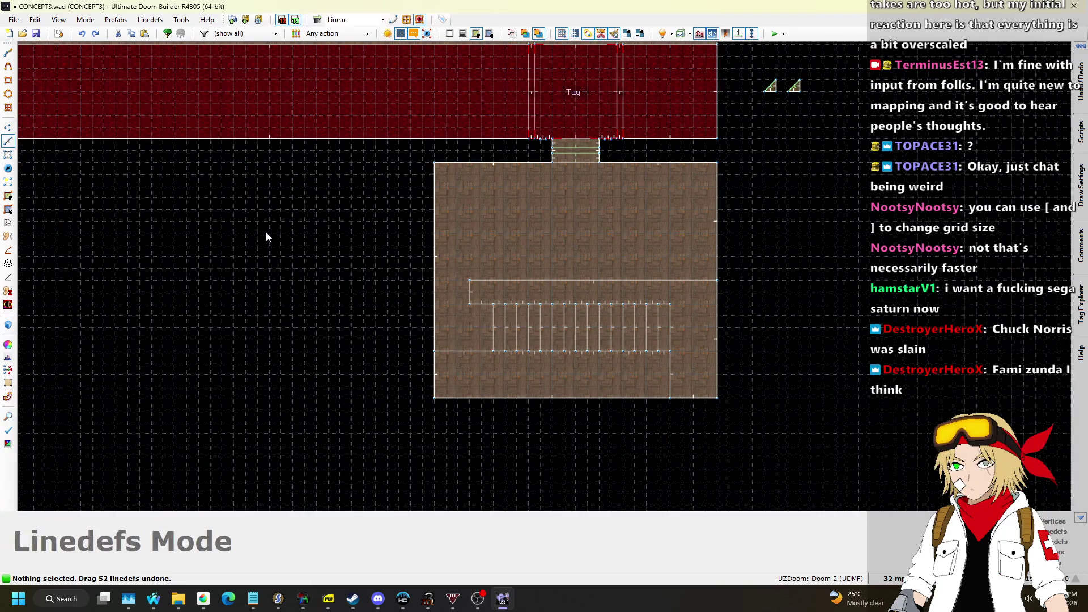
Step: Select the 52 lines of the steps and room edge and drag them to the right
drag(682, 354, 791, 426)
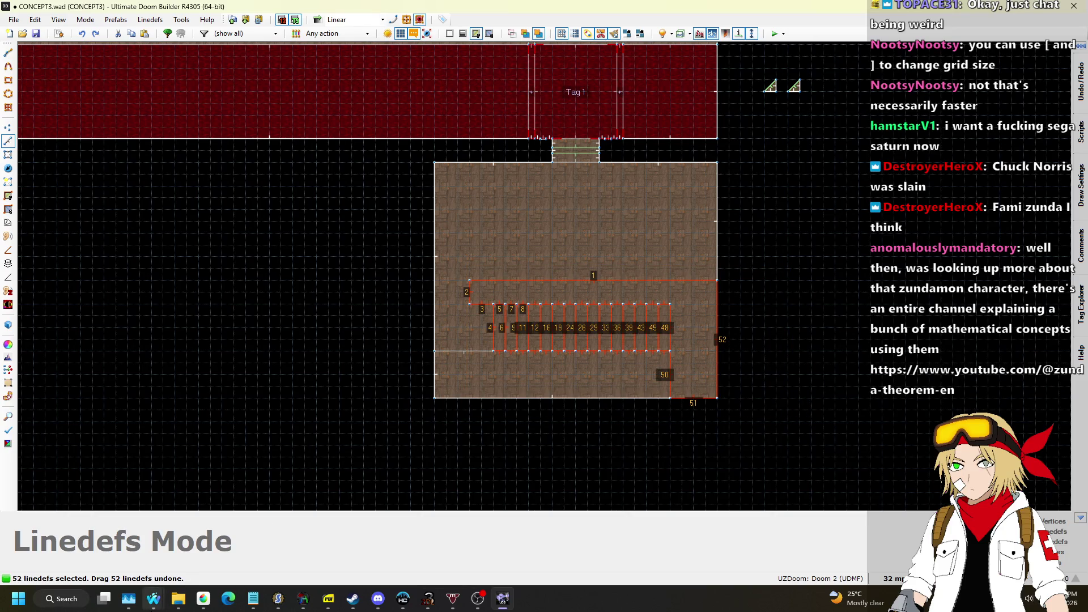
mouse_move(153, 598)
click(219, 540)
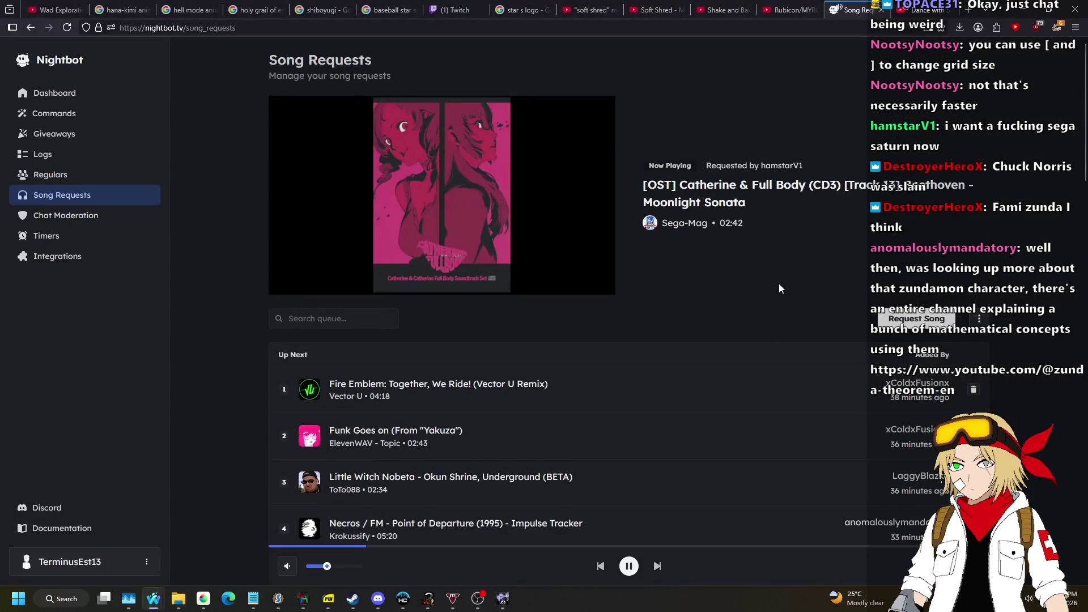
key(alt+Tab)
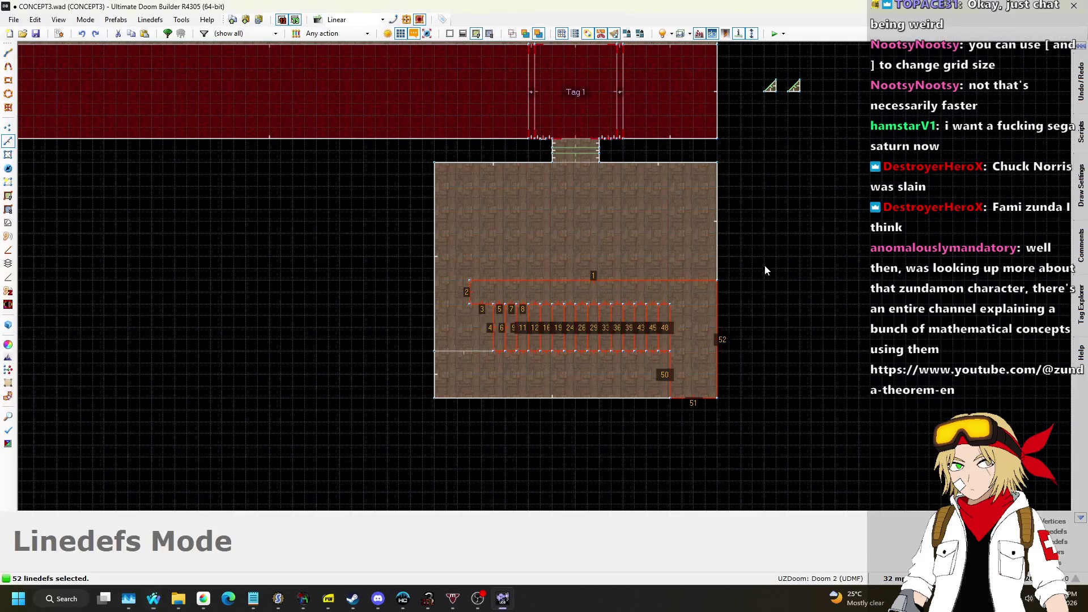
drag(521, 281, 647, 281)
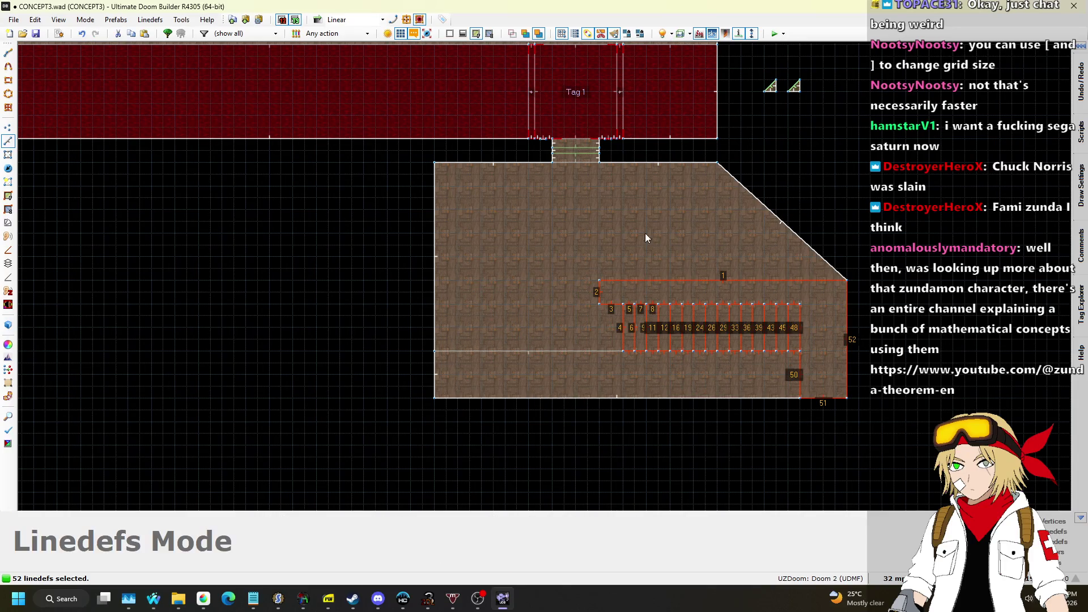
key(Escape)
Step: Drag a vertex to turn the diagonal wall into a right-angle notch
key(v)
drag(776, 216, 716, 272)
scroll(773, 246, down, 4)
scroll(778, 186, up, 6)
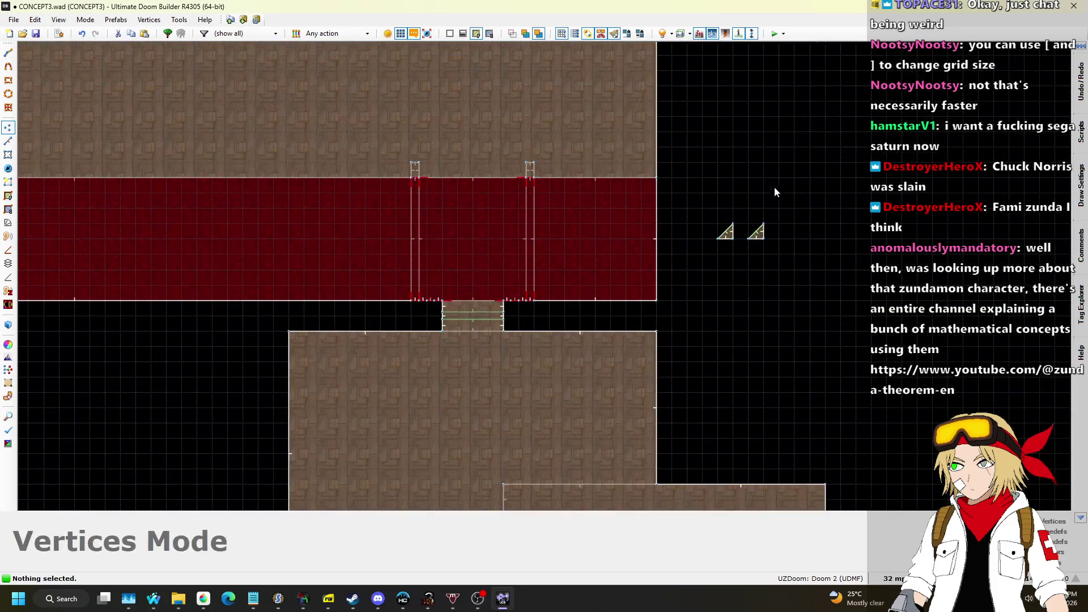
Step: With the grid at 16, move the two small triangles down-left beside the notch
drag(689, 198, 822, 277)
click(894, 578)
click(884, 481)
scroll(719, 251, up, 1)
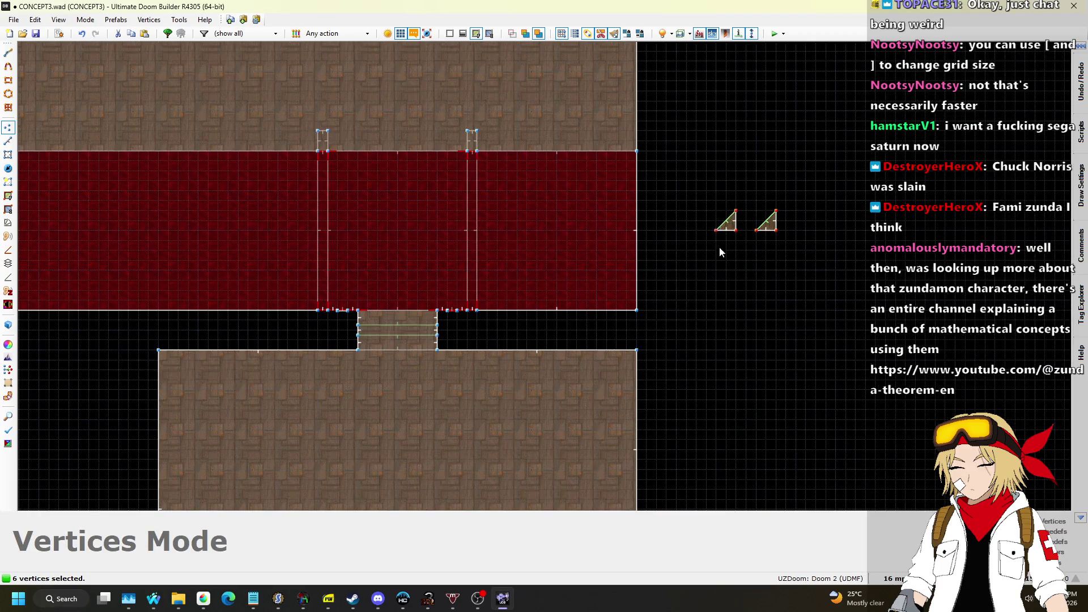
mouse_move(734, 211)
mouse_down()
mouse_move(495, 316)
mouse_move(548, 335)
mouse_up()
scroll(506, 321, up, 1)
scroll(723, 339, down, 7)
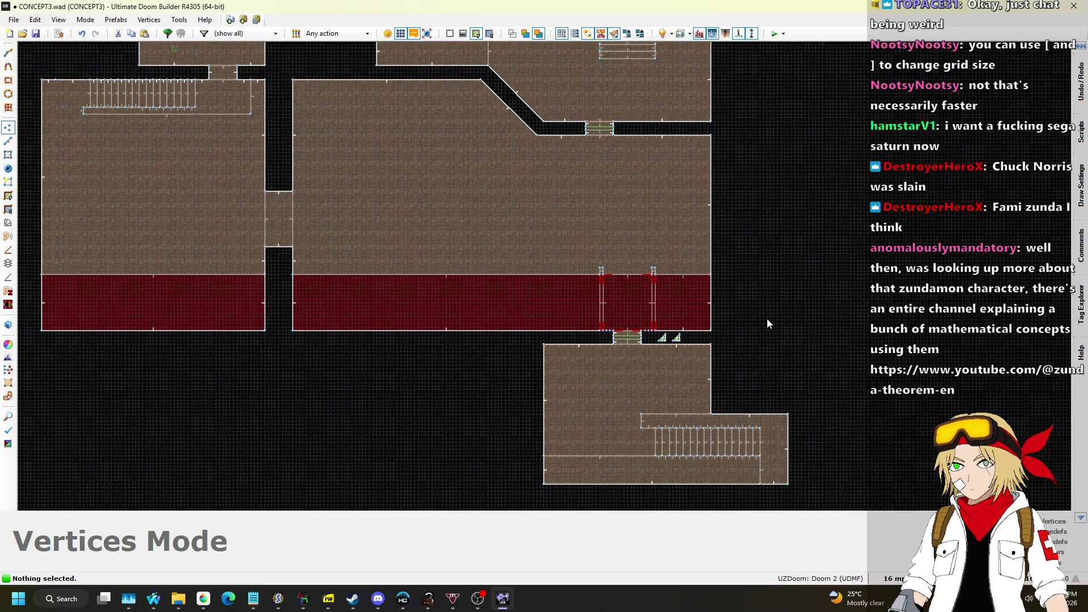
key(q)
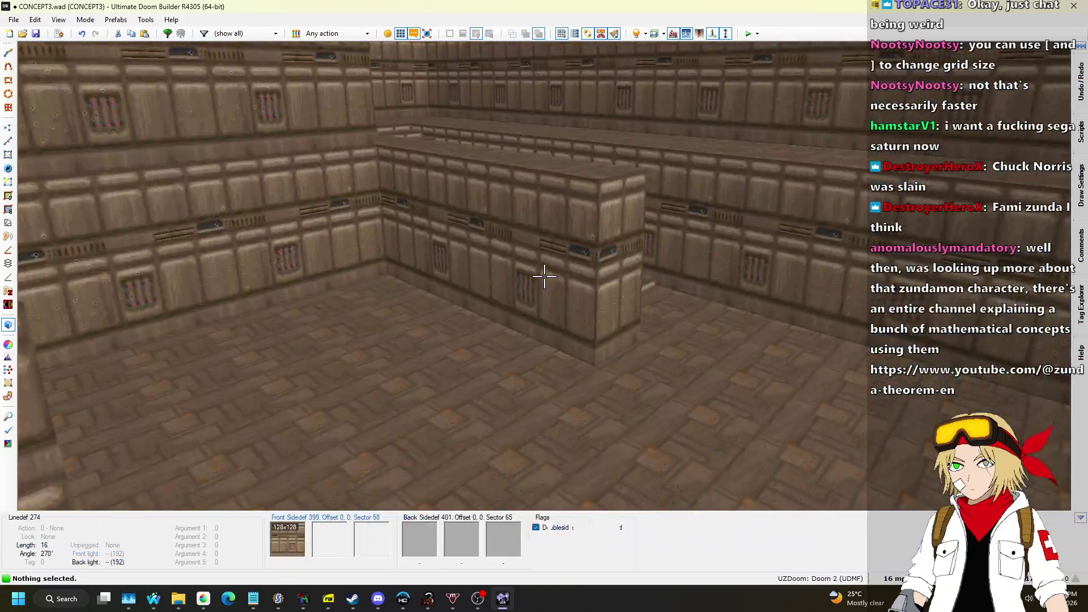
key(w)
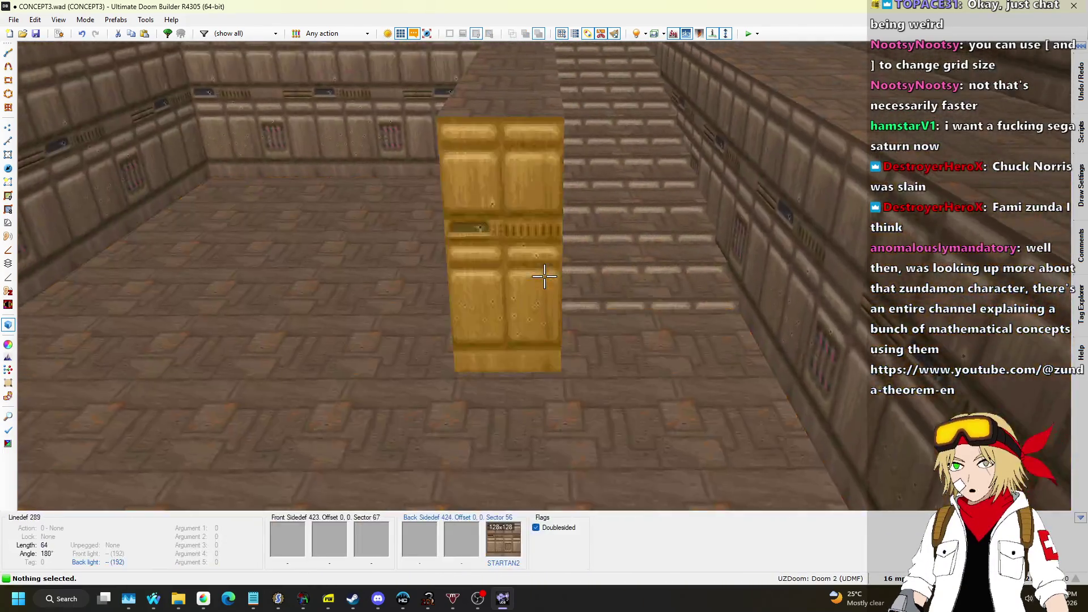
key(w)
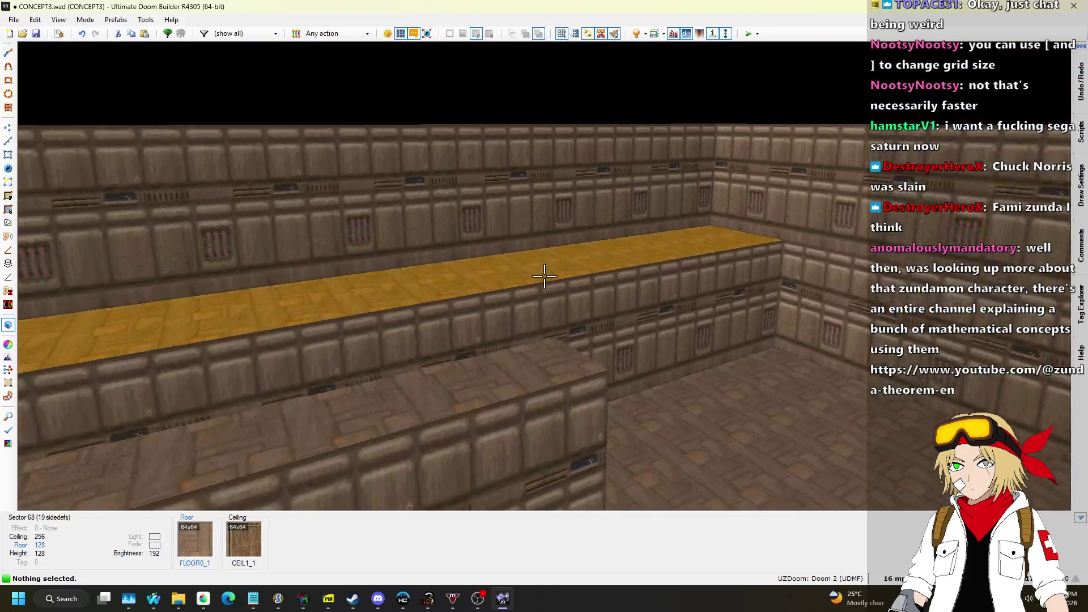
key(q)
scroll(590, 283, down, 4)
scroll(604, 288, up, 4)
scroll(583, 322, down, 4)
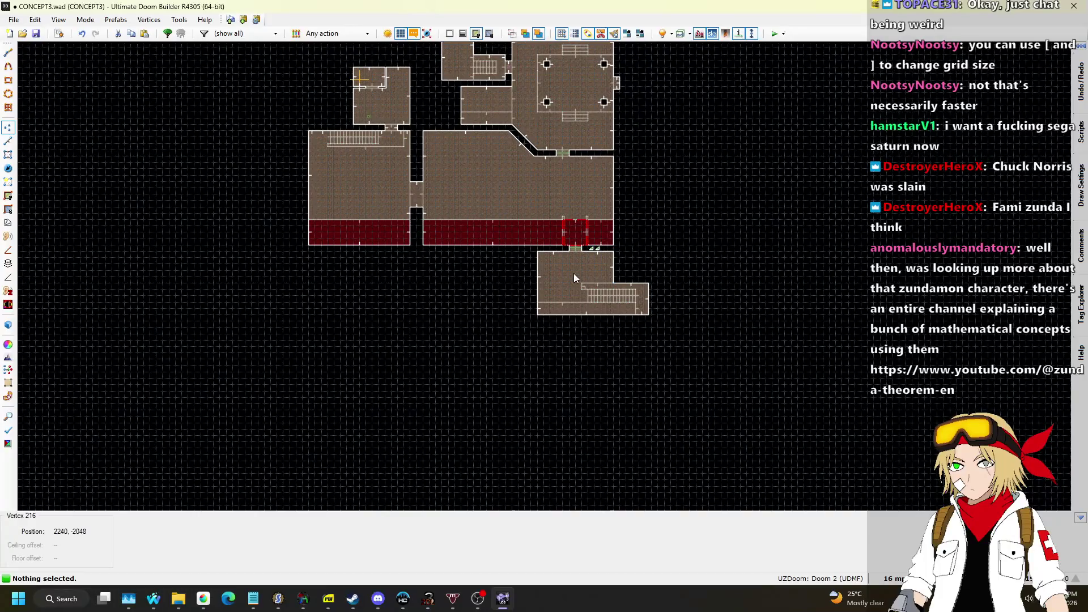
scroll(559, 267, up, 4)
click(8, 141)
scroll(399, 211, up, 3)
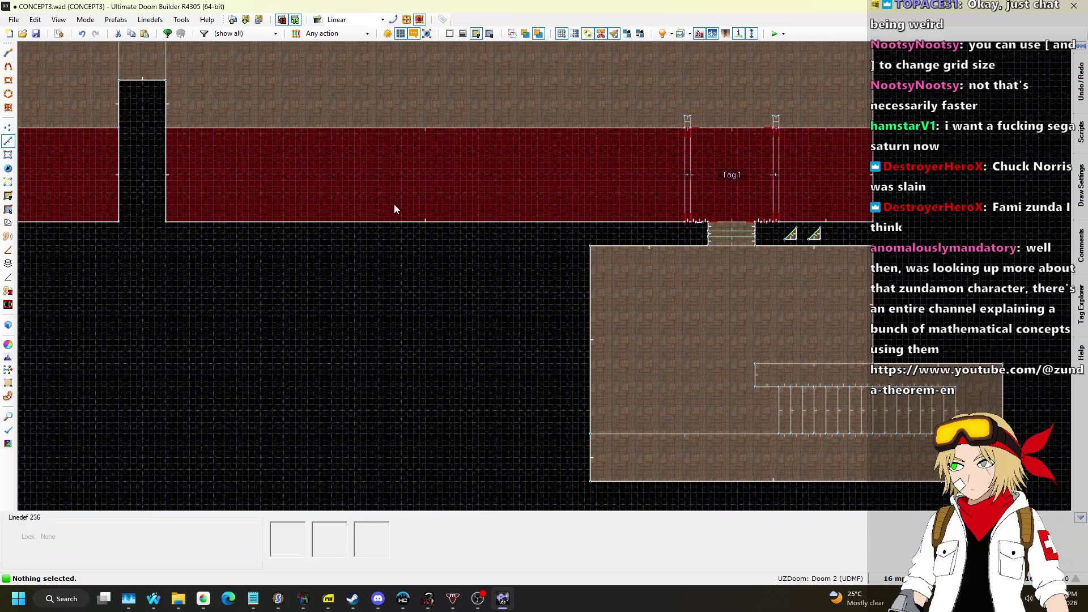
scroll(577, 447, up, 1)
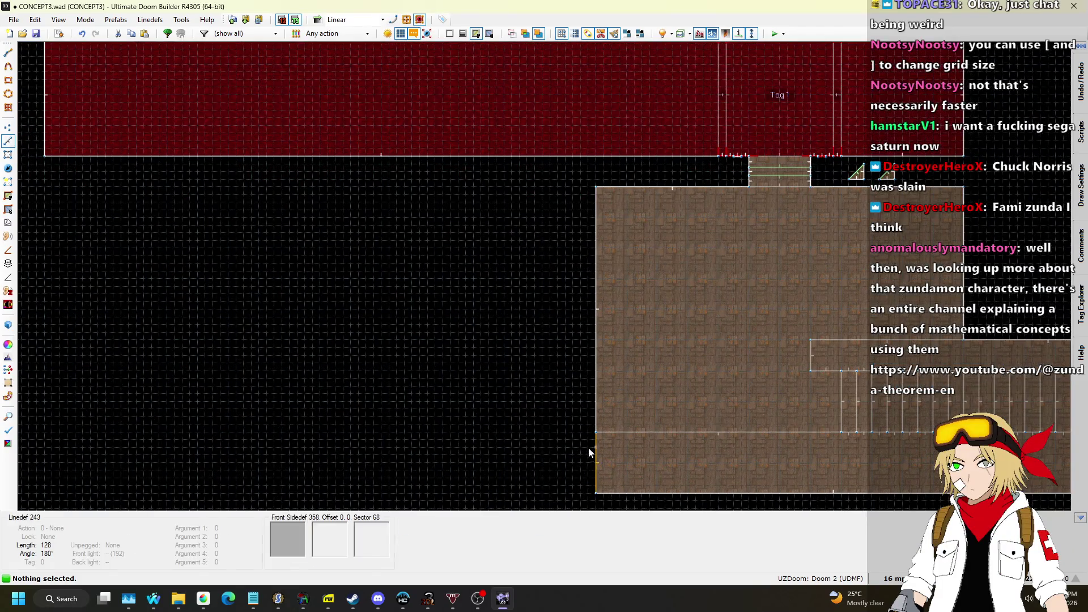
Step: Draw a 128-unit-wide strip extending the room's left side
key(d)
click(596, 496)
click(535, 492)
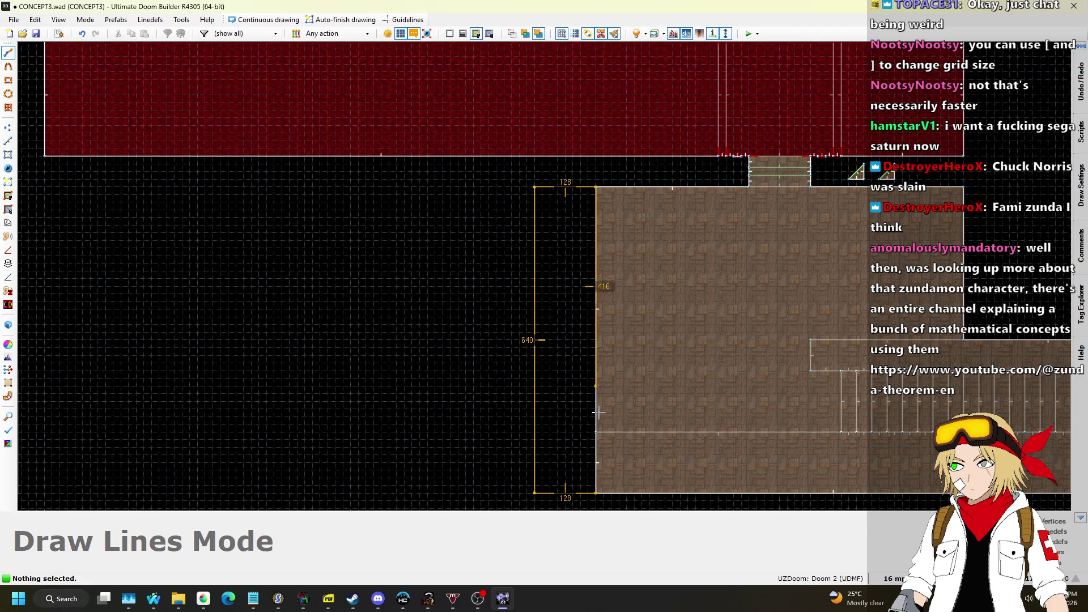
click(596, 493)
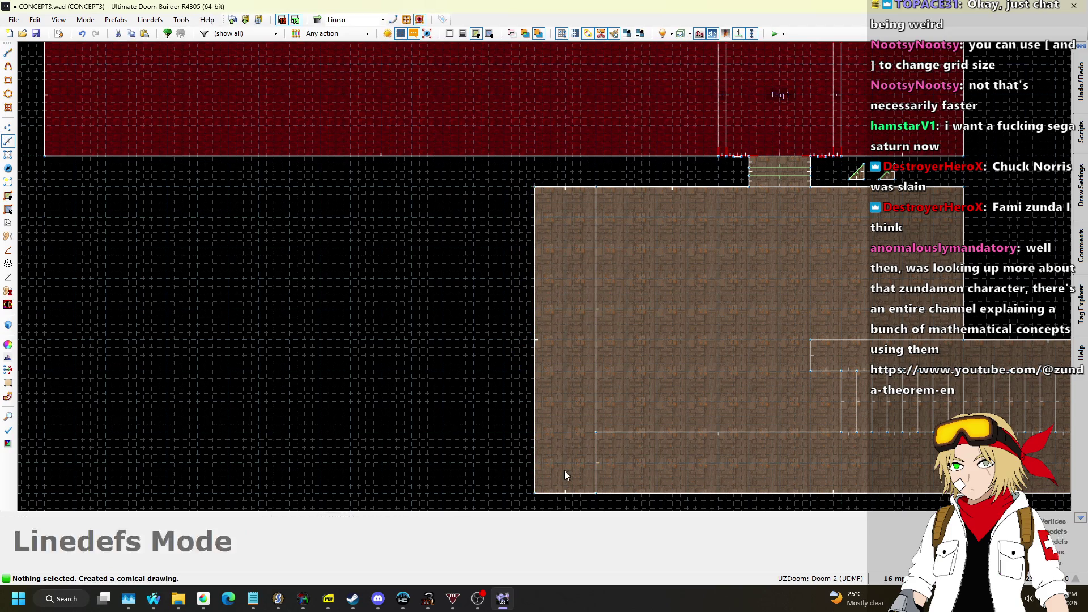
Step: Delete the splitting linedef and rebuild the strip's floor sector with Make Sectors
key(Delete)
click(8, 197)
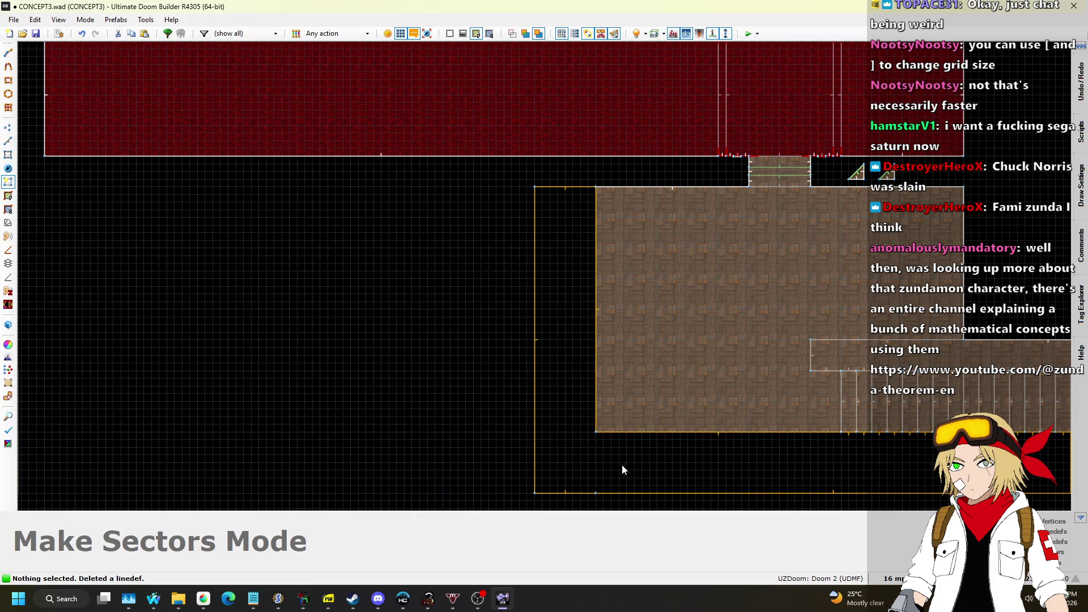
click(628, 471)
scroll(627, 471, down, 1)
scroll(594, 368, up, 1)
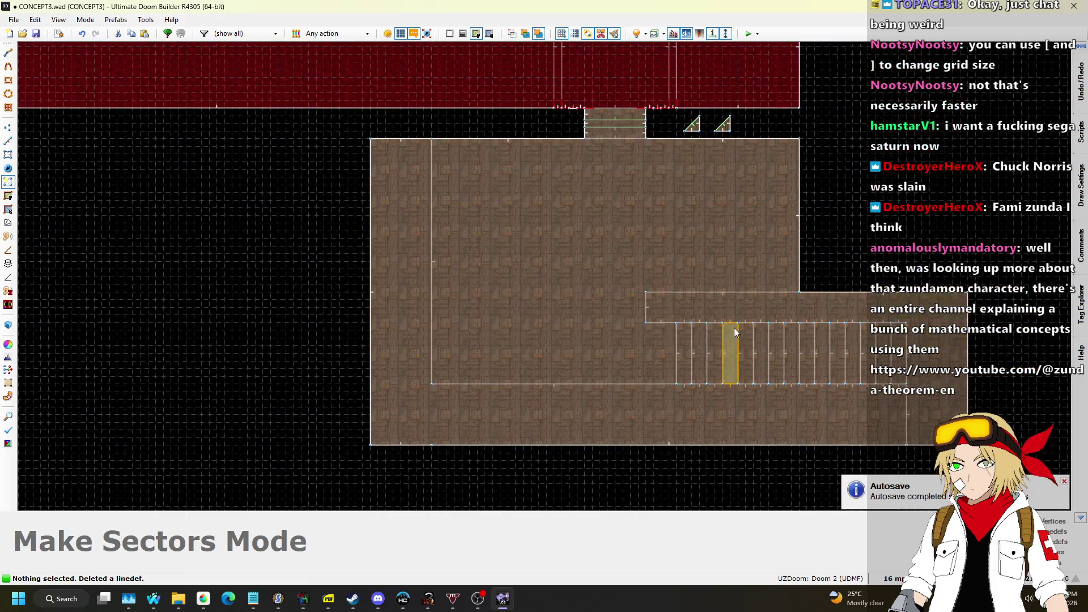
Step: Paste STARTAN2 onto the new area's missing walls in the 3D view
key(w)
key(w)
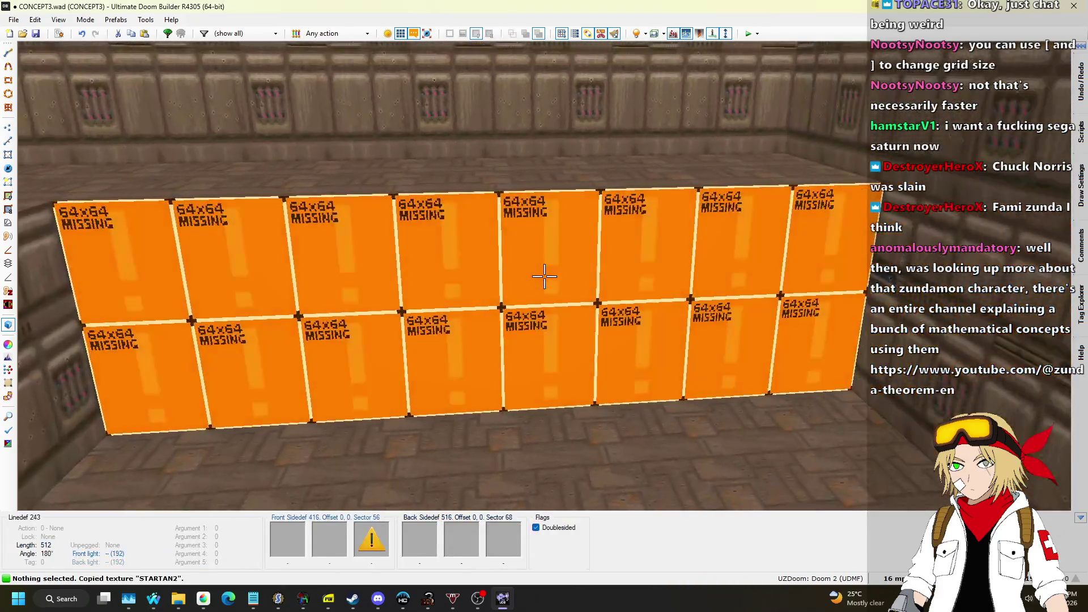
key(ctrl+v)
key(q)
scroll(535, 261, down, 3)
scroll(413, 169, up, 2)
scroll(402, 402, down, 1)
scroll(403, 407, down, 1)
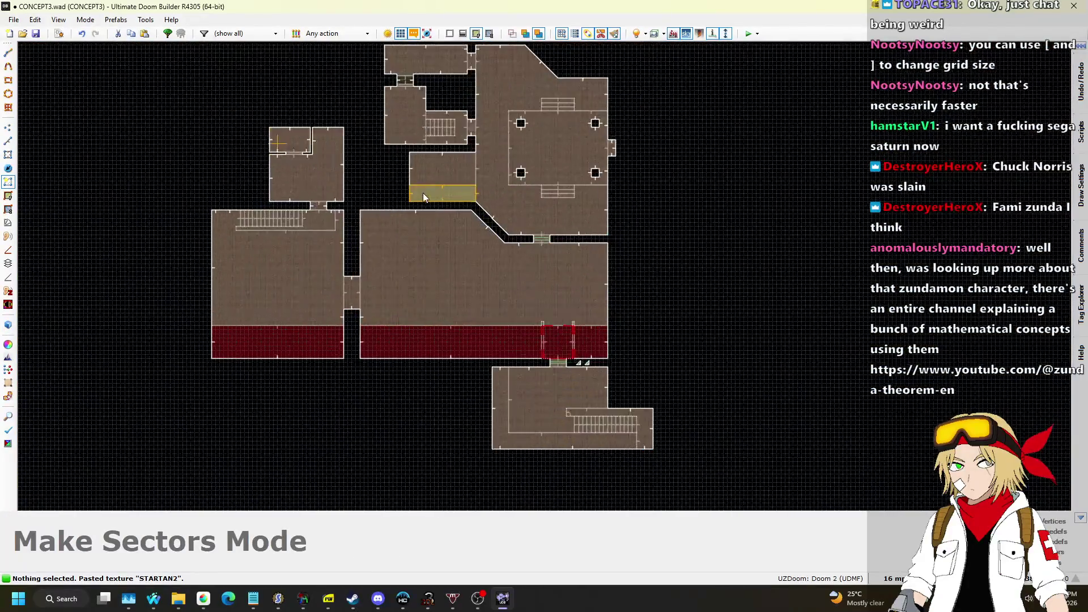
scroll(392, 218, up, 1)
click(7, 142)
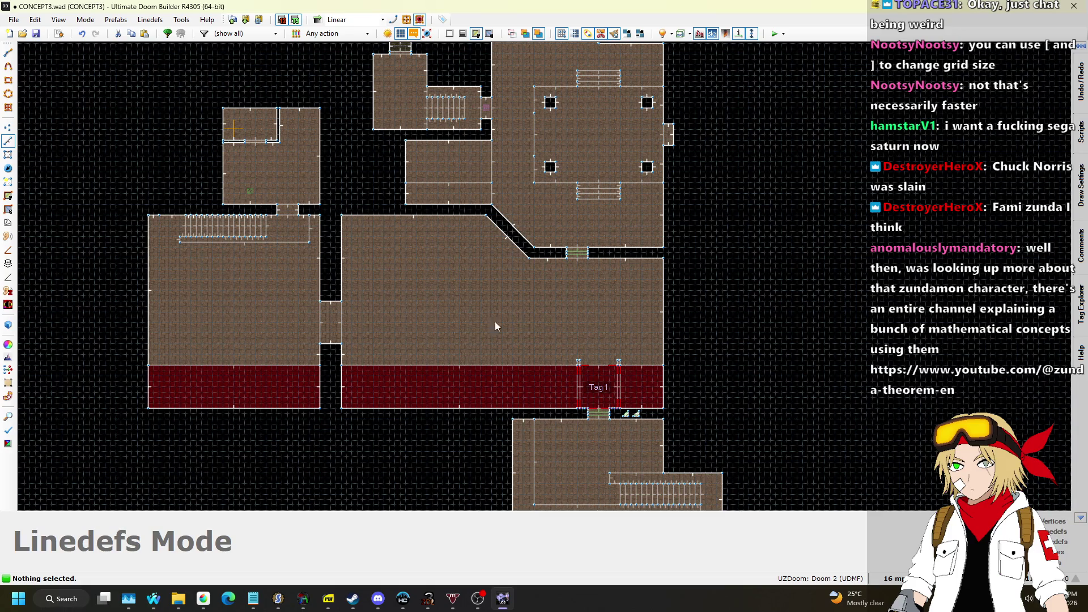
Step: With the grid at 64, draw a 640-unit square as a new sector
scroll(474, 325, down, 3)
scroll(494, 460, up, 4)
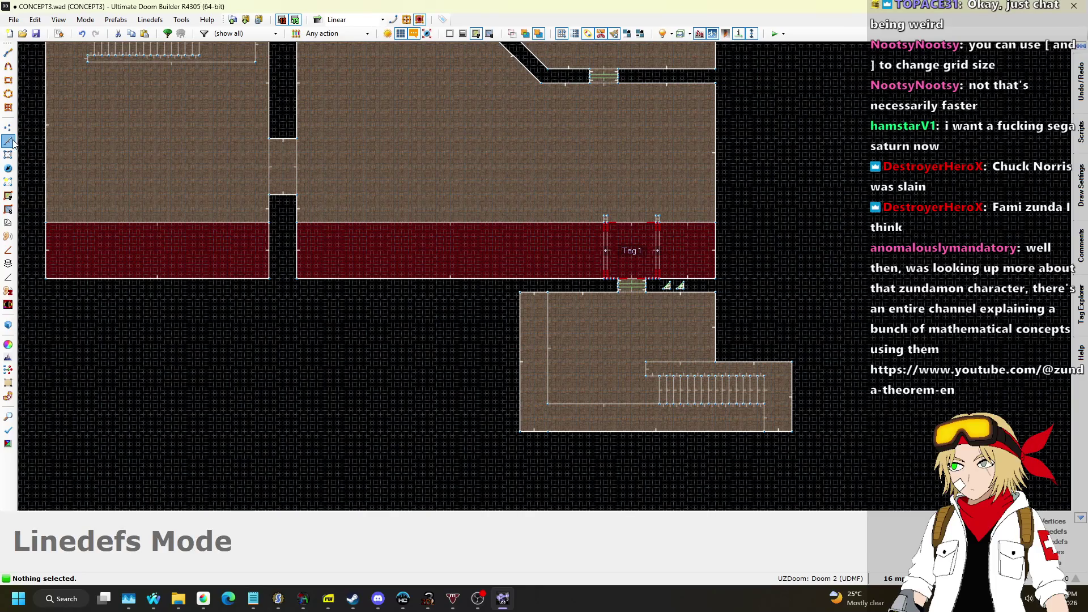
click(894, 578)
click(888, 453)
scroll(465, 334, up, 4)
scroll(490, 314, down, 3)
scroll(573, 280, up, 2)
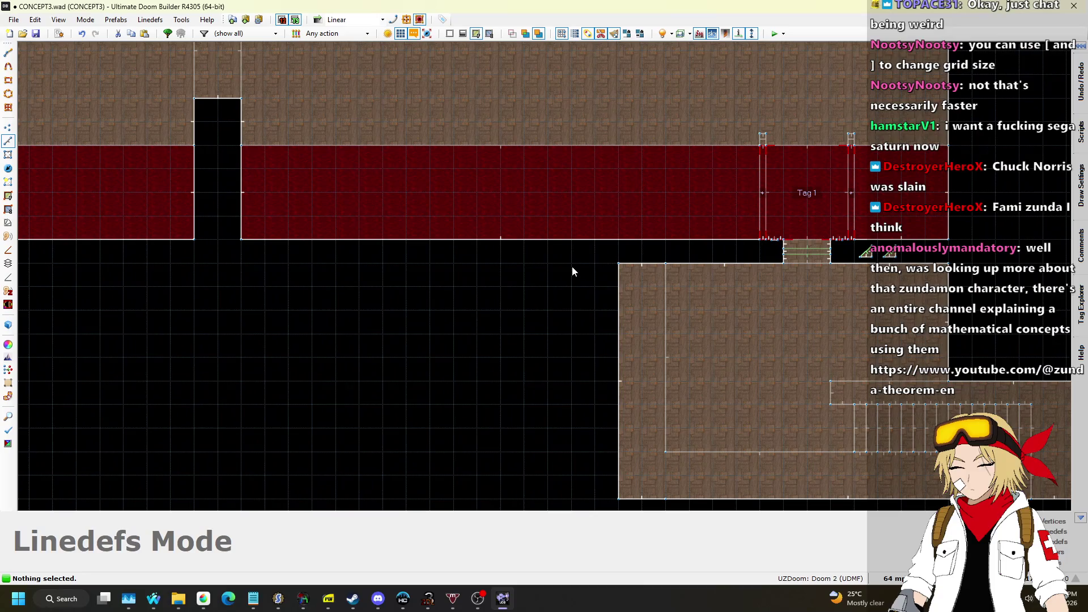
key(d)
scroll(572, 264, down, 1)
click(576, 261)
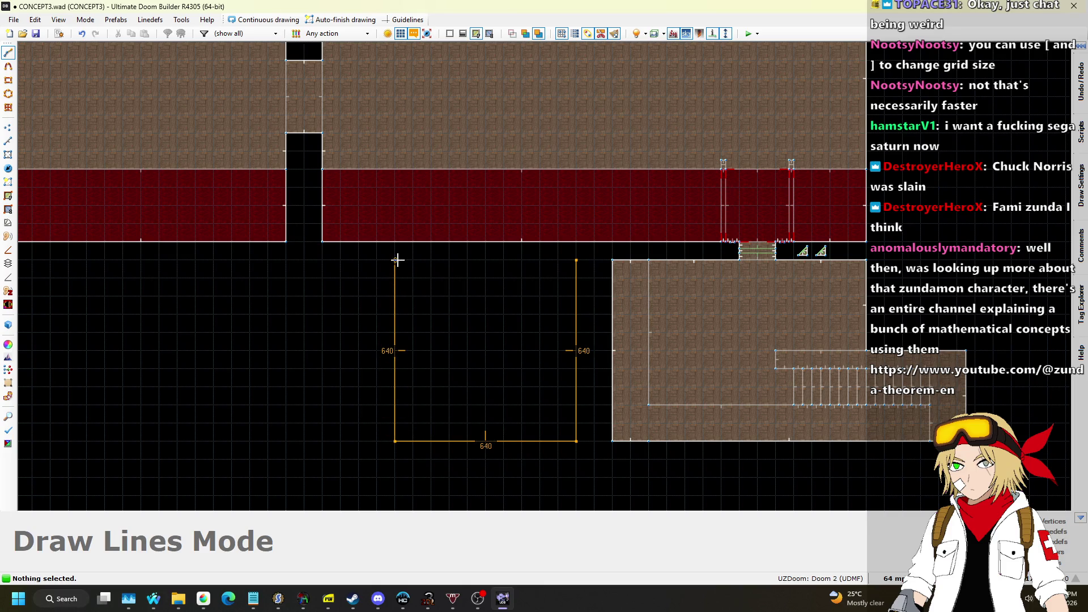
click(572, 264)
scroll(542, 280, down, 1)
scroll(554, 277, up, 2)
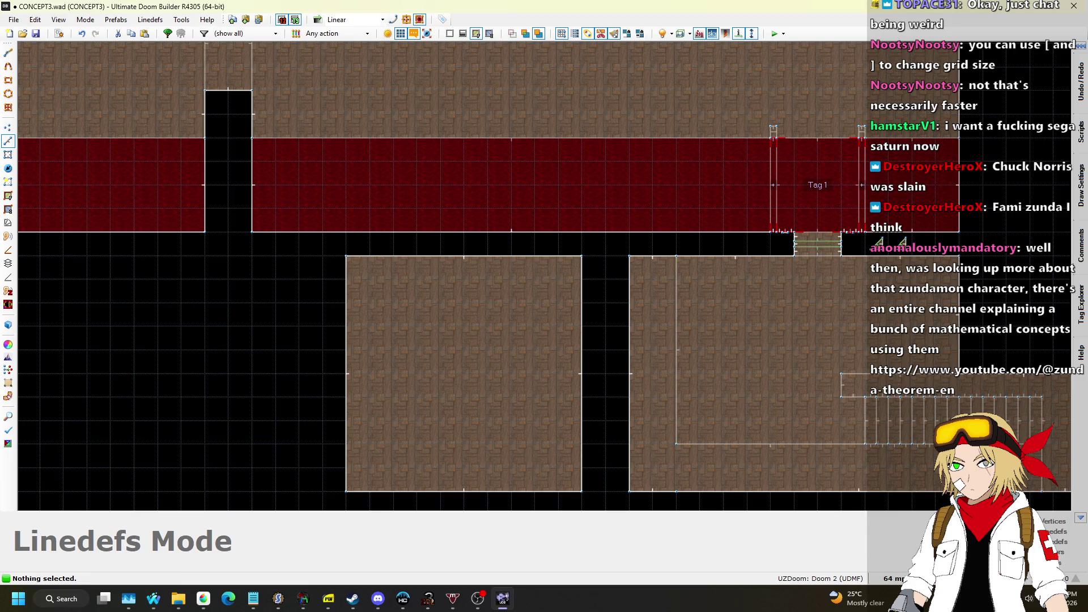
Step: Switch the grid to 32 and draw the 256×64 connector rectangle as a new sector
click(898, 579)
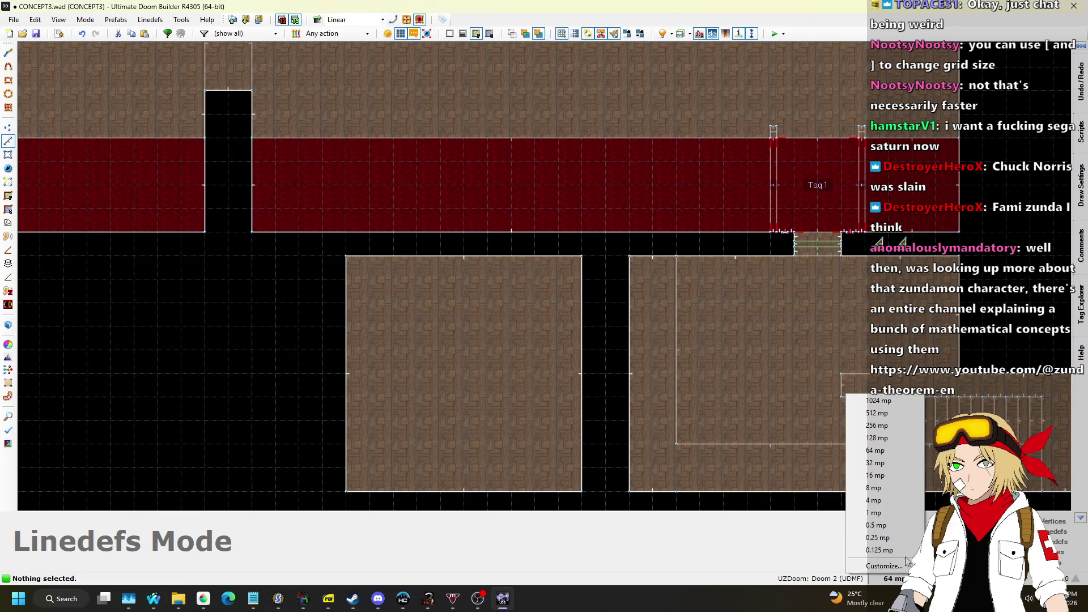
click(875, 463)
scroll(482, 299, down, 5)
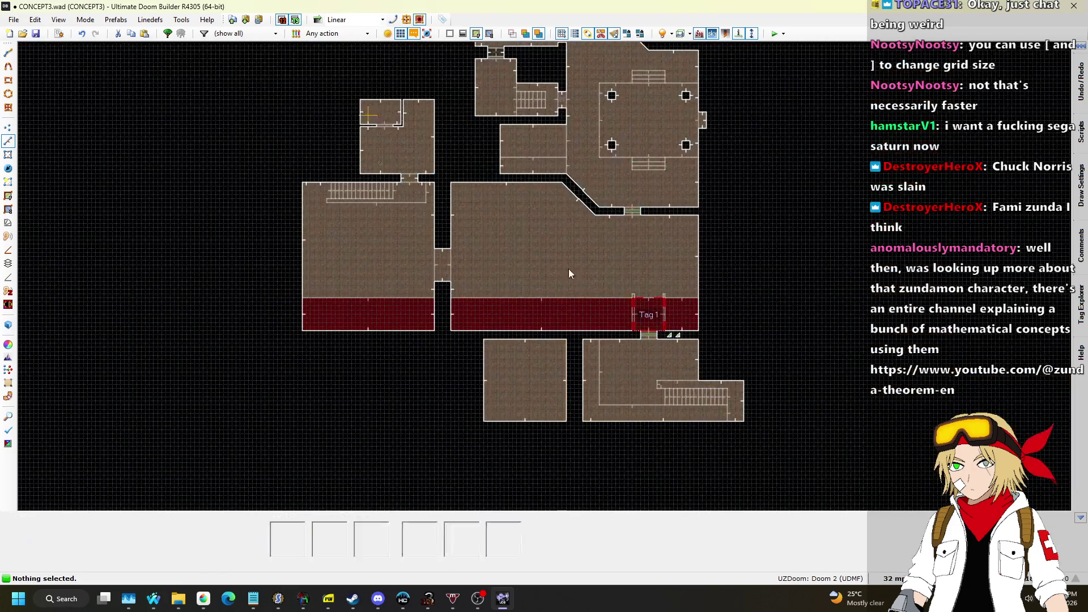
scroll(569, 280, up, 5)
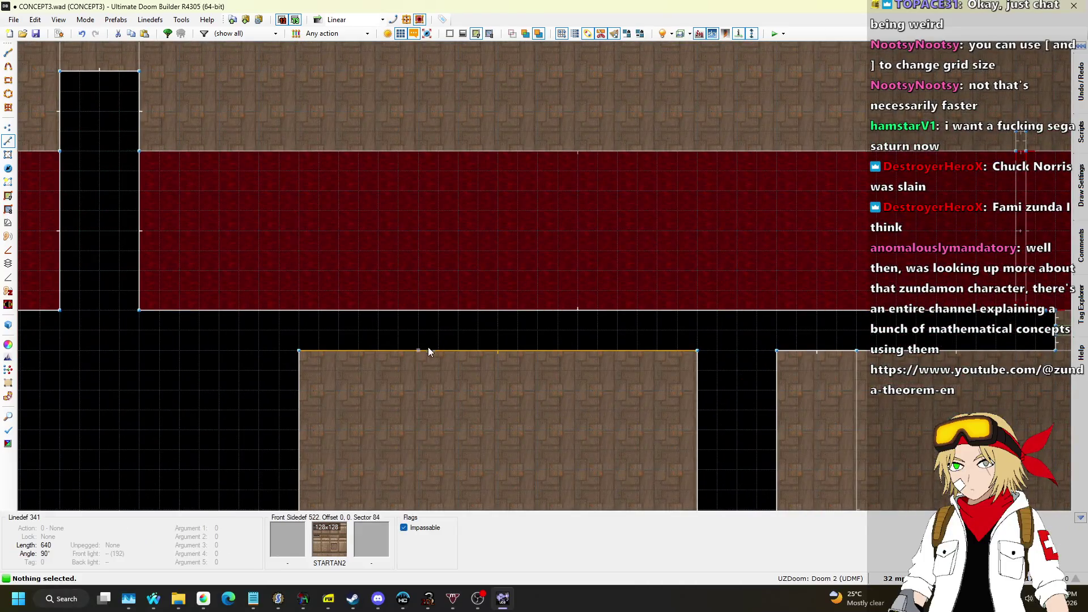
key(space)
click(418, 310)
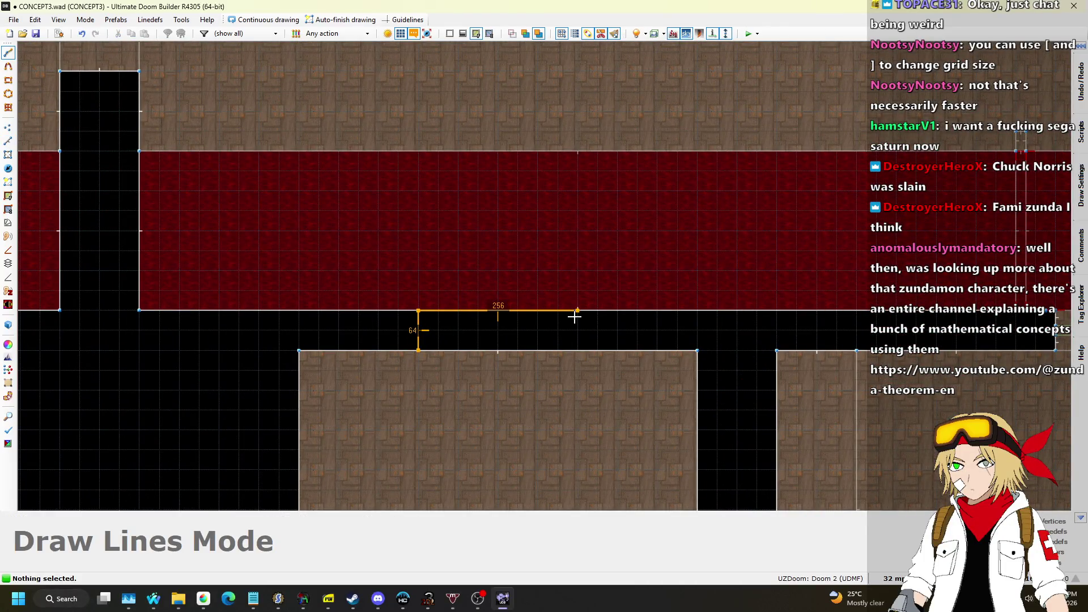
click(418, 350)
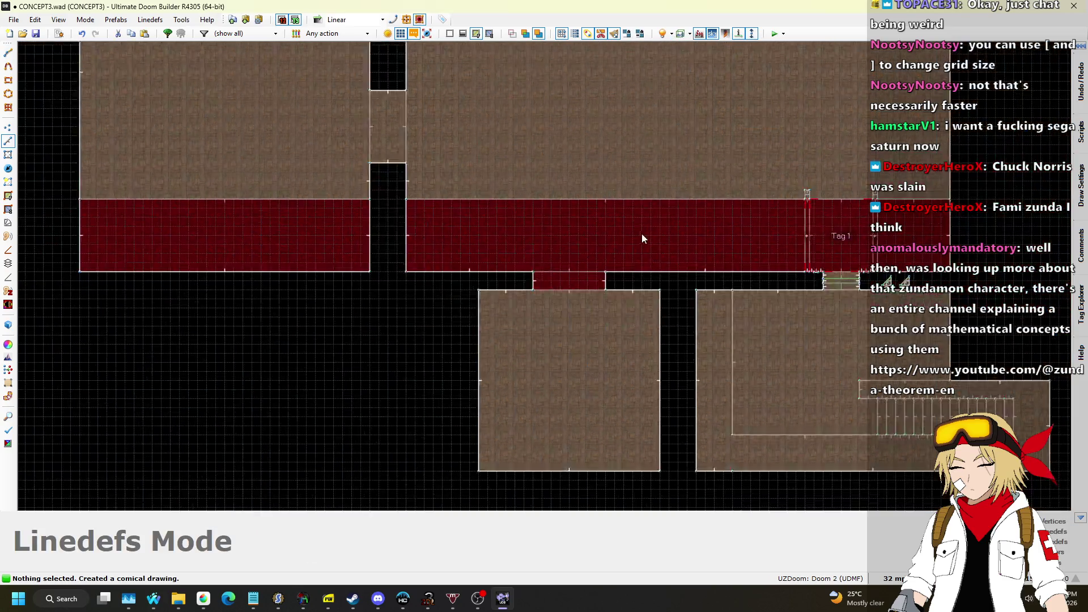
Step: Paste STARTAN2 onto the passage walls and remove the upper texture above the opening
key(q)
key(w)
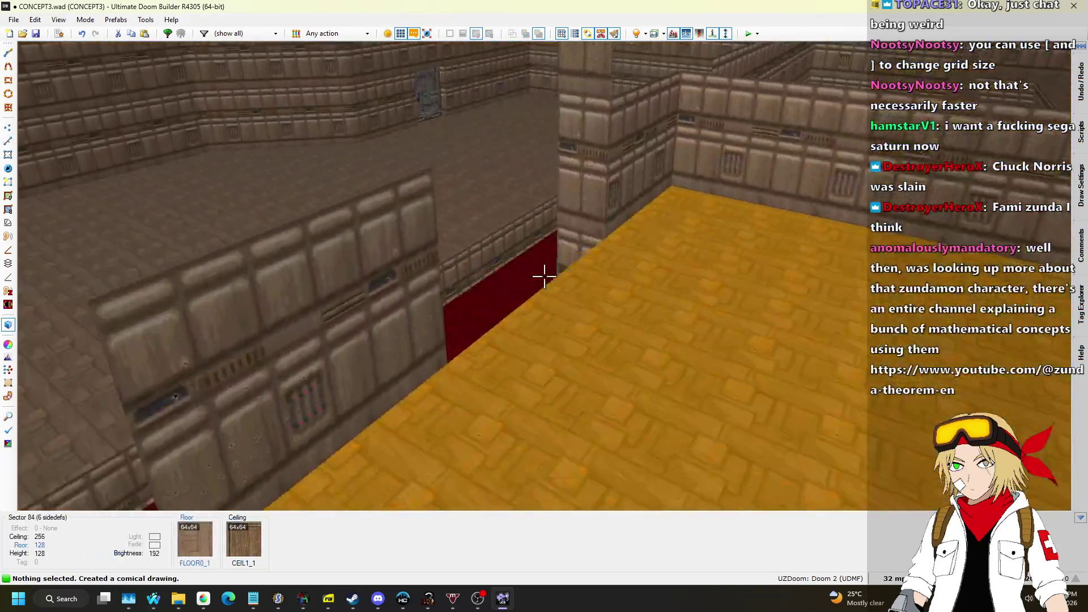
key(w)
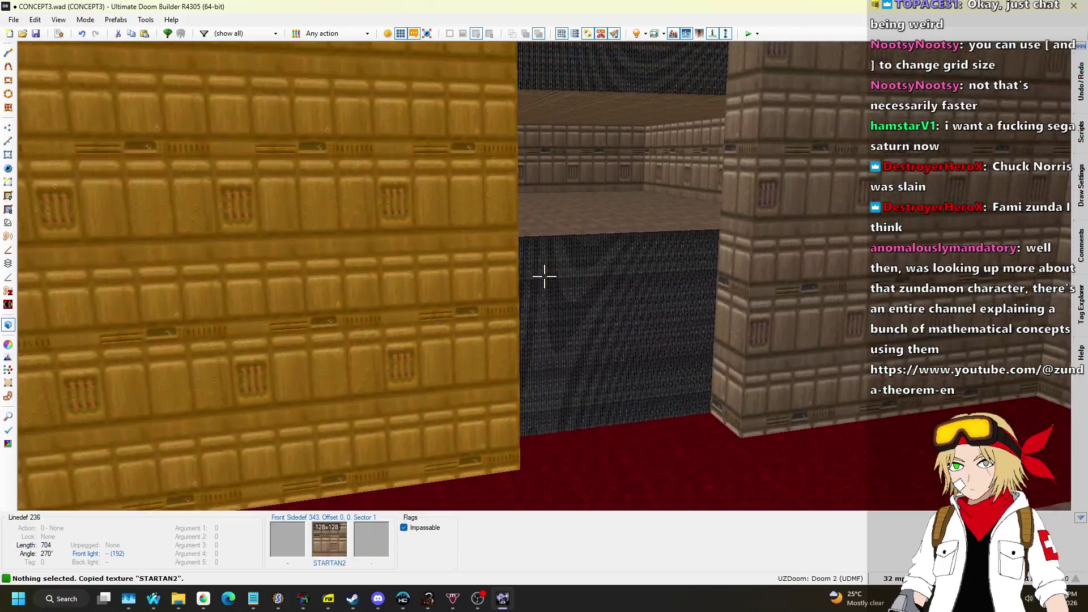
key(ctrl+v)
key(w)
key(Delete)
Step: Set the passage ceiling back to 256 and give it the CEIL1_1 flat
scroll(544, 275, up, 3)
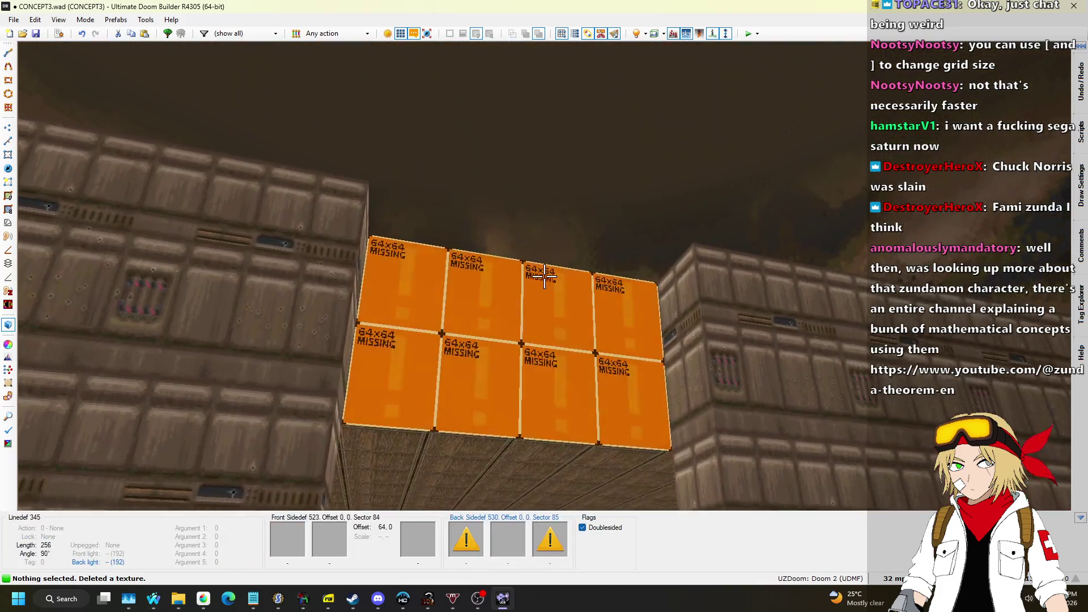
key(w)
scroll(544, 276, down, 5)
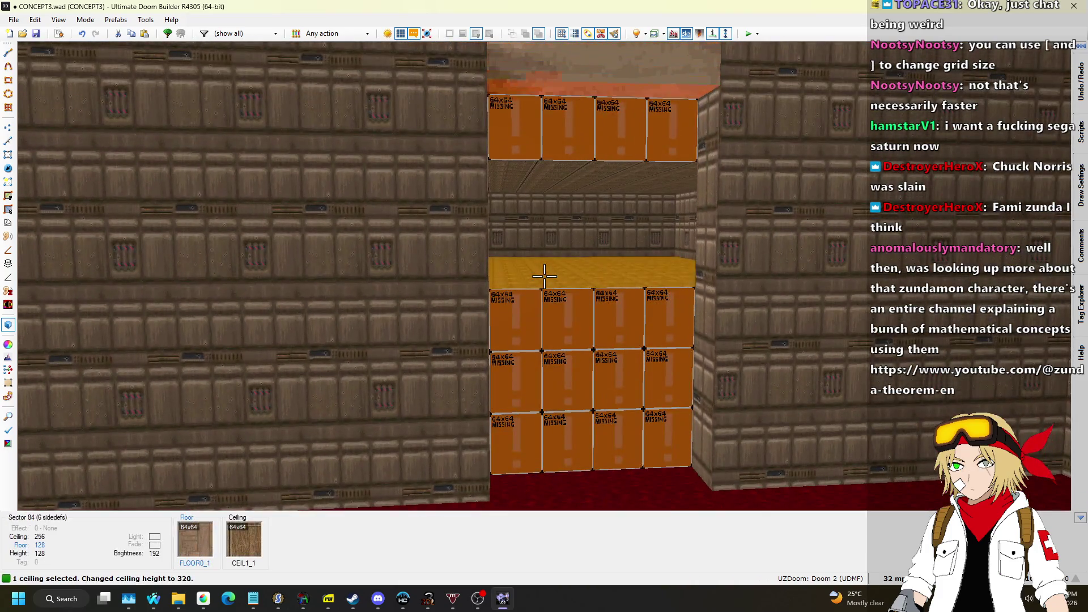
scroll(544, 276, down, 2)
key(w)
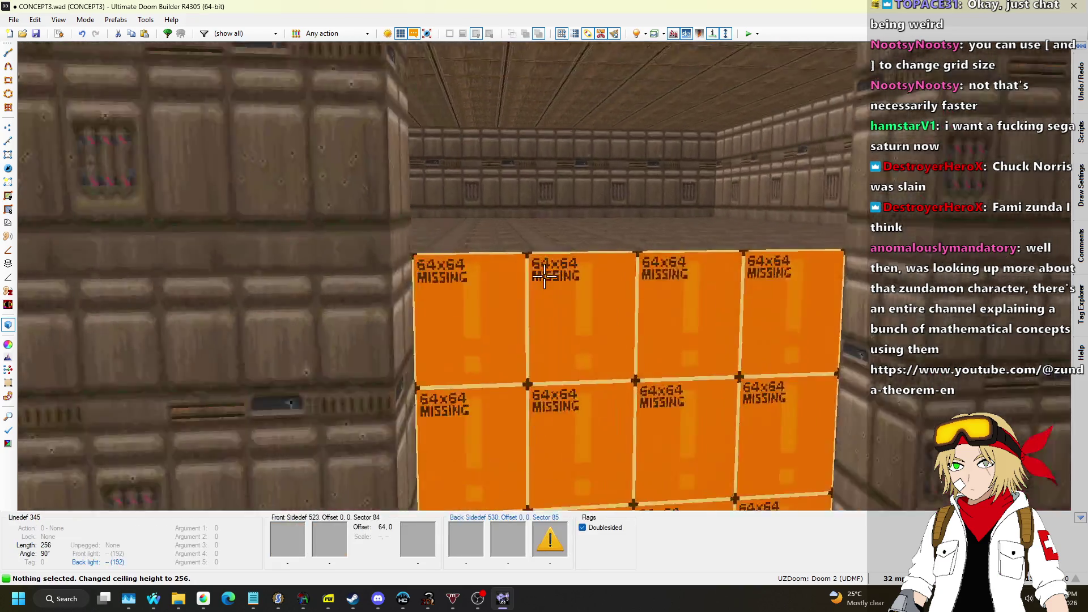
key(ctrl+v)
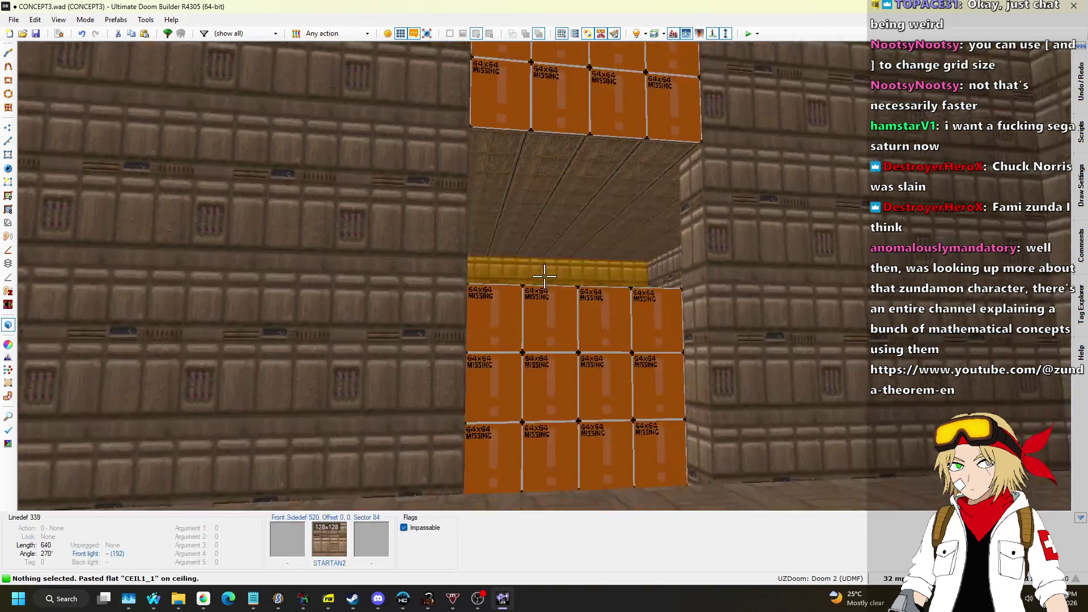
Step: Give the passage floor FLOOR0_1 and fill the remaining untextured wall with STARTAN2
key(ctrl+c)
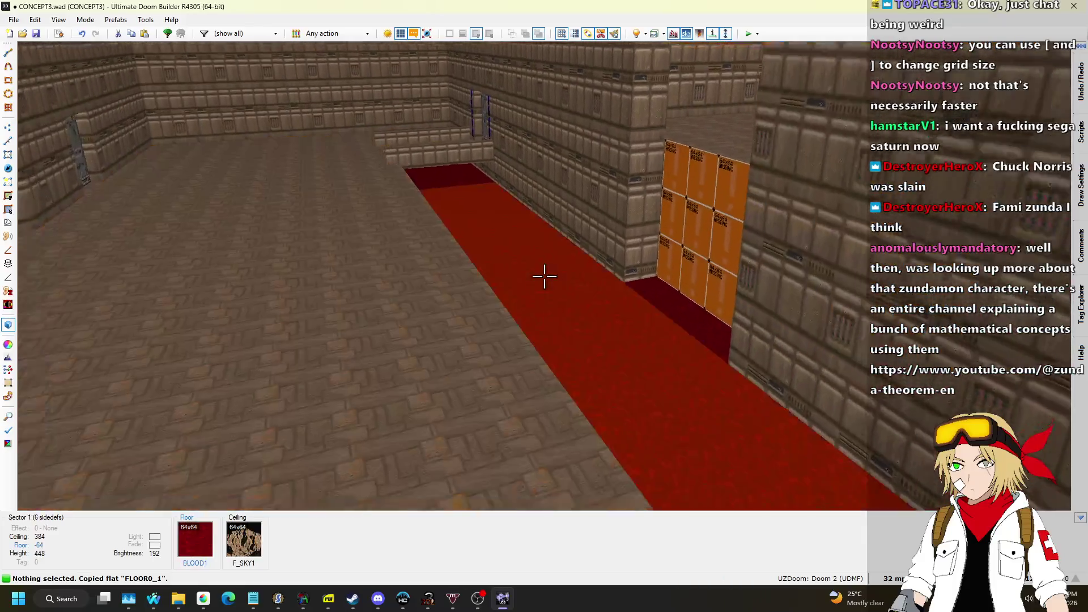
click(544, 276)
scroll(544, 276, up, 20)
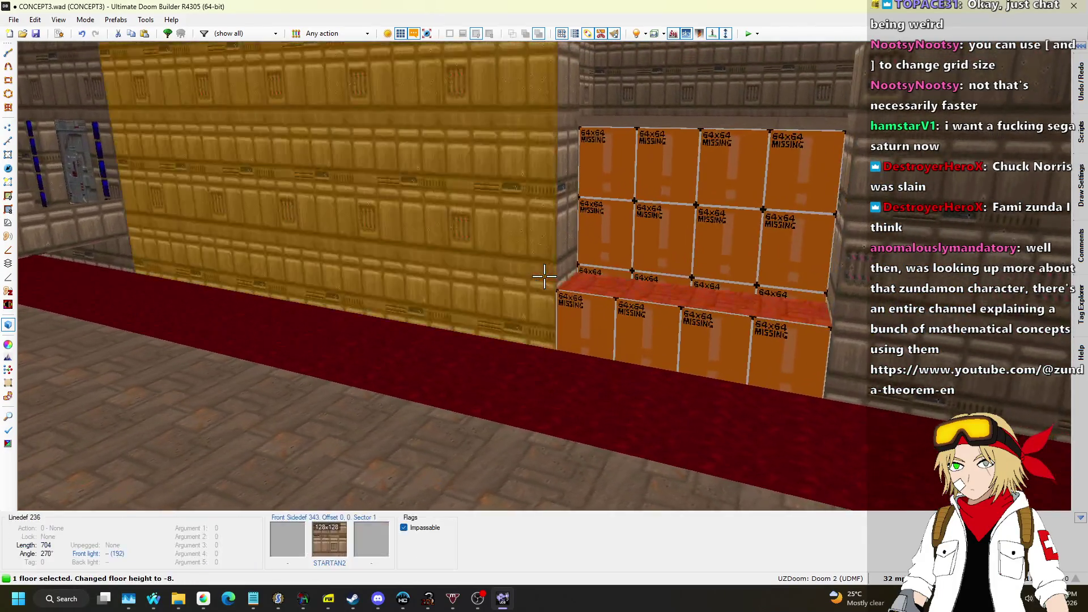
key(ctrl+c)
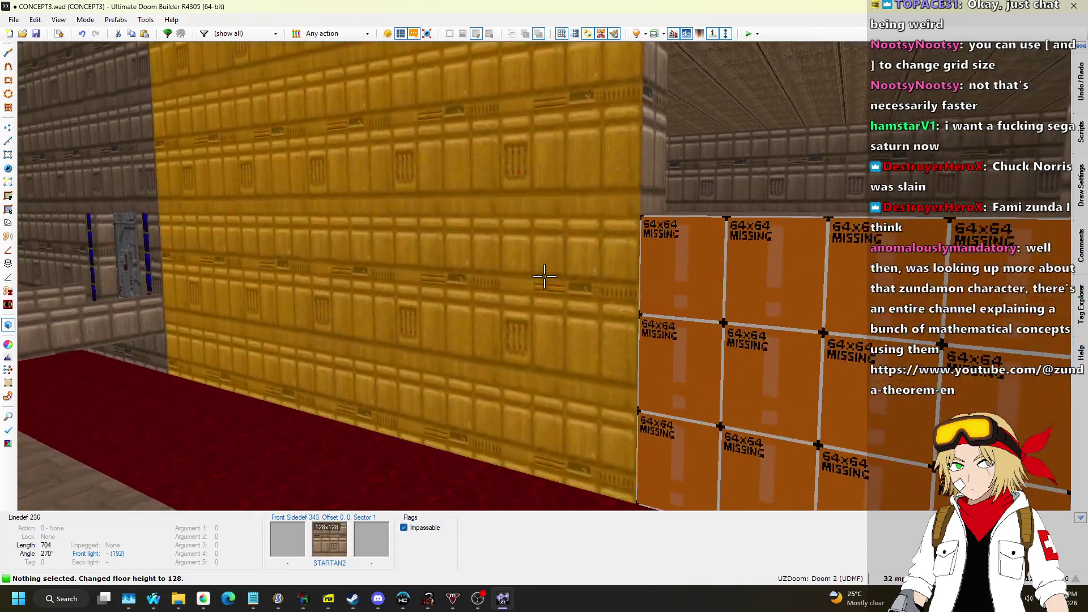
key(ctrl+v)
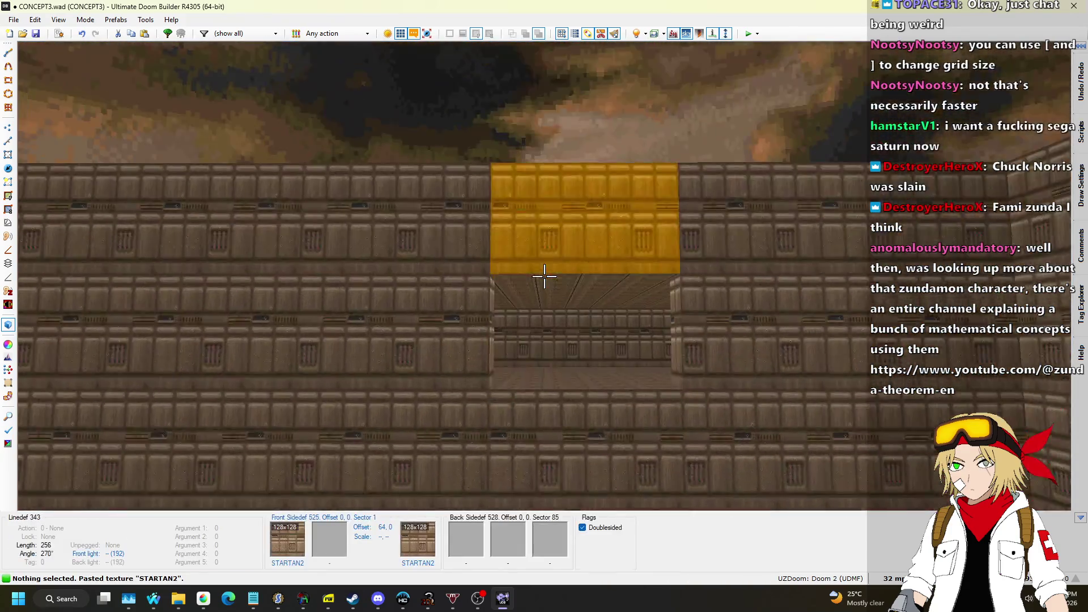
Step: Fly past the passage walls and over the yellow platform to check them
key(w)
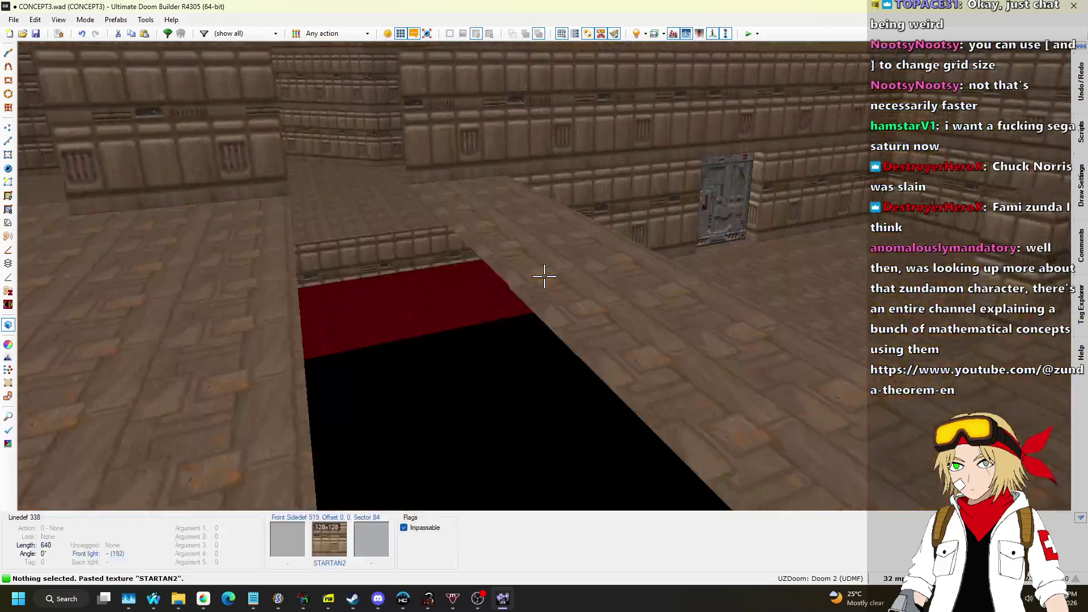
key(w)
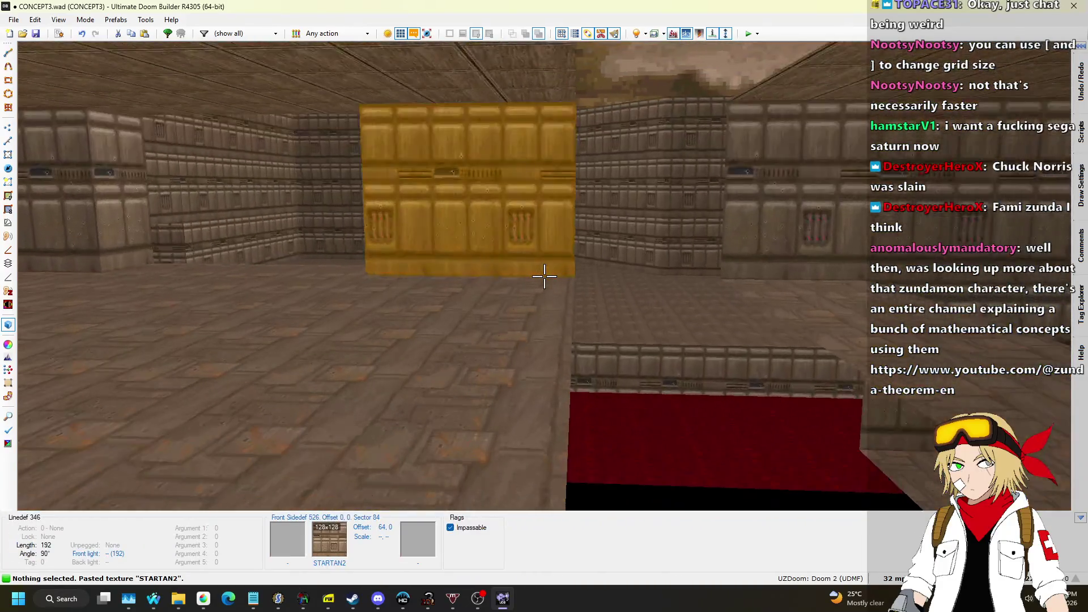
key(q)
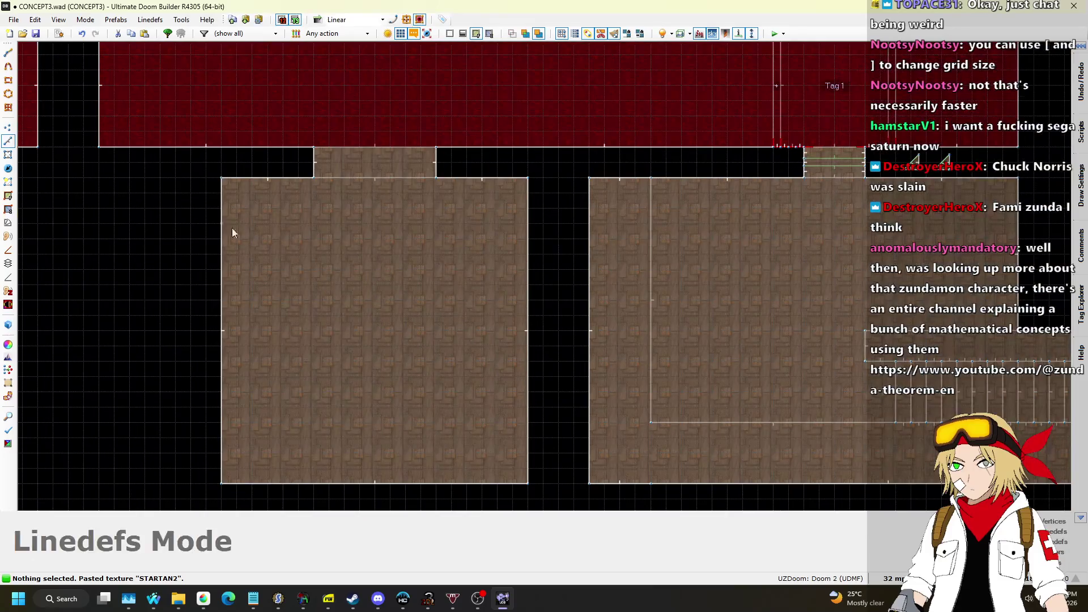
Step: Draw a 128-unit square sector between the two lower rooms and view it in 3D
click(7, 156)
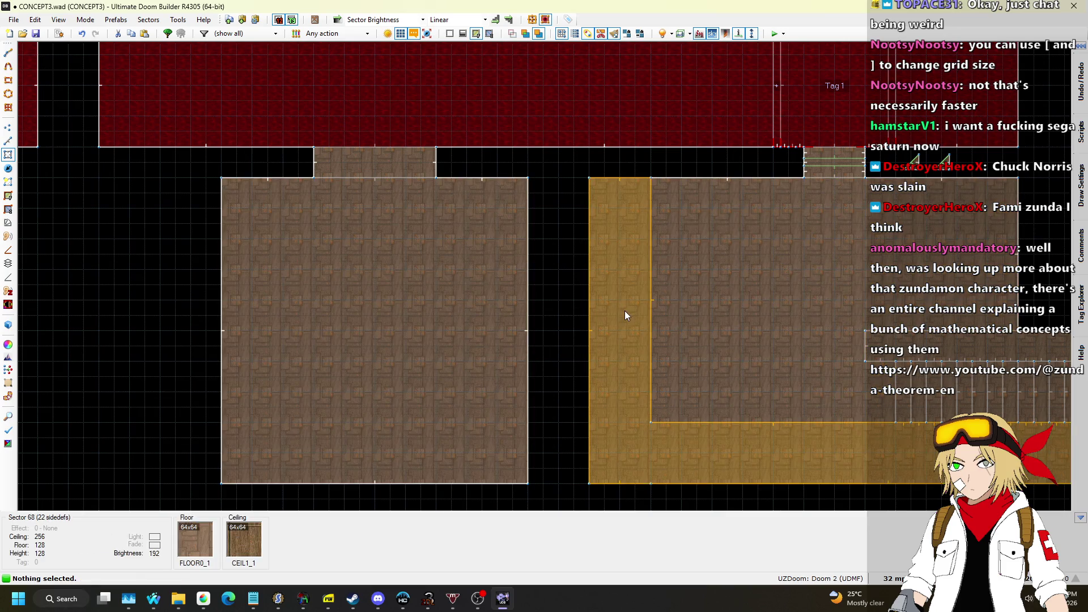
key(l)
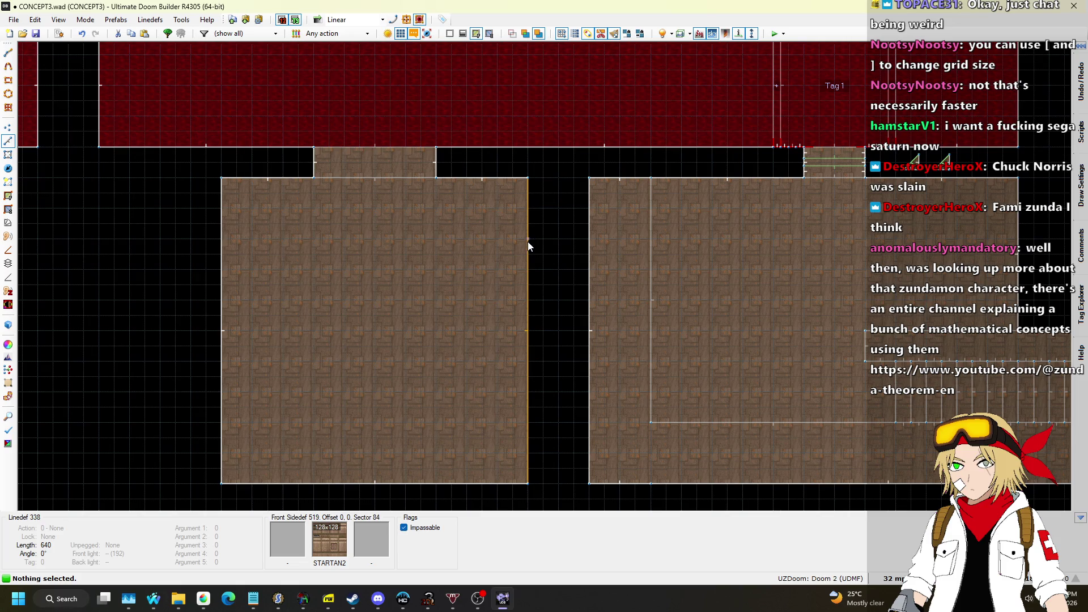
key(space)
click(589, 239)
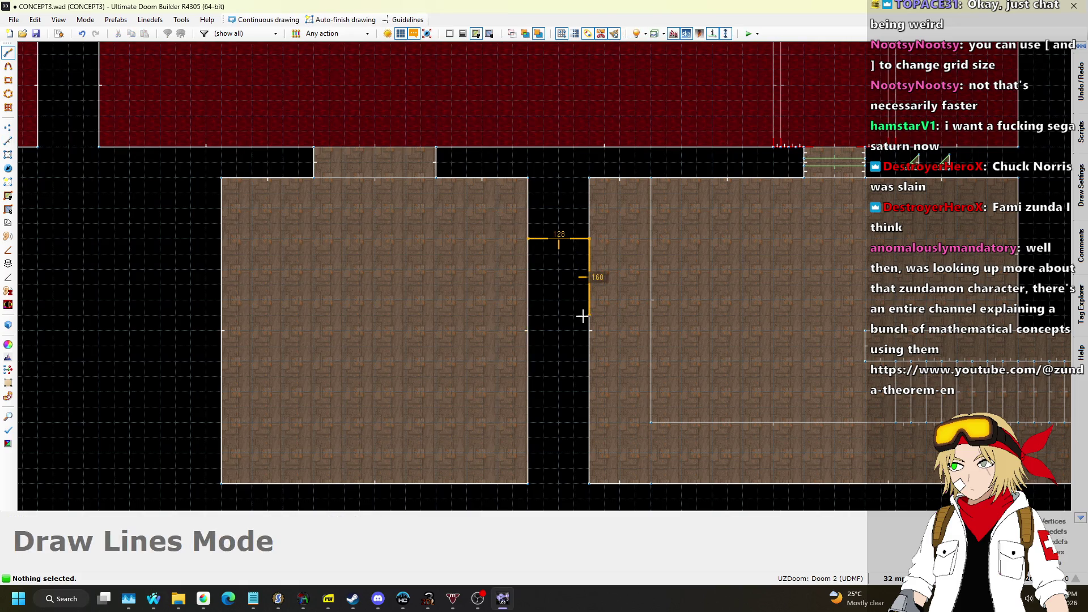
click(530, 245)
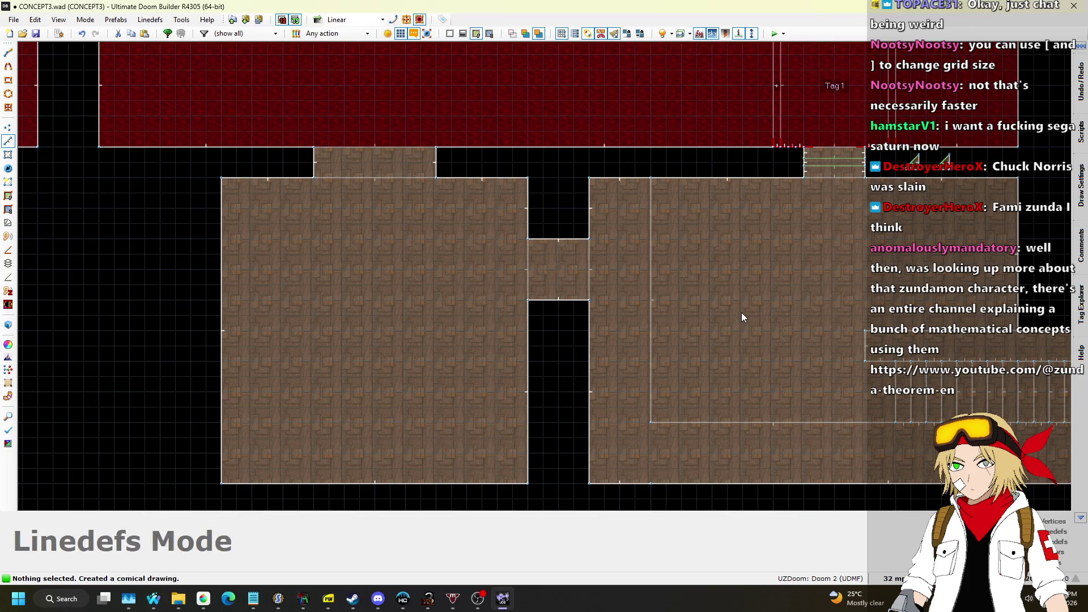
key(w)
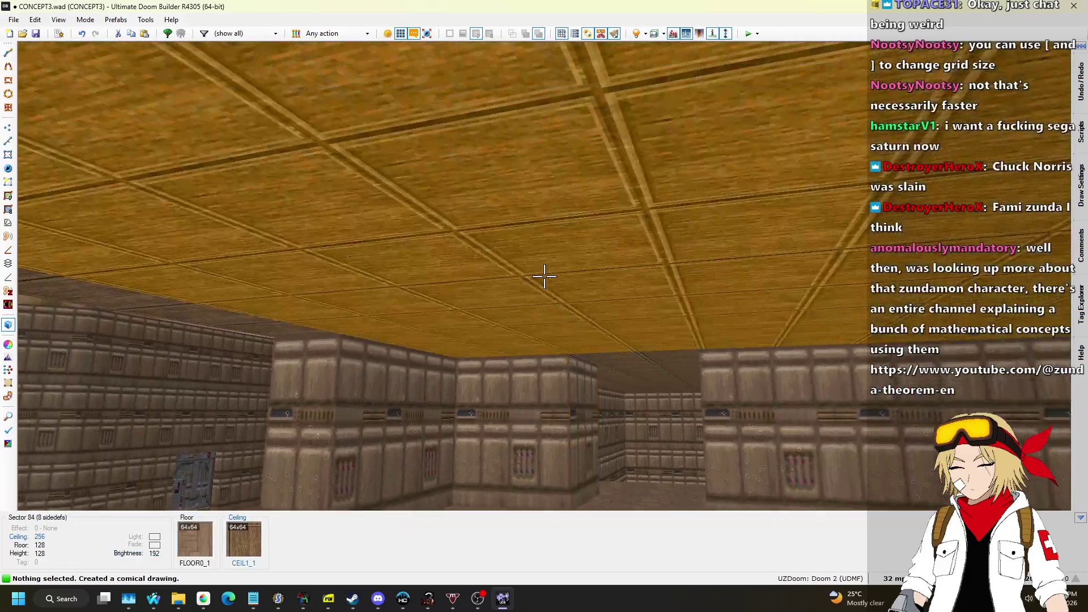
Step: Raise the new connector's ceiling to 384
click(544, 276)
scroll(544, 276, up, 10)
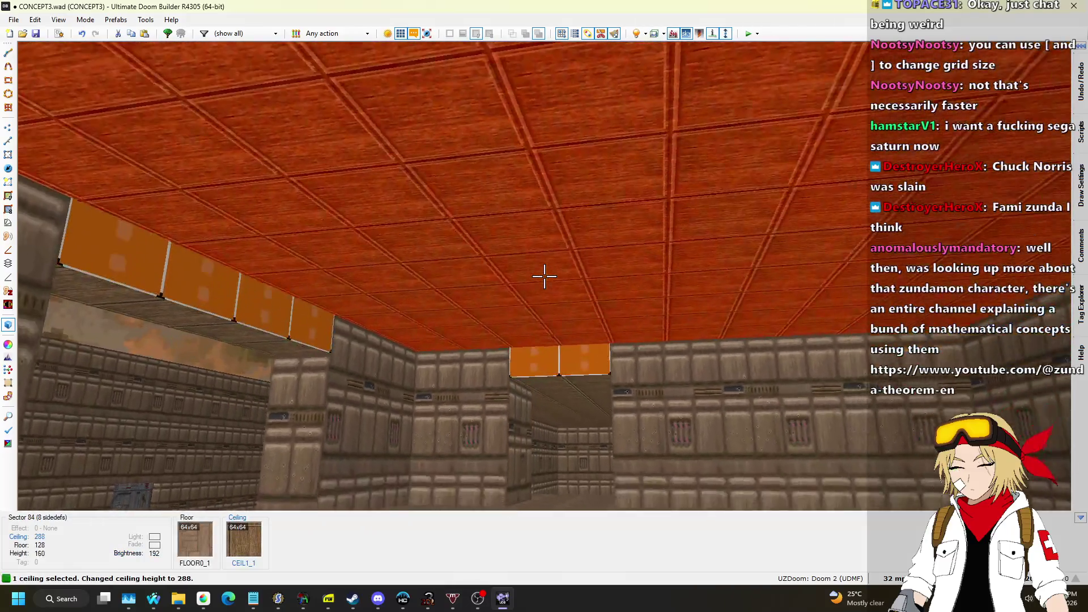
scroll(544, 276, up, 6)
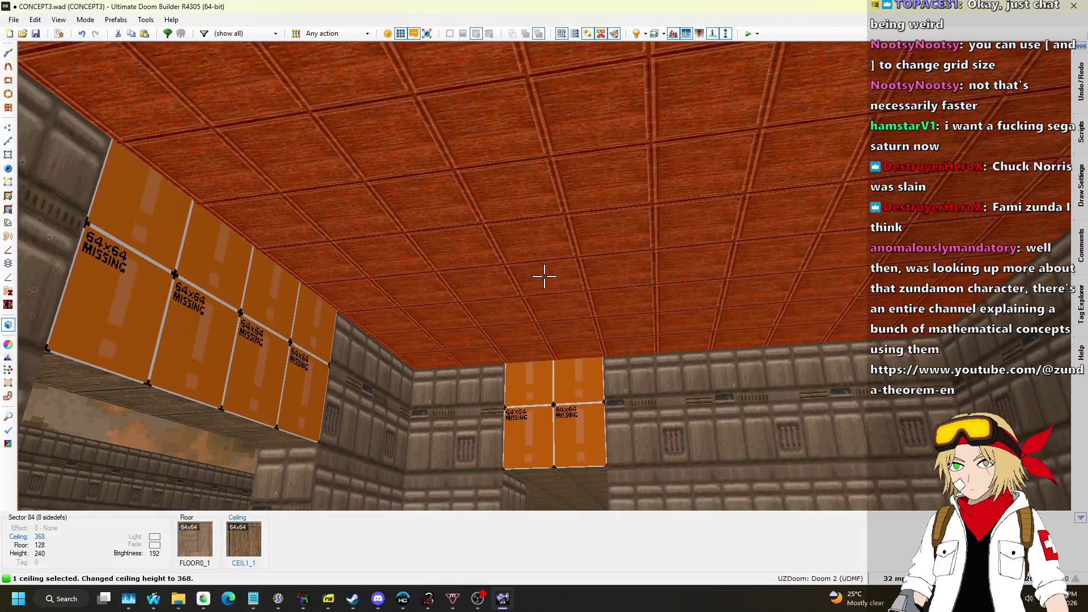
click(544, 276)
Step: Paste STARTAN2 onto the connector's untextured upper wall and return to the 2D map
key(ctrl+v)
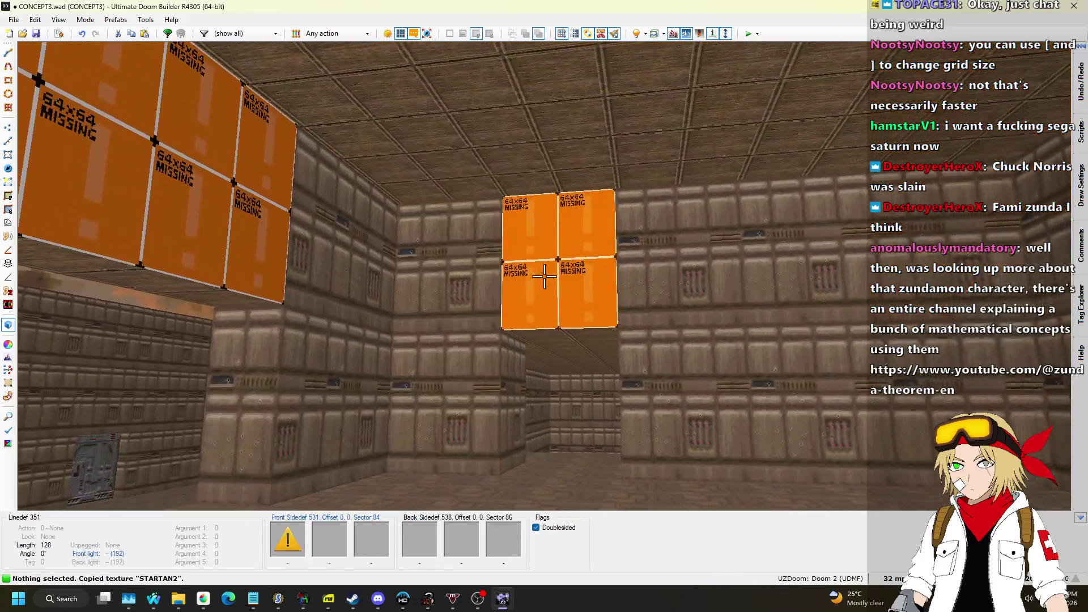
key(w)
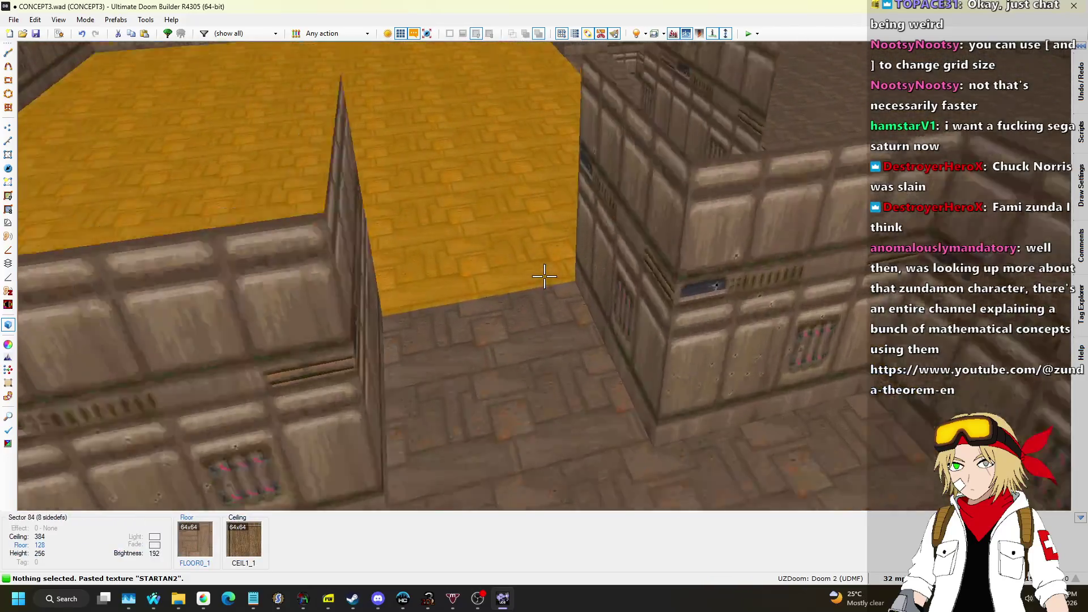
key(q)
scroll(545, 276, down, 2)
scroll(522, 271, up, 3)
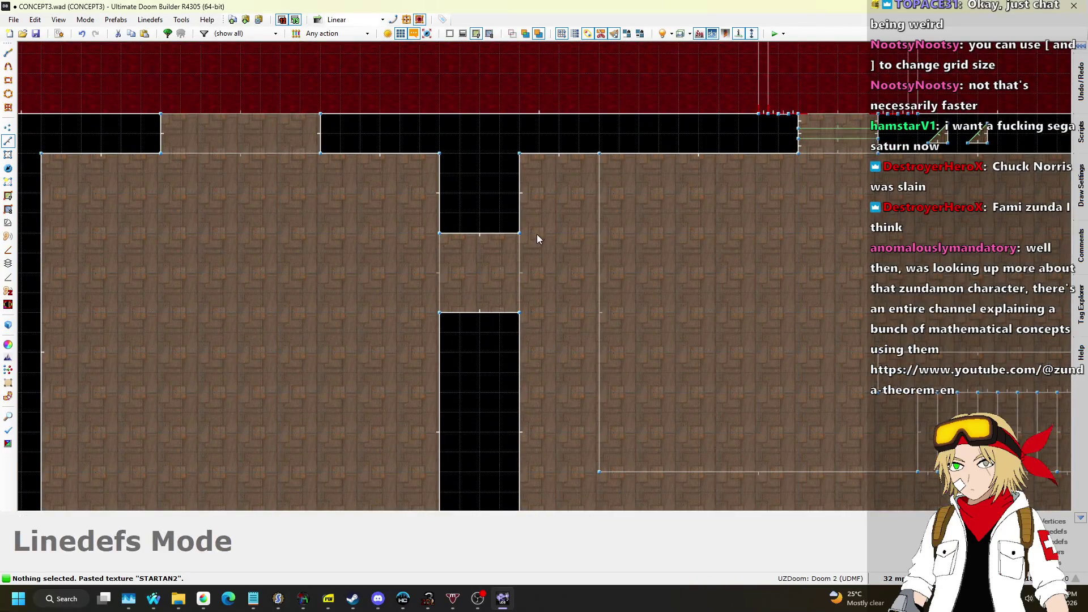
Step: Shift the lower-left room left to lengthen its connecting passage
scroll(552, 228, down, 3)
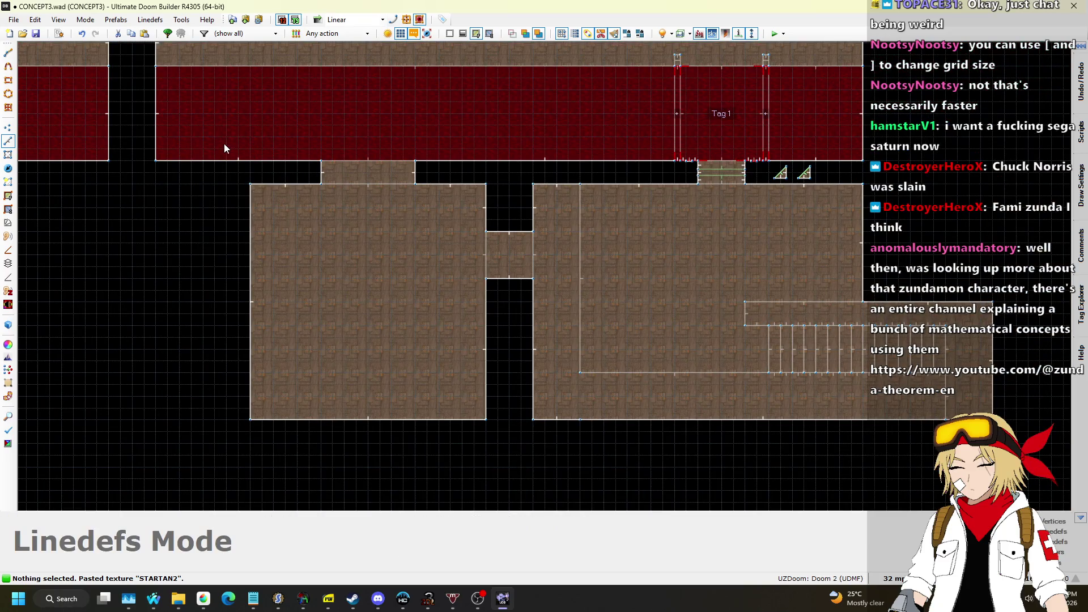
drag(507, 441, 487, 393)
drag(485, 254, 392, 259)
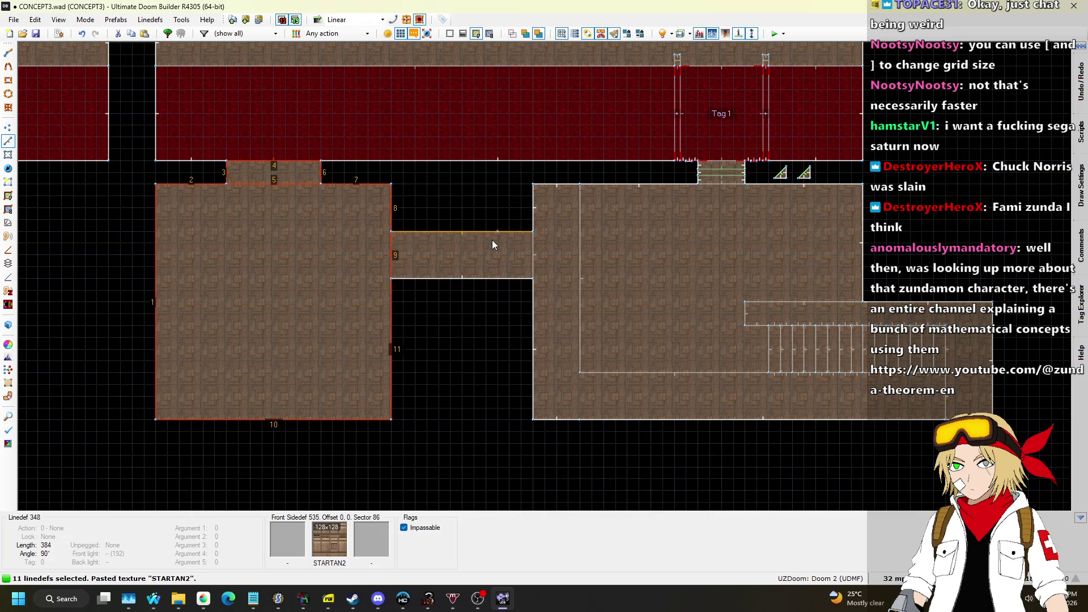
click(492, 242)
scroll(390, 146, up, 2)
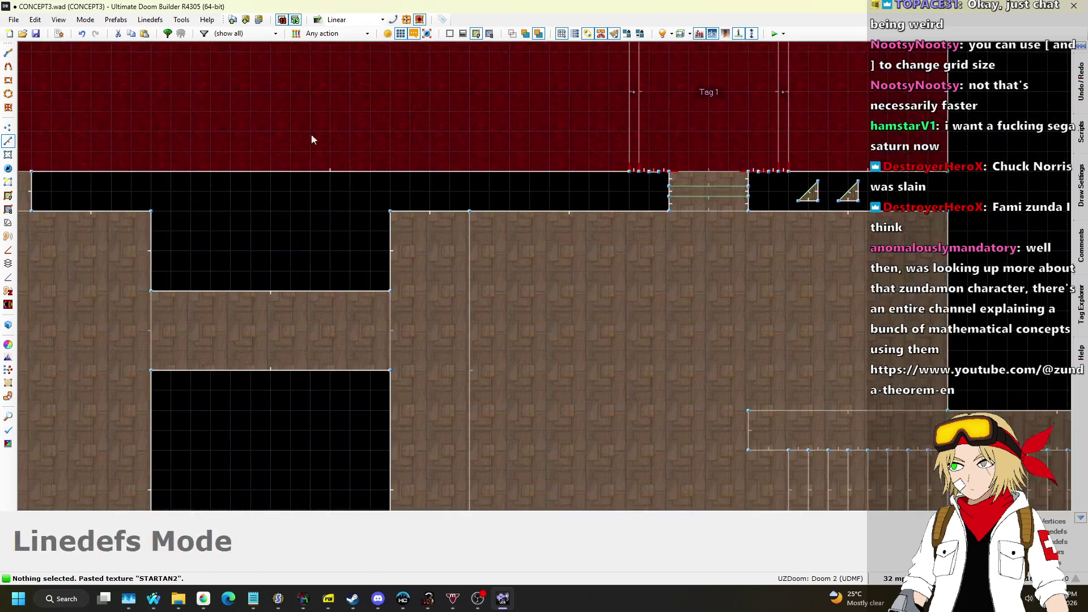
Step: Set the grid size to 16 and begin drawing a strip at the corridor corner
click(887, 575)
click(876, 463)
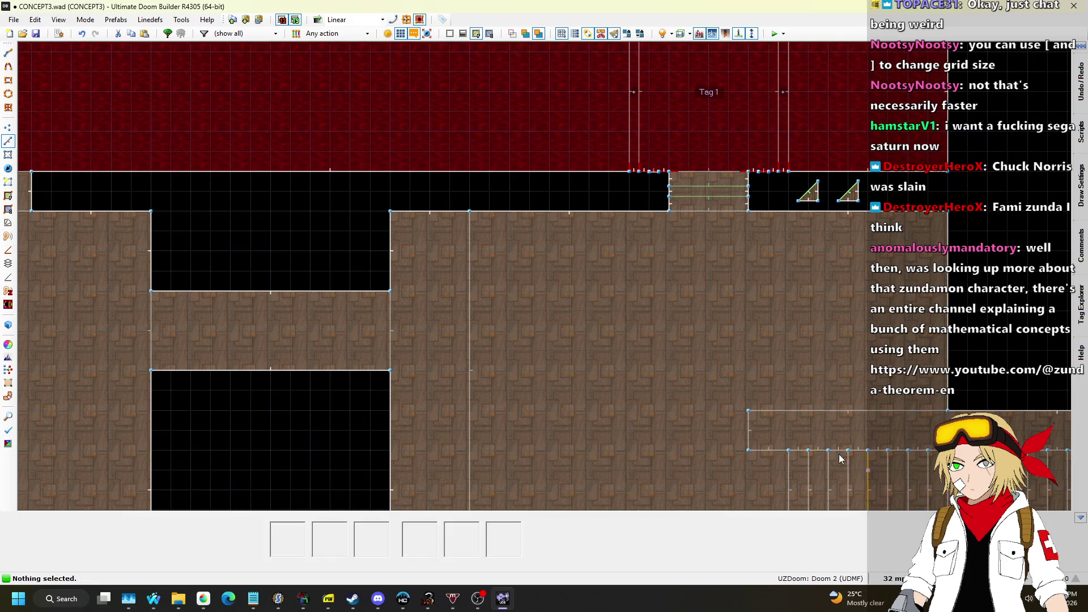
scroll(341, 366, up, 3)
click(887, 576)
click(876, 473)
scroll(584, 280, down, 1)
scroll(644, 249, up, 1)
key(d)
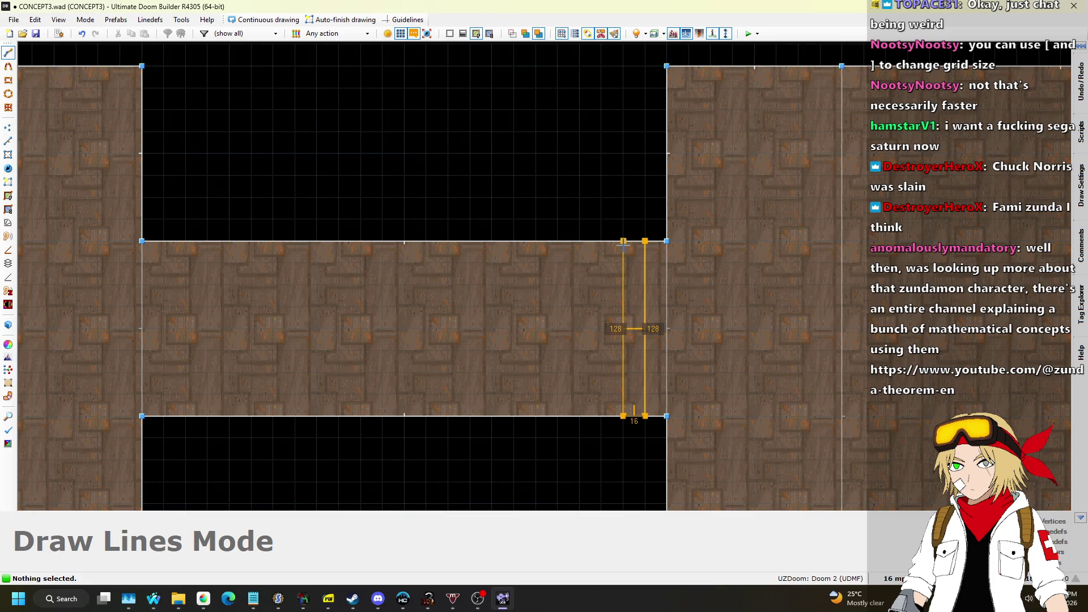
Step: Draw the two thin 16-unit strips at both ends of the corridor
click(644, 241)
scroll(450, 258, down, 1)
scroll(429, 222, up, 1)
key(d)
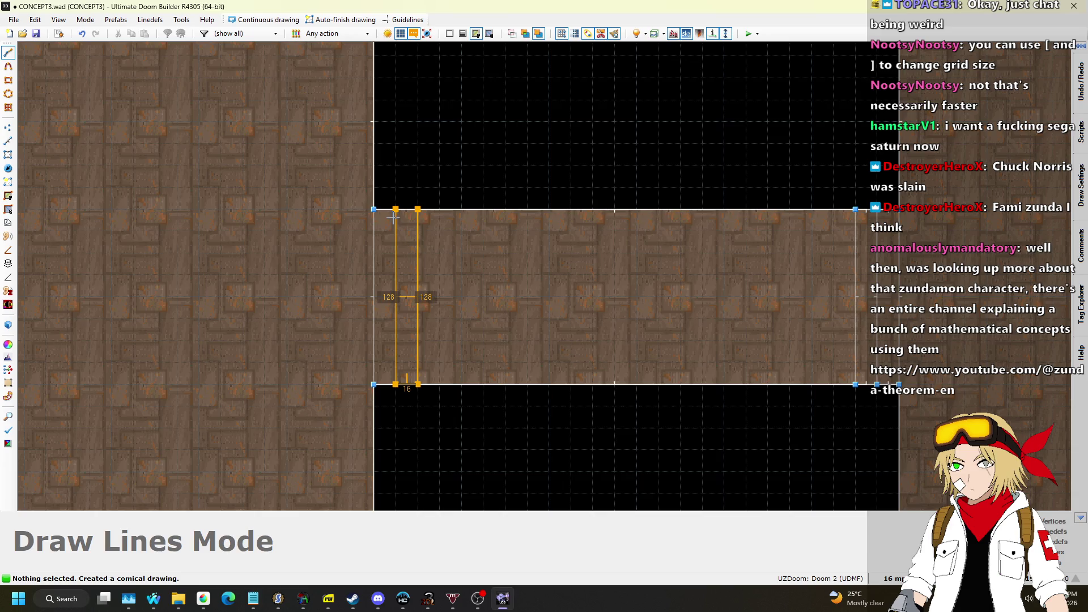
click(417, 209)
Step: Turn both selected strips into BIGDOOR2 doors with Sectors > Make Door
key(s)
click(762, 278)
click(865, 295)
click(162, 19)
click(162, 21)
click(161, 20)
click(177, 119)
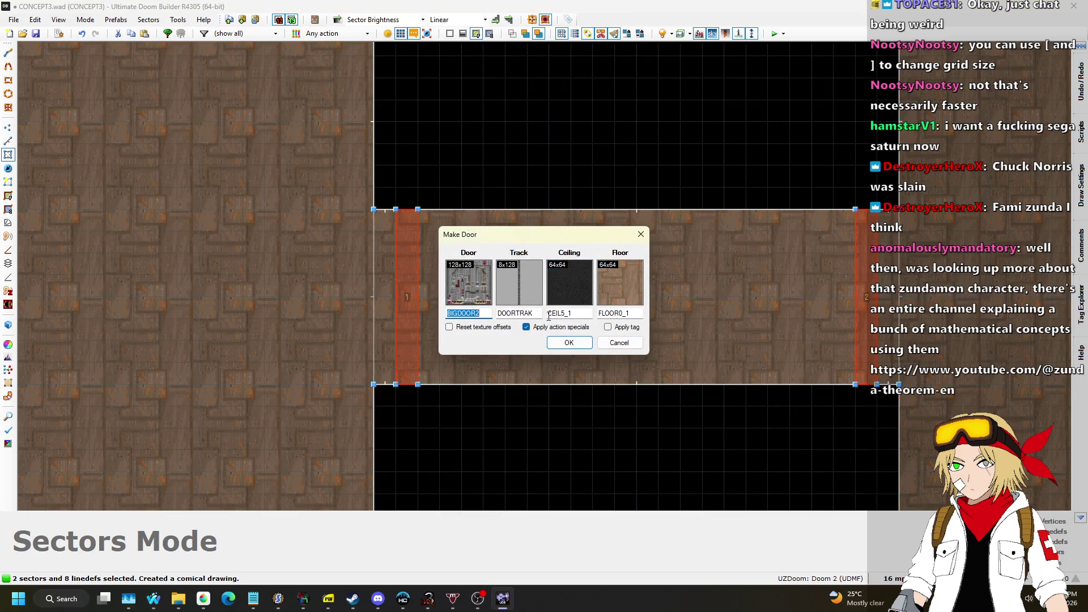
click(560, 348)
scroll(644, 258, down, 9)
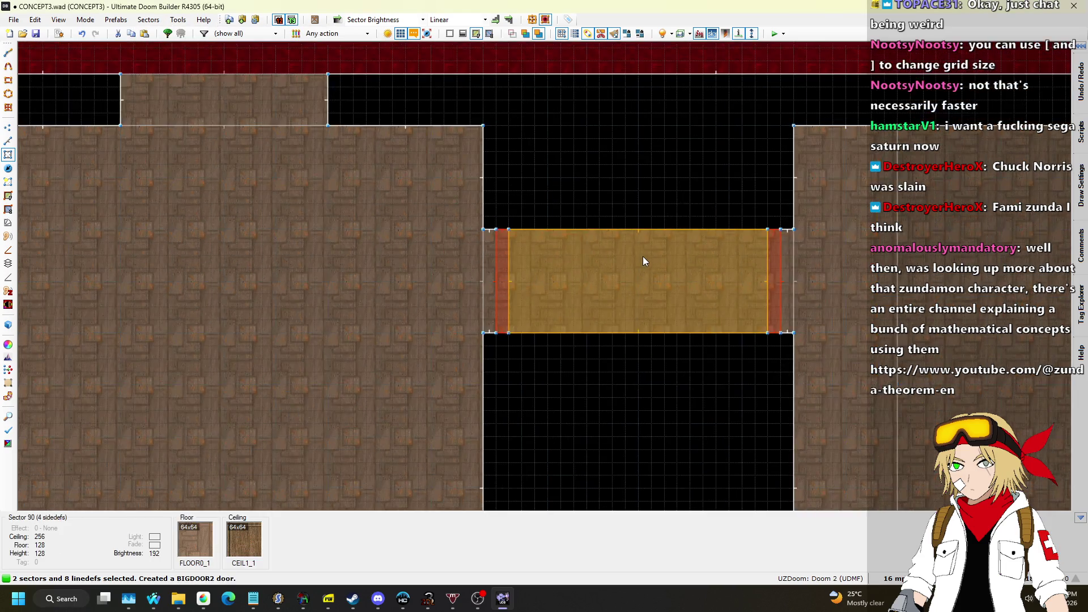
scroll(713, 185, up, 4)
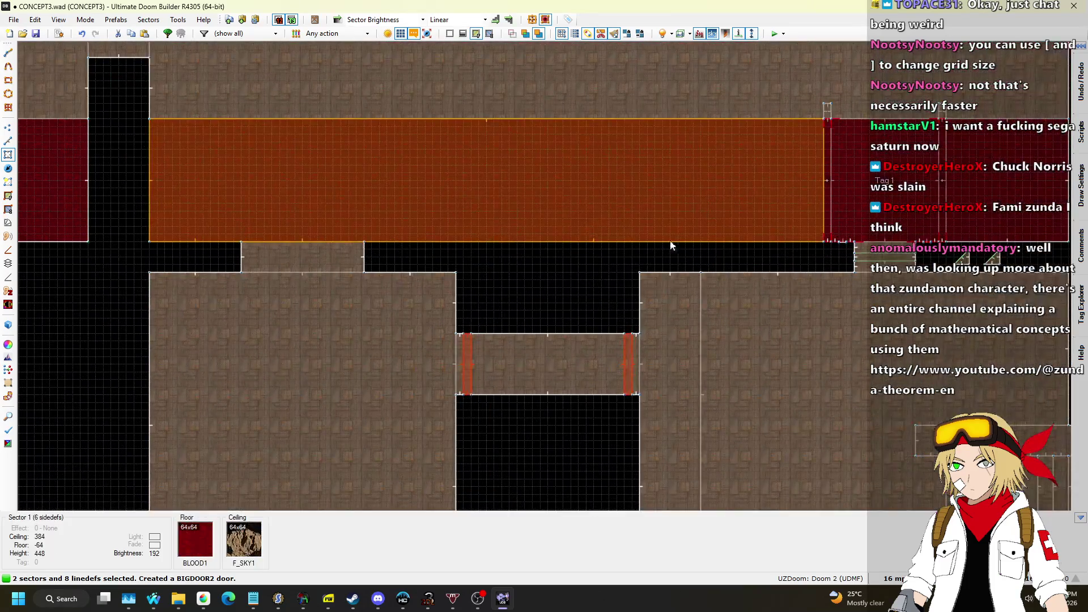
scroll(516, 265, down, 4)
Step: Fly to the new doors in 3D and set the corridor ceiling back to 256
key(q)
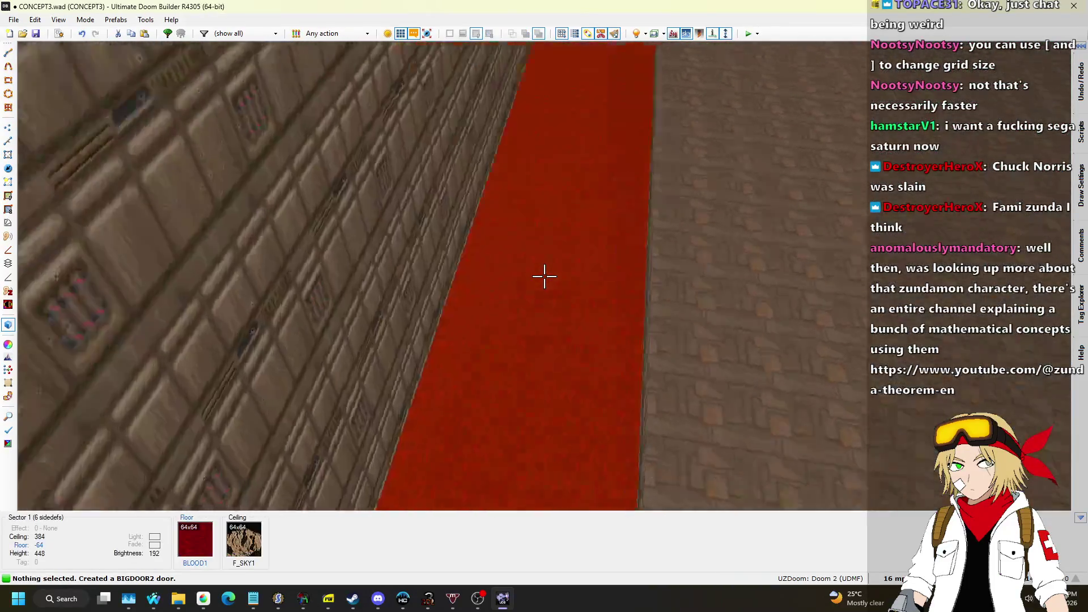
key(s)
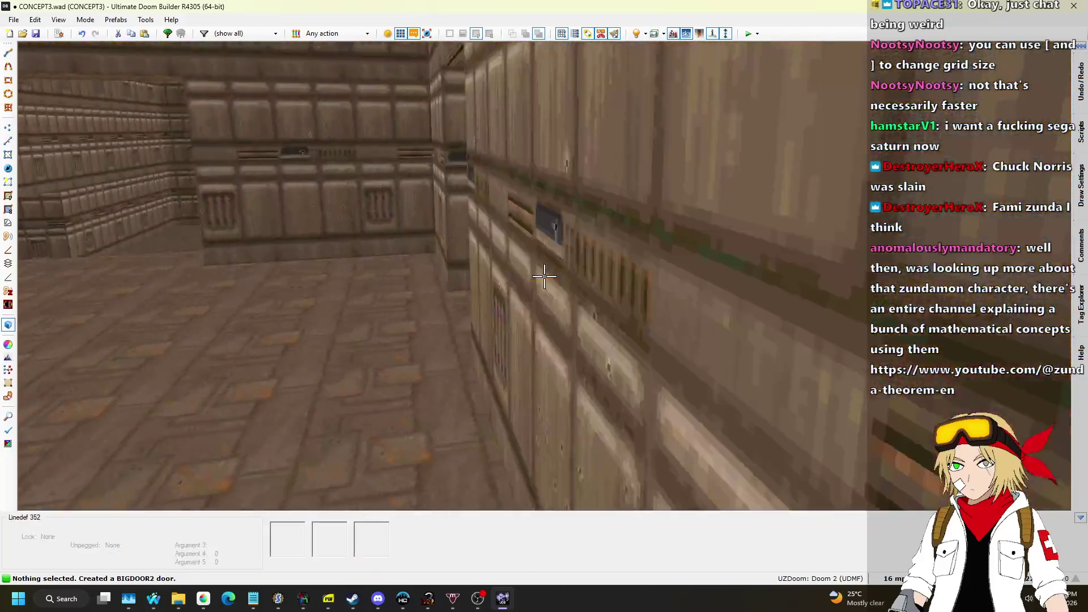
key(w)
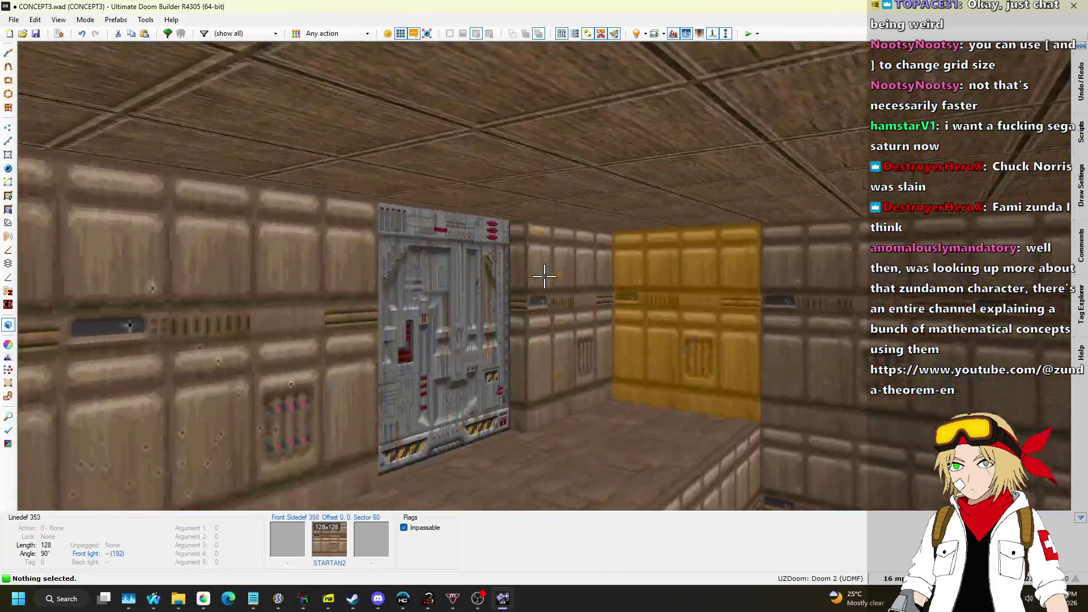
key(w)
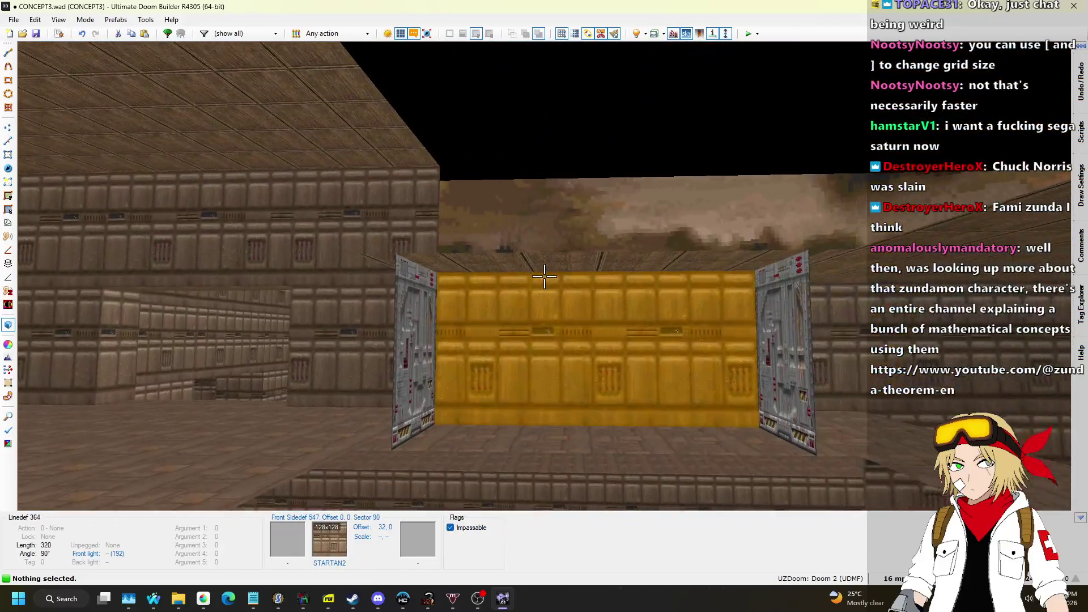
scroll(544, 276, down, 1)
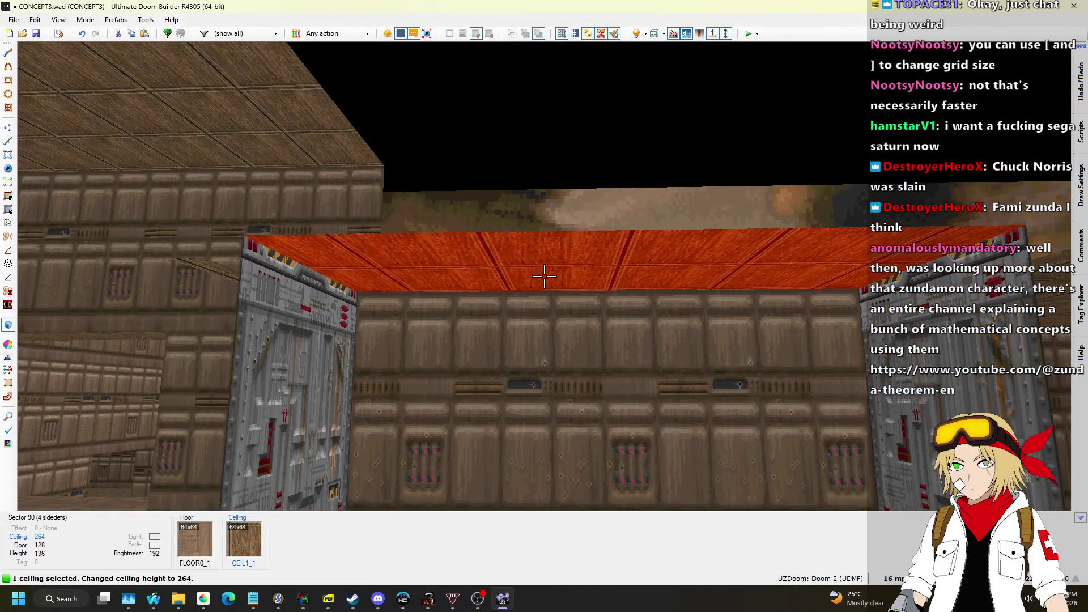
scroll(544, 275, up, 1)
Step: Look around the door area in 3D, then return to the 2D map
key(s)
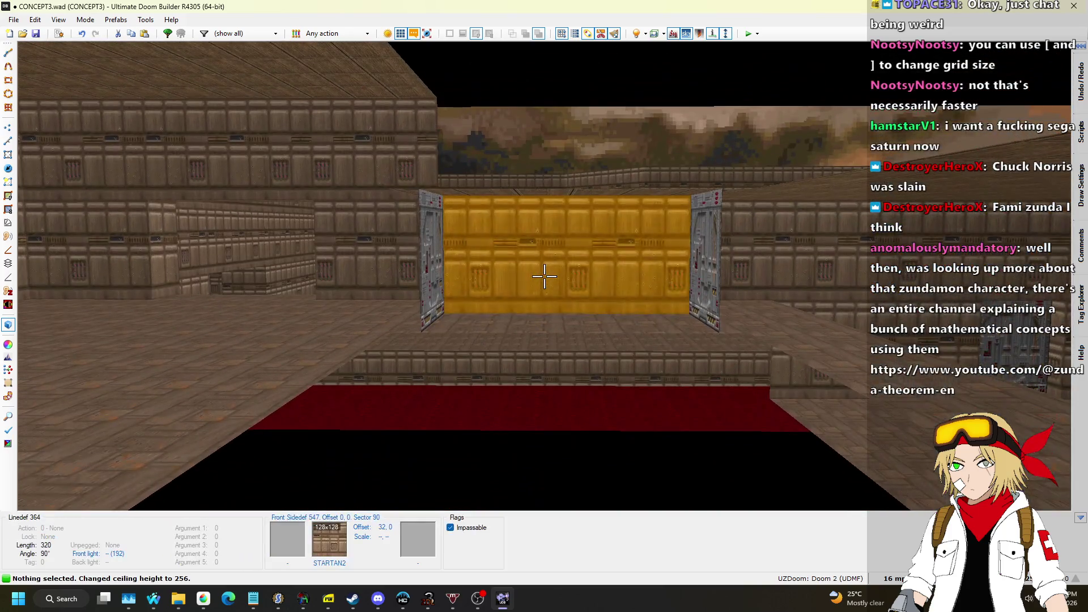
key(w)
key(s)
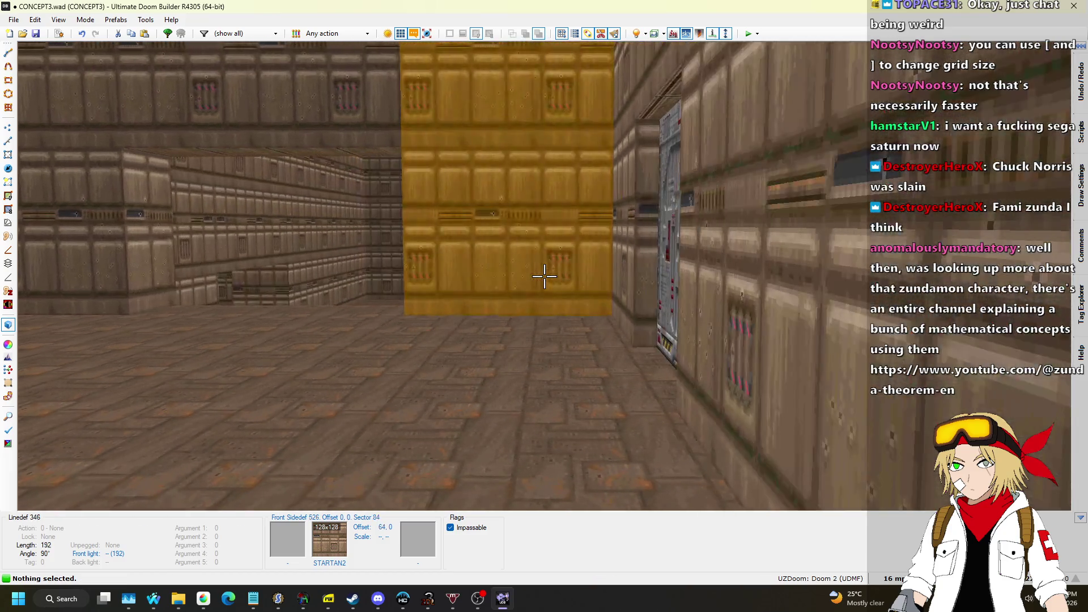
key(q)
scroll(576, 227, up, 6)
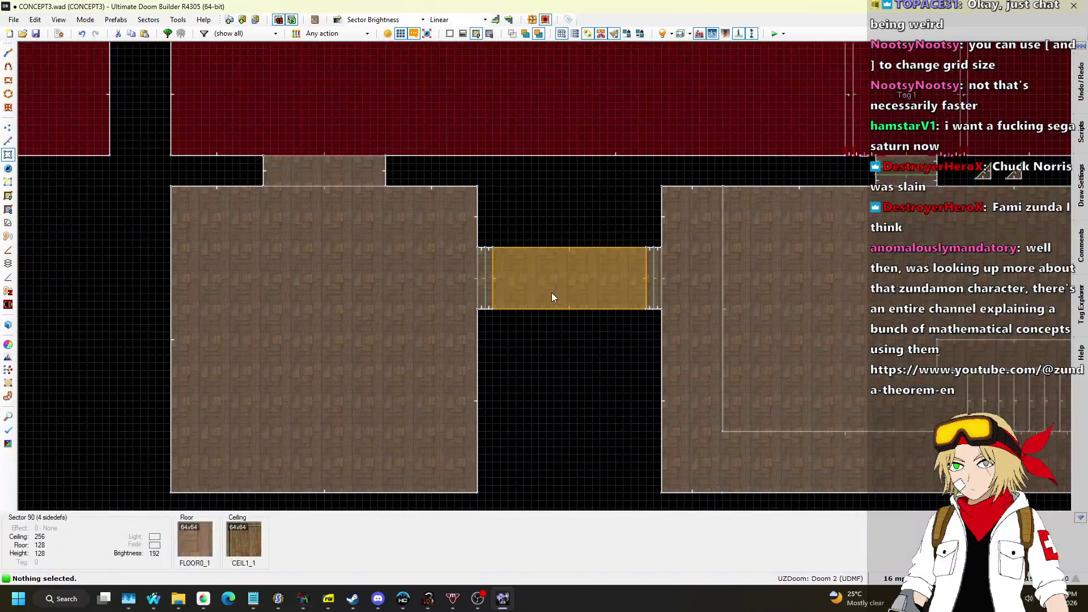
Step: Zoom around the door-flanked corridor, then switch to Linedefs mode
scroll(520, 261, down, 2)
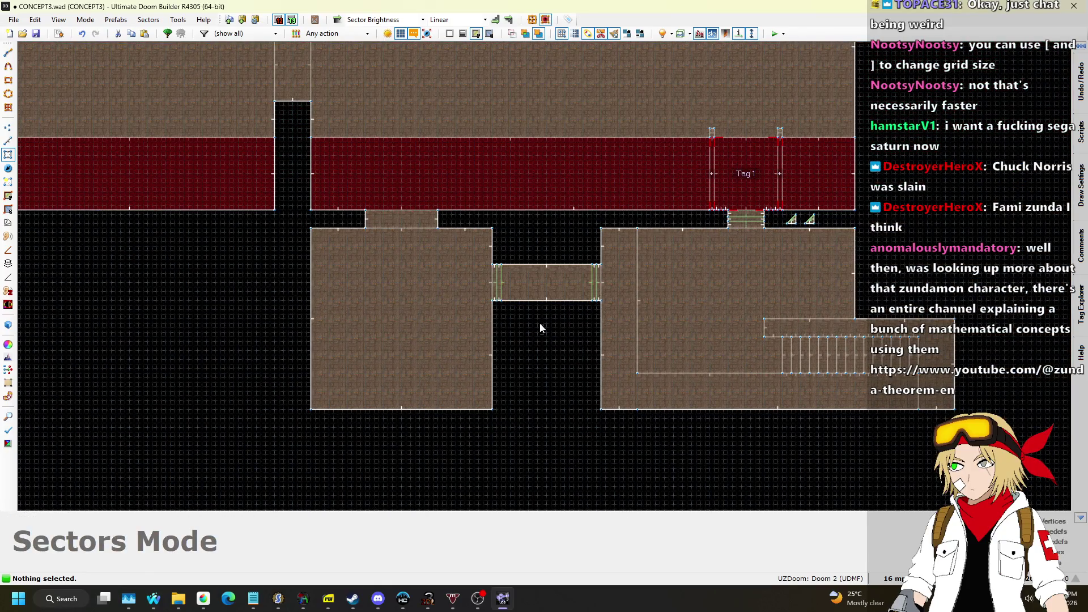
scroll(579, 388, up, 1)
scroll(574, 390, down, 1)
scroll(571, 379, up, 2)
scroll(571, 370, down, 3)
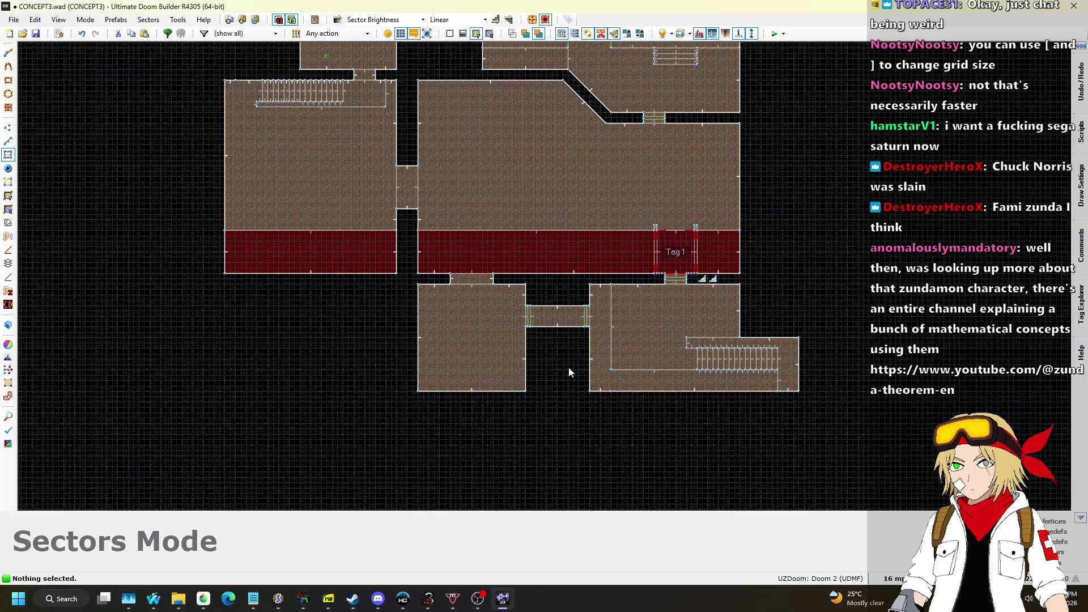
scroll(569, 367, up, 8)
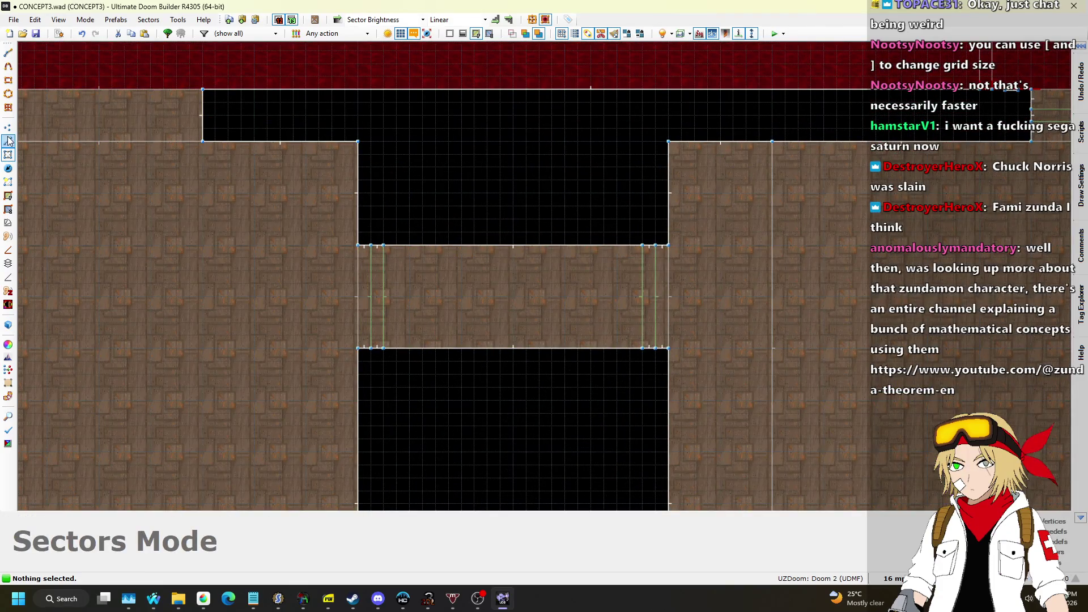
click(8, 141)
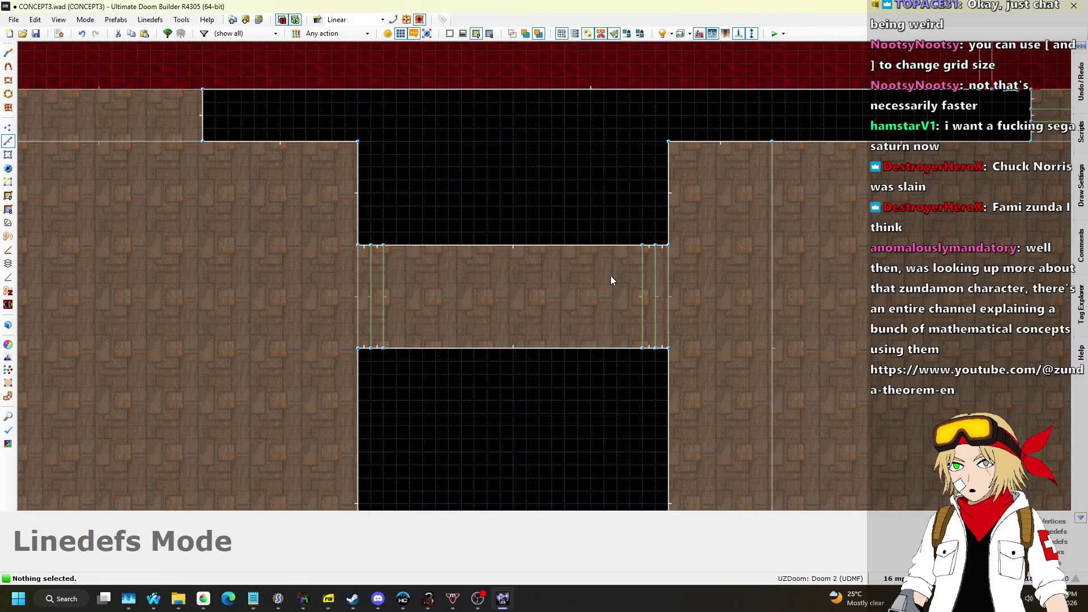
Step: Draw a 256x128 rectangle splitting the corridor and a 224x704 rectangle from the pit edge
key(Insert)
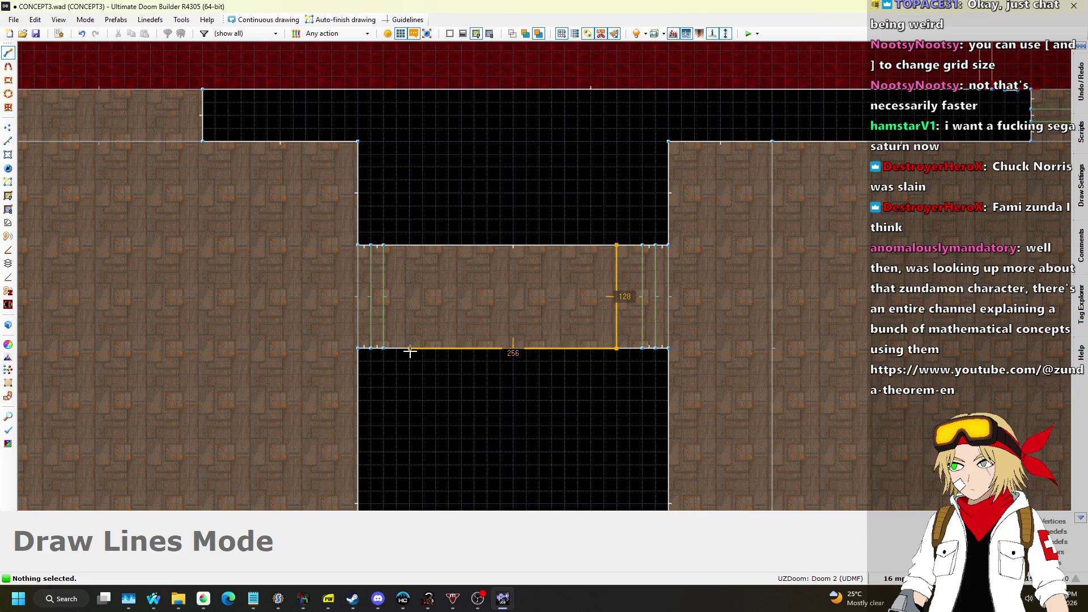
click(618, 245)
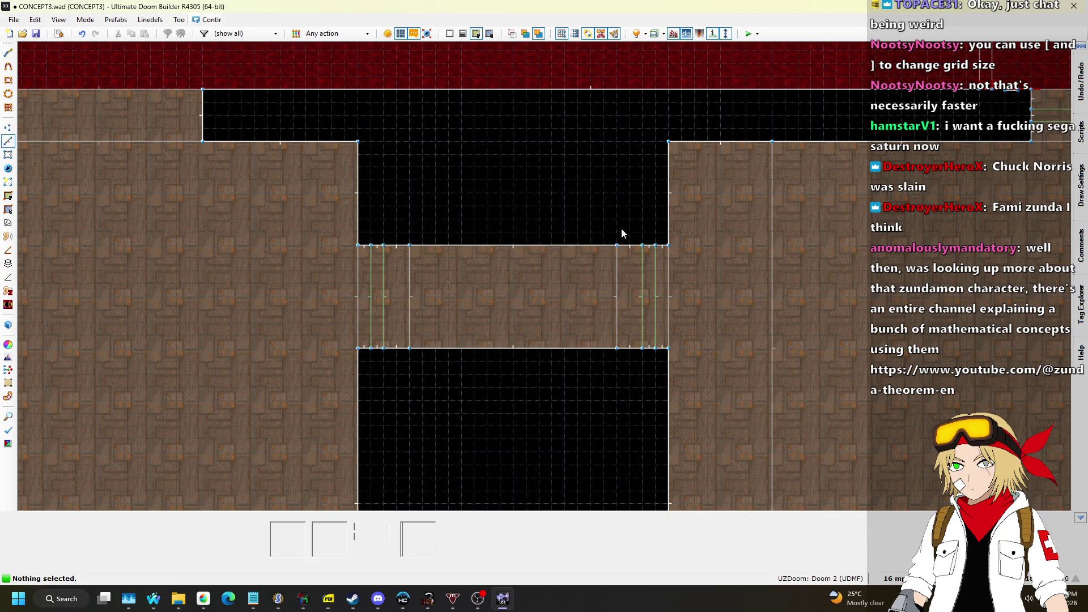
scroll(624, 238, down, 1)
key(Insert)
scroll(619, 175, down, 1)
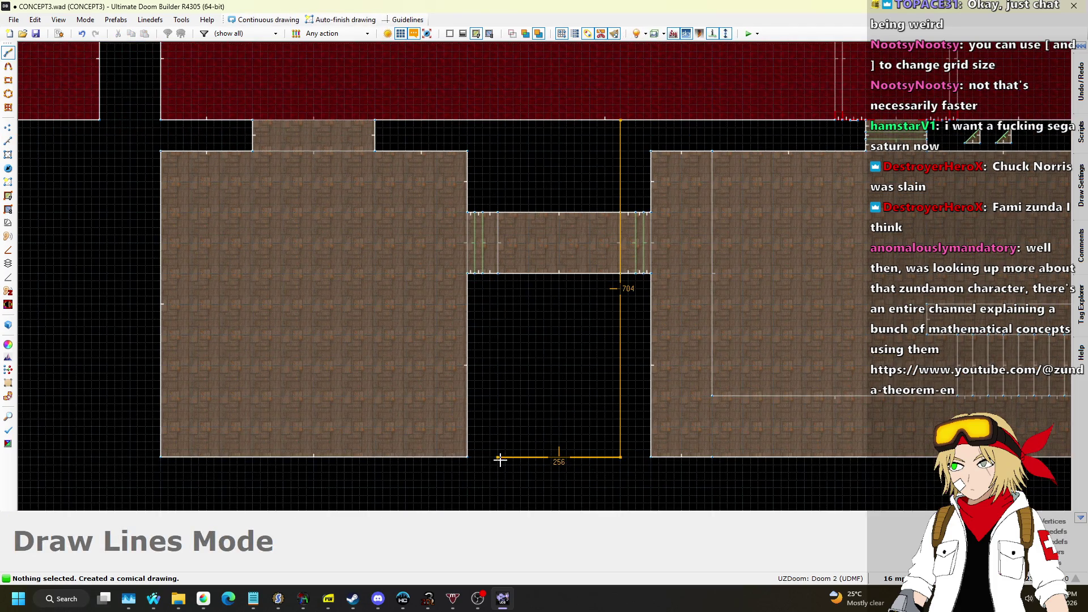
click(617, 120)
Step: Fly in 3D to the raised brick block and select and adjust its two floors
key(w)
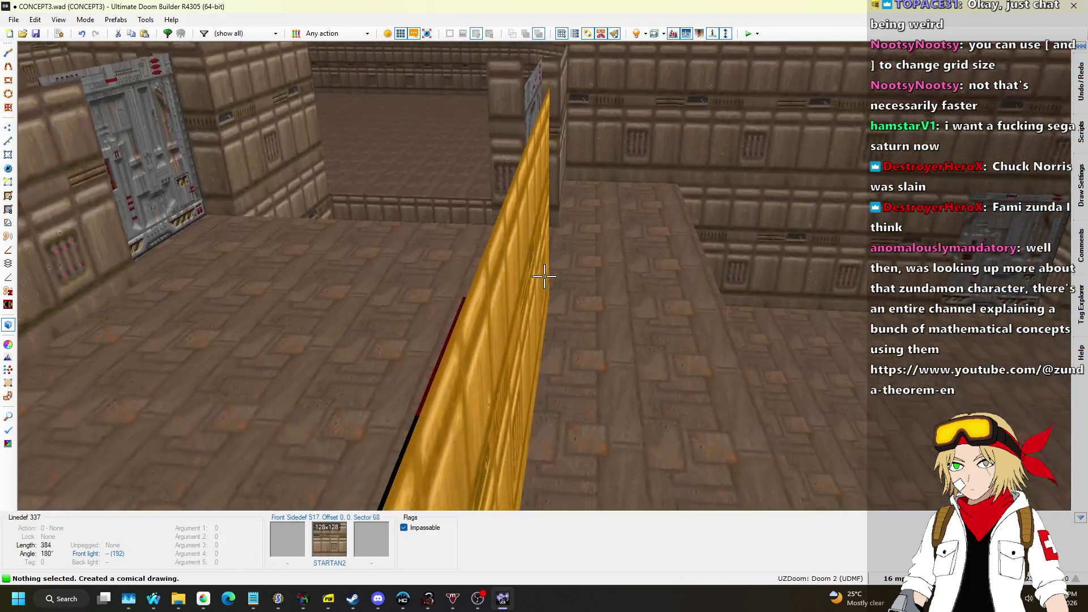
key(w)
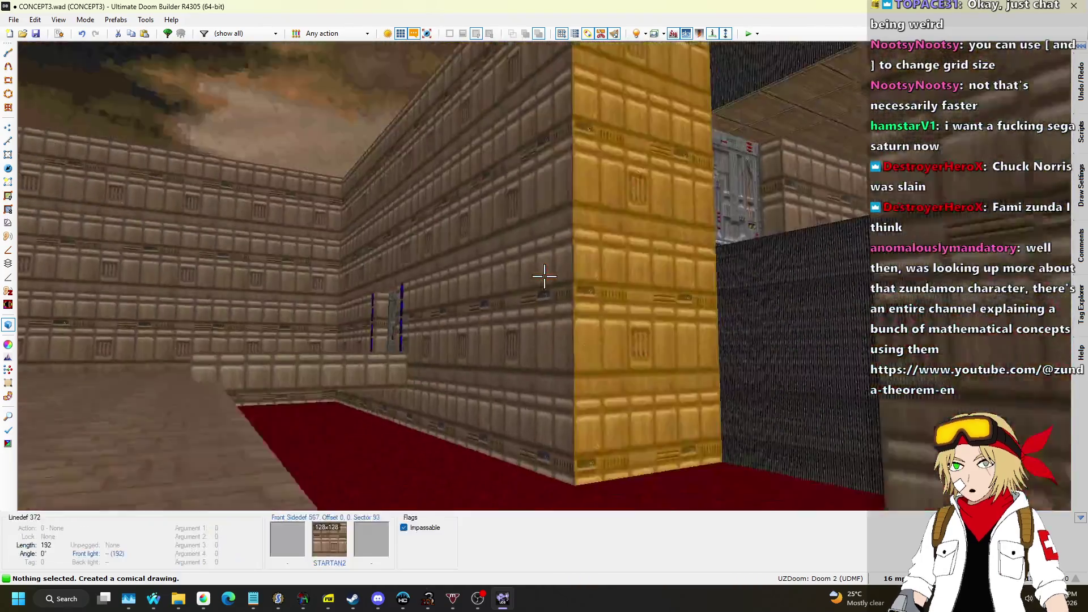
key(w)
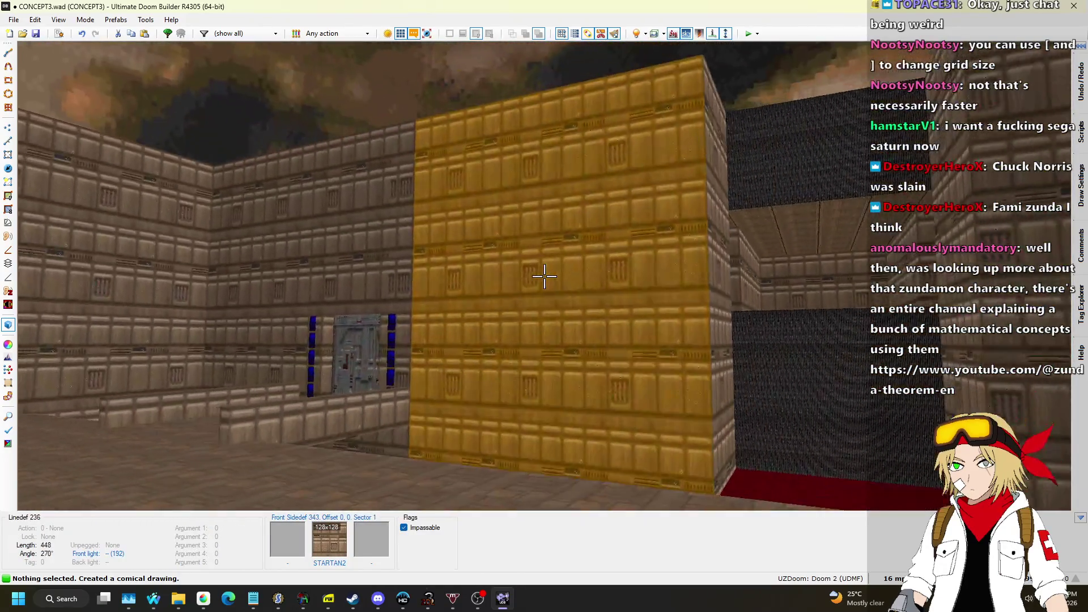
key(w)
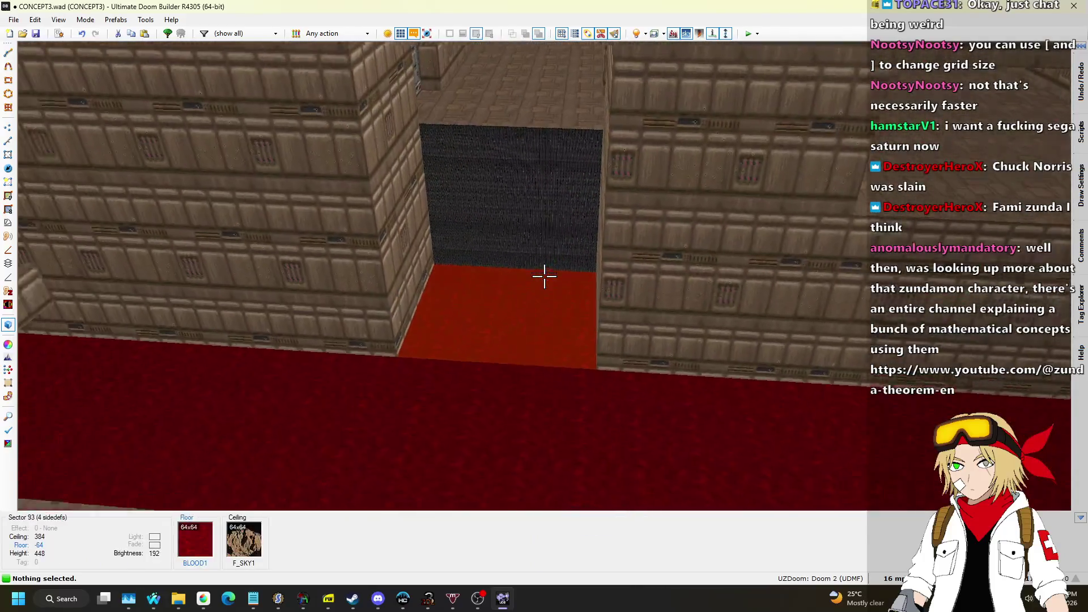
key(w)
click(544, 276)
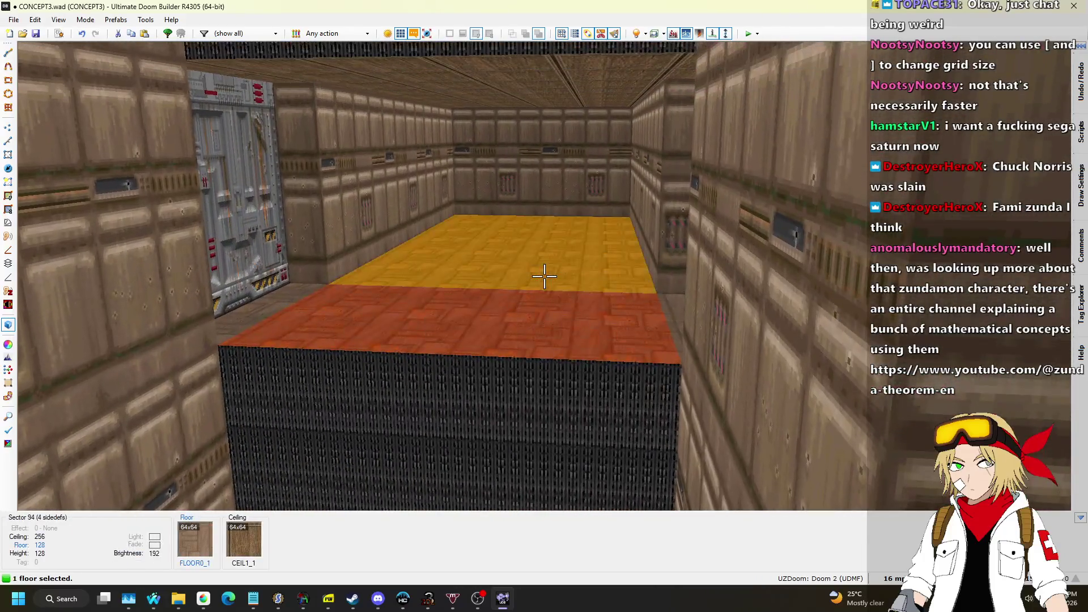
click(543, 276)
scroll(544, 276, down, 11)
Step: Delete the yellow lower wall texture, lower the block's floors, and check the ceiling above
key(w)
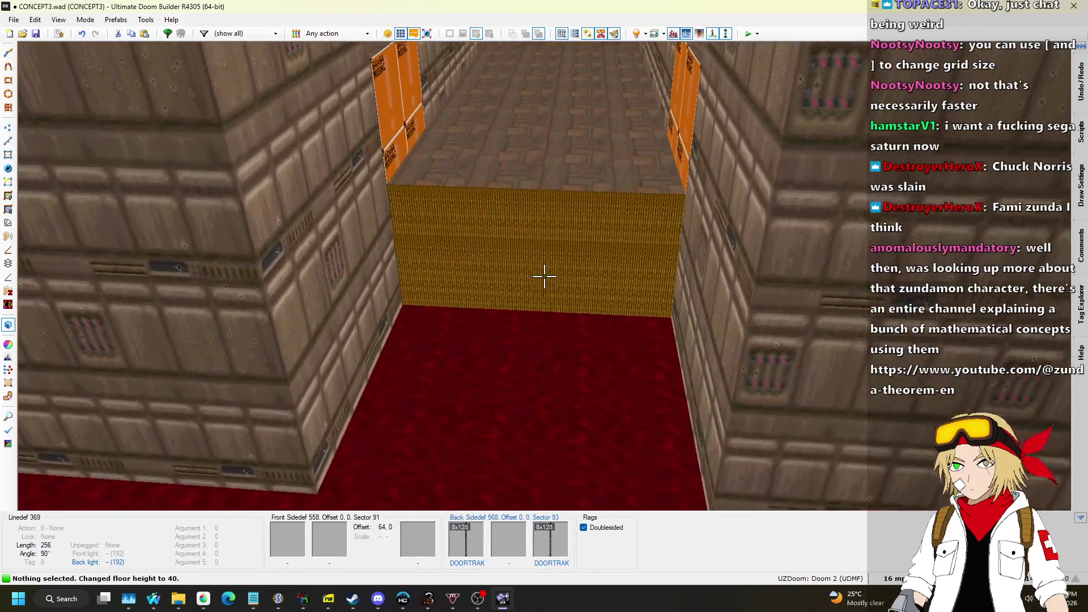
key(Delete)
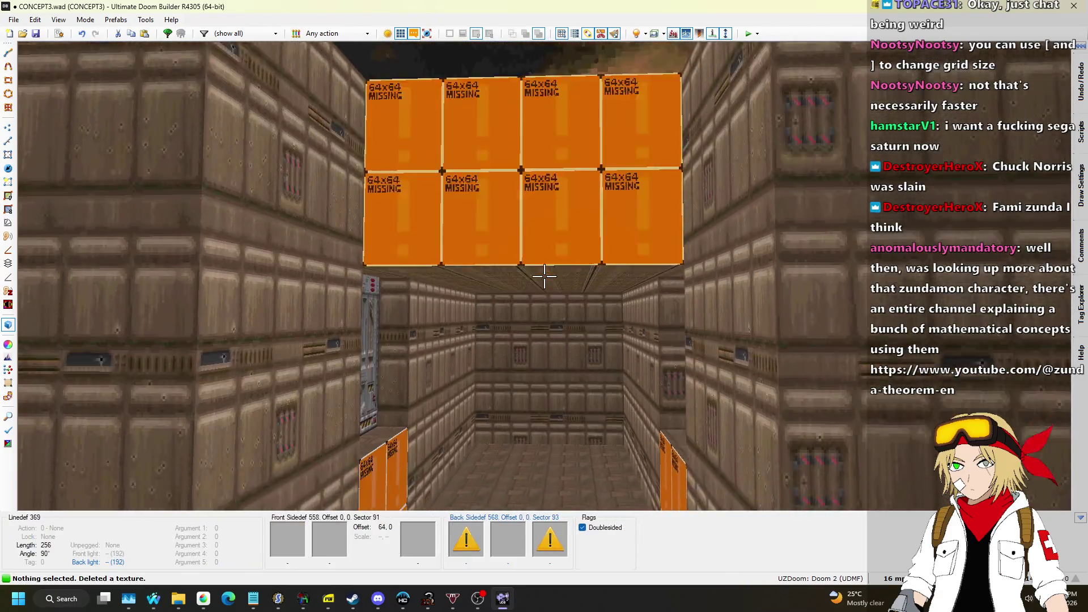
click(544, 276)
scroll(544, 276, down, 6)
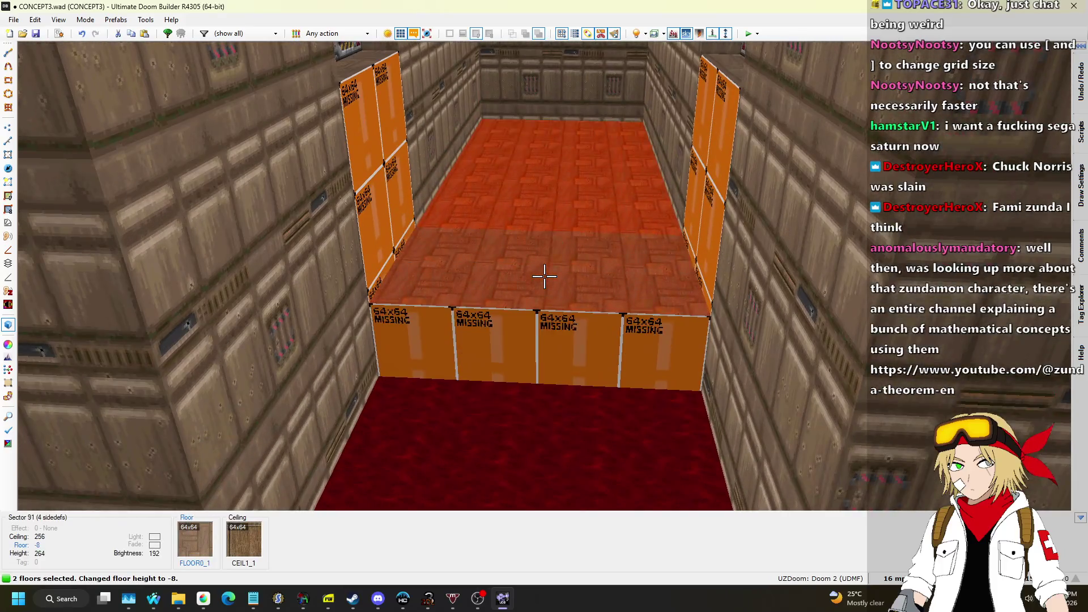
key(w)
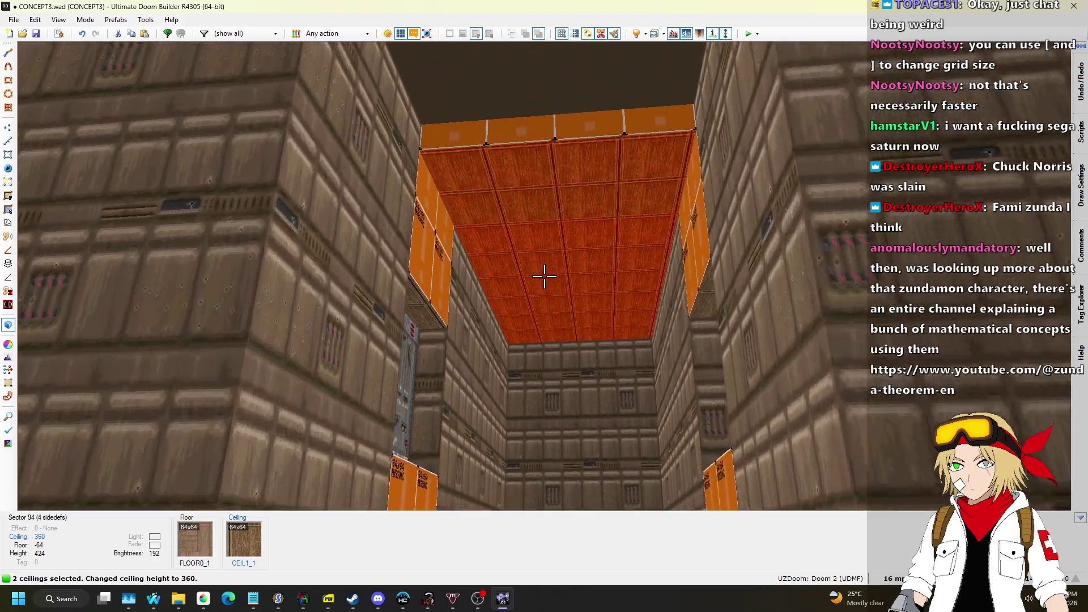
key(Escape)
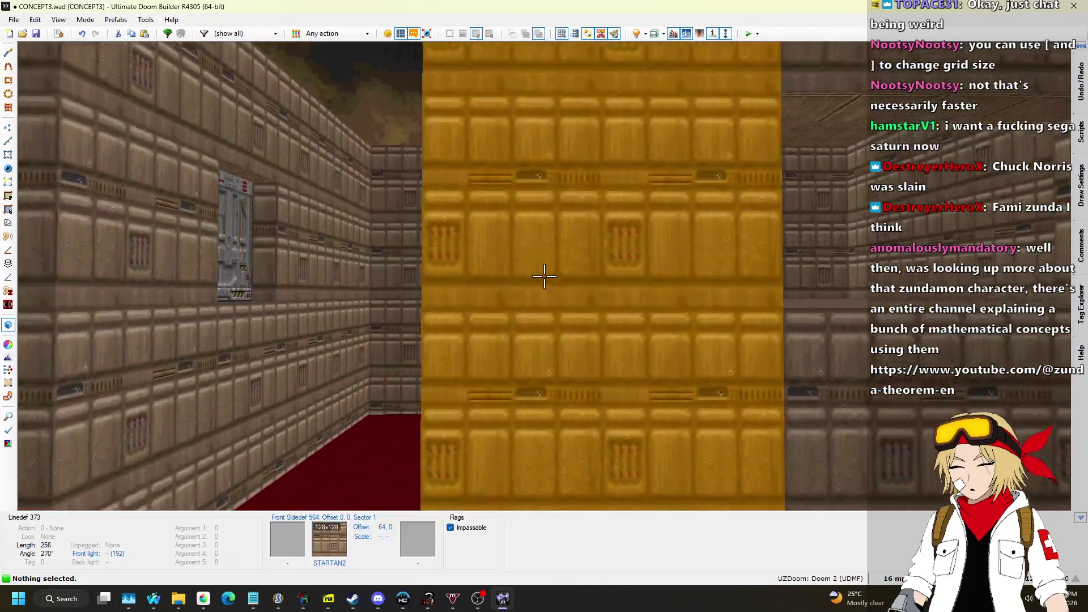
Step: Give the BLOOD1 pit sector between the doors tag 3, then return to Linedefs mode
key(q)
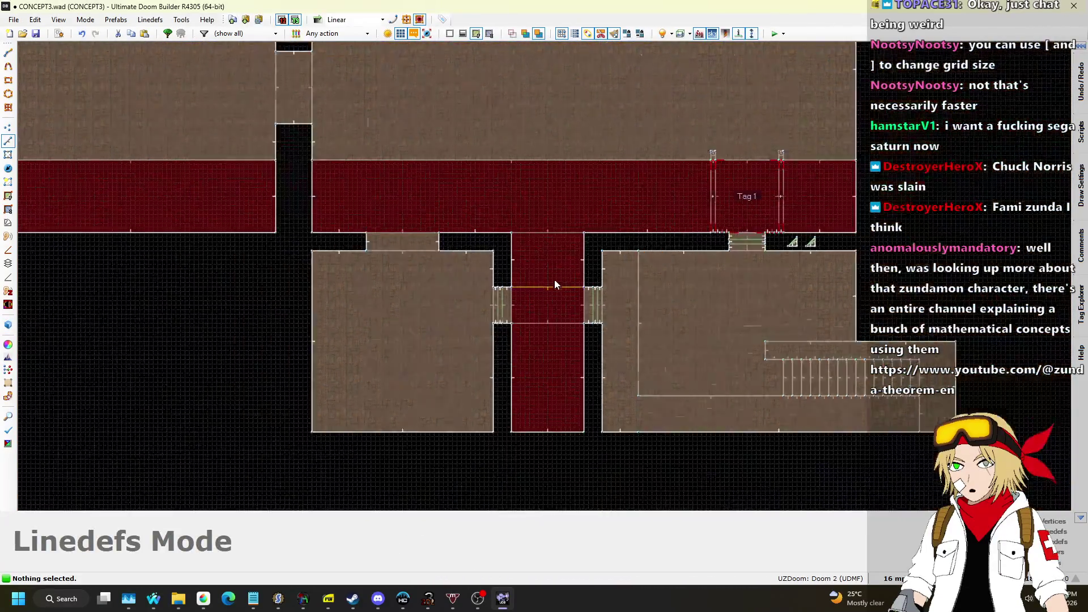
scroll(566, 306, up, 5)
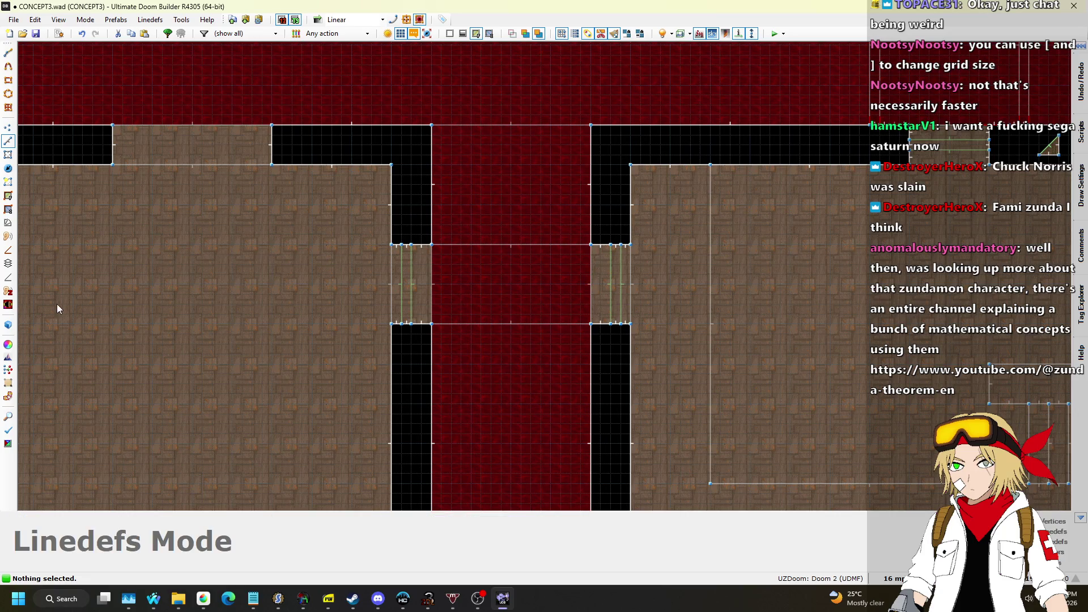
click(11, 160)
right_click(477, 271)
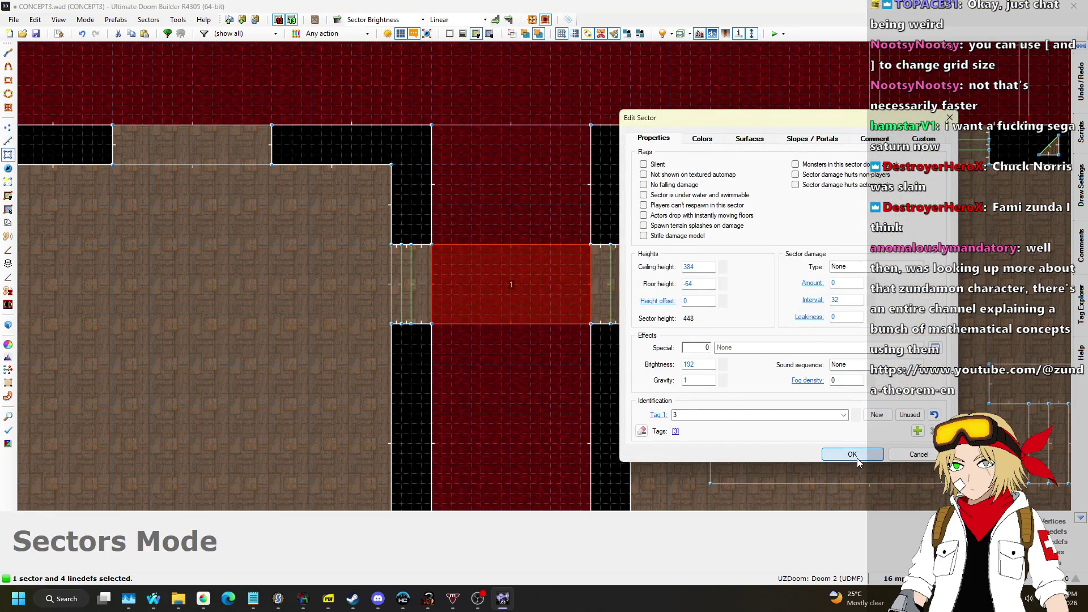
click(857, 459)
click(8, 141)
scroll(529, 272, up, 5)
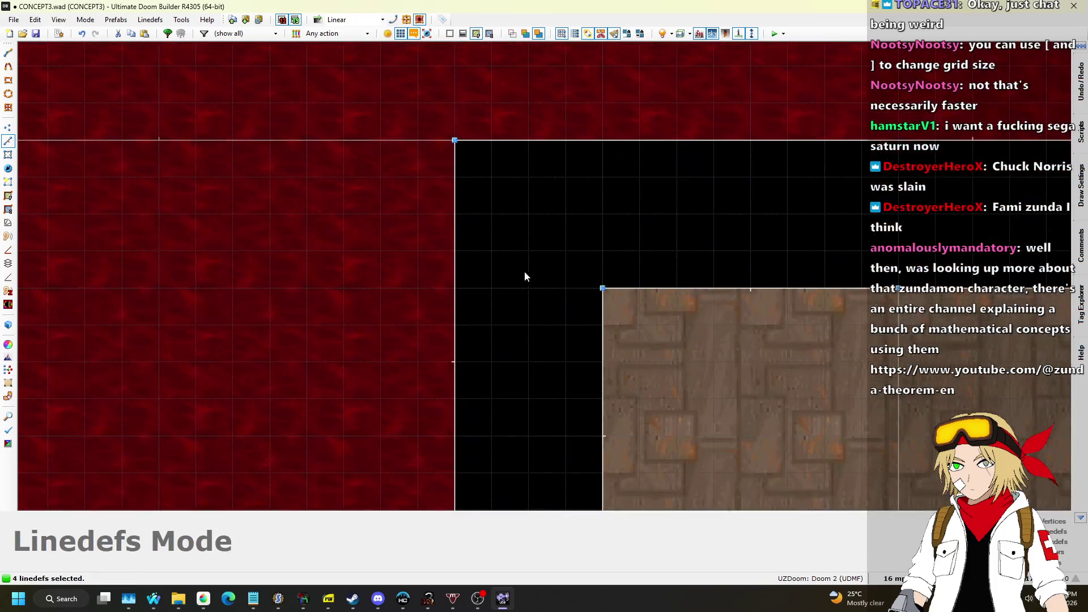
Step: Draw a small triangular control sector beside the map
key(space)
click(565, 177)
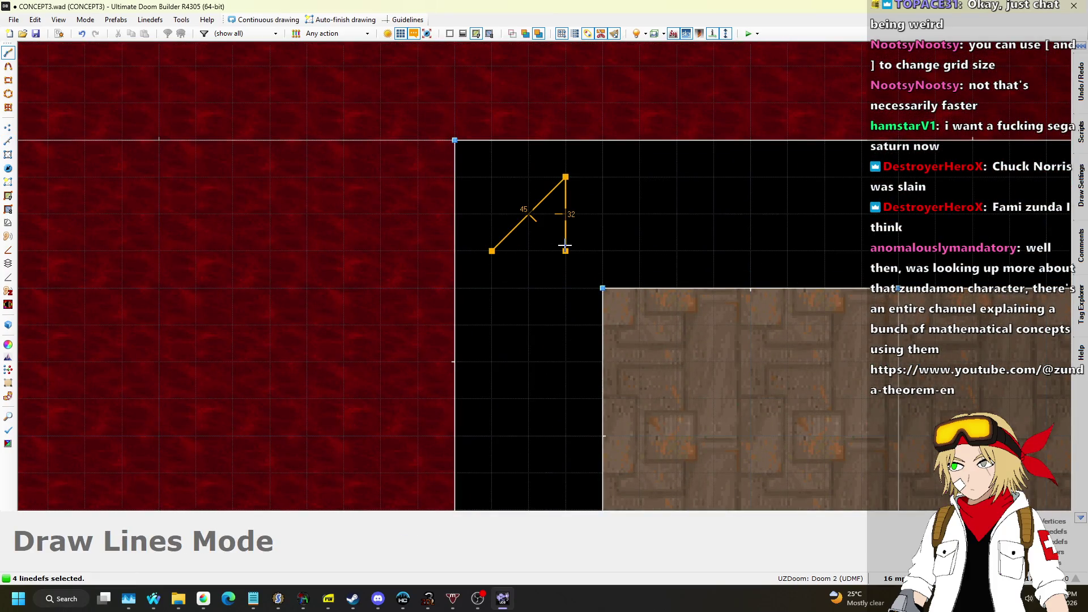
click(499, 244)
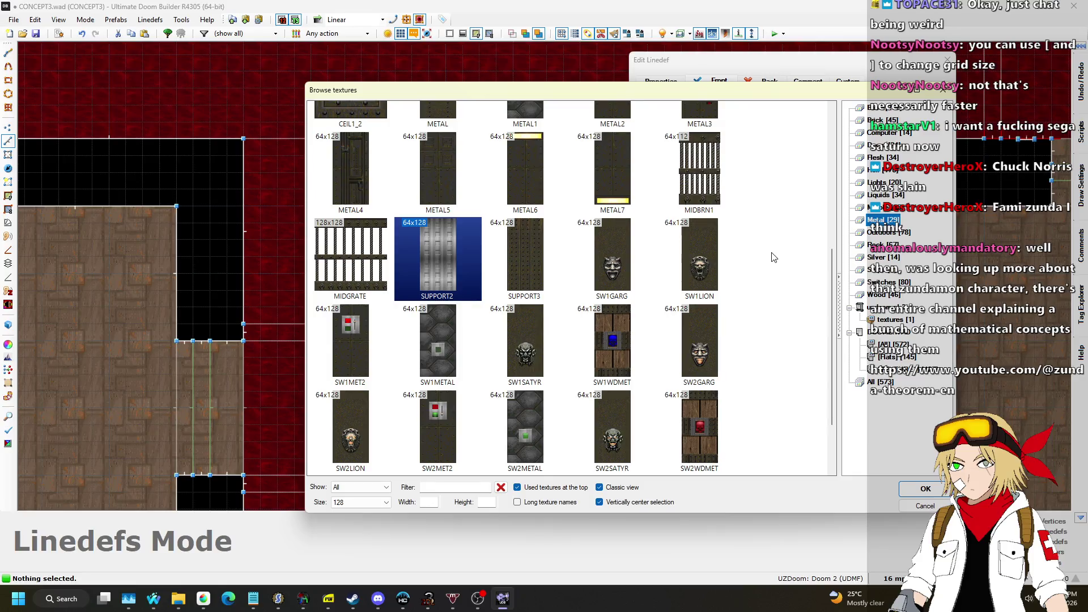
scroll(774, 258, up, 5)
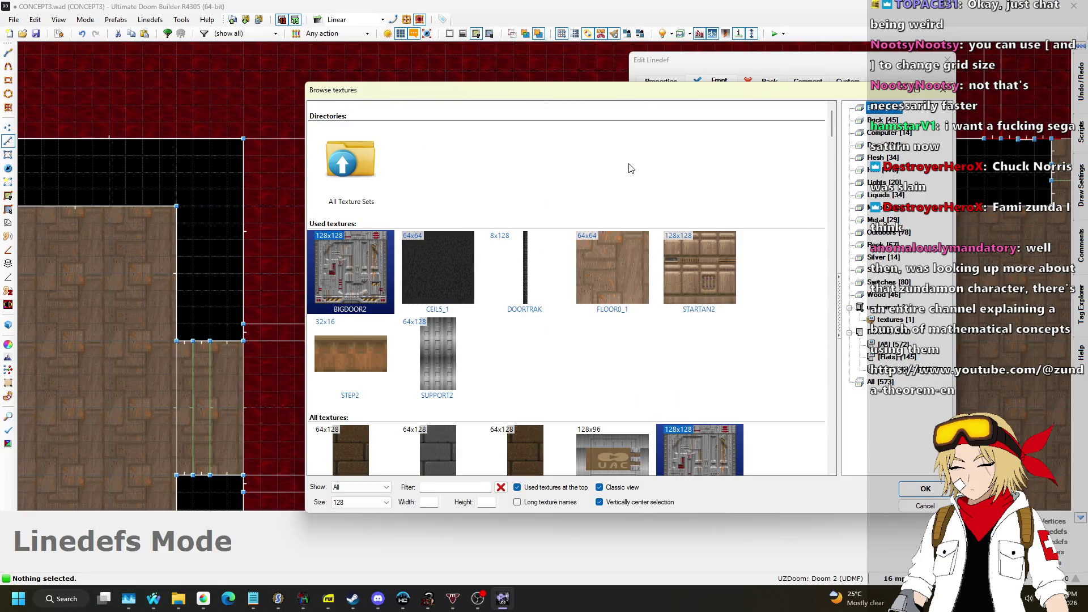
scroll(696, 192, down, 10)
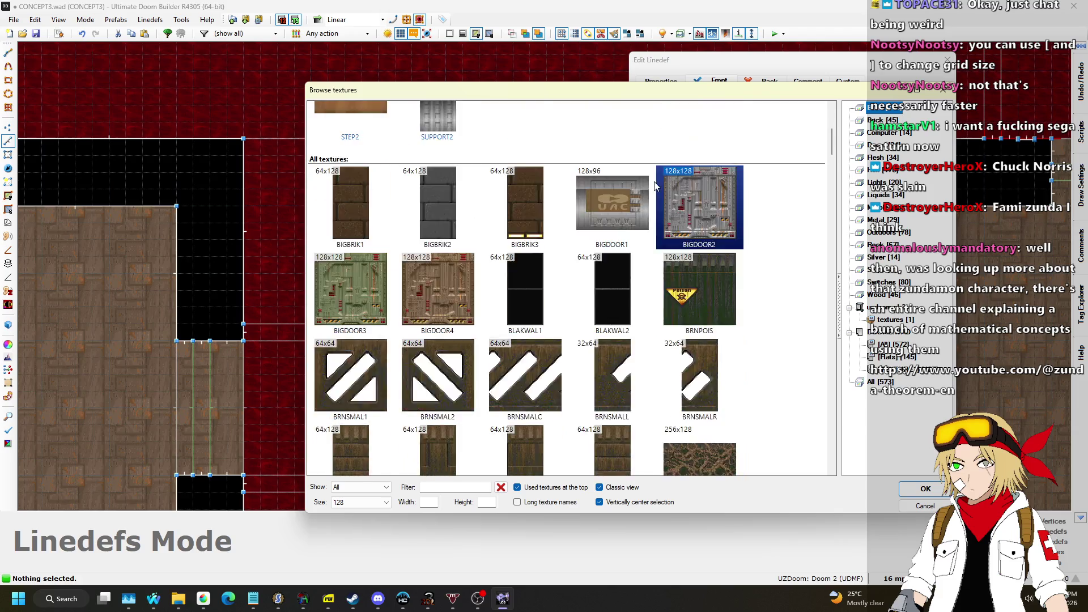
scroll(655, 186, down, 5)
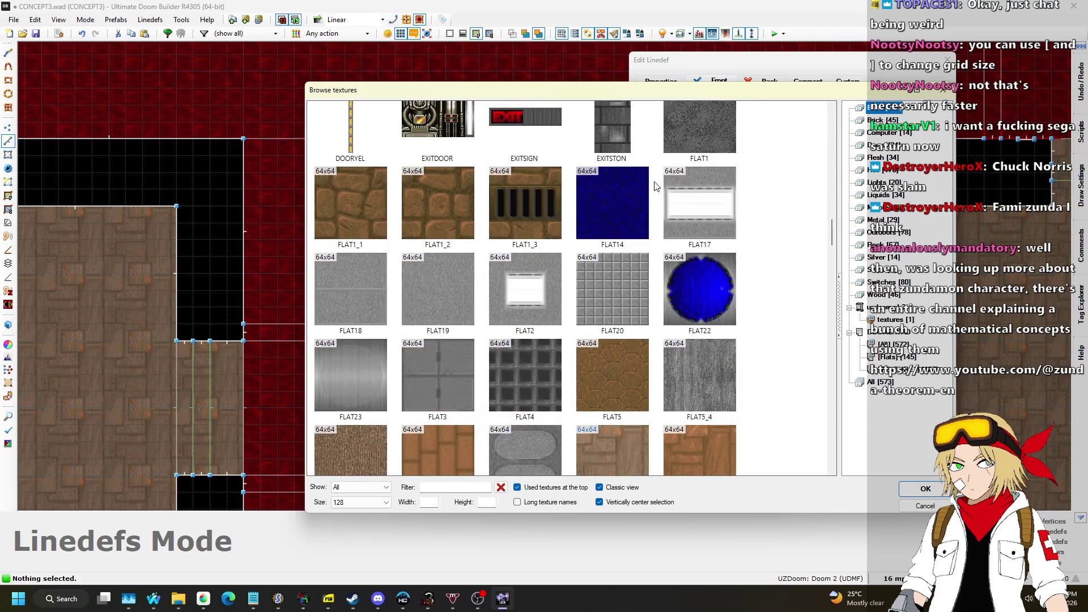
scroll(656, 186, down, 5)
scroll(655, 186, down, 10)
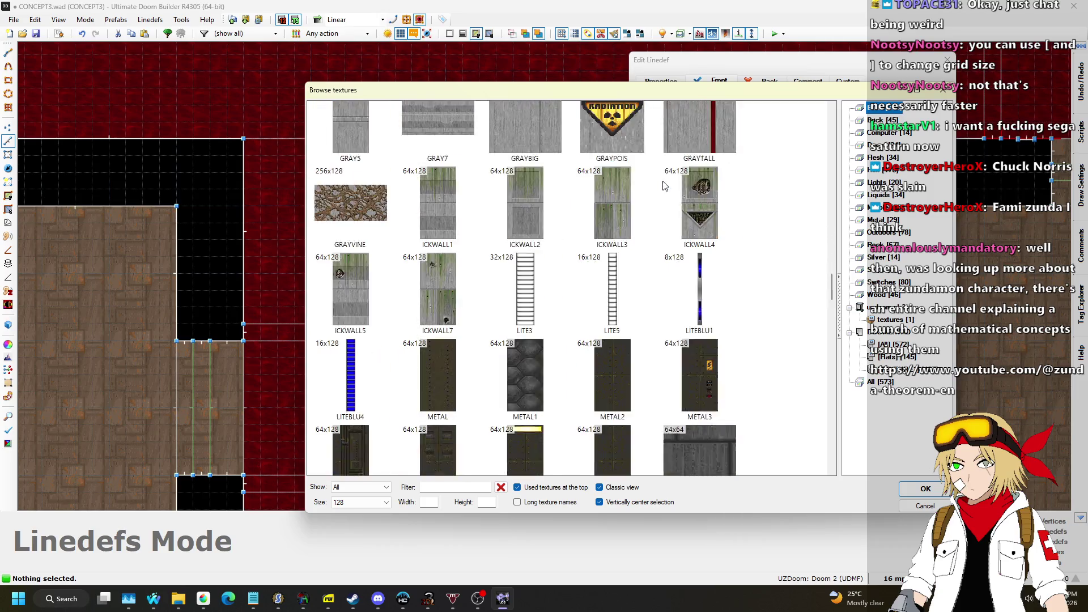
Step: Give a triangle linedef MIDSPACE middle texture and action 160 Sector Set 3D Floor, tag 3, Solid+Render-Inside
double_click(600, 209)
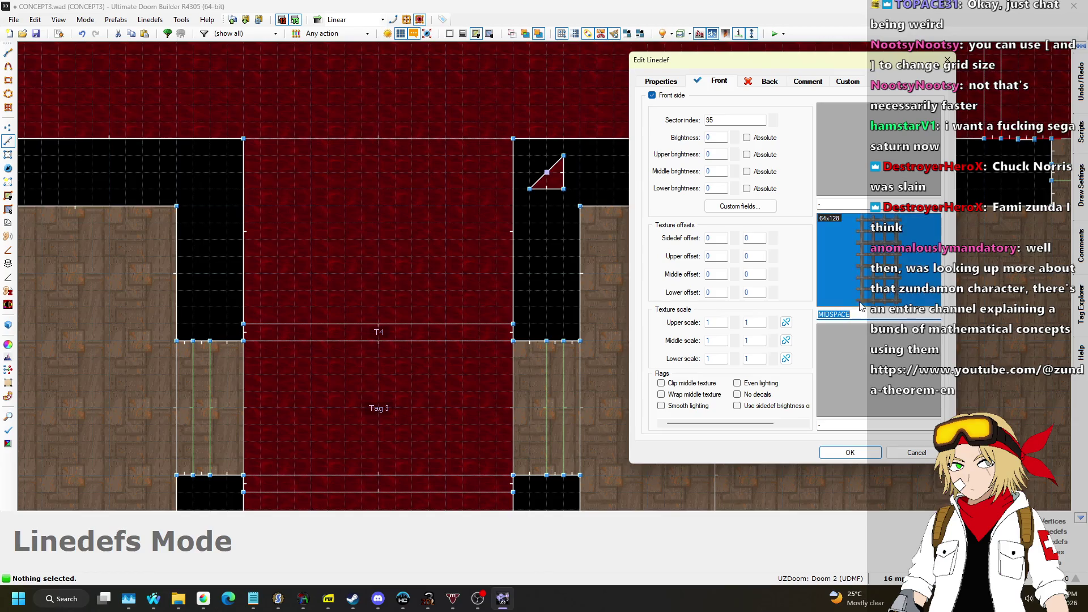
click(663, 81)
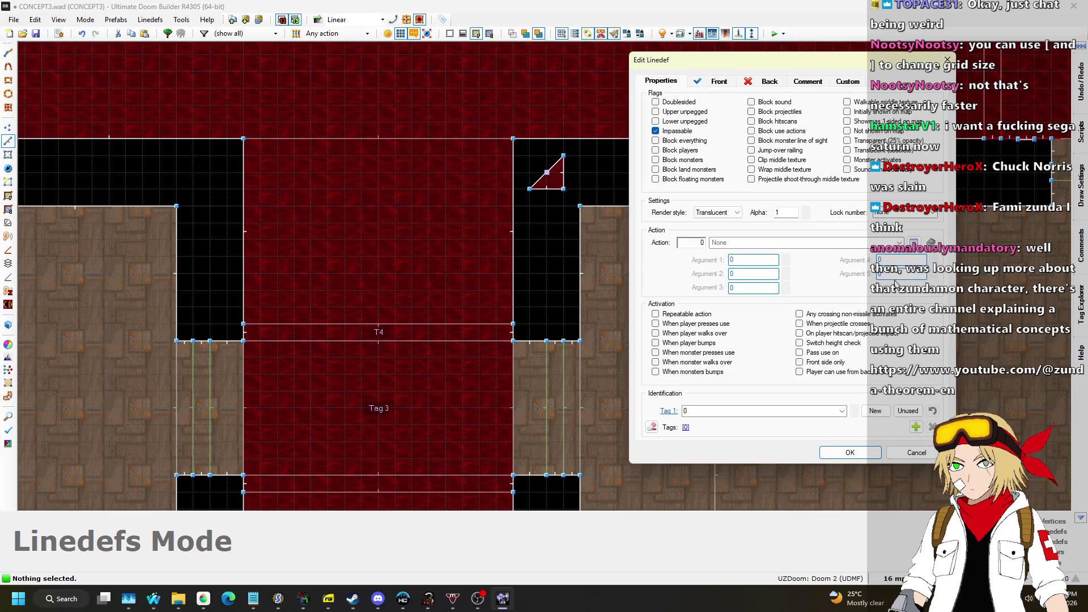
click(914, 242)
scroll(358, 247, down, 2)
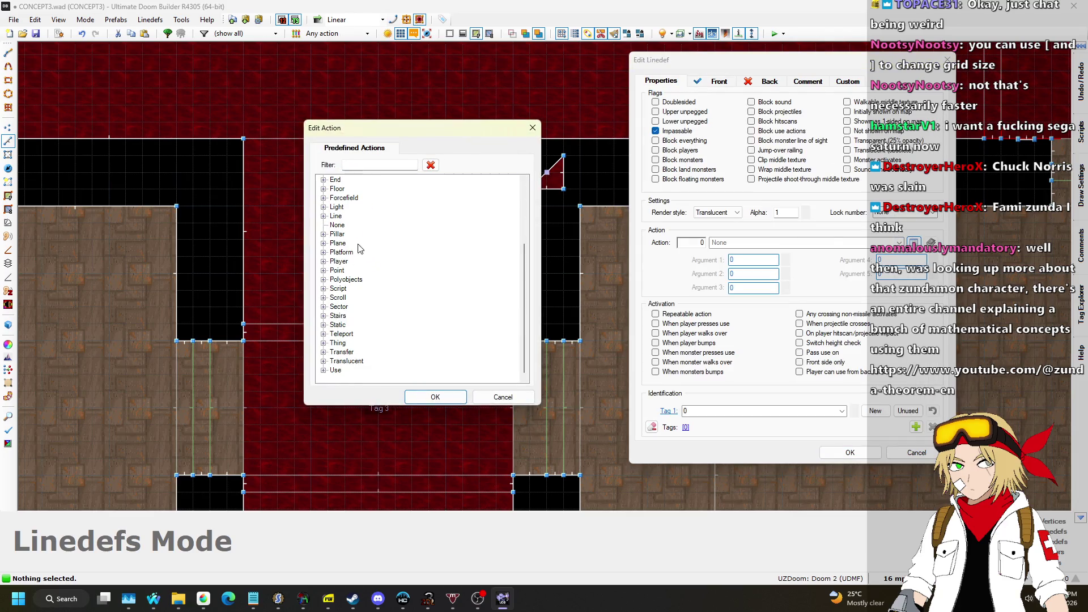
click(323, 307)
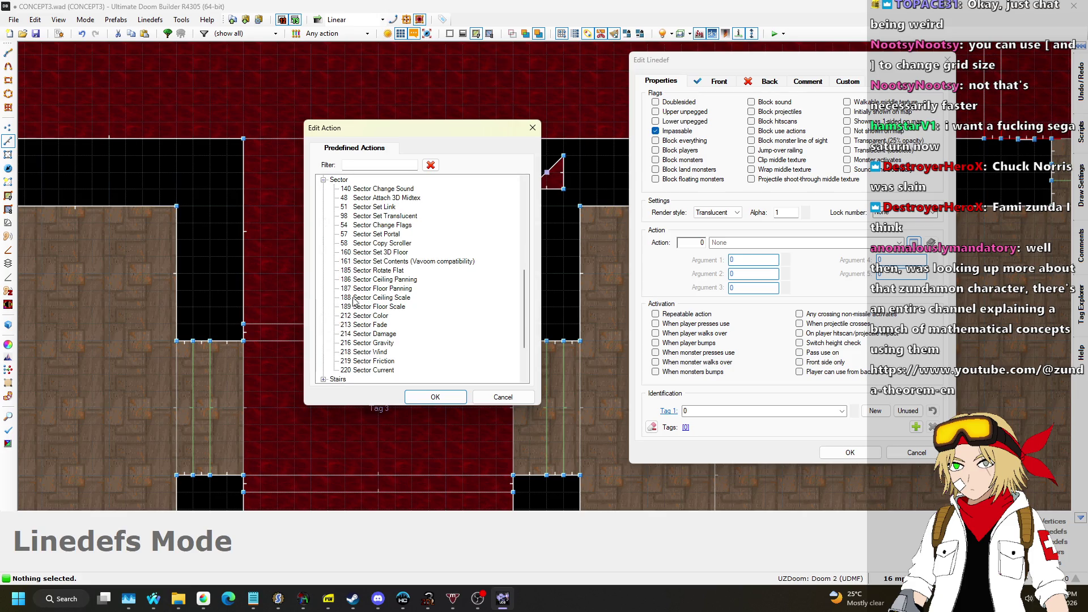
click(435, 397)
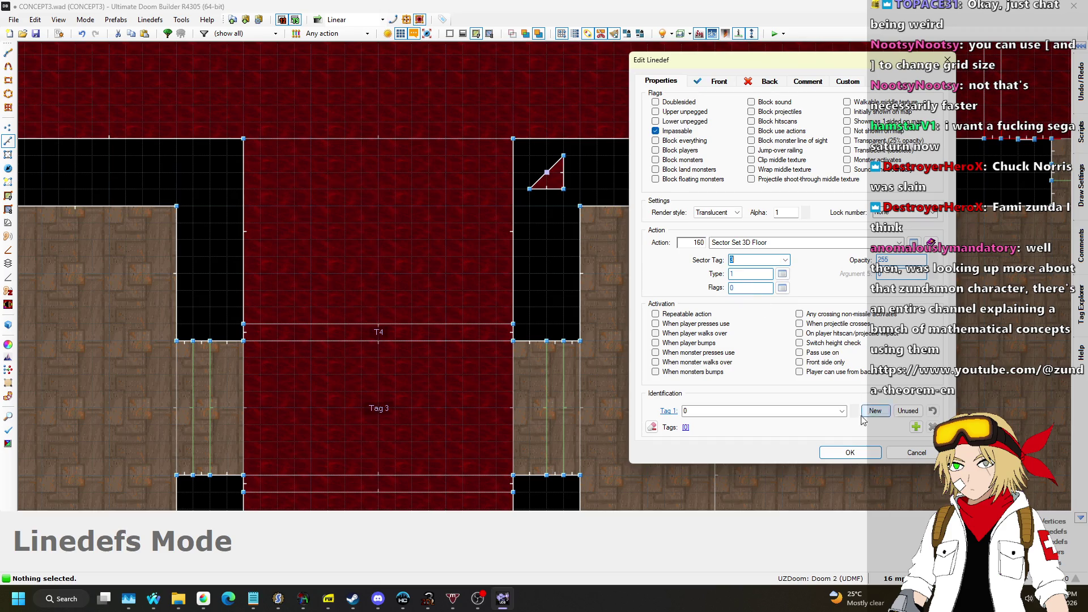
click(758, 260)
text(3)
click(781, 277)
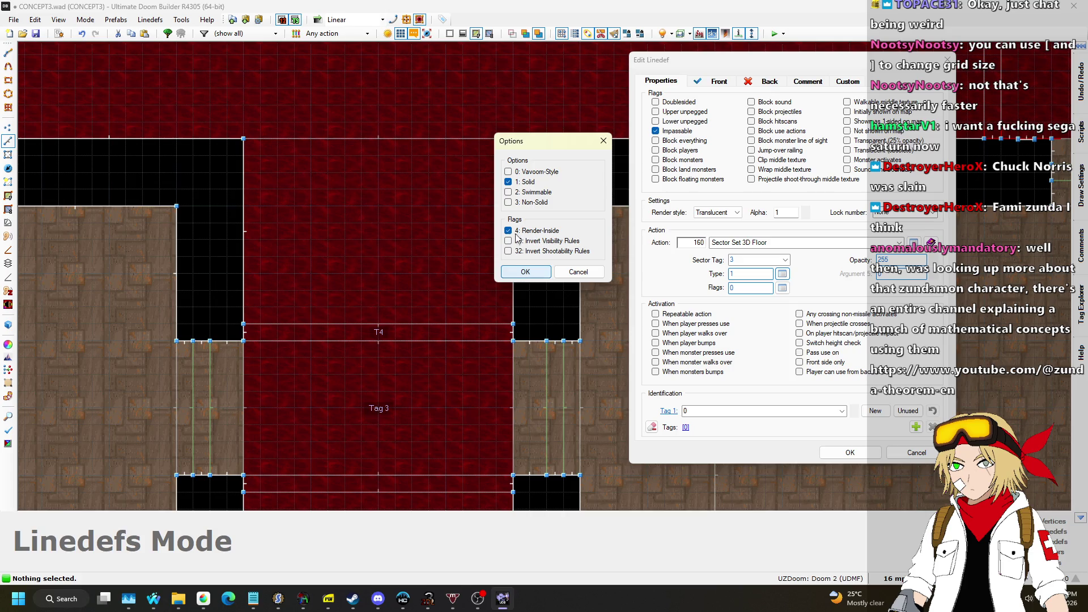
click(525, 272)
click(829, 448)
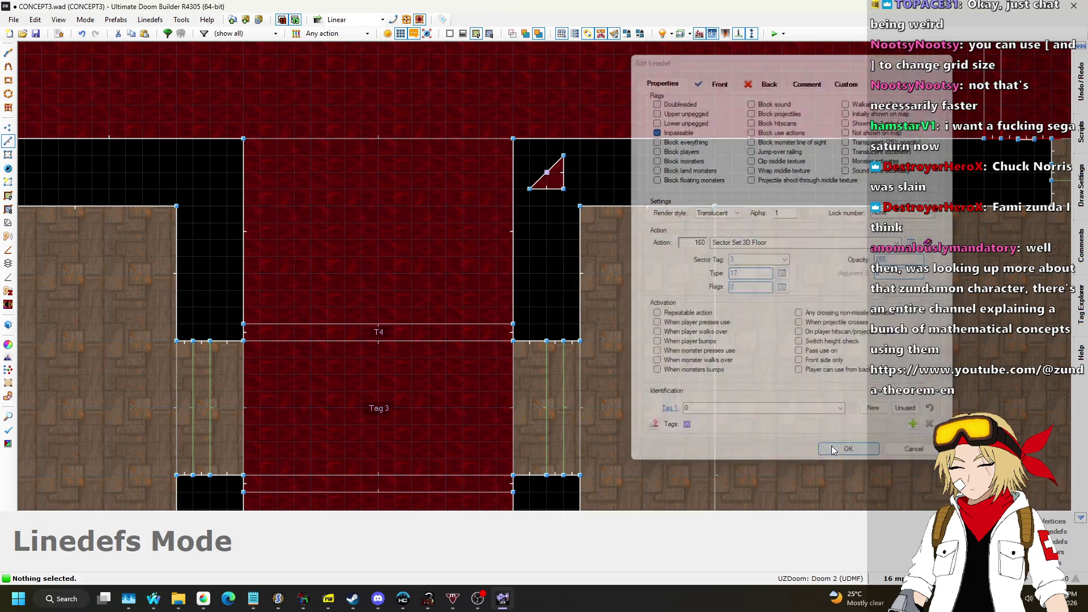
scroll(549, 176, up, 5)
scroll(549, 176, down, 5)
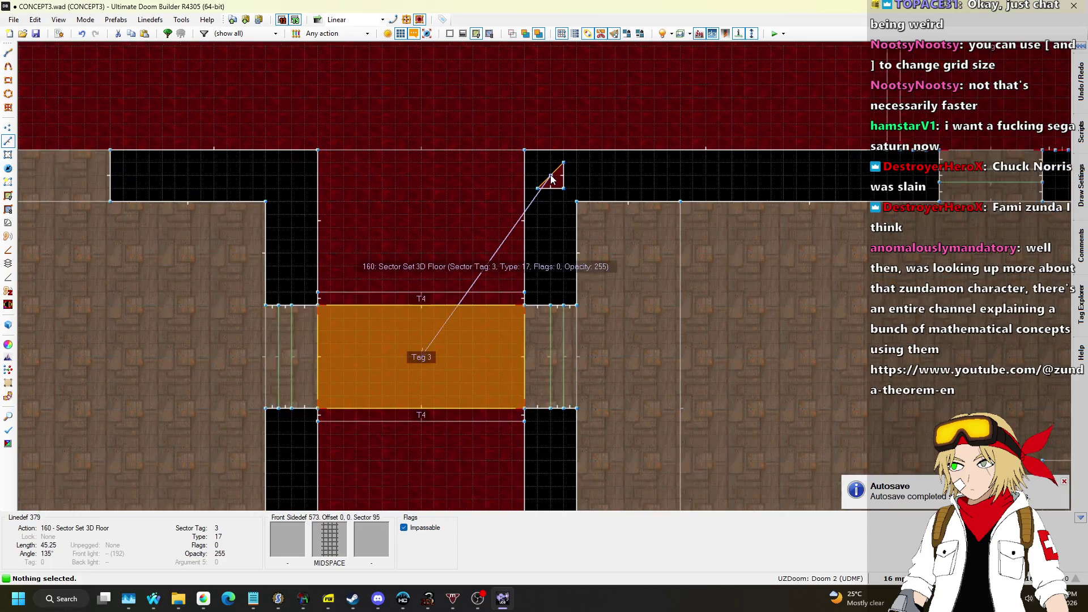
Step: In the 3D view, select the grate floor over the pit and adjust its height
key(w)
key(w)
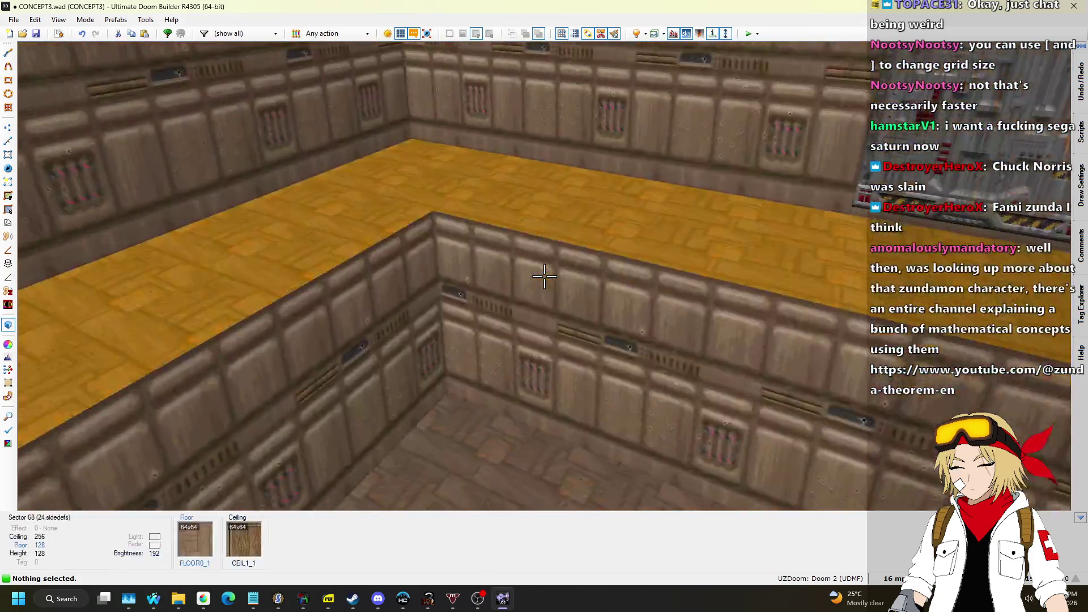
key(w)
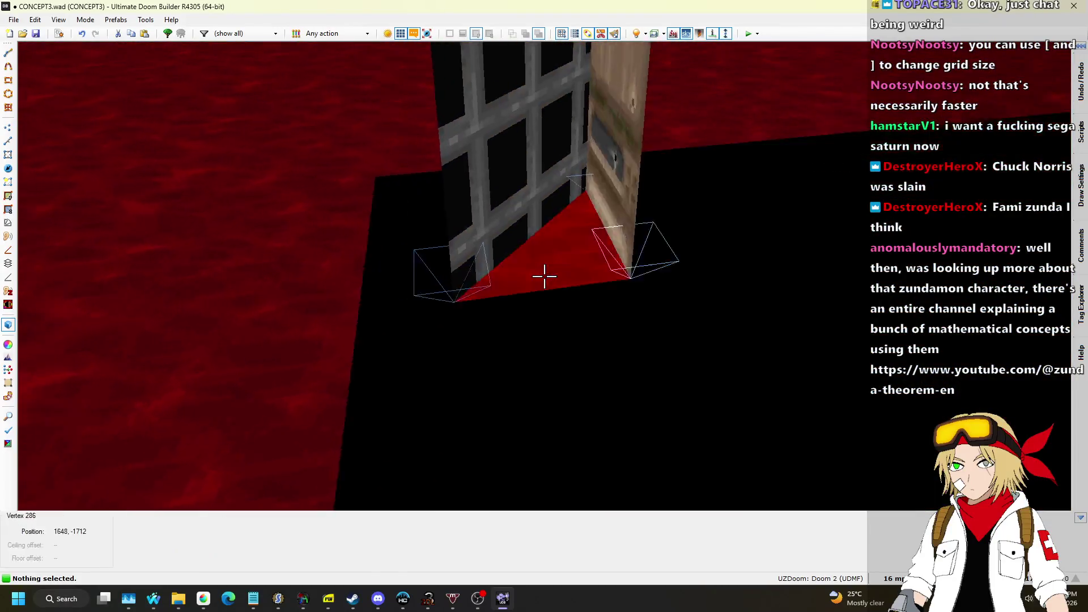
click(544, 276)
scroll(544, 276, up, 1)
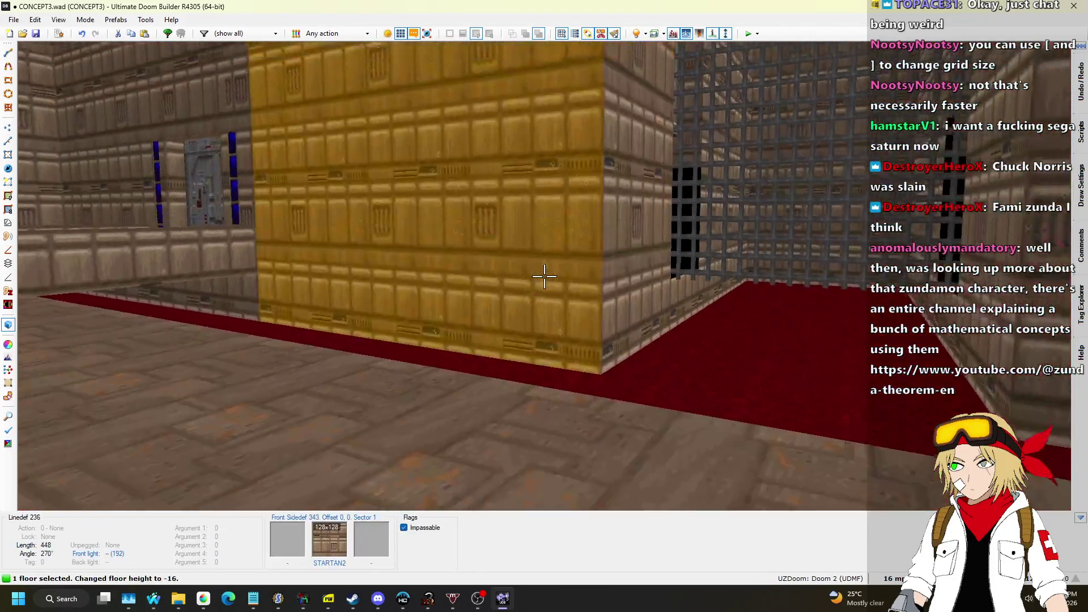
scroll(544, 276, up, 7)
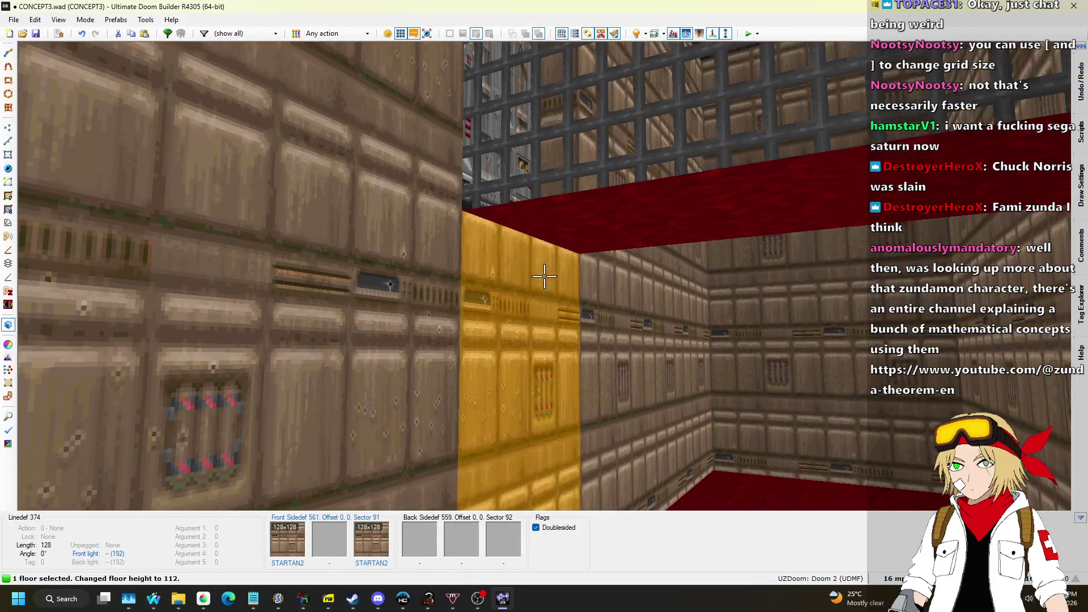
scroll(544, 276, up, 2)
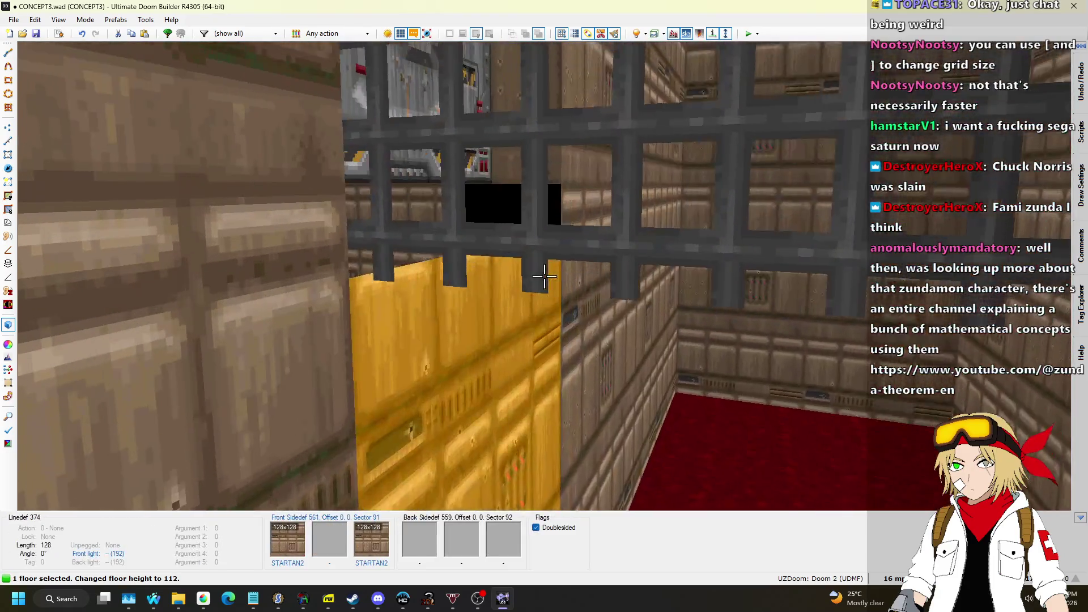
scroll(544, 276, down, 1)
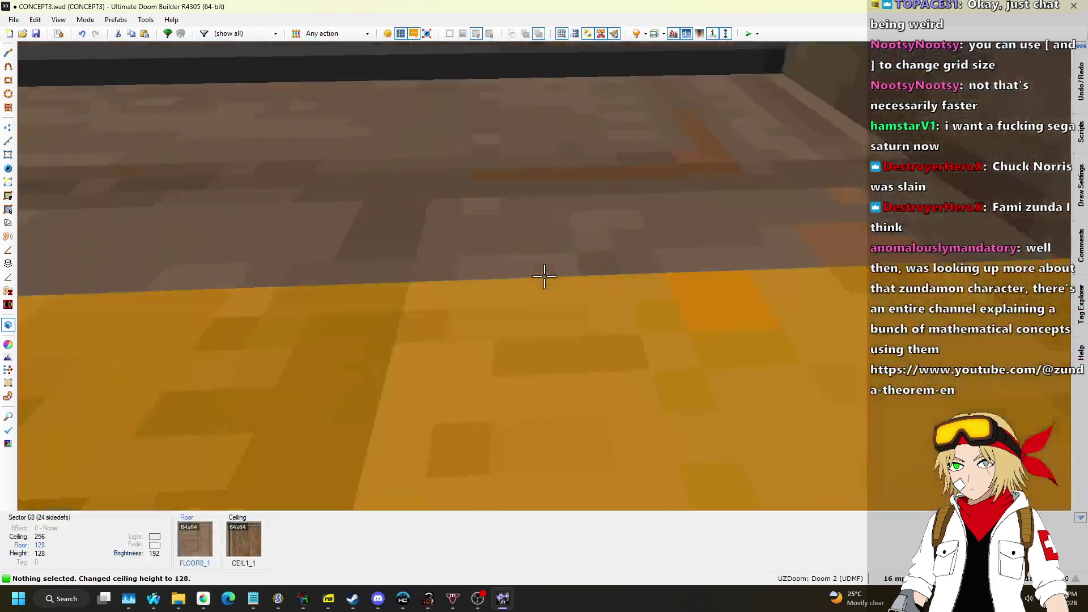
Step: Paste the MIDSPACE flat onto the grate's top and underside
key(w)
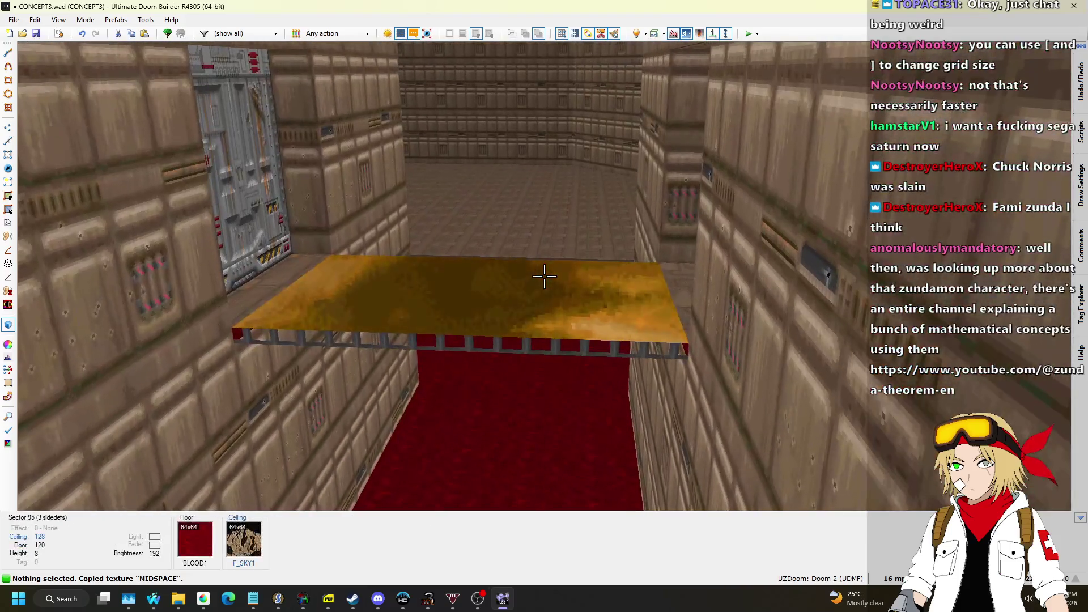
key(ctrl+v)
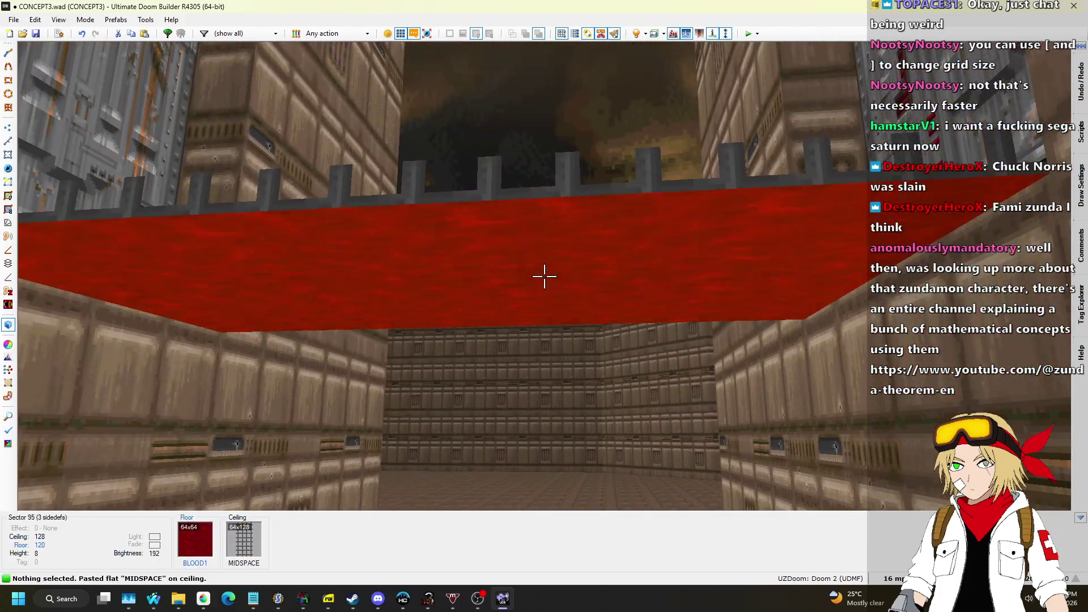
key(ctrl+v)
key(s)
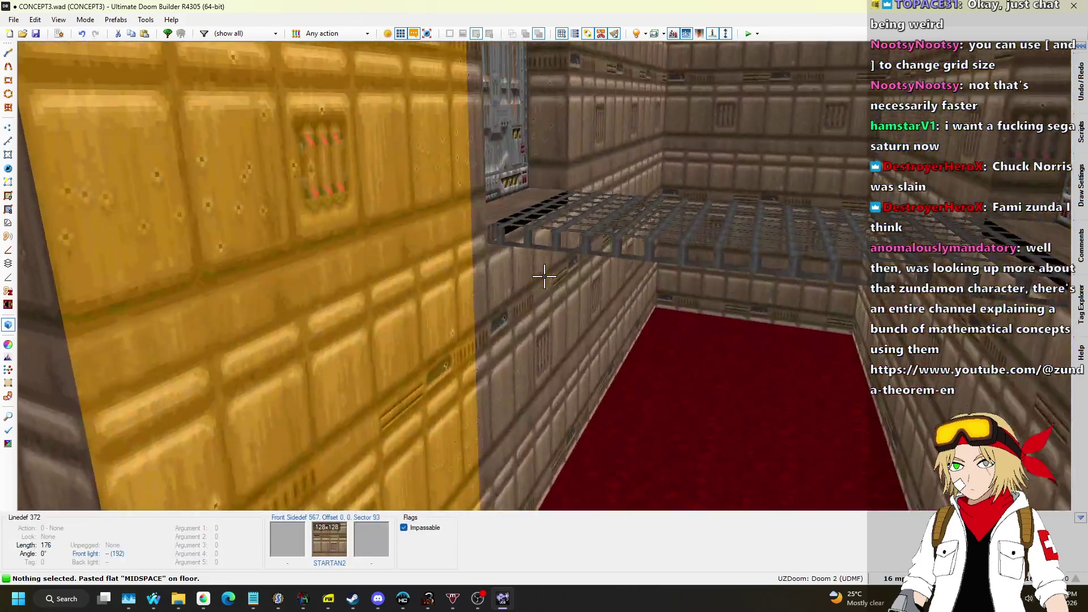
key(w)
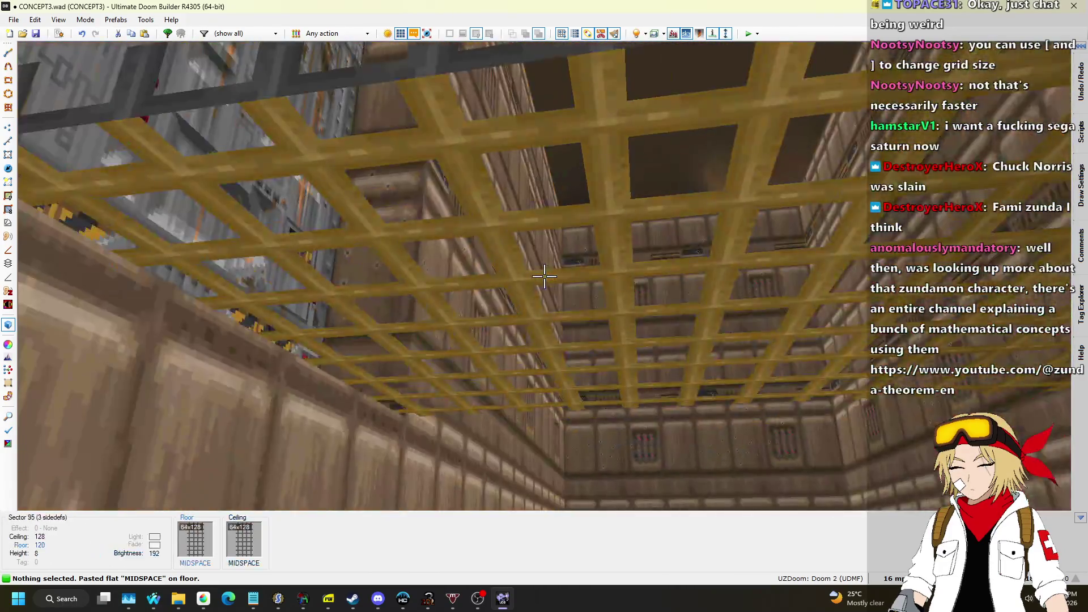
Step: Raise the grate 3D floor's bottom to 127 and return to the 2D map
click(544, 276)
scroll(544, 276, up, 1)
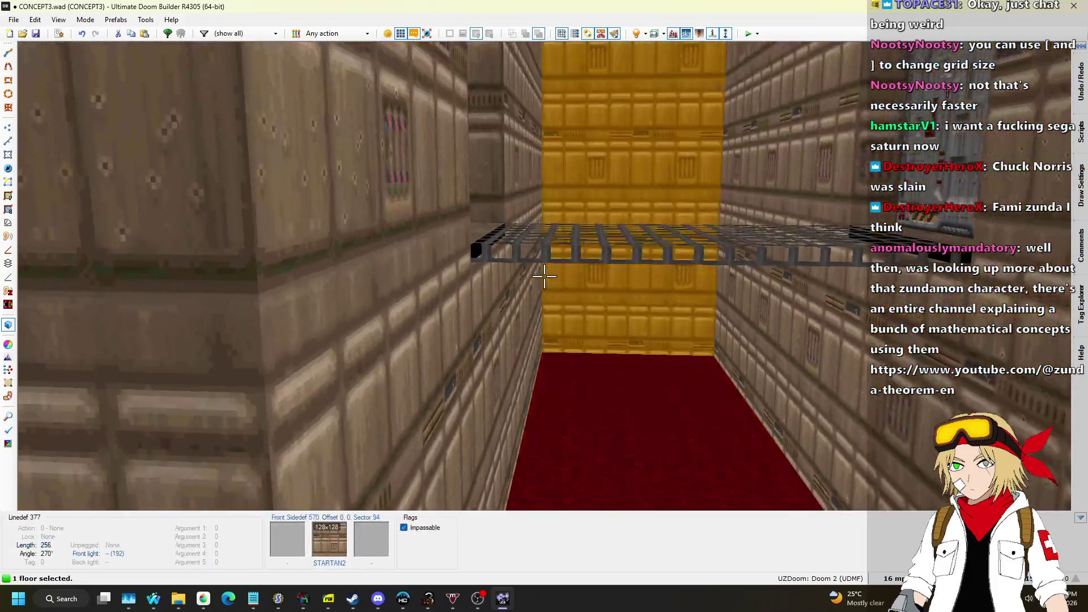
scroll(543, 276, up, 3)
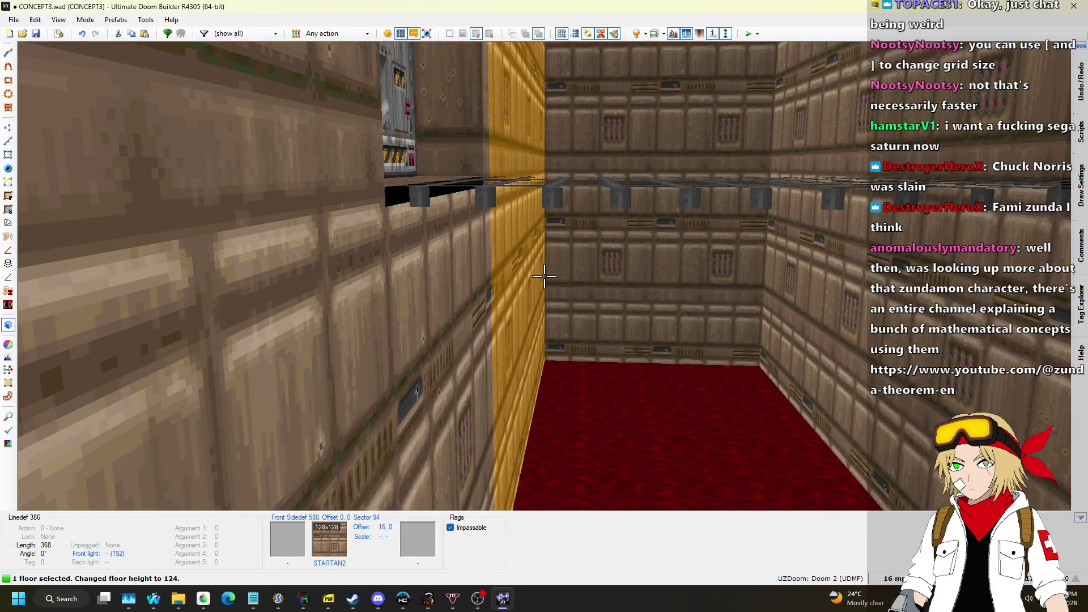
scroll(544, 276, up, 2)
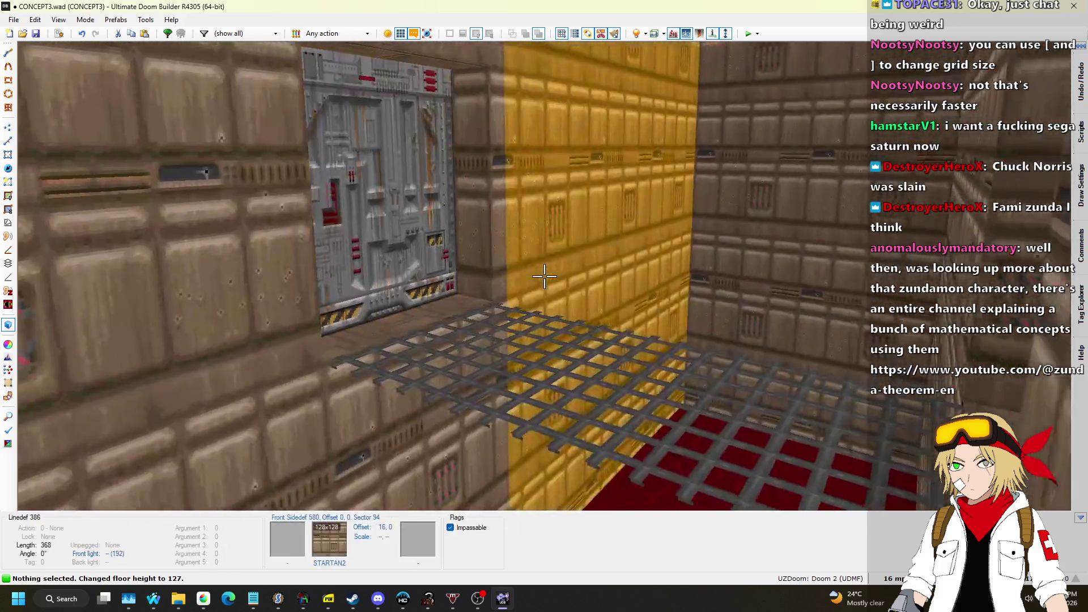
key(q)
scroll(545, 281, down, 4)
scroll(558, 311, up, 8)
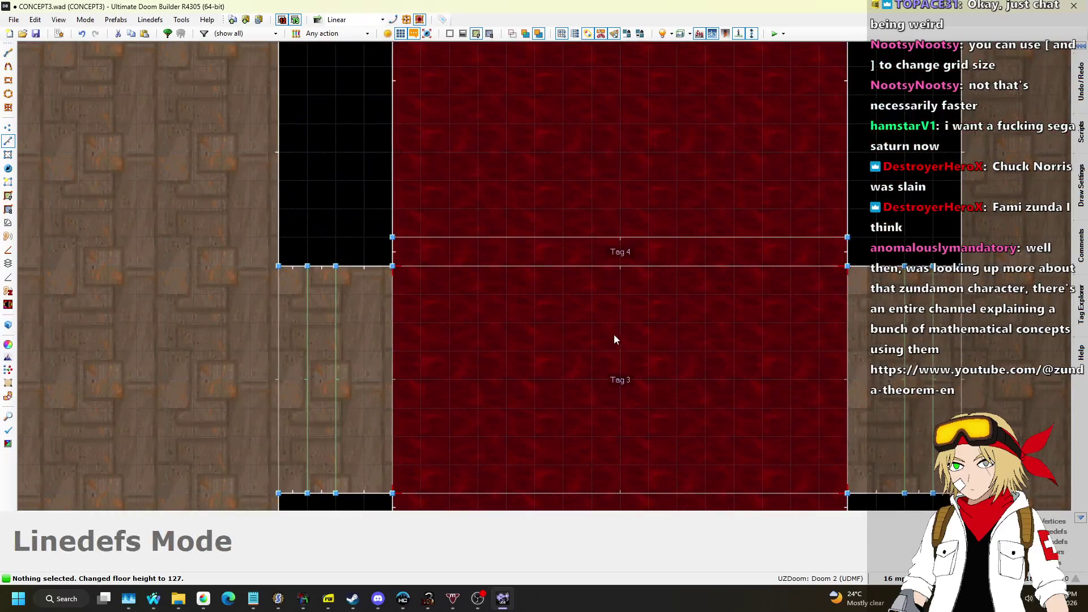
Step: Set the grid size to 1 map unit
scroll(617, 338, down, 5)
scroll(651, 196, up, 5)
scroll(681, 219, down, 4)
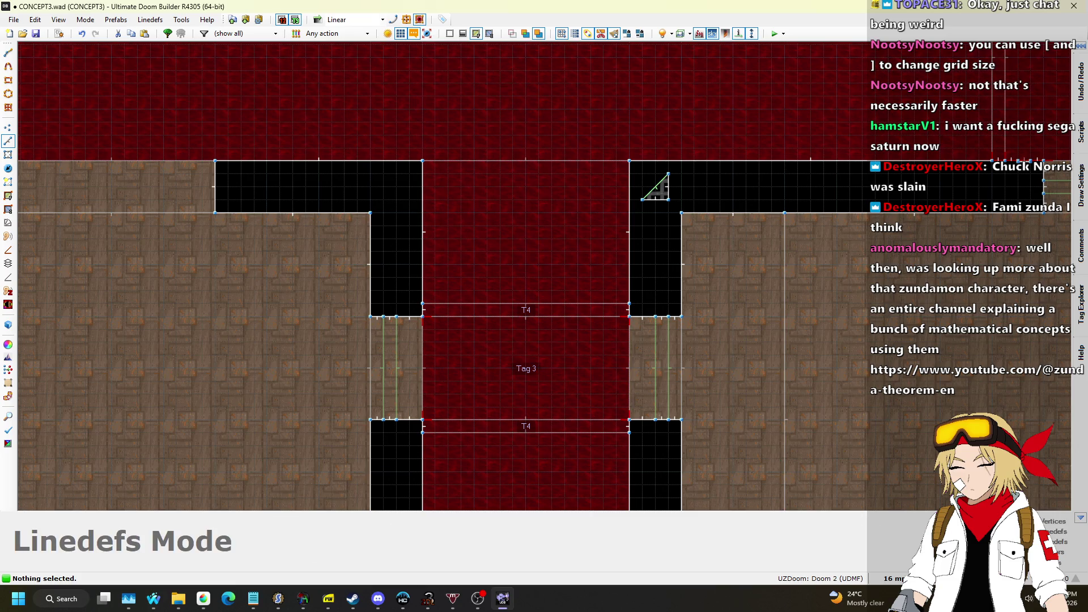
click(894, 578)
click(876, 513)
Step: Drag the corridor's horizontal sector edge down onto the lower line
scroll(684, 233, up, 6)
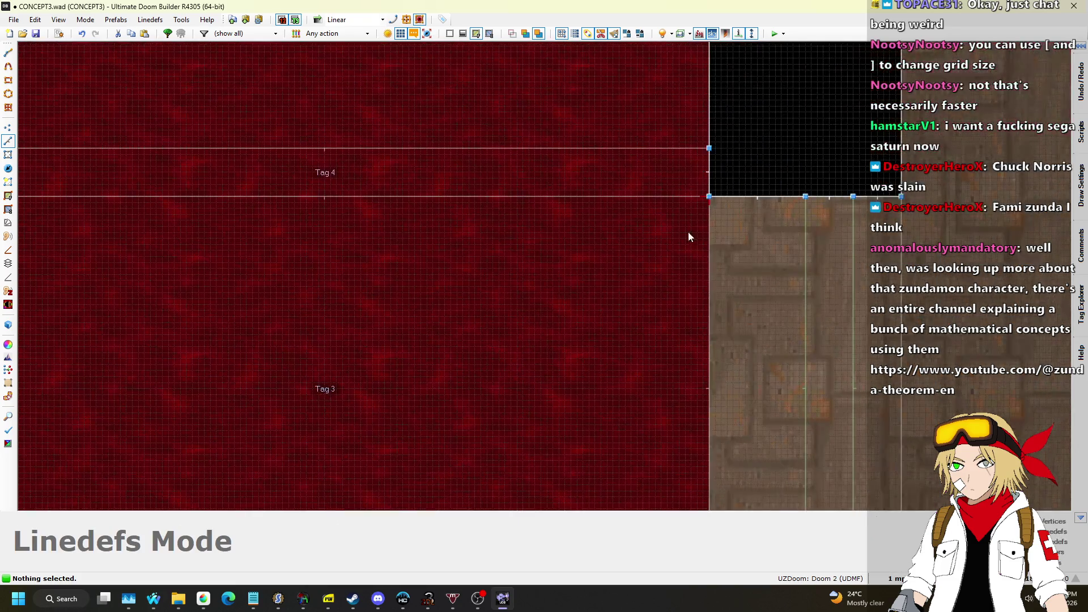
scroll(692, 128, up, 5)
mouse_move(722, 150)
mouse_down()
mouse_move(725, 396)
mouse_move(702, 217)
mouse_up()
scroll(720, 156, down, 5)
scroll(742, 368, up, 6)
scroll(639, 342, down, 6)
scroll(639, 342, down, 3)
scroll(597, 278, up, 4)
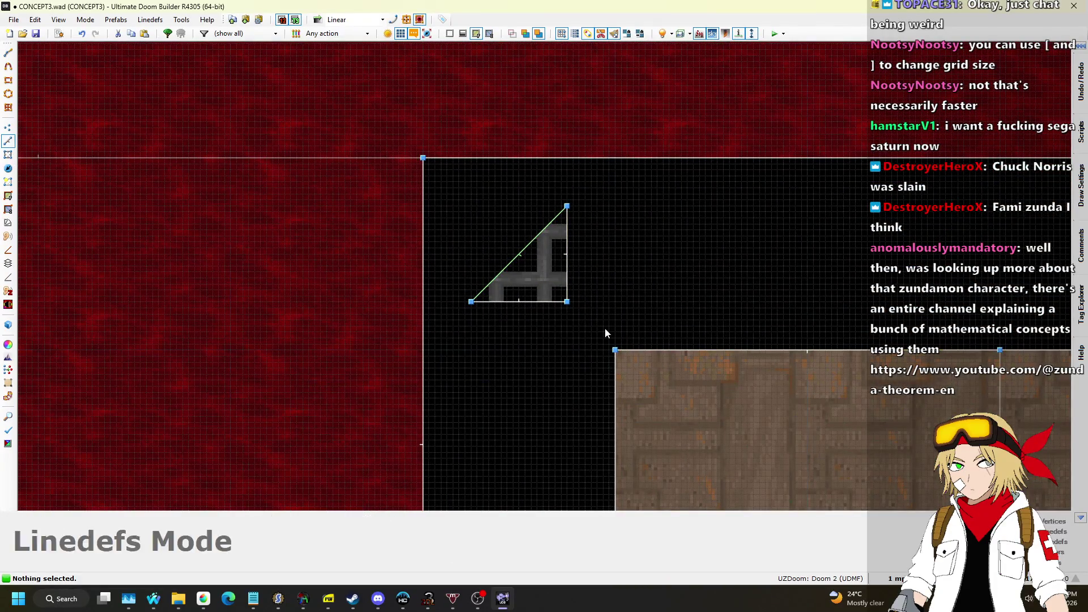
Step: Set the grid size back to 16 map units
click(900, 579)
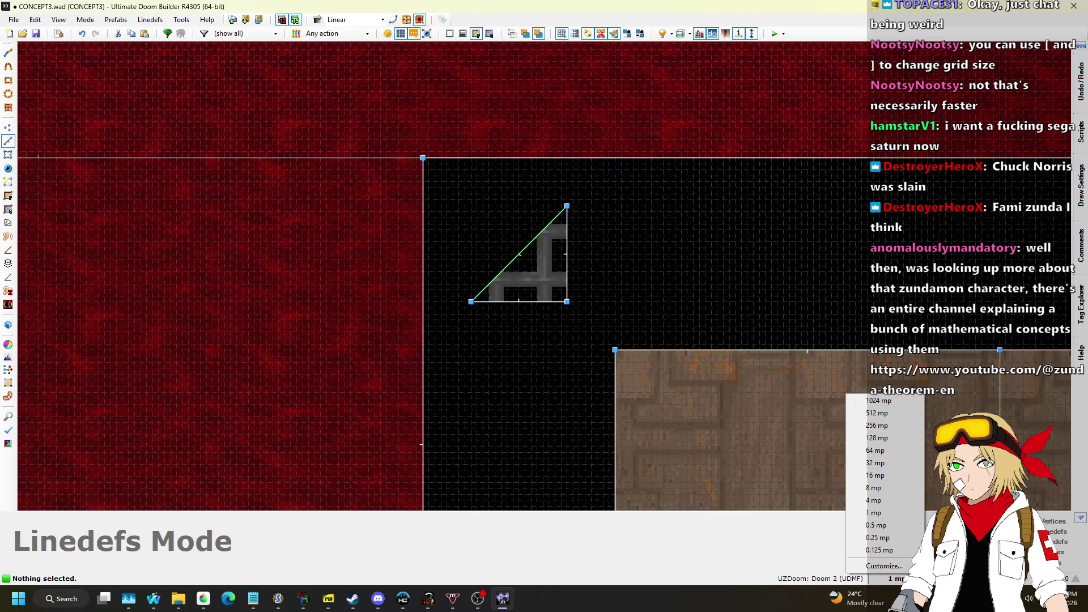
click(890, 464)
click(895, 578)
click(890, 475)
Step: Paste two copies of the triangular grate control sector and check the diagonal line's 3D-floor settings
key(ctrl+c)
key(ctrl+v)
click(716, 272)
scroll(591, 202, down, 2)
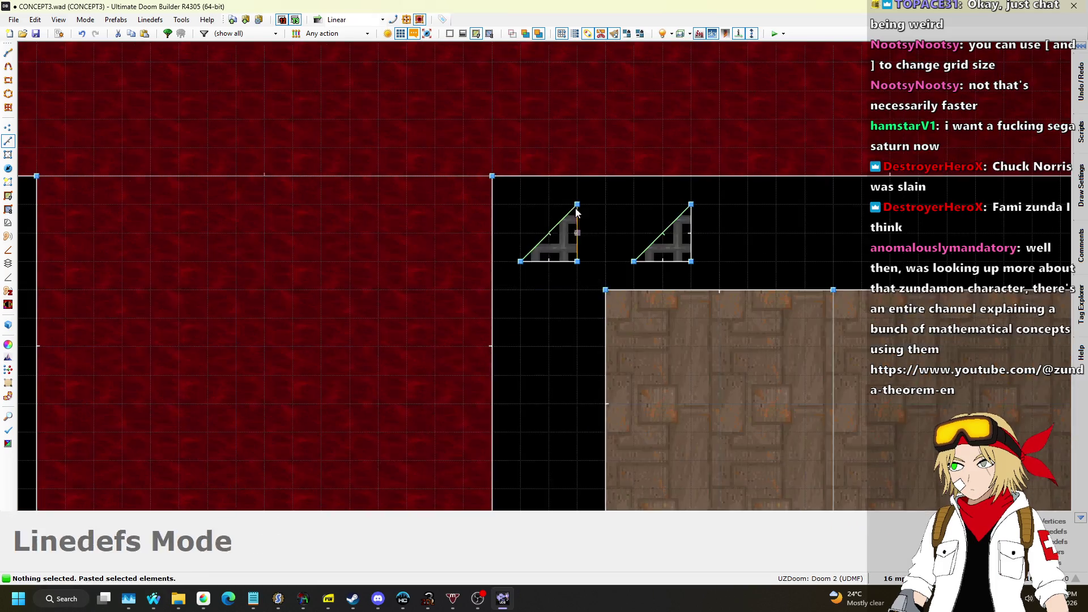
scroll(552, 351, up, 2)
key(ctrl+v)
key(Return)
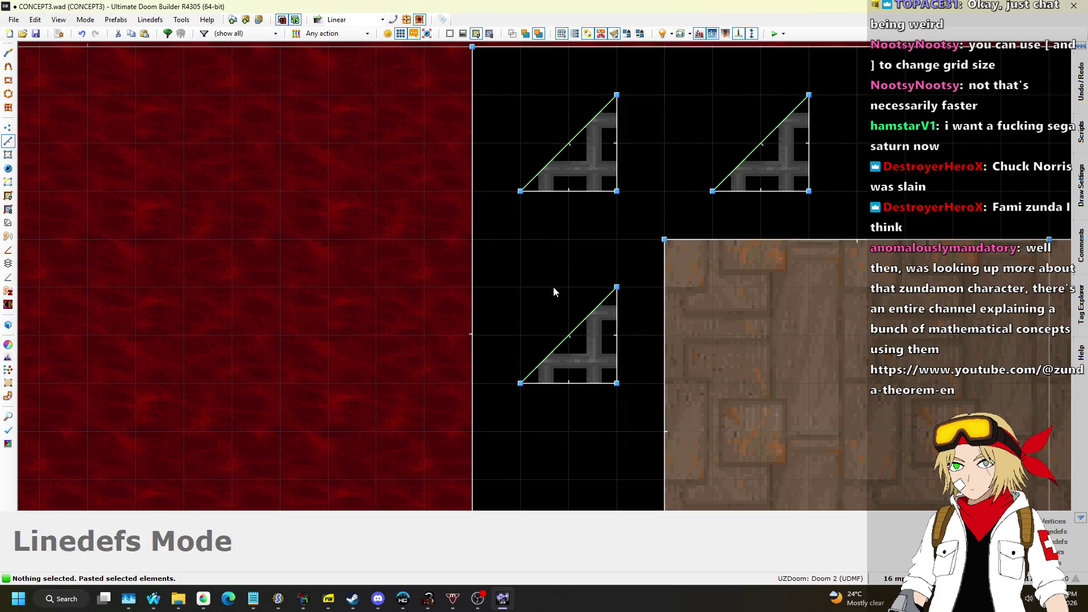
right_click(573, 334)
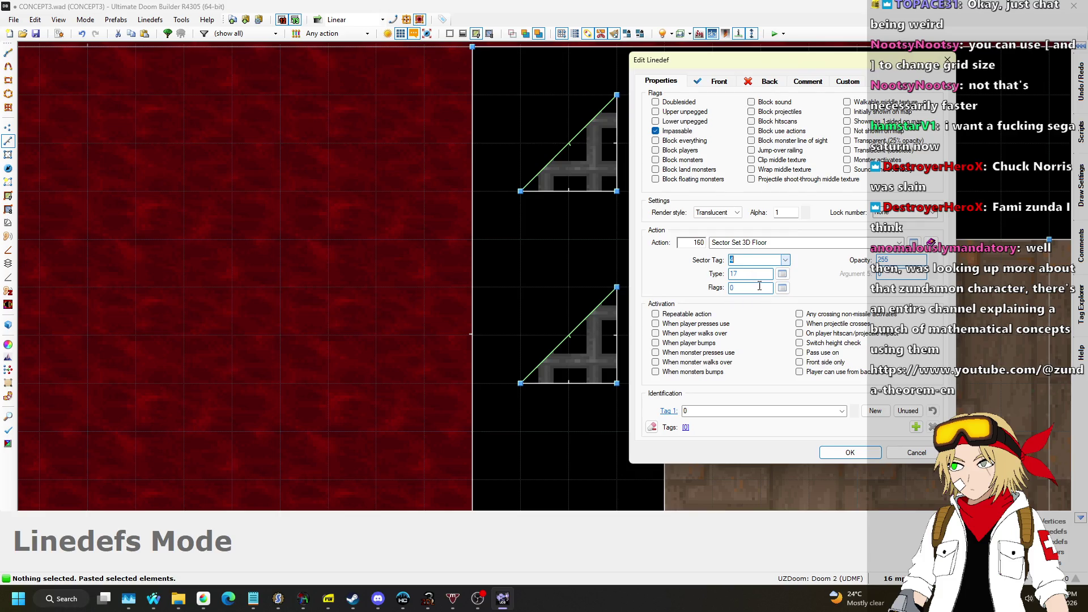
click(871, 456)
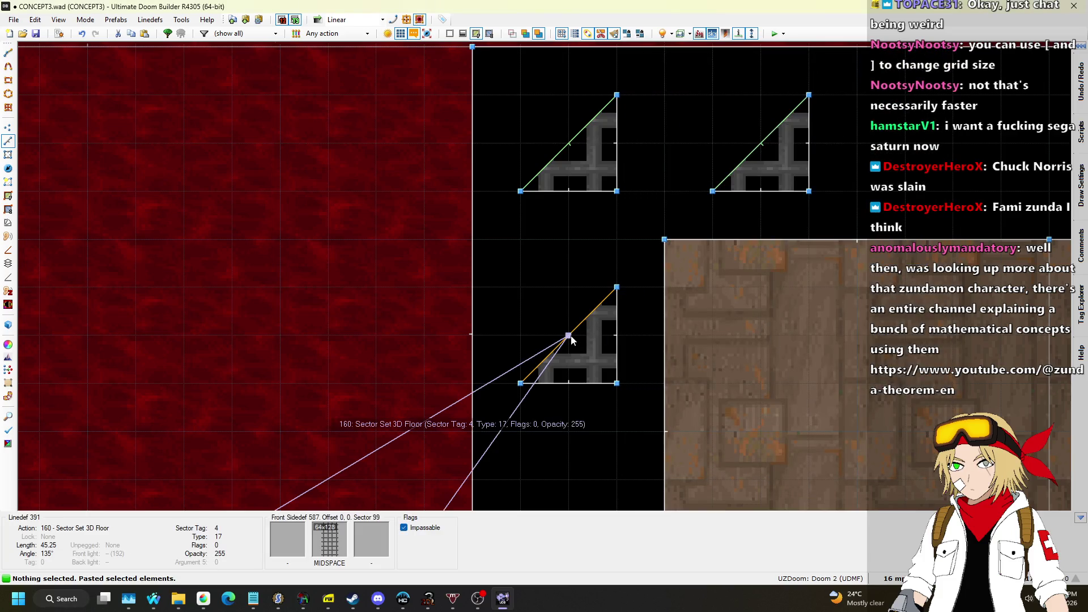
Step: In the 3D view, raise the ceiling above the yellow door area to 257
key(q)
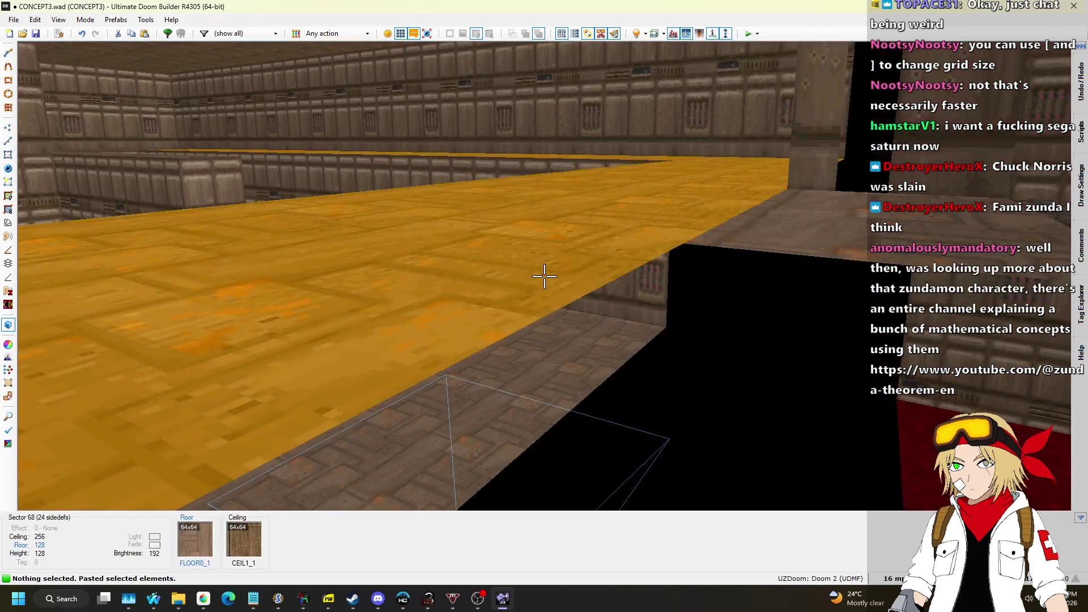
key(w)
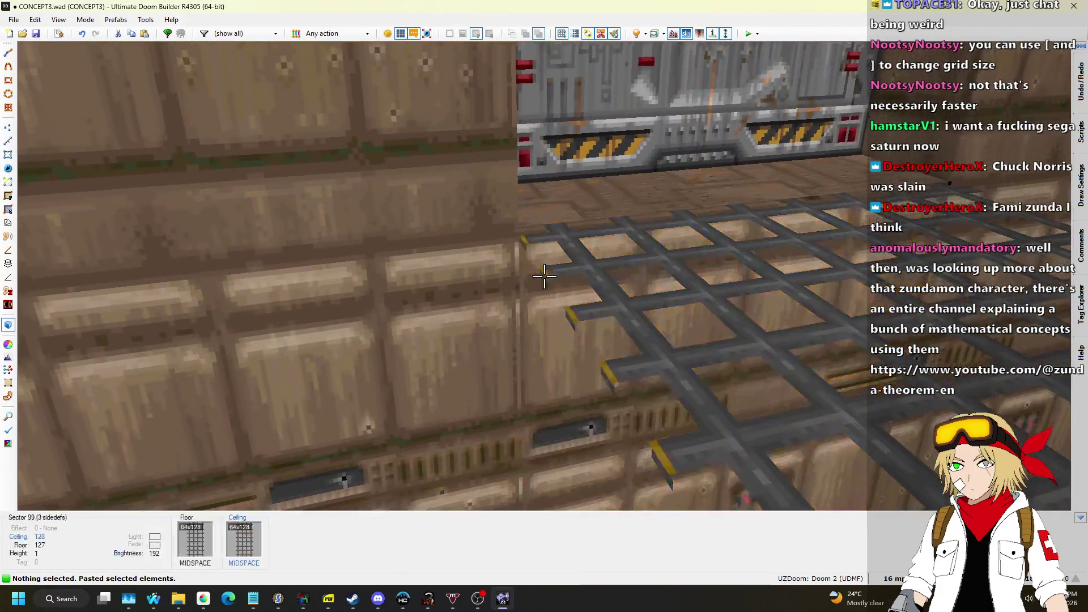
key(w)
click(544, 275)
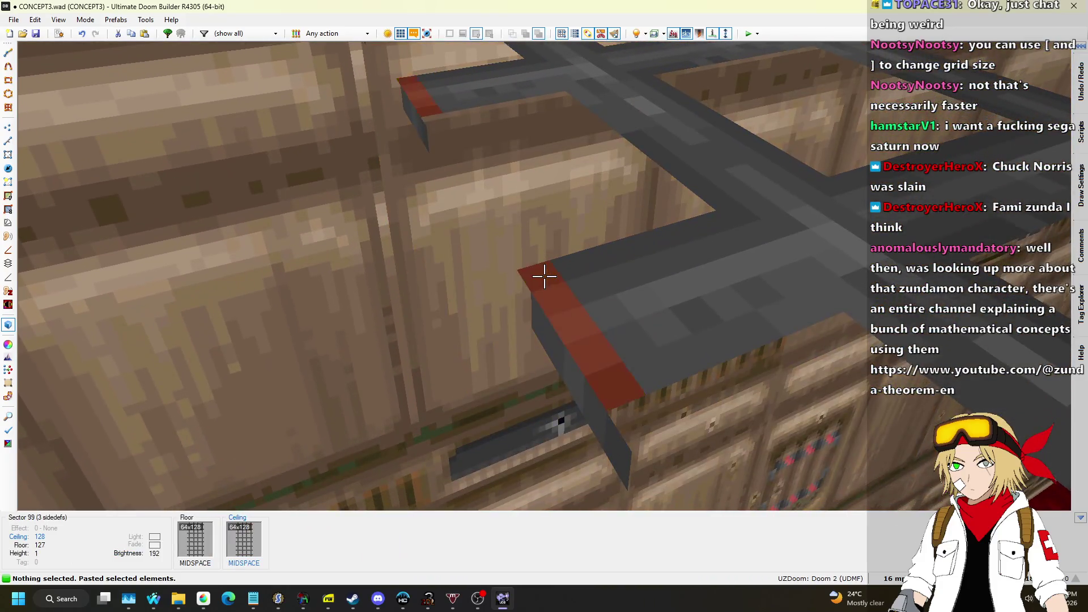
scroll(544, 276, up, 5)
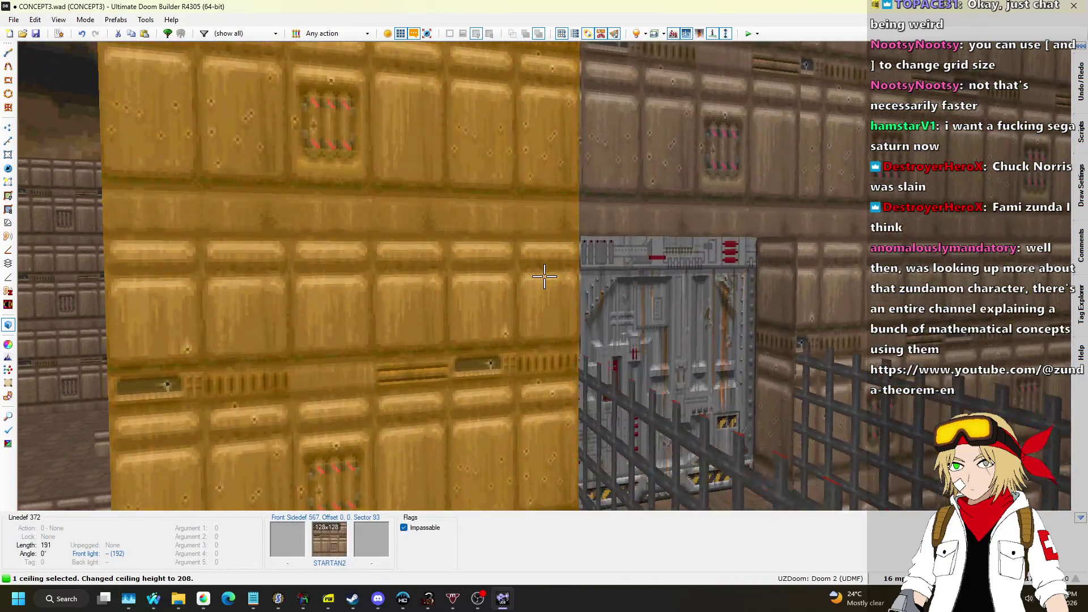
scroll(544, 276, up, 5)
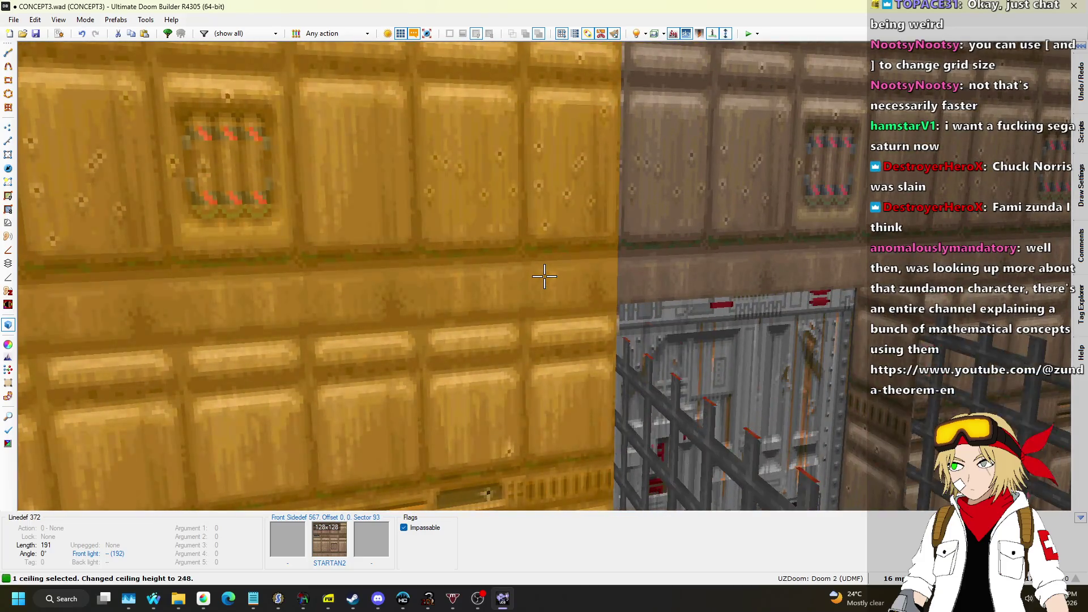
scroll(544, 276, up, 1)
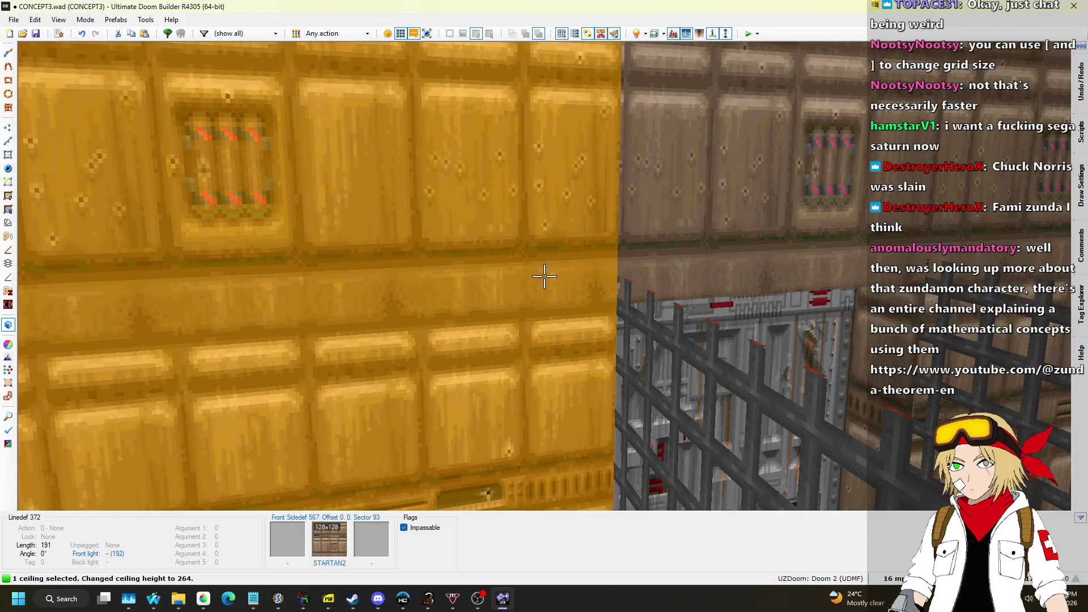
scroll(544, 276, down, 1)
key(w)
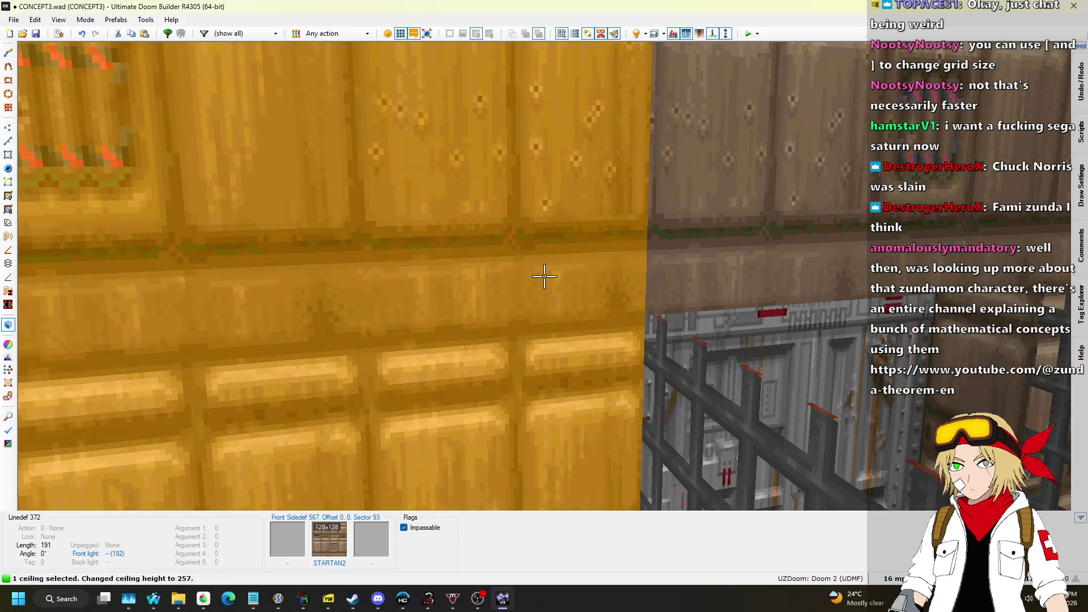
Step: Inspect the yellow wall up close, then save the map as CONCEPT3.wad
key(s)
key(w)
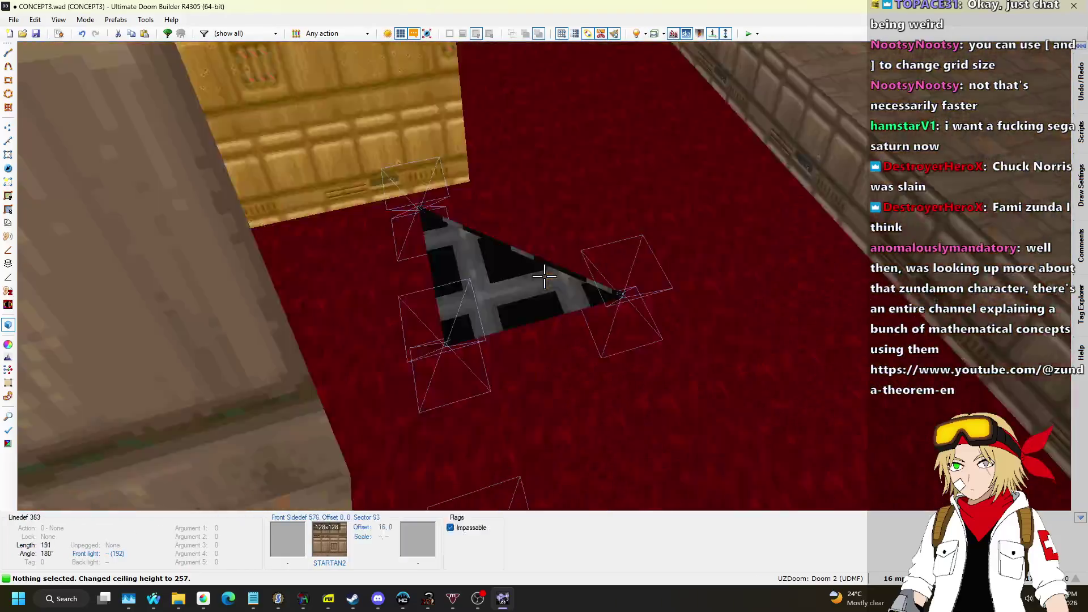
key(w)
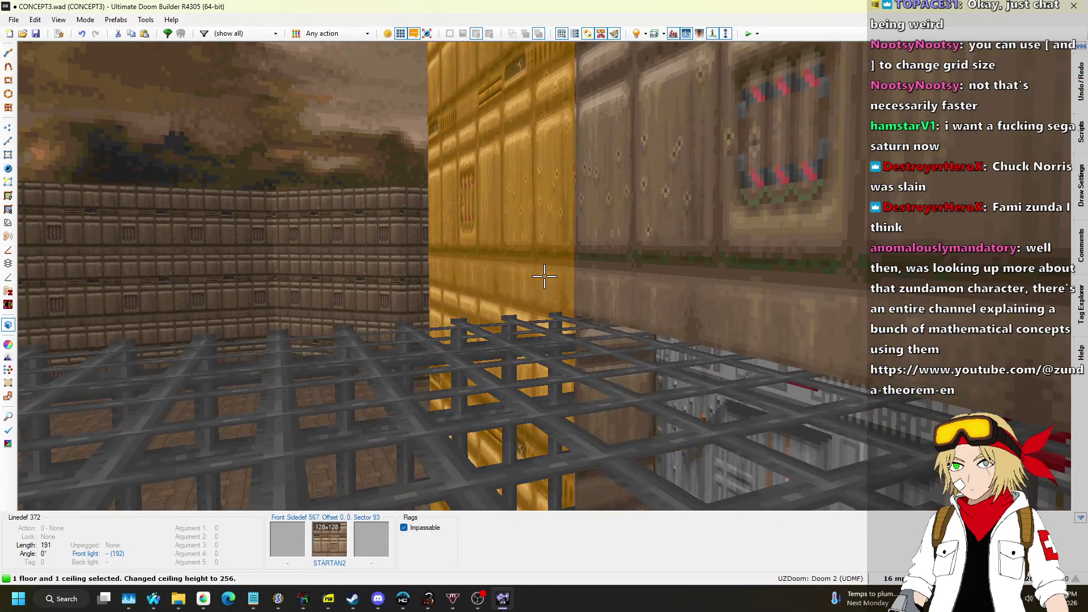
scroll(544, 276, up, 1)
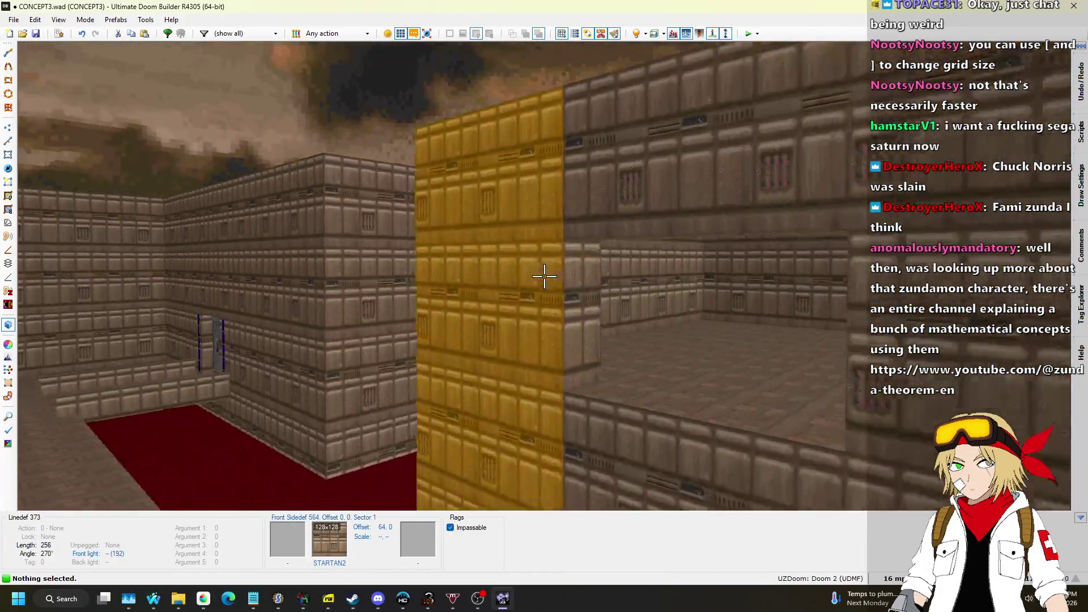
key(ctrl+s)
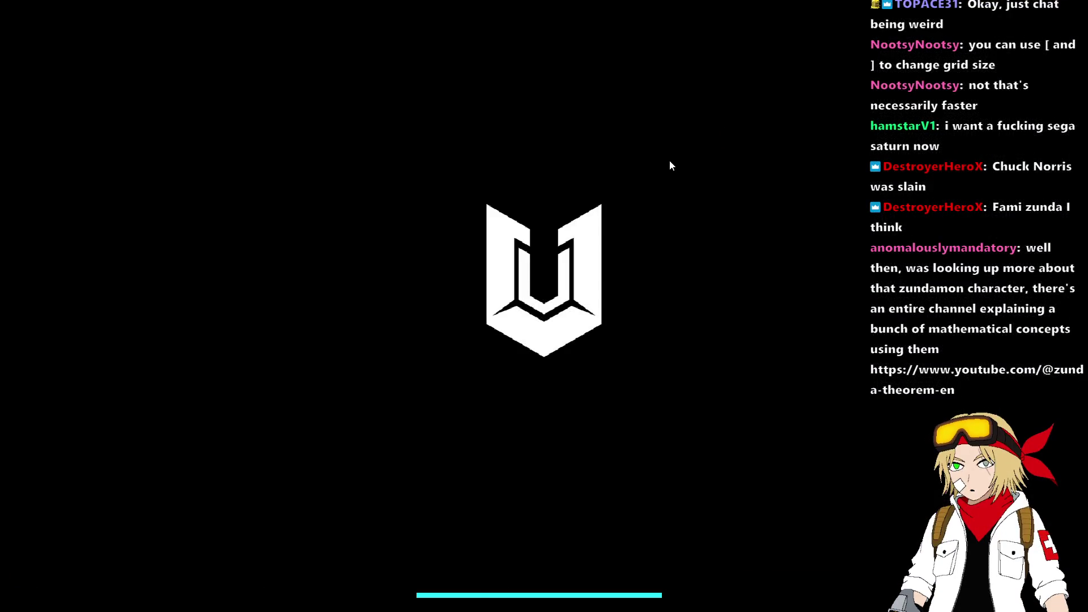
key(w)
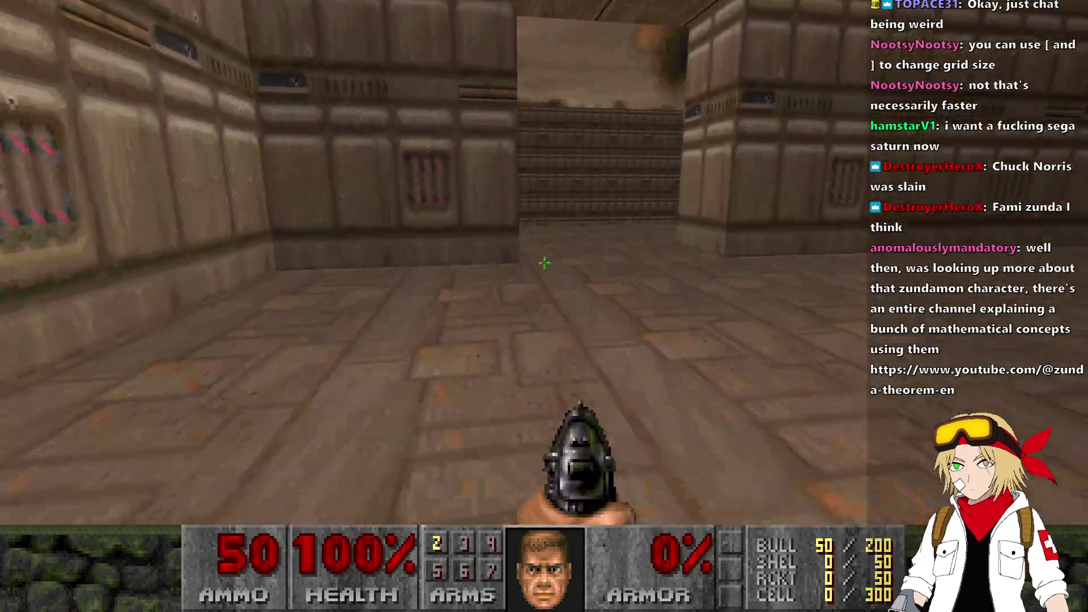
key(w)
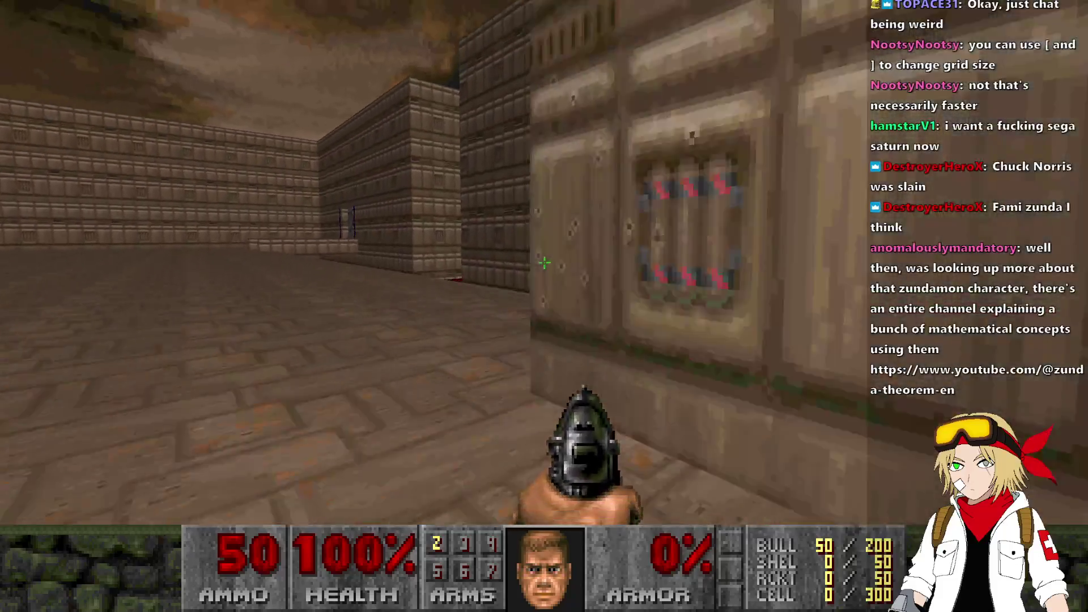
key(w)
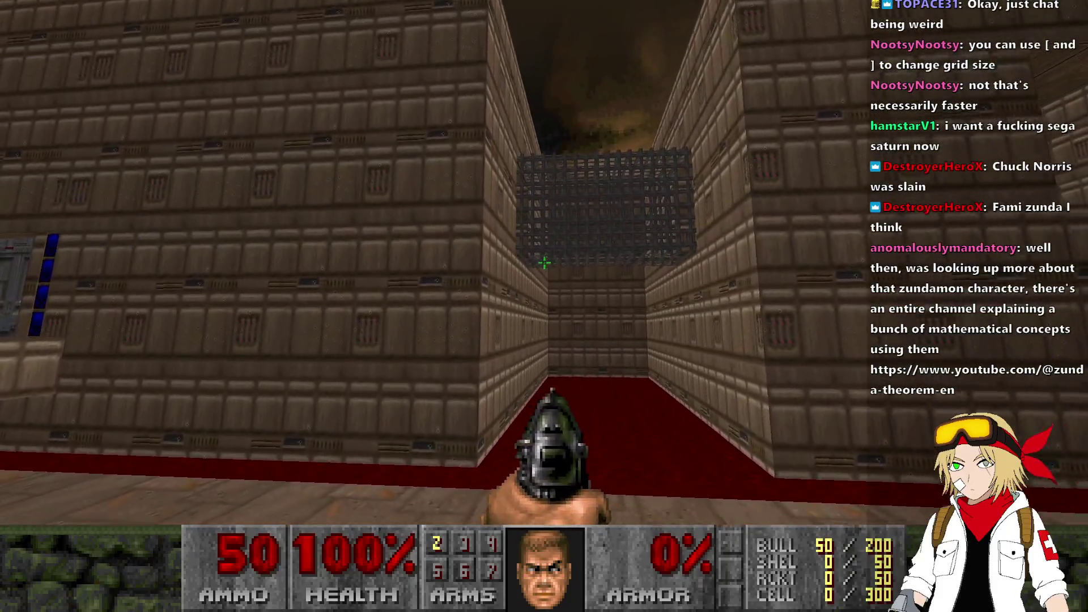
key(grave)
text(fly)
key(Return)
key(grave)
key(w)
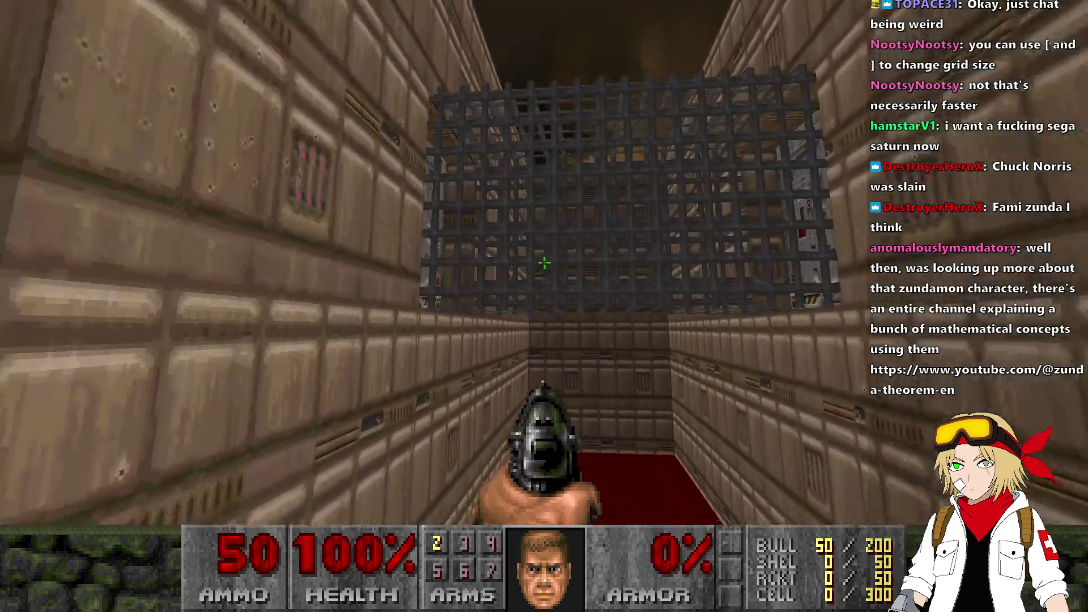
key(w)
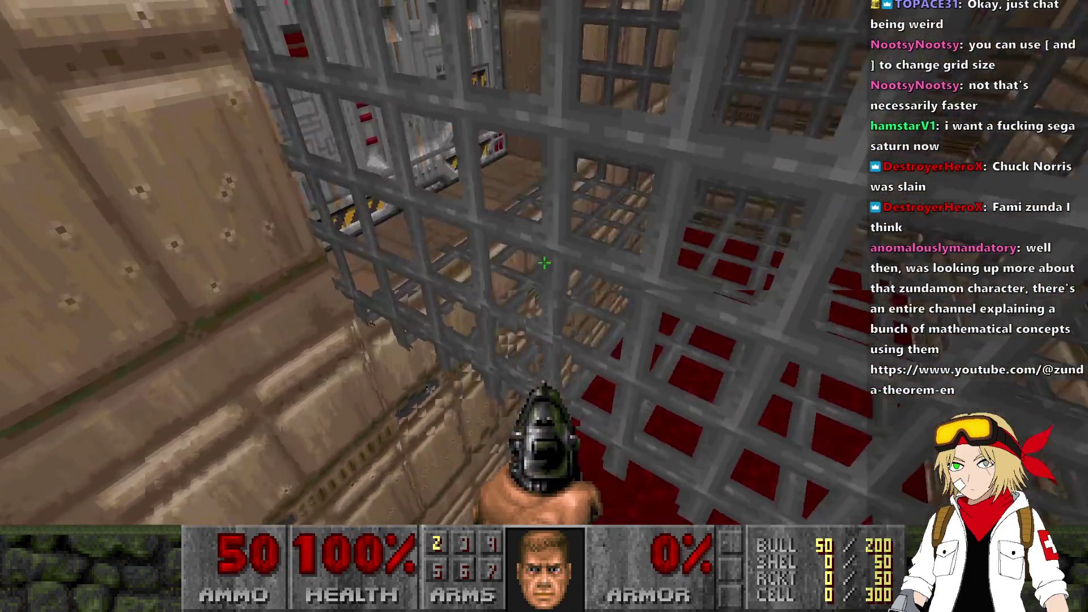
key(w)
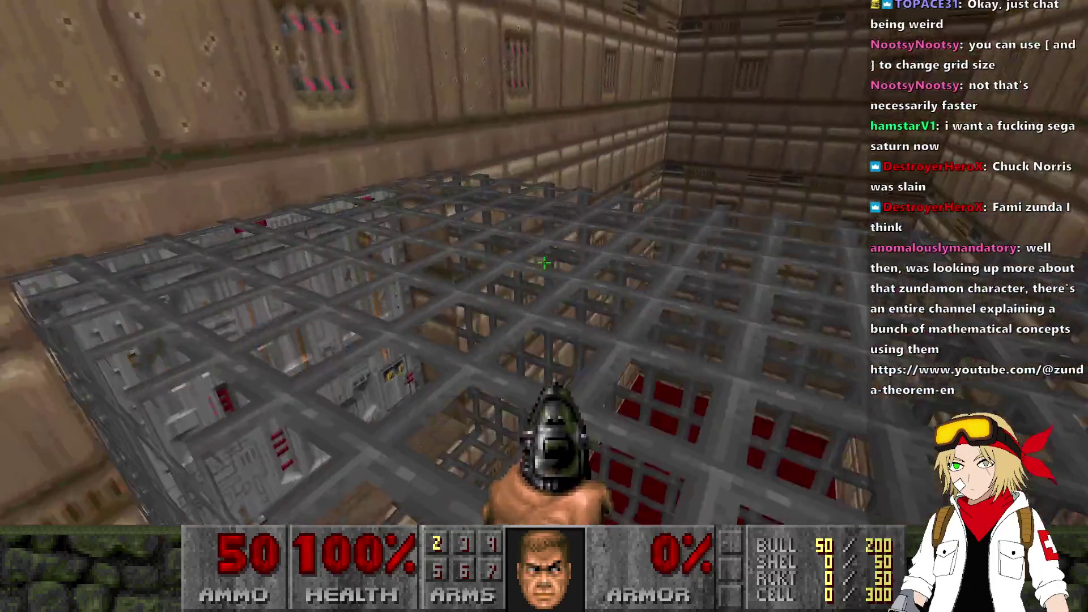
click(544, 263)
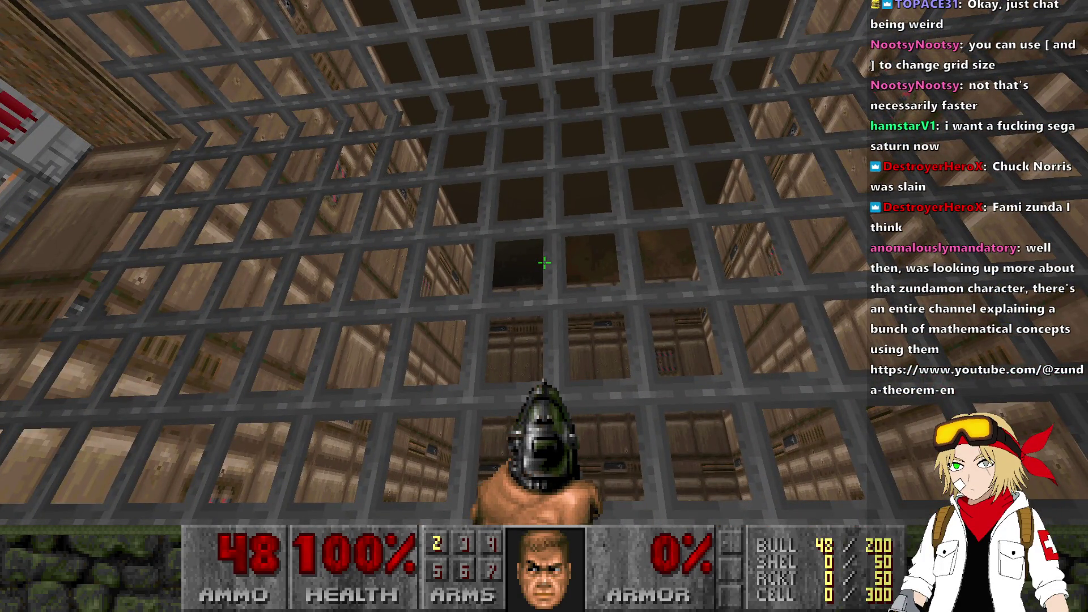
text(idclip)
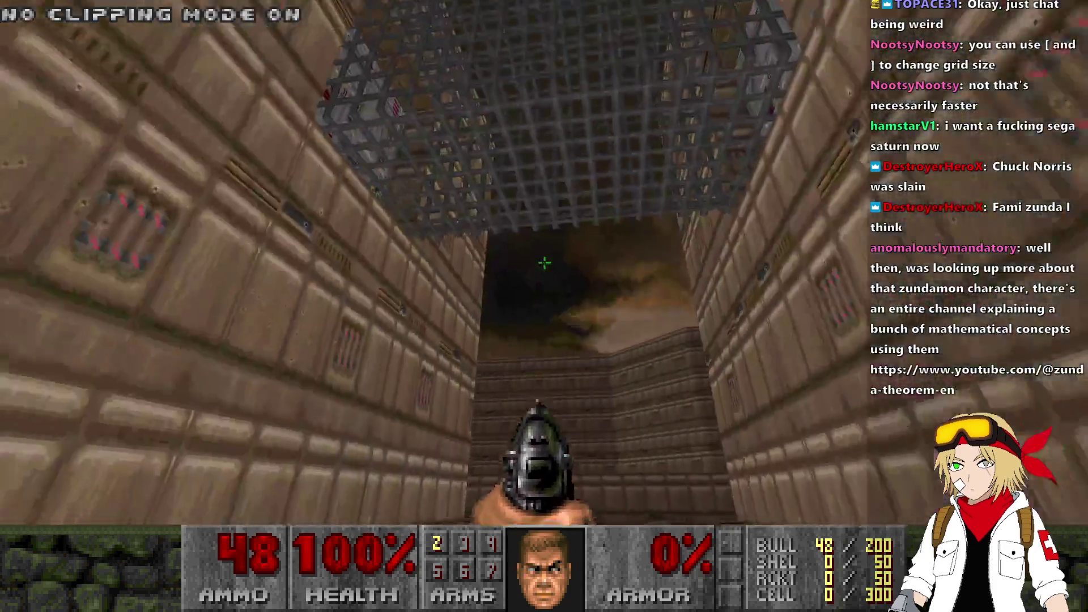
text(s)
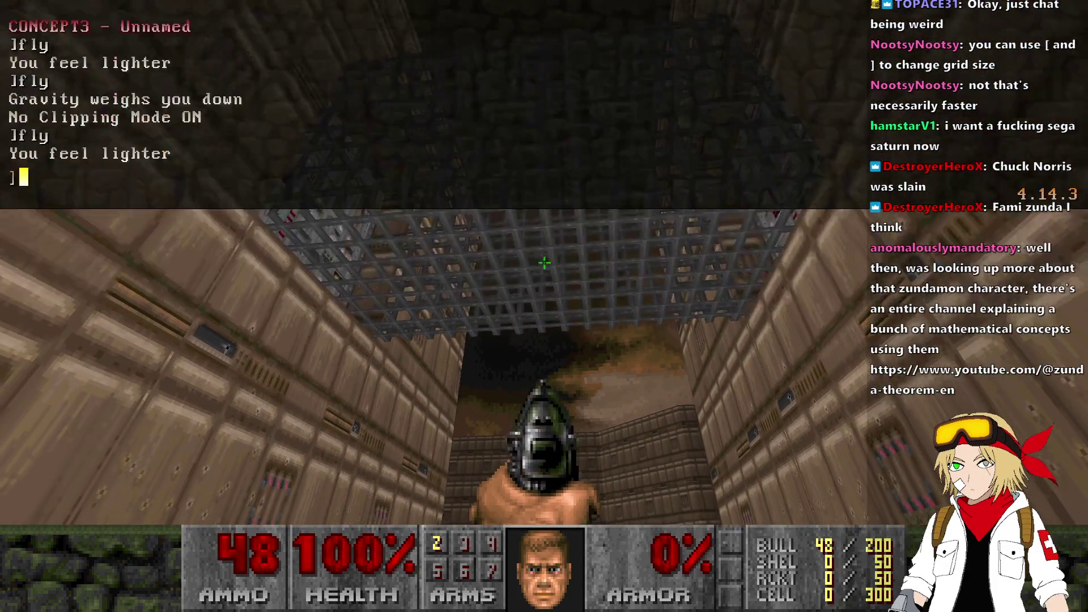
text(w)
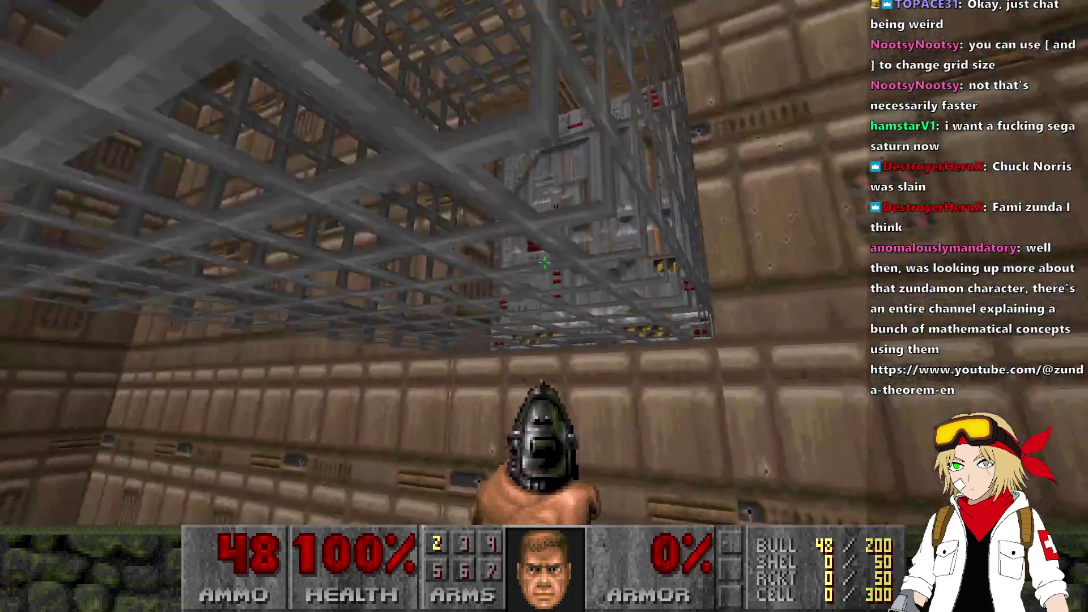
text(w)
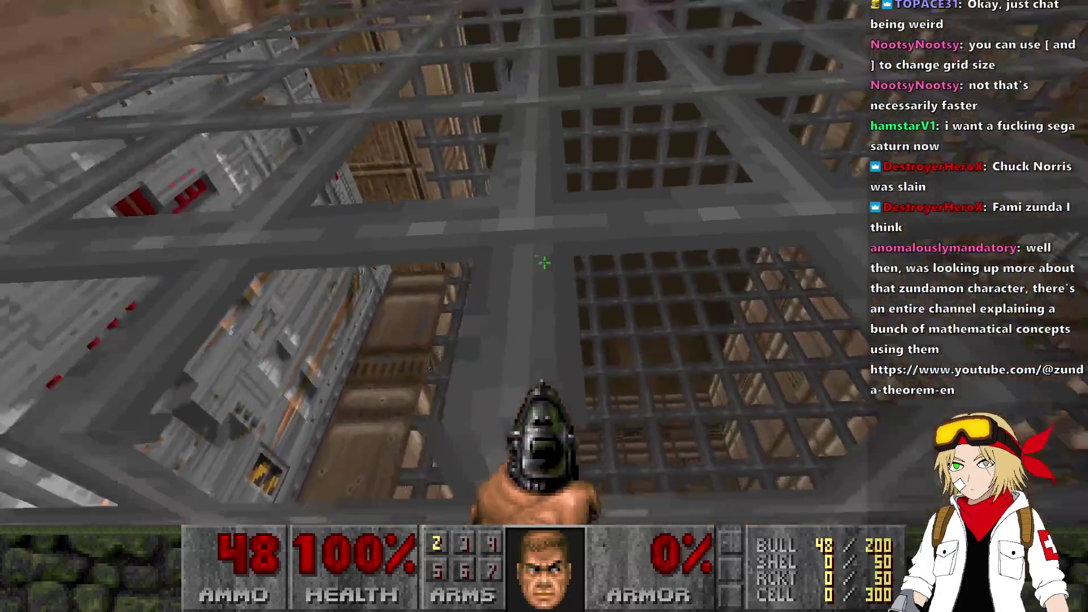
text(s)
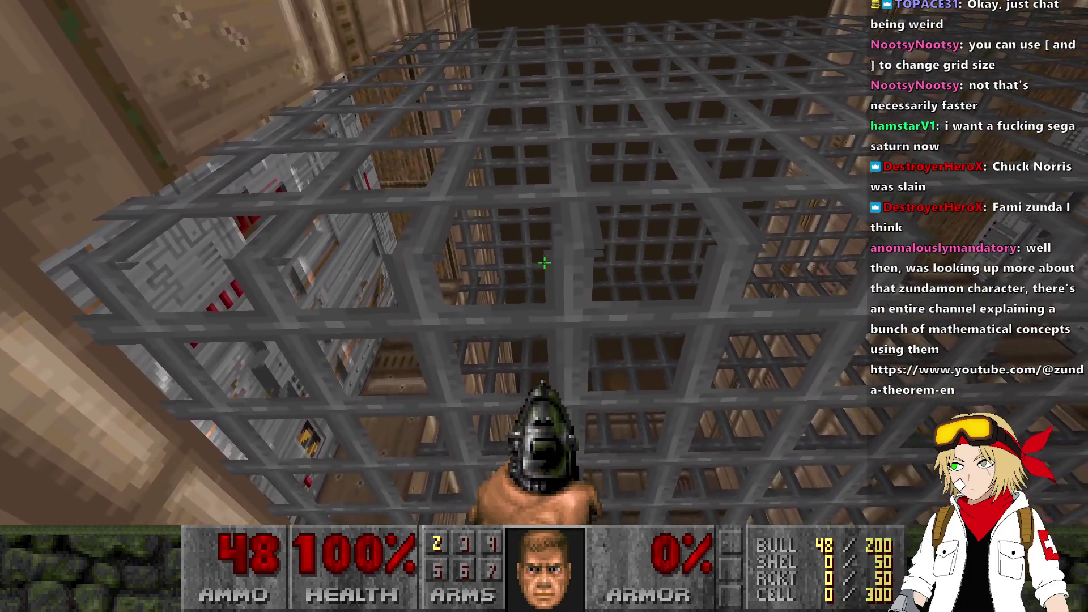
text(w)
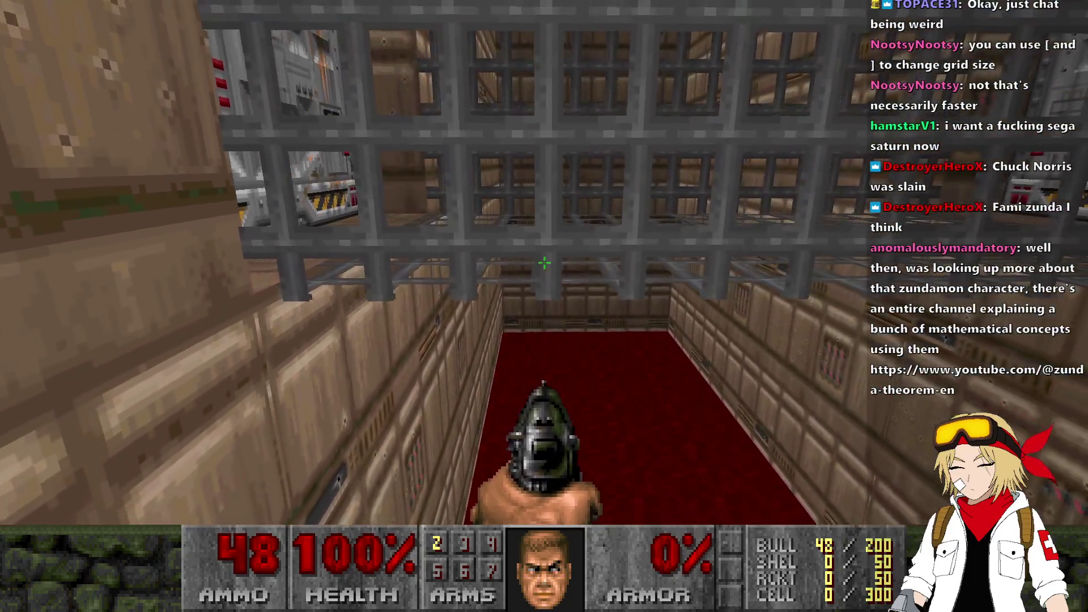
text(w)
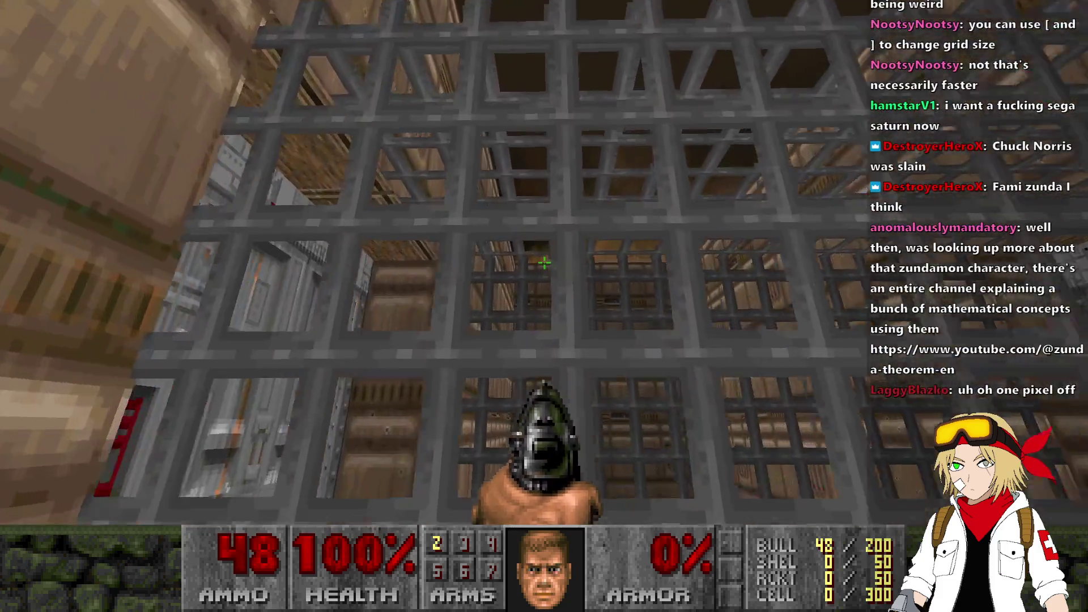
text(w)
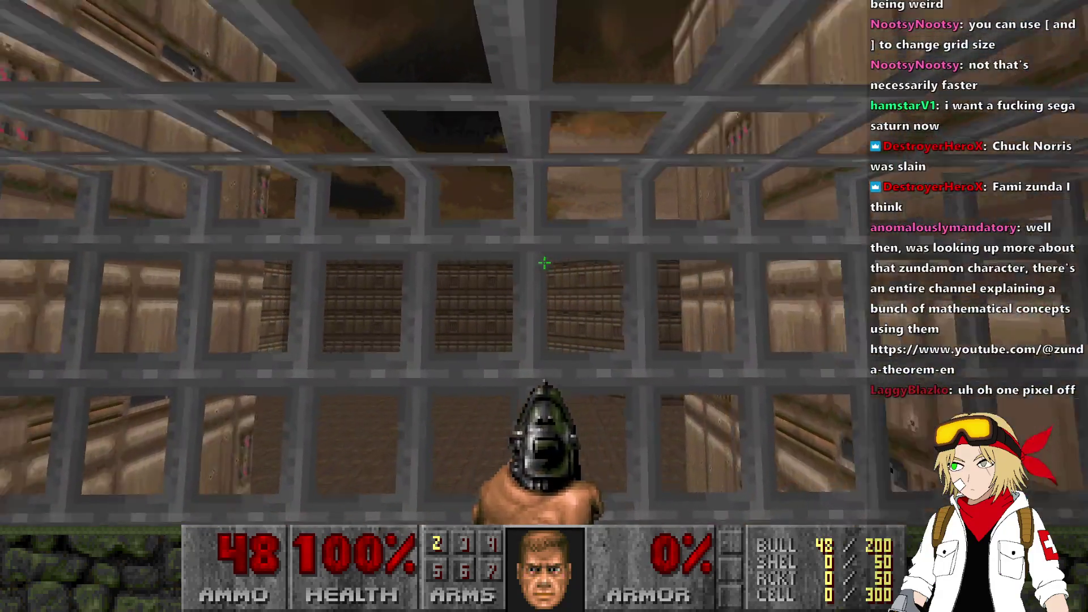
text(w)
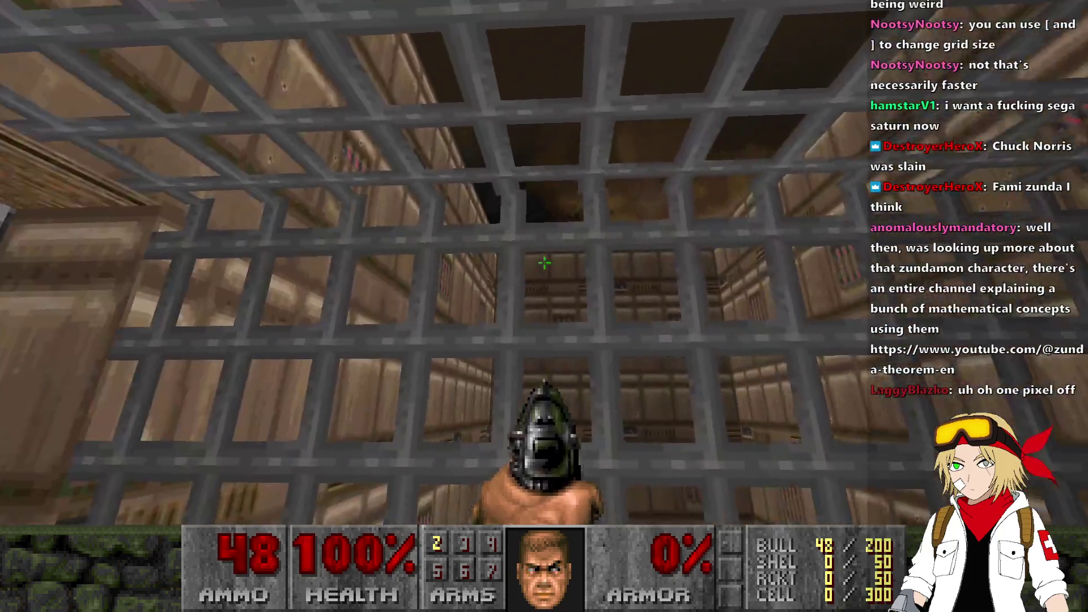
Step: Exit the GZDoom test and fly the 3D view up to the grate
key(alt+F4)
key(q)
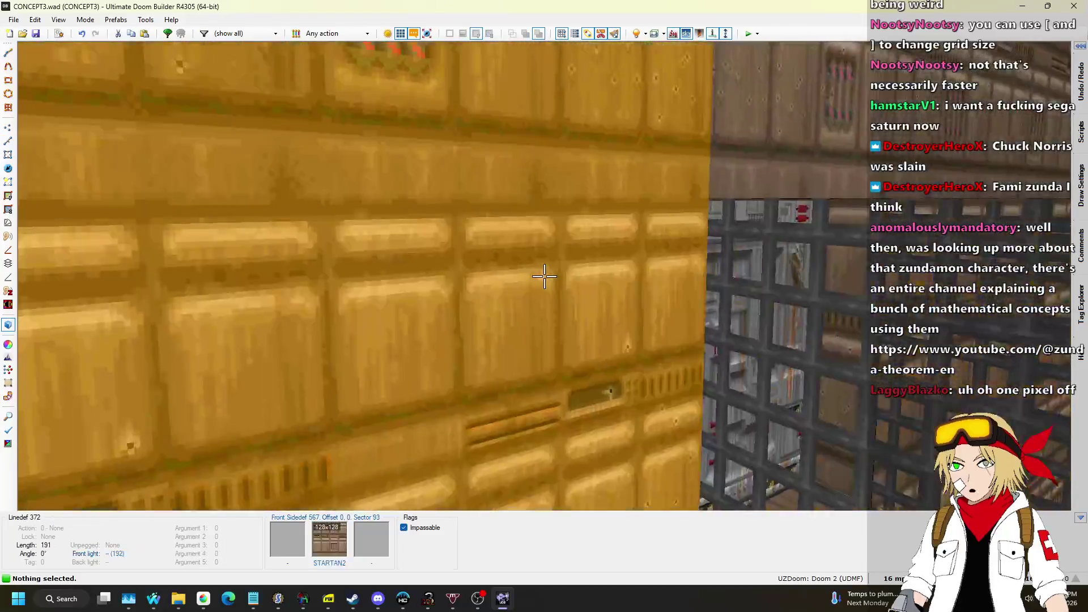
key(w)
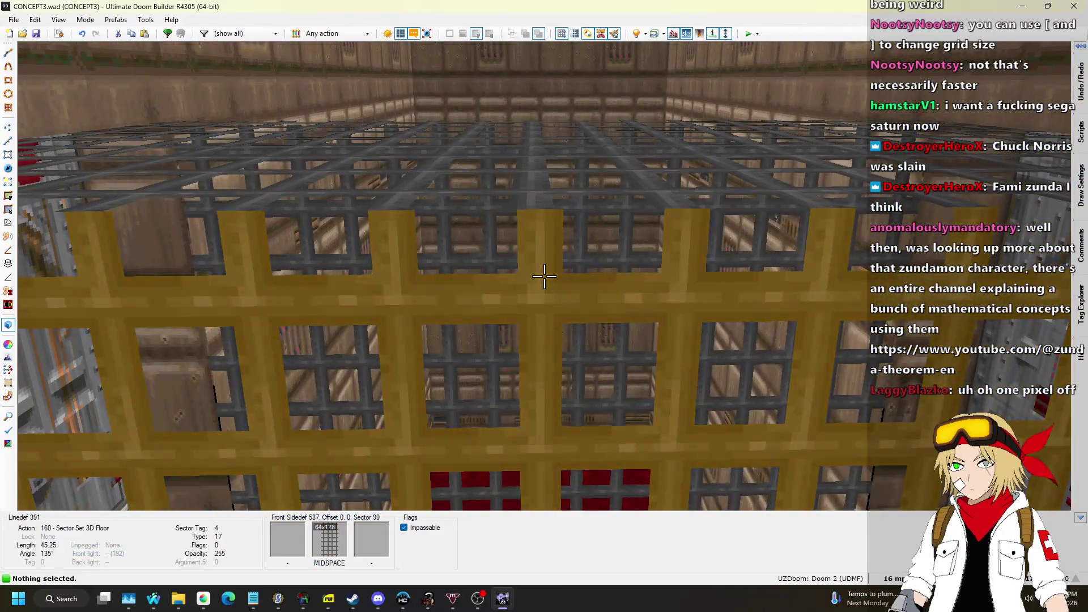
Step: Nudge the grate sidedef's texture offset to 1, 0 so the MIDSPACE bars line up
click(544, 276)
key(Right)
key(w)
key(s)
click(544, 276)
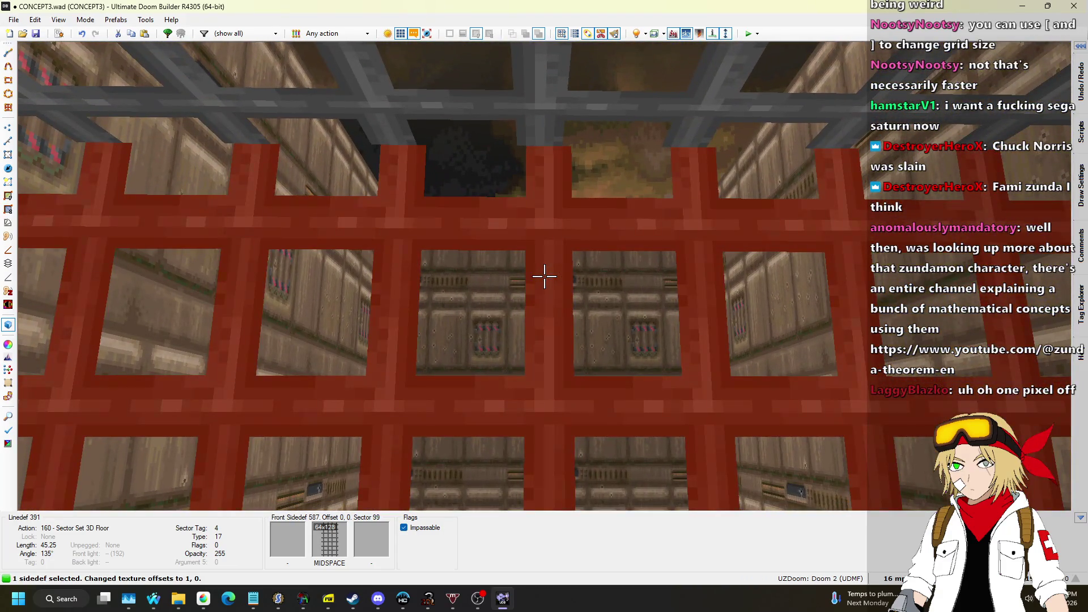
key(Right)
key(w)
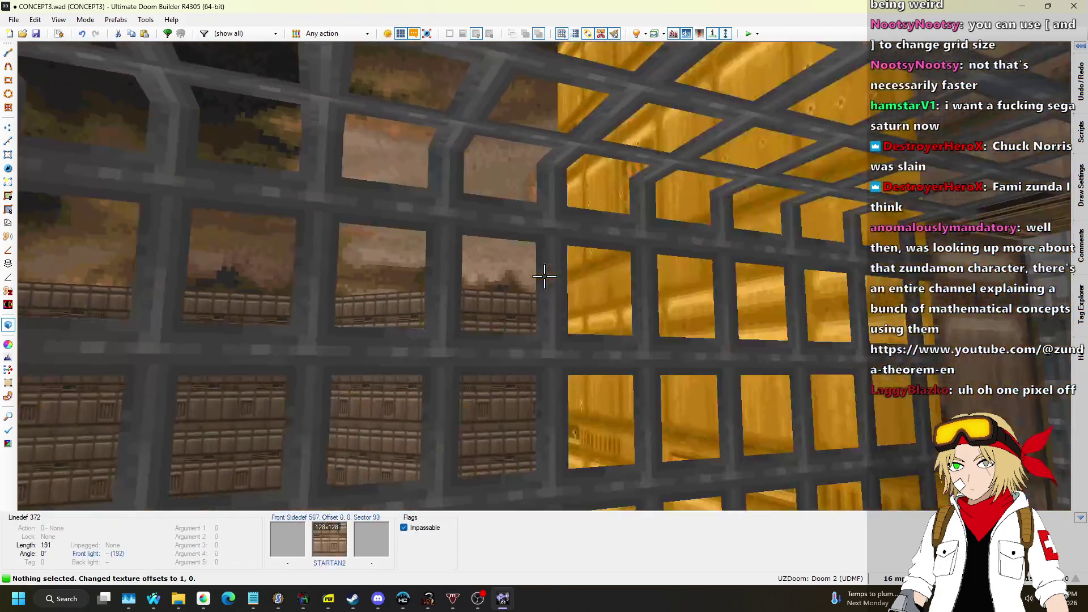
key(s)
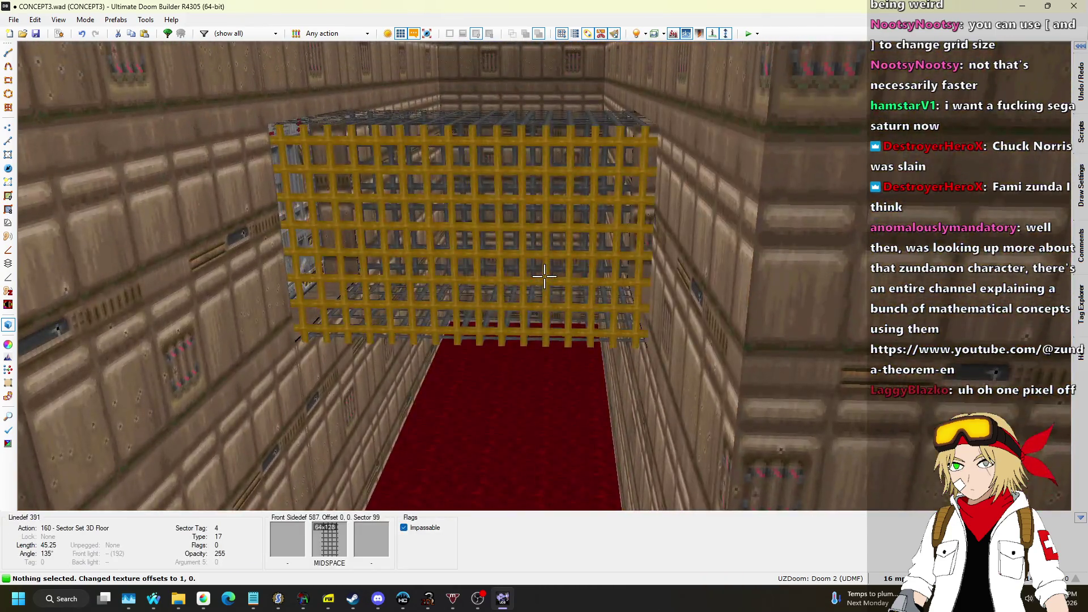
Step: Back in the 2D map, select the diagonal 3D-floor control lines
key(q)
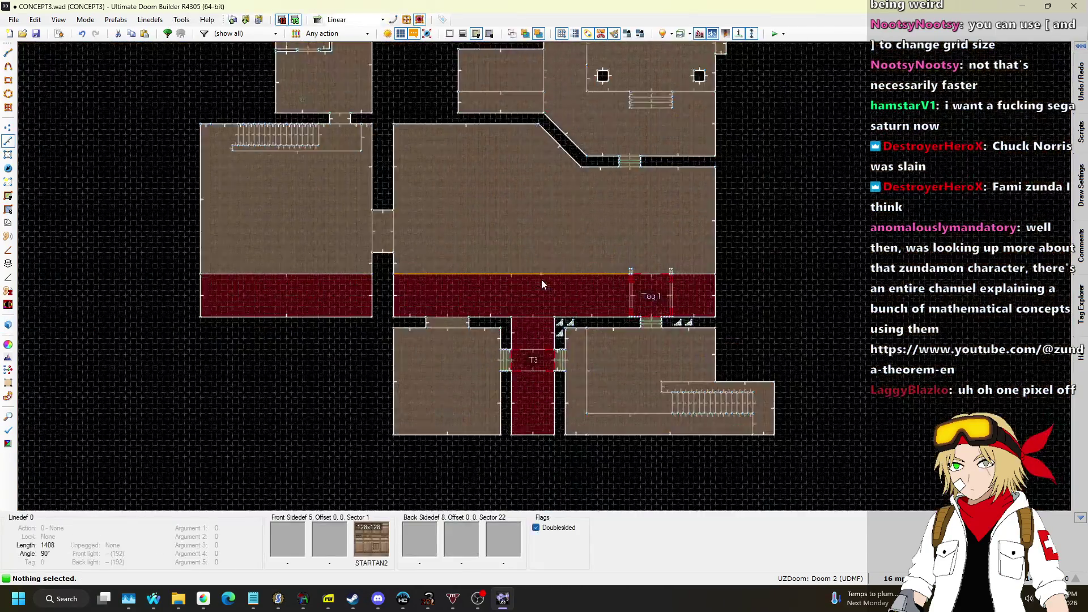
scroll(542, 280, up, 4)
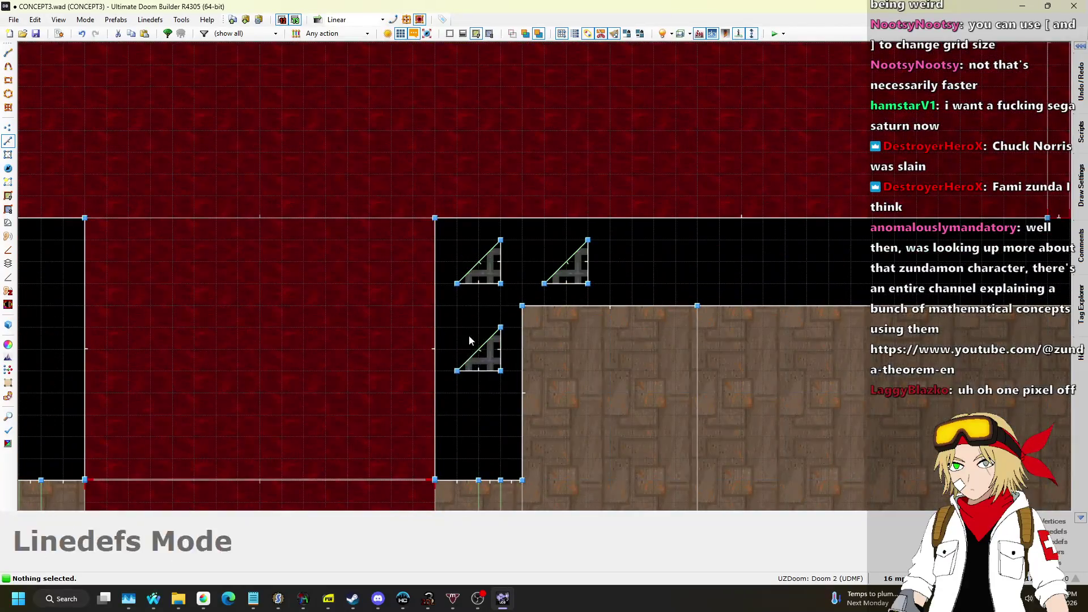
click(486, 347)
click(480, 253)
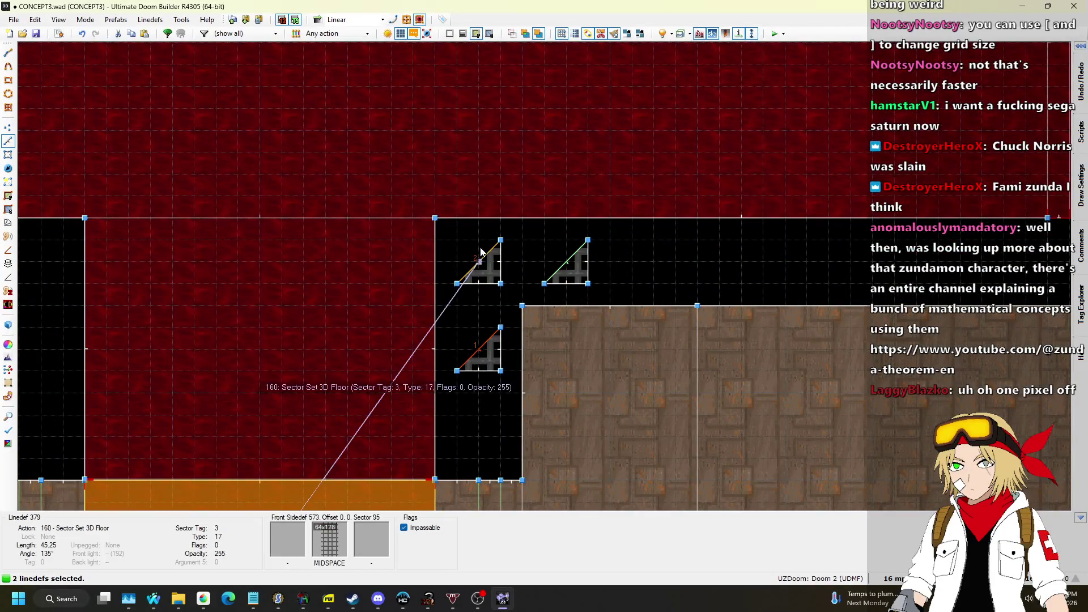
Step: Enable Invert Shootability Rules to make the lines type 49, then save CONCEPT3.wad
right_click(574, 259)
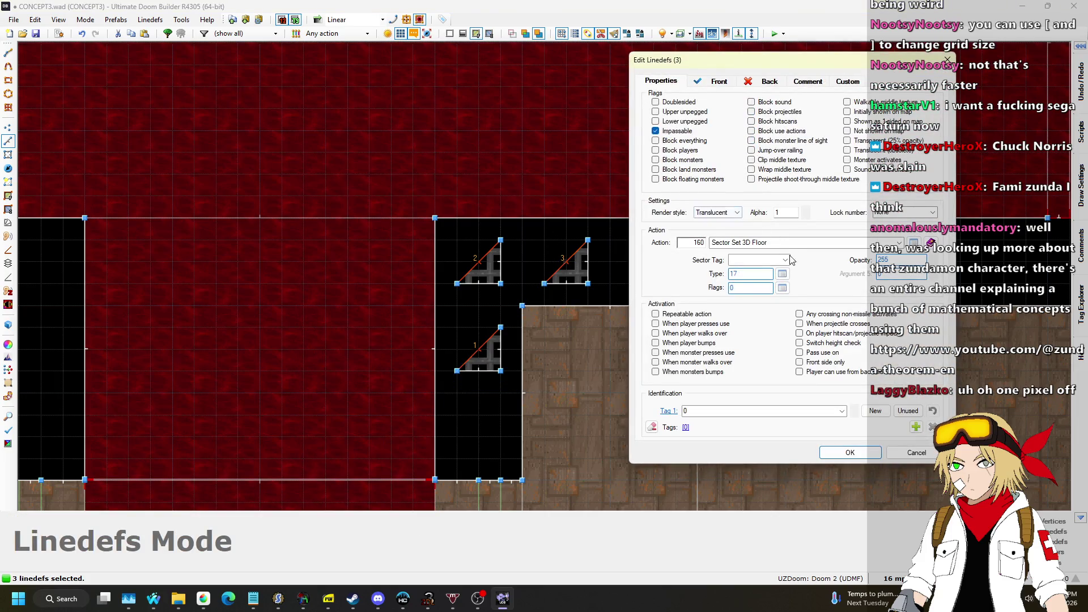
click(782, 288)
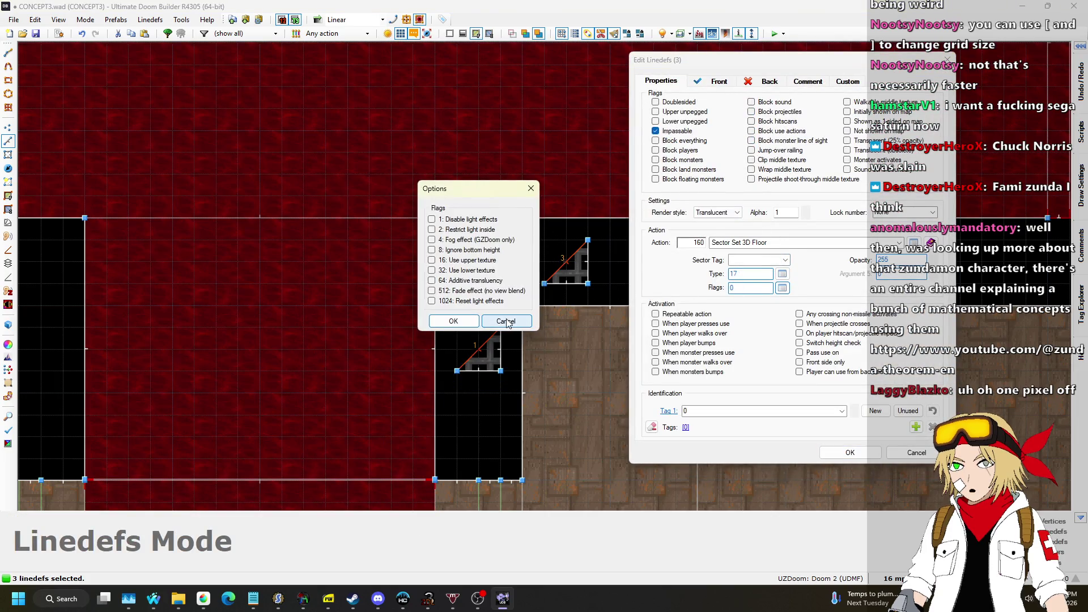
click(506, 321)
click(781, 288)
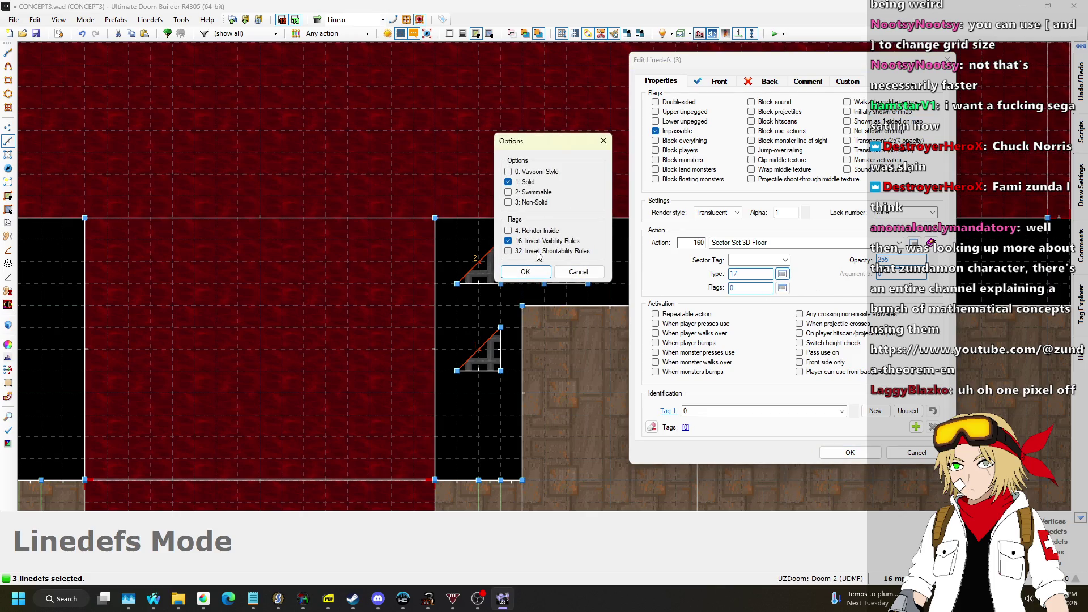
click(532, 274)
click(852, 453)
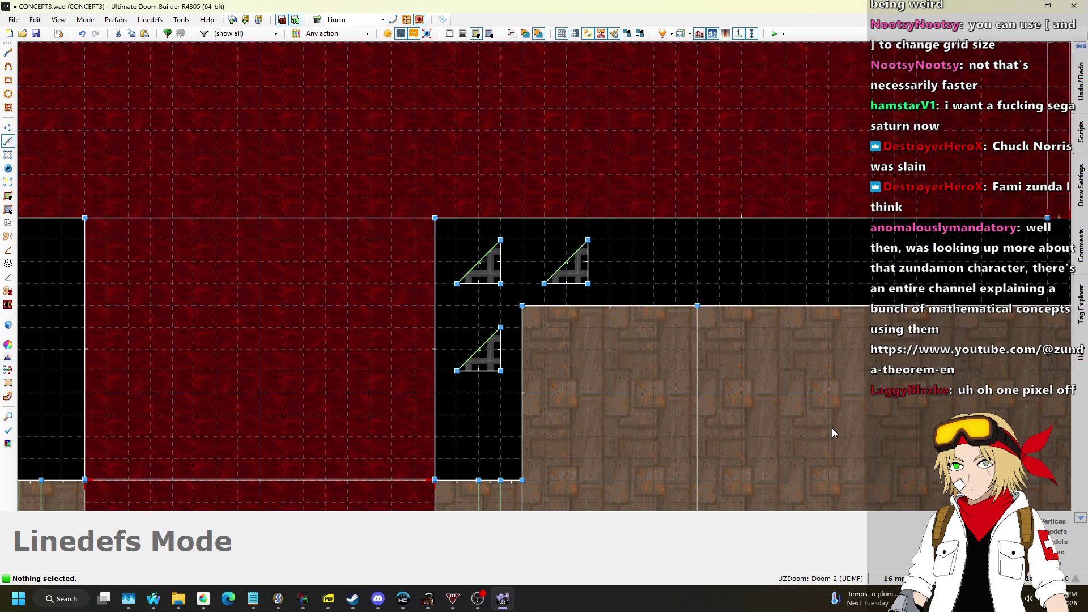
key(ctrl+s)
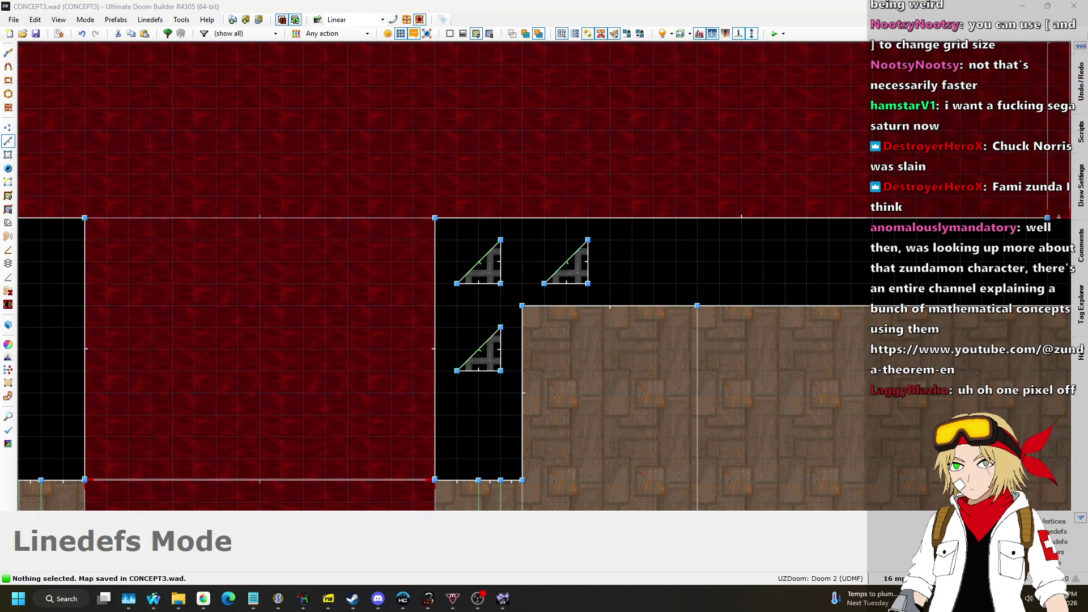
key(alt+Tab)
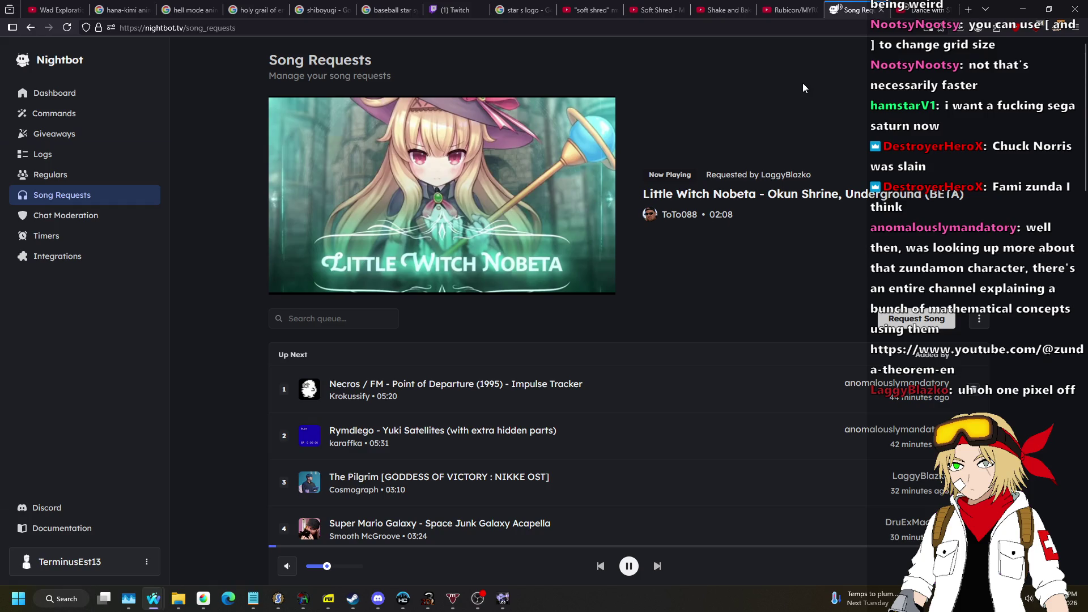
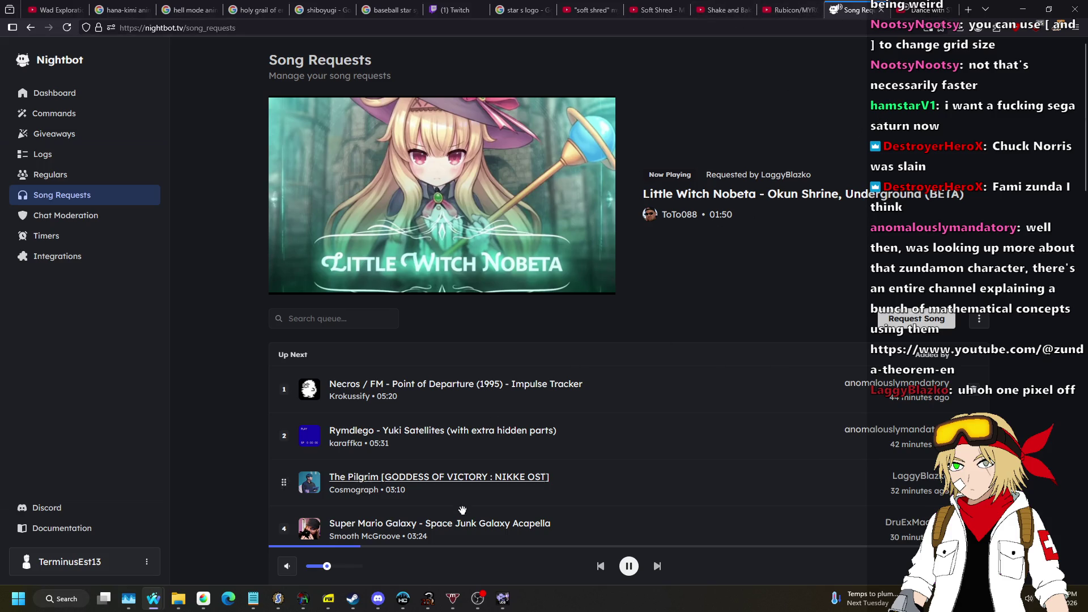
Step: Switch from the Nightbot song-requests page to Ultimate Doom Builder with the CONCEPT3 map
click(502, 600)
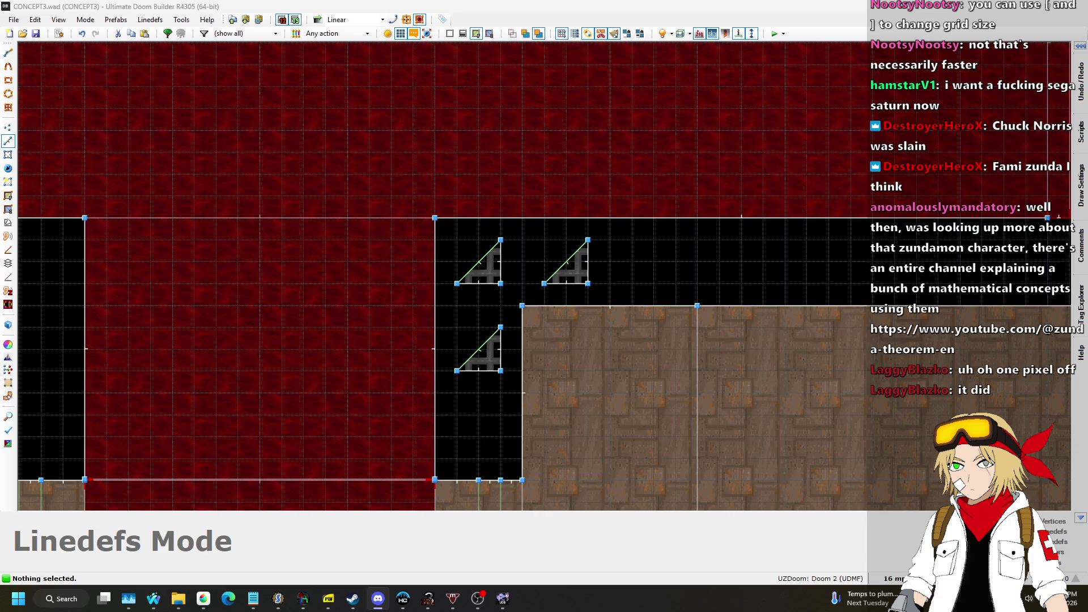
Step: Zoom out over the whole CONCEPT3 layout, then launch a UZDoom test play
scroll(717, 205, down, 6)
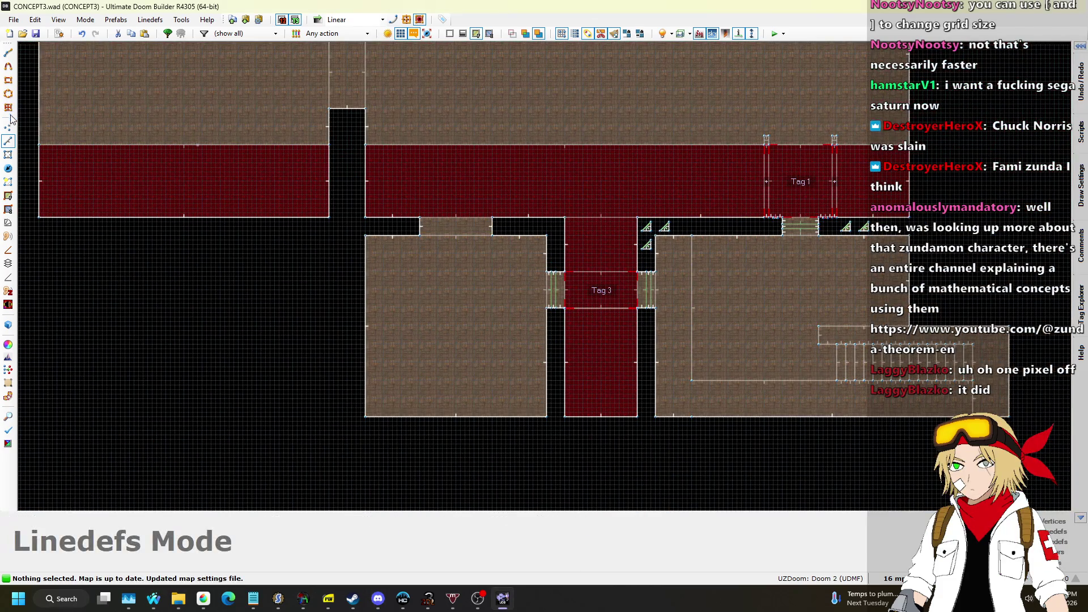
scroll(330, 261, down, 1)
scroll(394, 253, down, 1)
scroll(785, 243, up, 1)
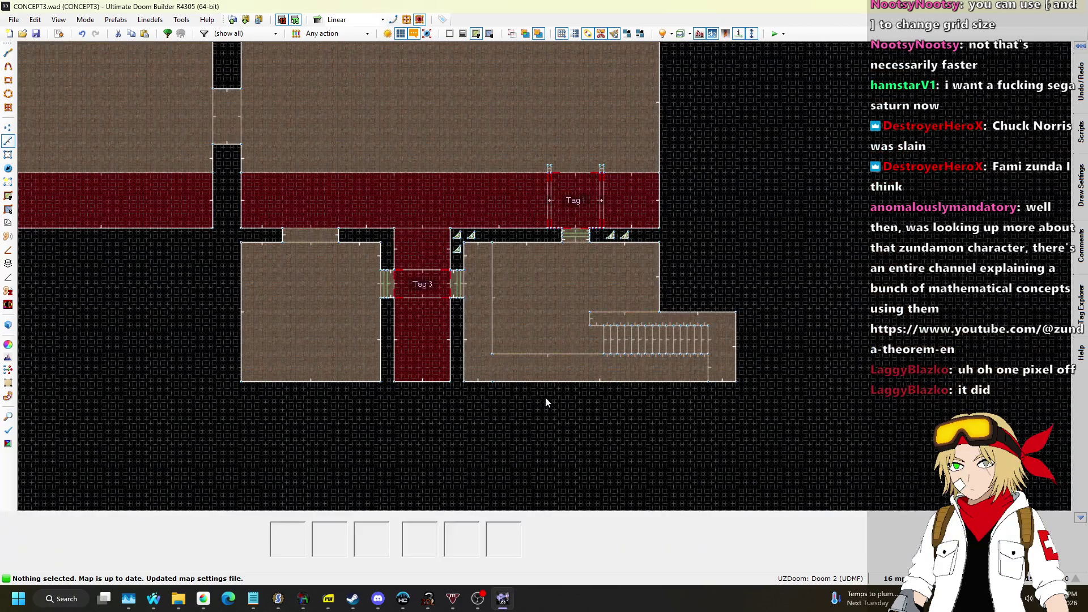
scroll(383, 436, down, 1)
scroll(337, 357, up, 4)
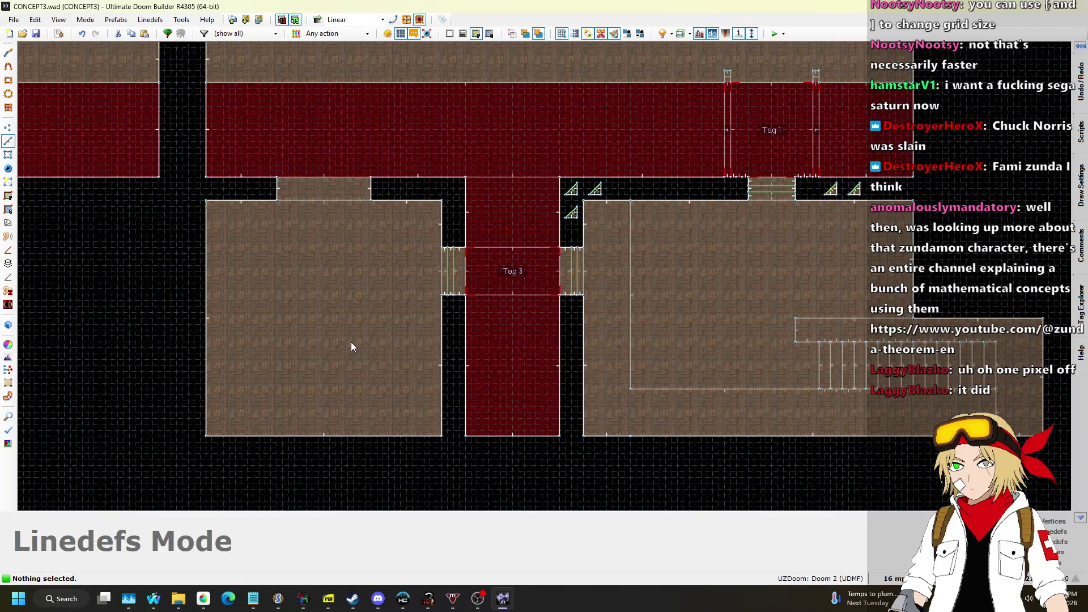
scroll(425, 301, down, 6)
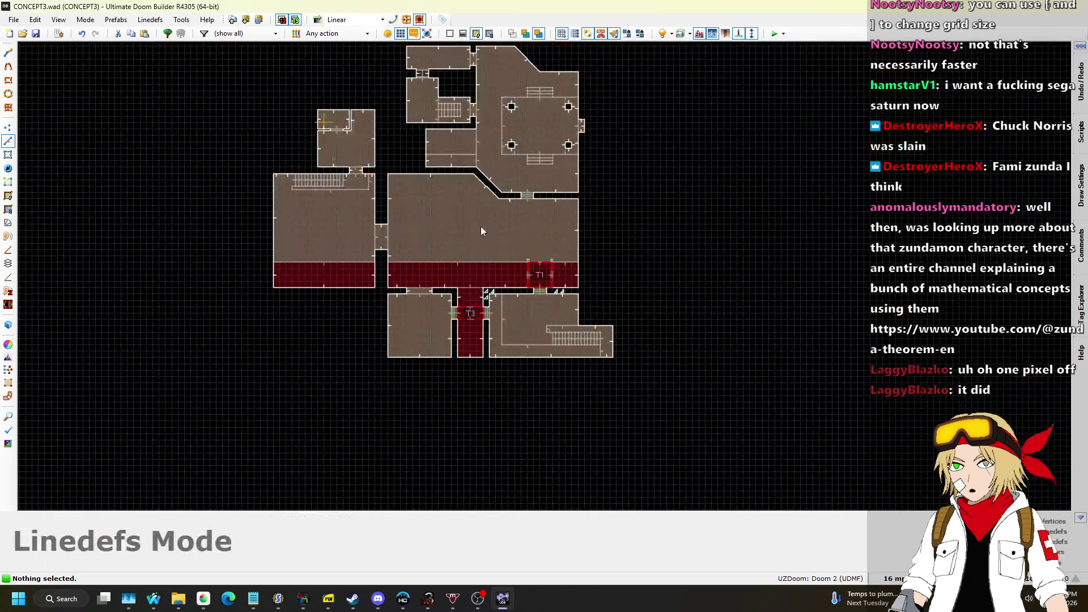
scroll(480, 233, up, 3)
scroll(708, 320, down, 1)
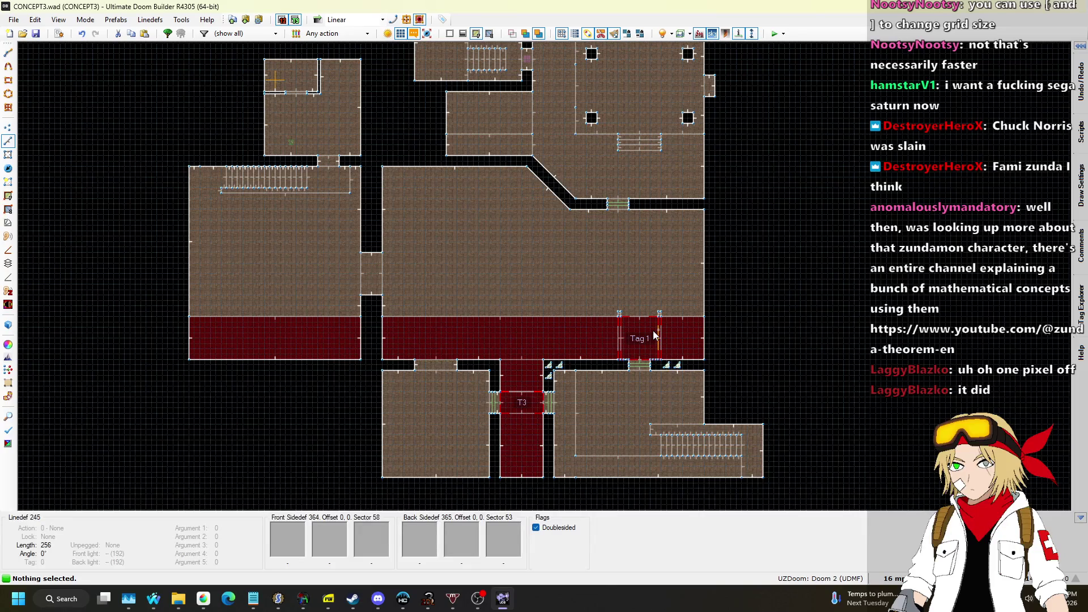
scroll(653, 335, up, 5)
scroll(682, 306, down, 1)
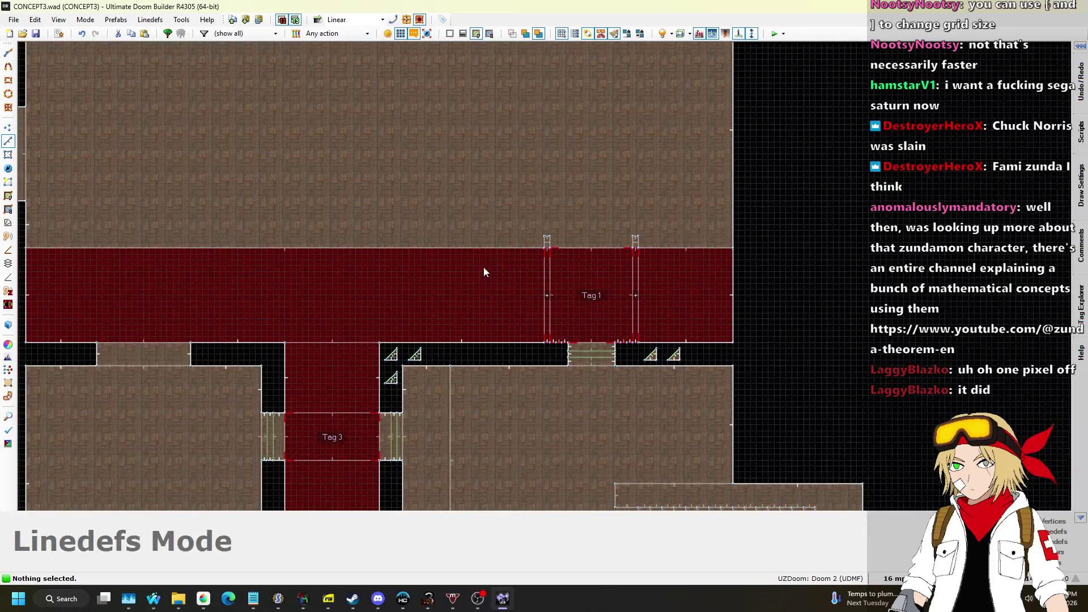
click(775, 34)
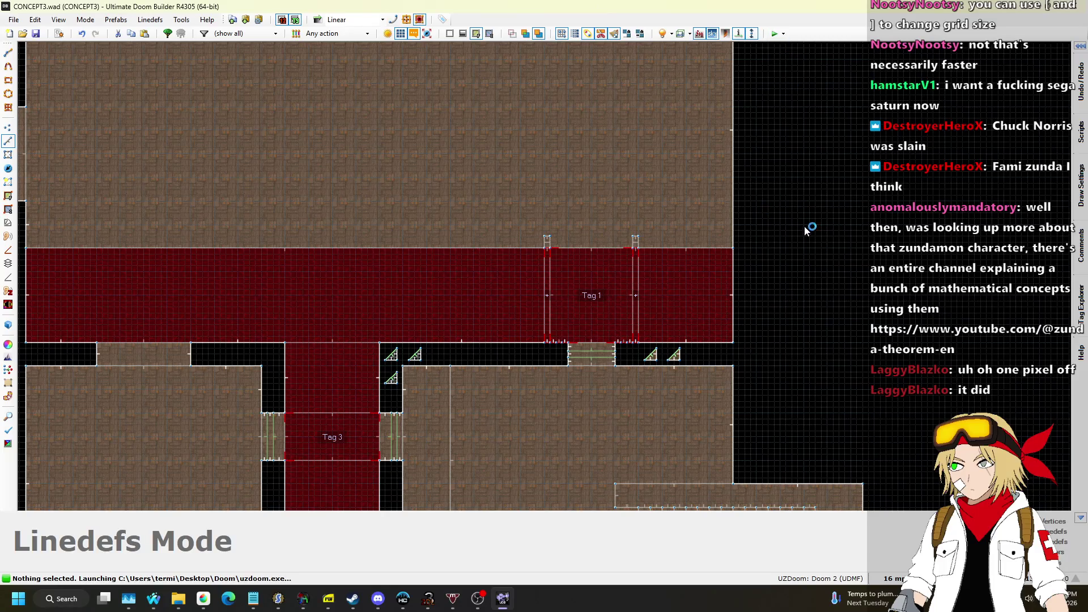
Step: Walk through the starting room and grey tech door, then climb the steps to the grey panel
key(w)
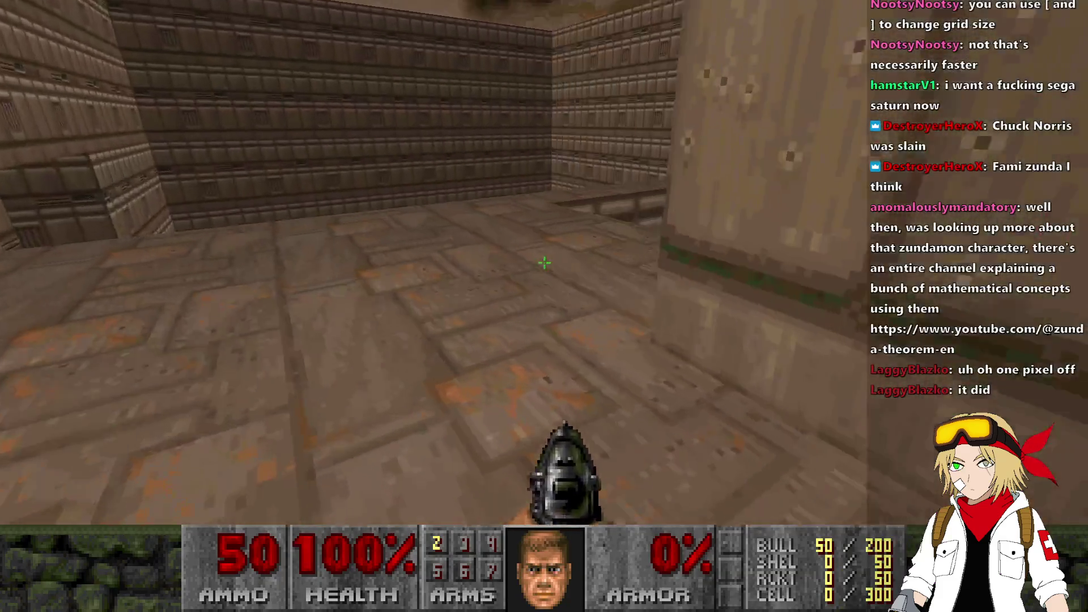
key(w)
key(w)
key(w)
key(space)
key(w)
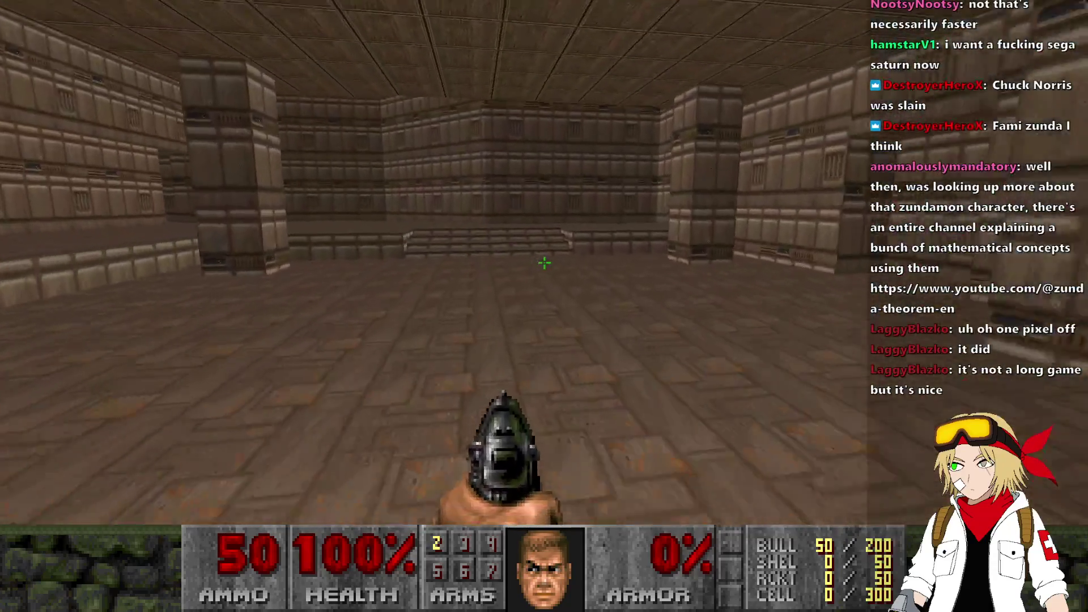
key(w)
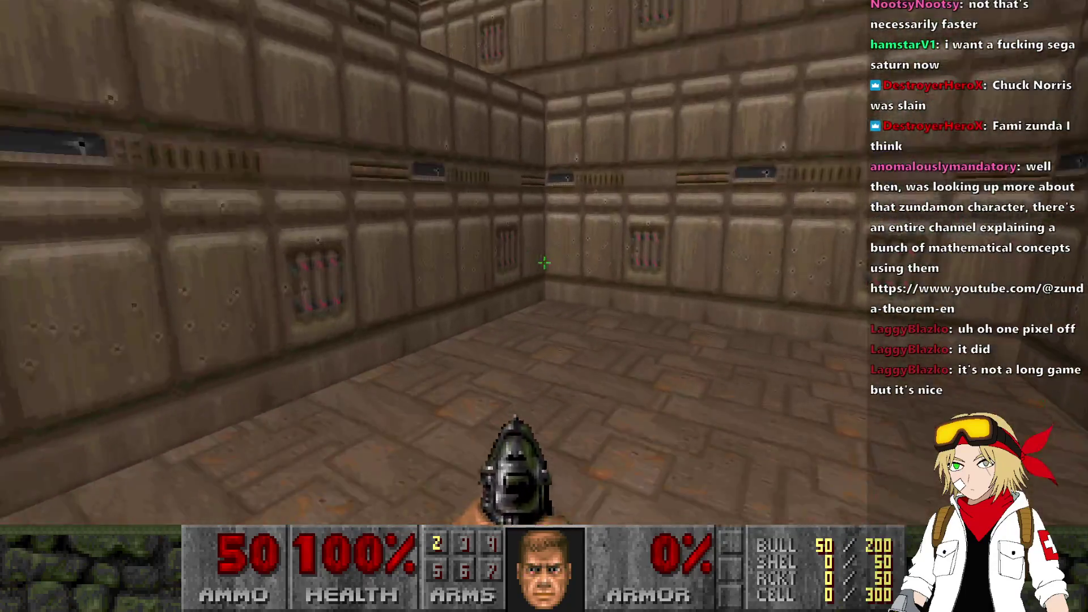
key(w)
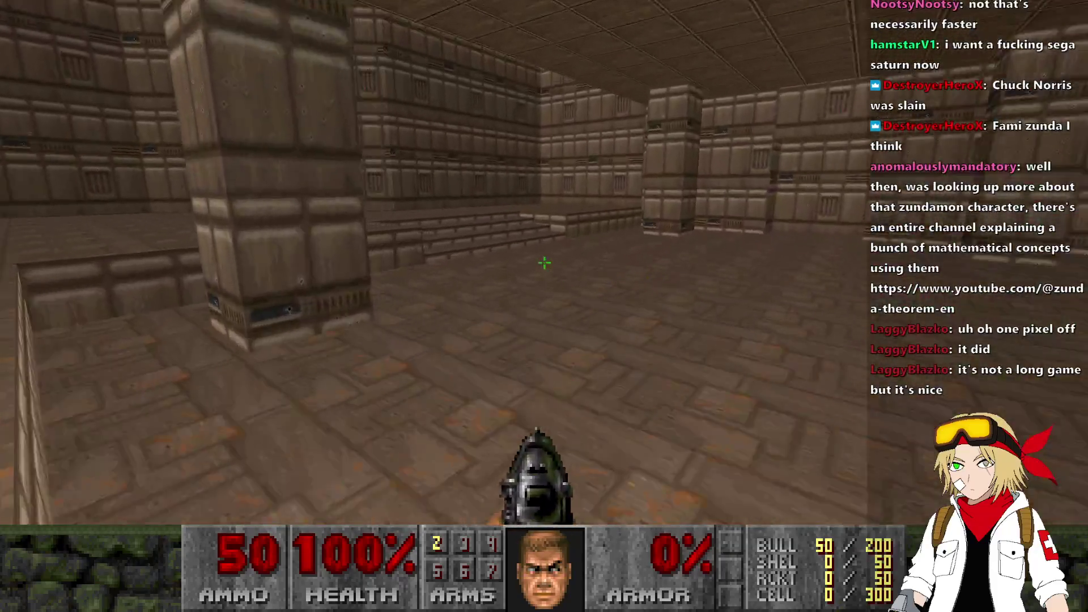
key(w)
key(w)
key(w)
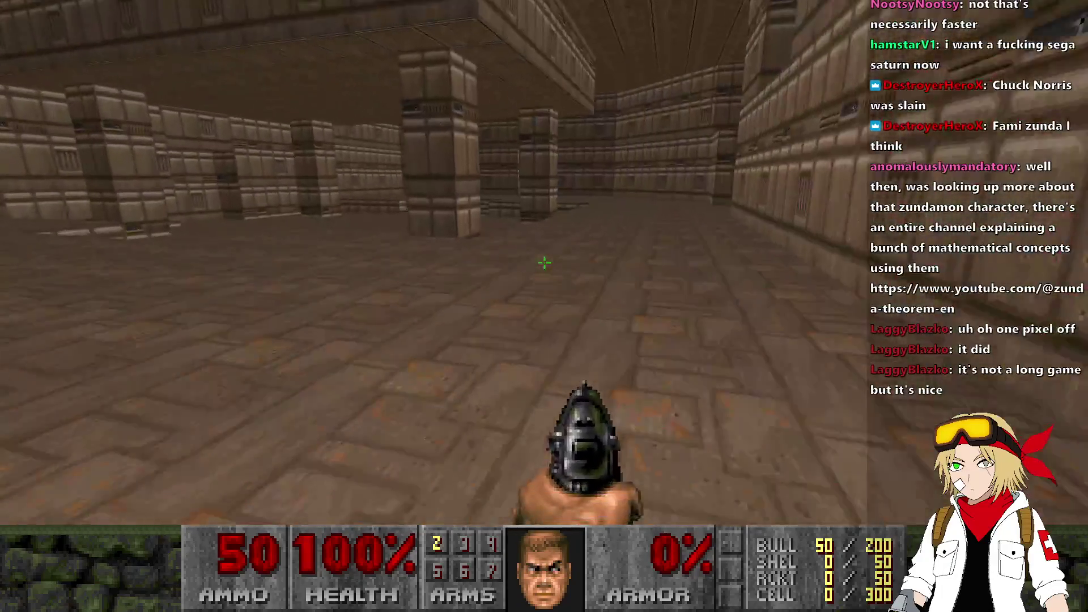
key(w)
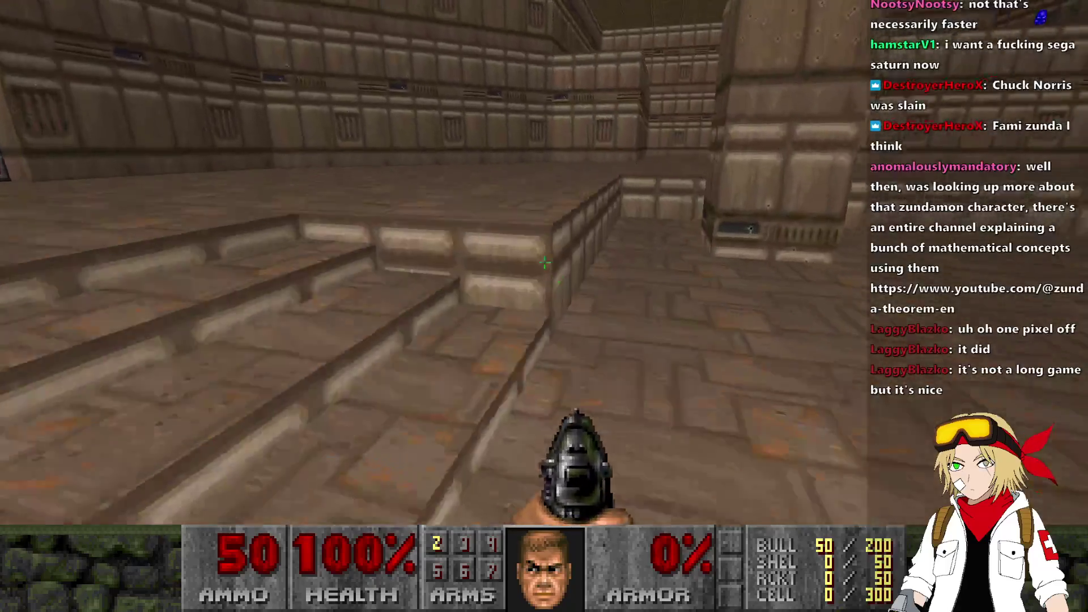
key(w)
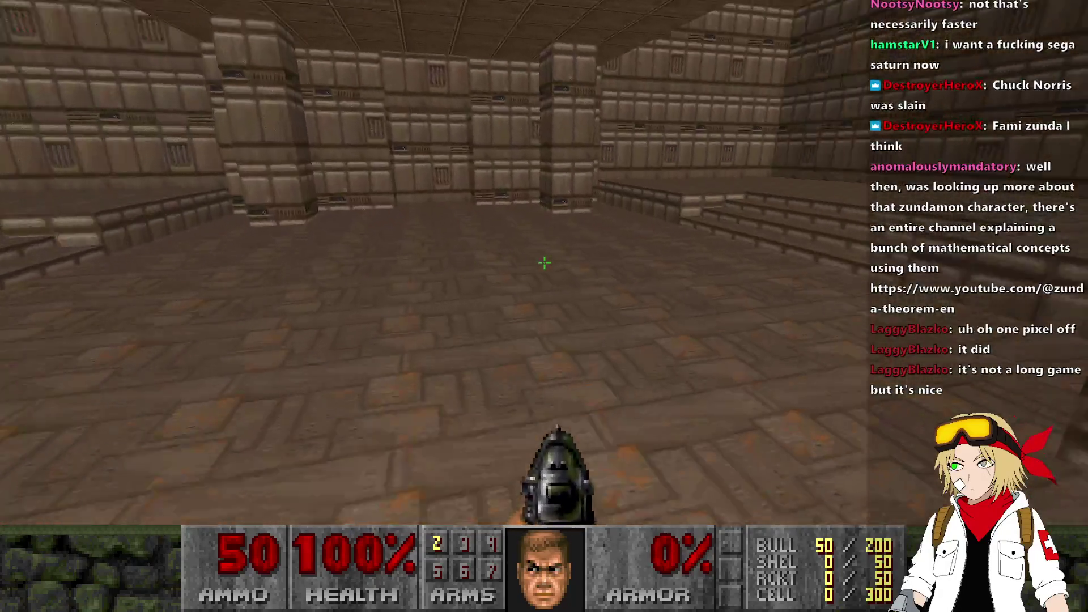
key(w)
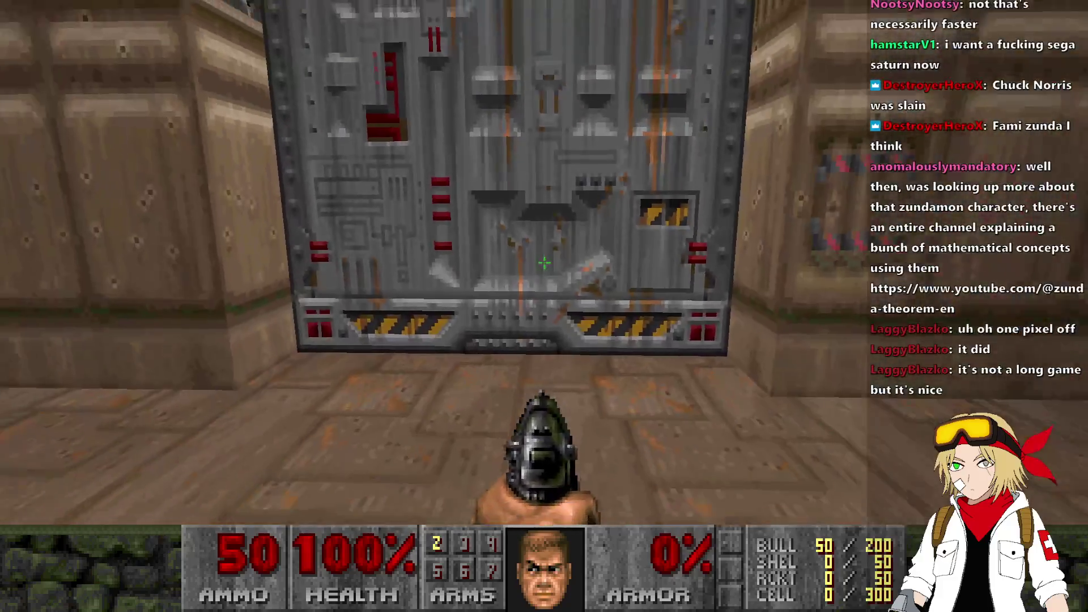
Step: Go through the pillared room and corridor, pick up the blue skull key, and pass the grey door
key(w)
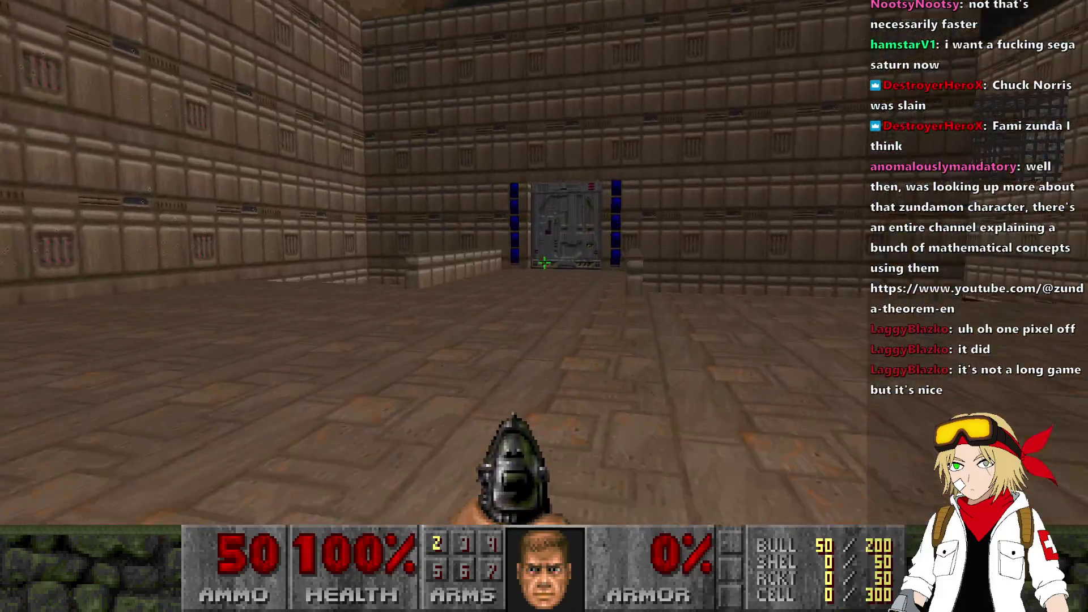
key(w)
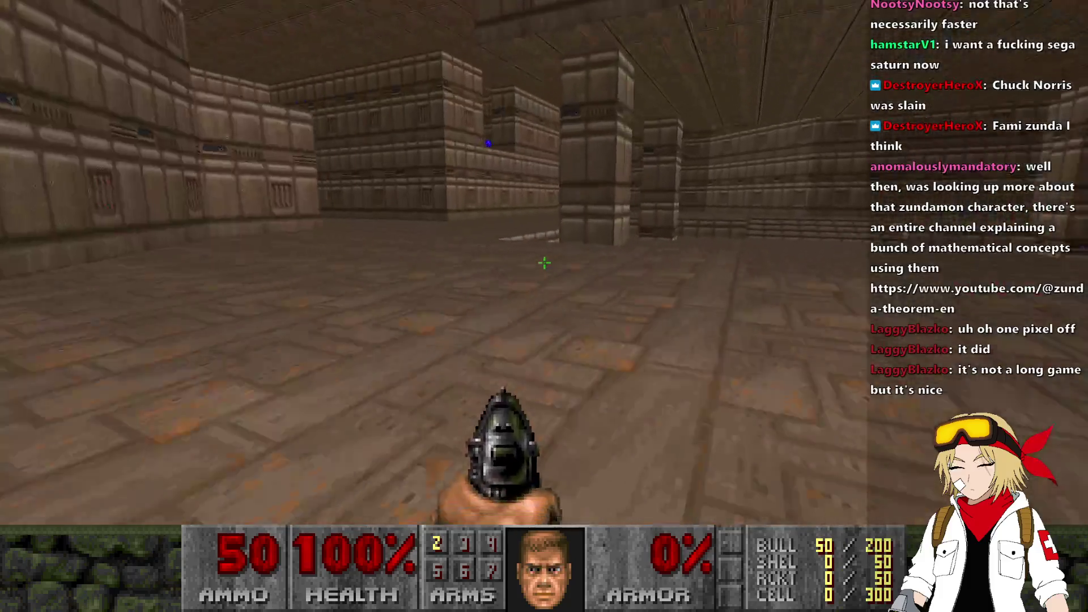
key(w)
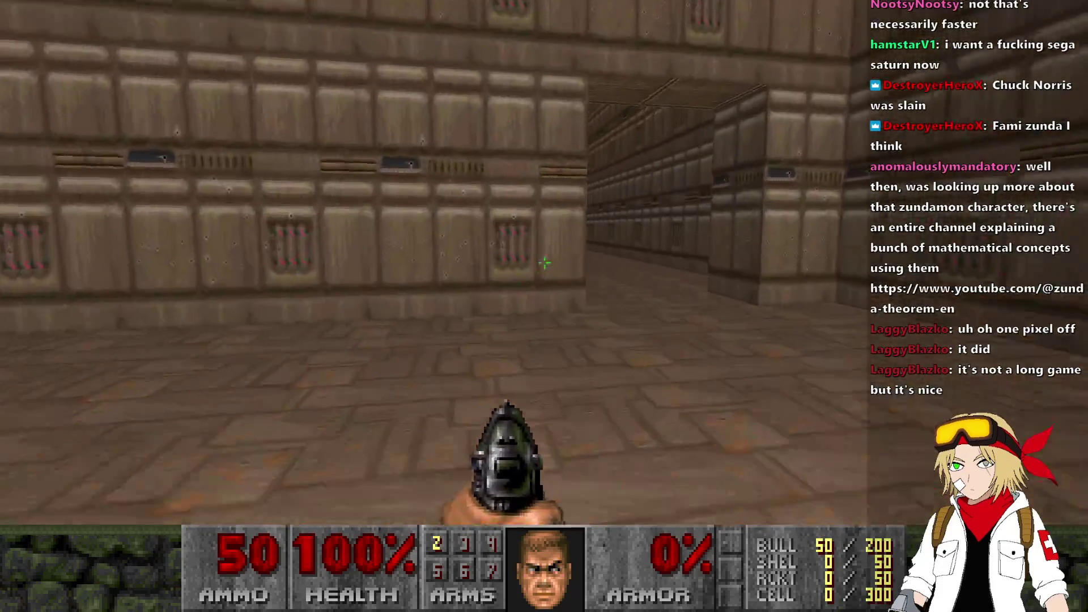
key(w)
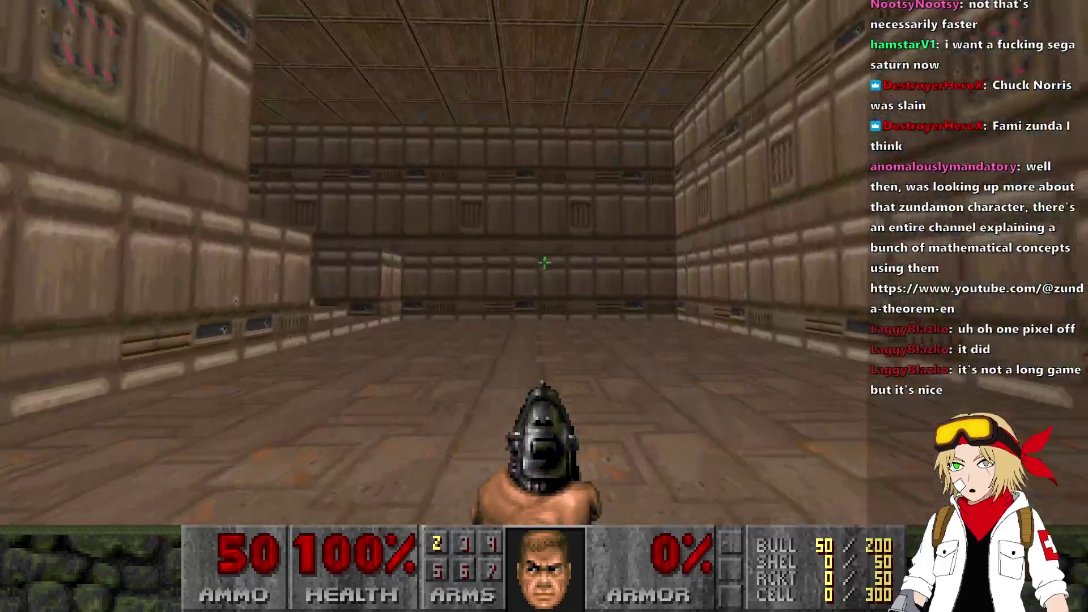
key(w)
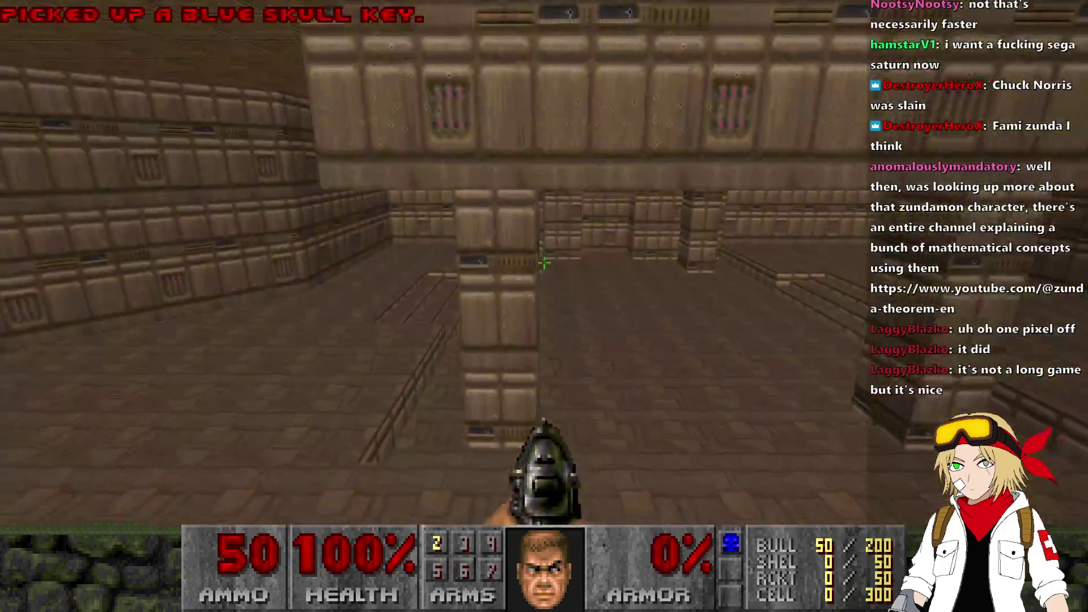
key(w)
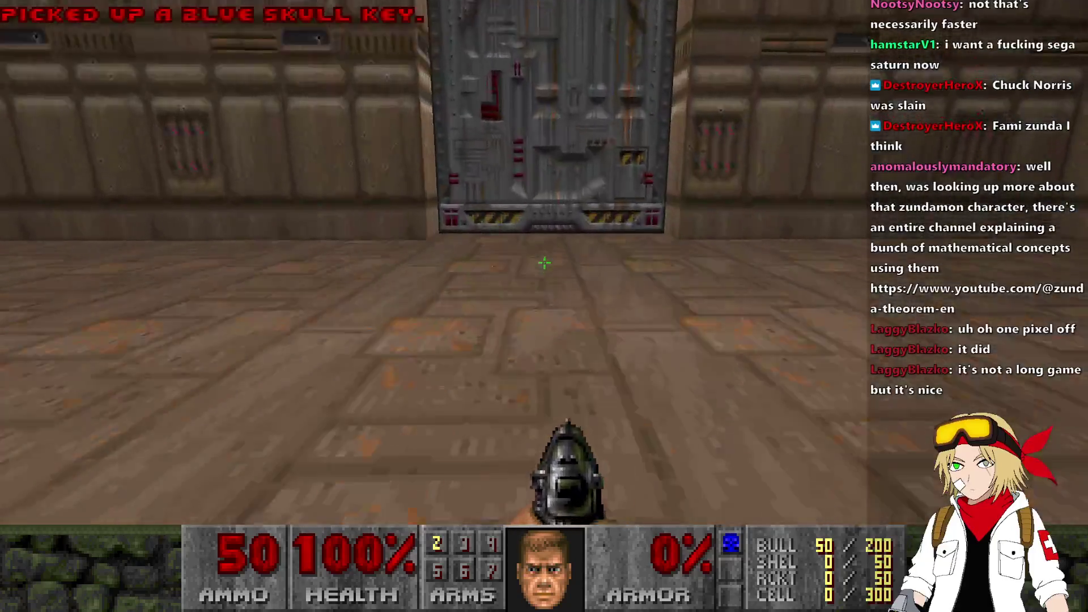
key(w)
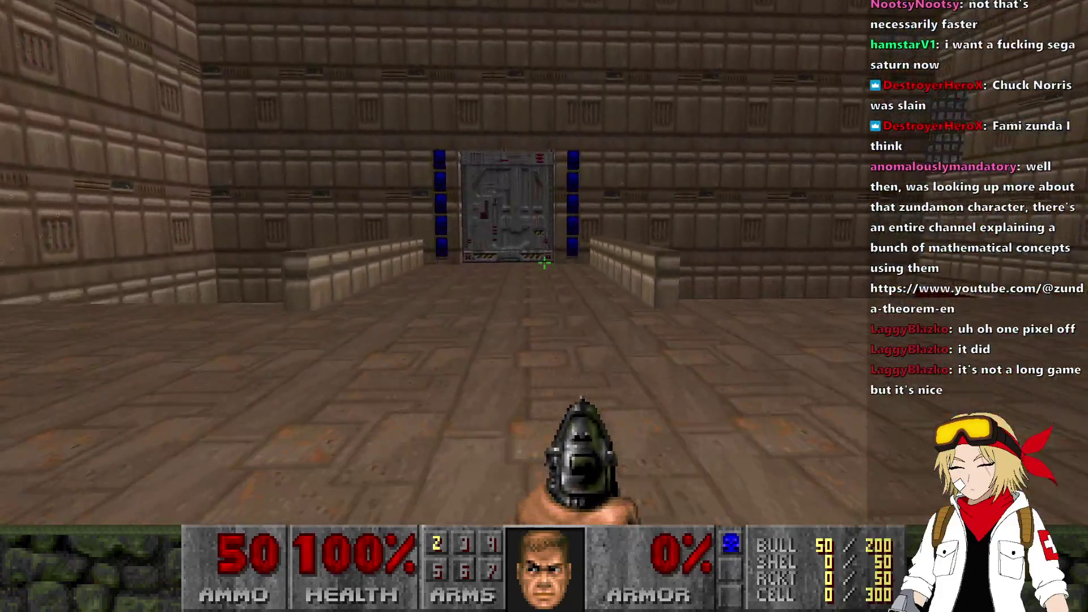
Step: Open the blue-key door, climb the stairs and look down the next room
key(w)
key(space)
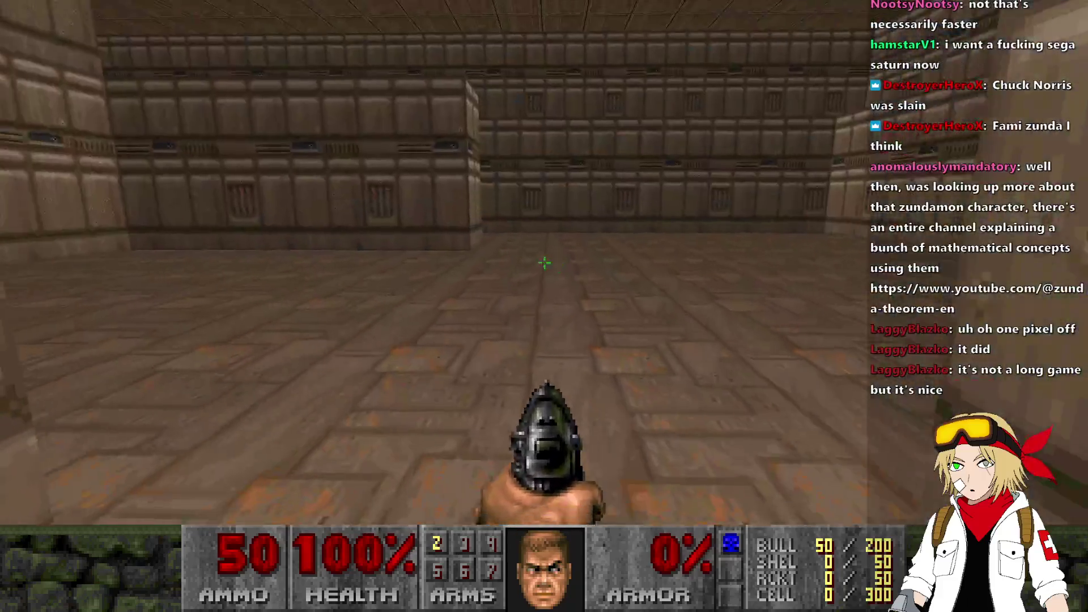
key(w)
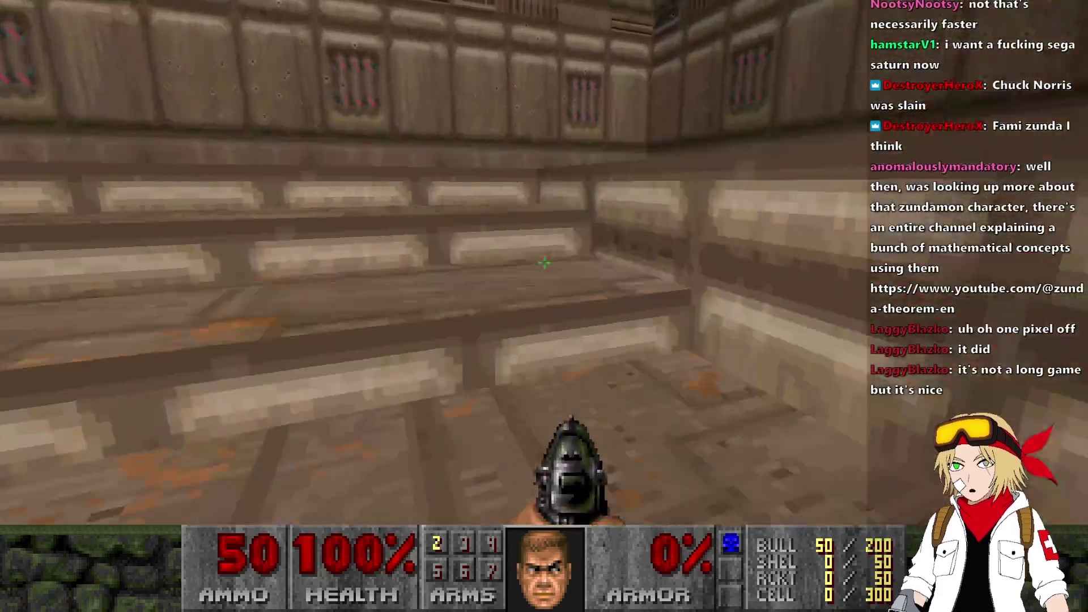
key(w)
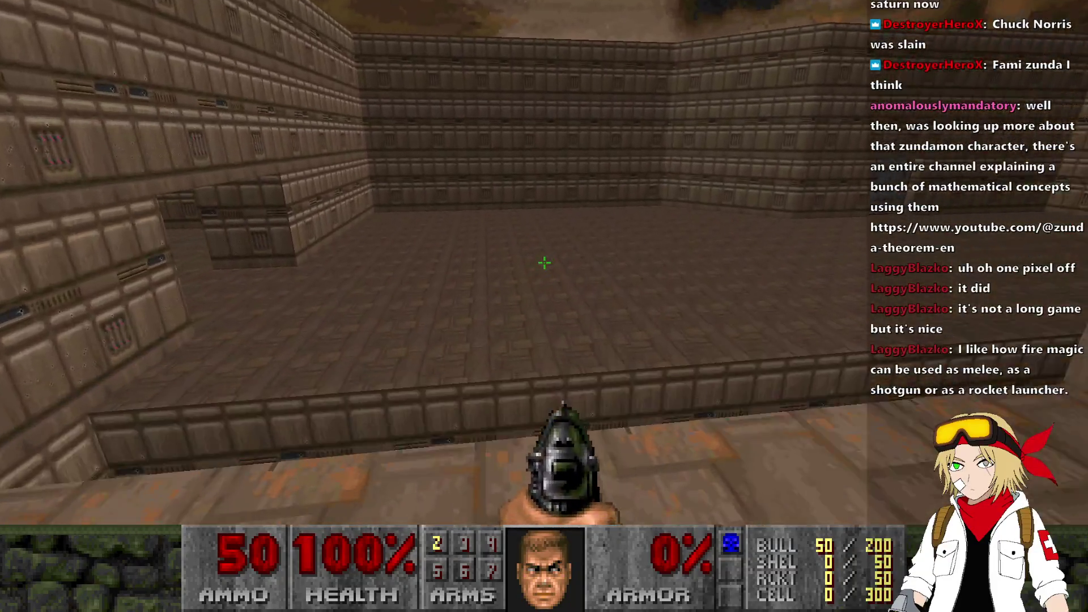
Step: Open the door and walk through the caged corridor to the striped wall panel
mouse_move(544, 262)
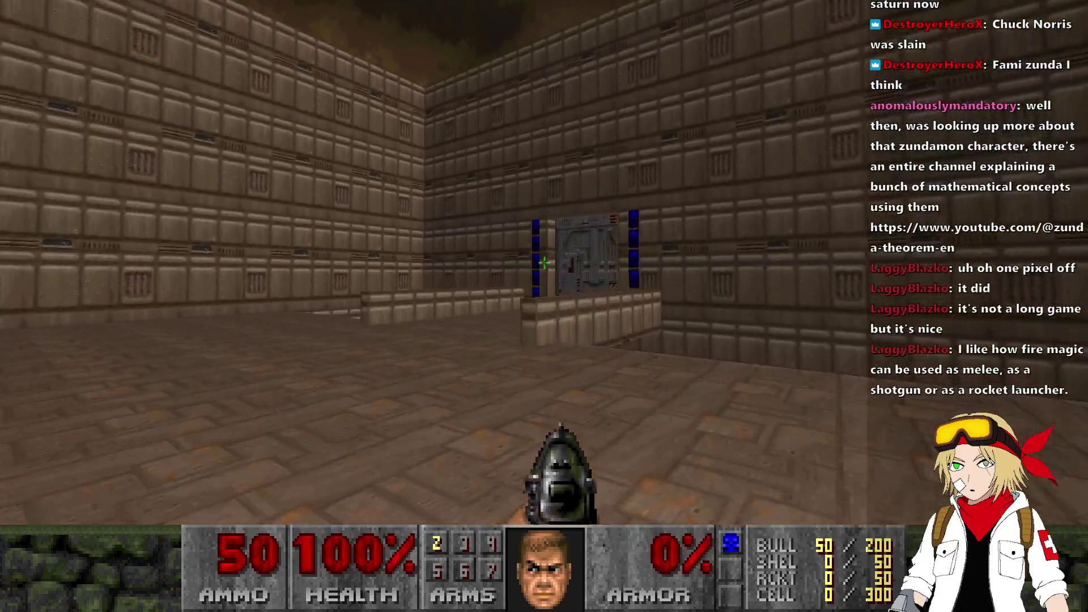
key(w)
key(space)
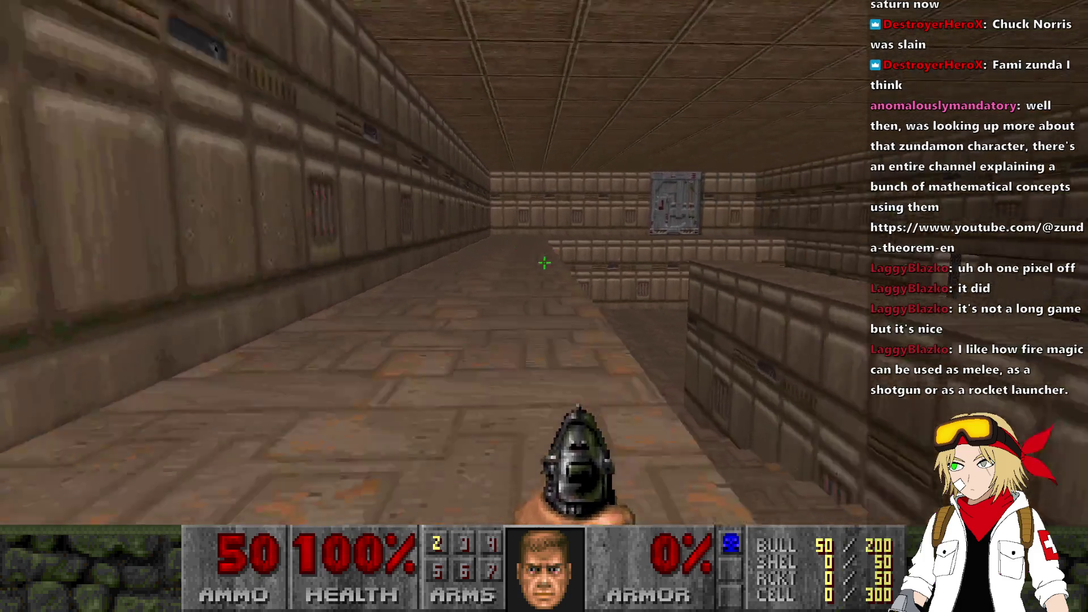
key(w)
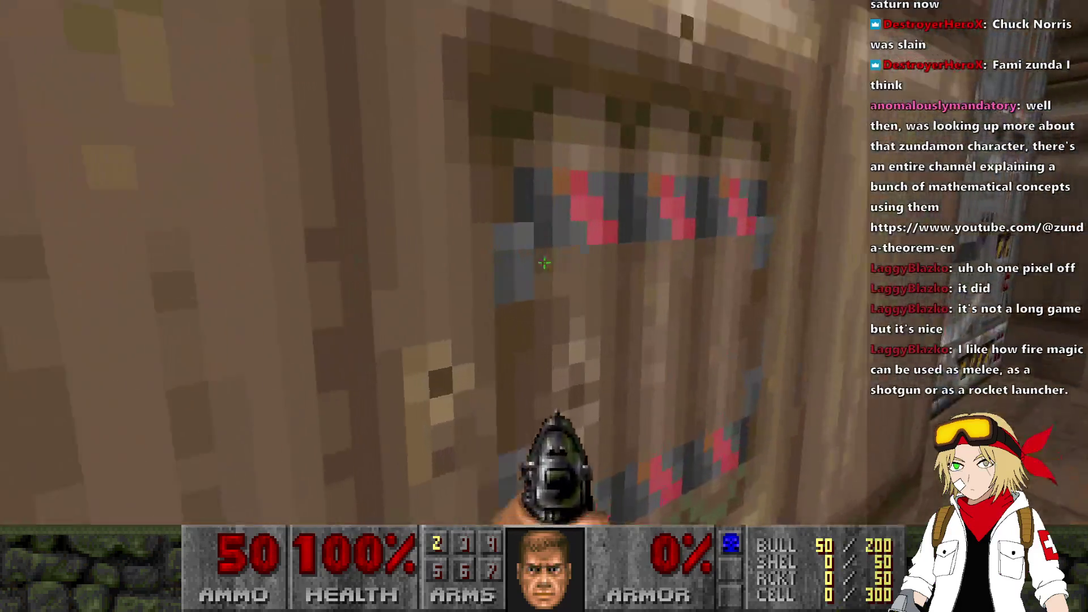
key(w)
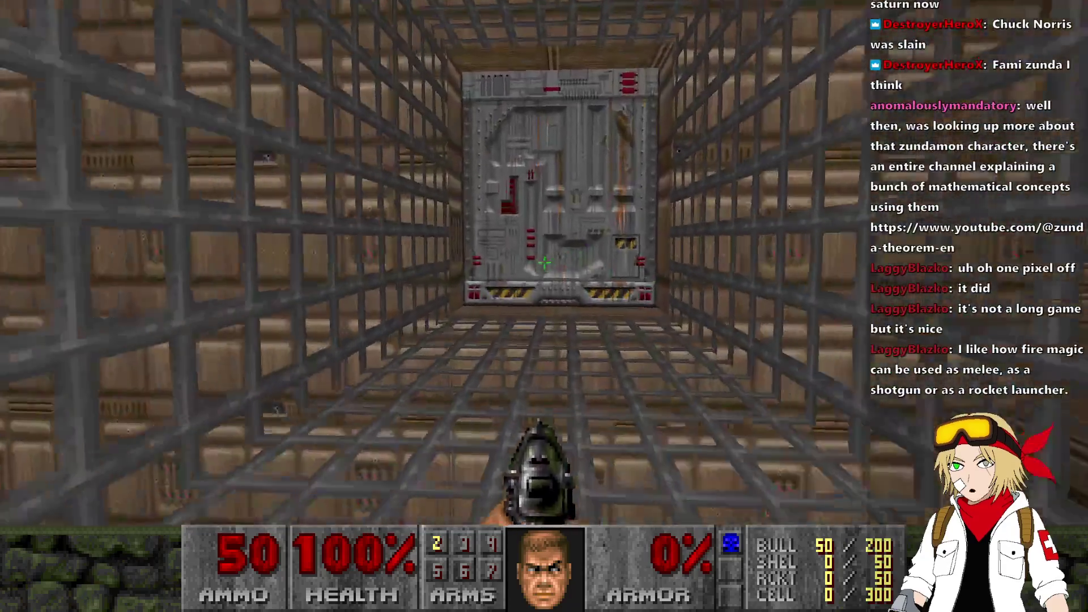
Step: Explore the open brown room and red floor area, then quit UZDoom back to the editor
key(w)
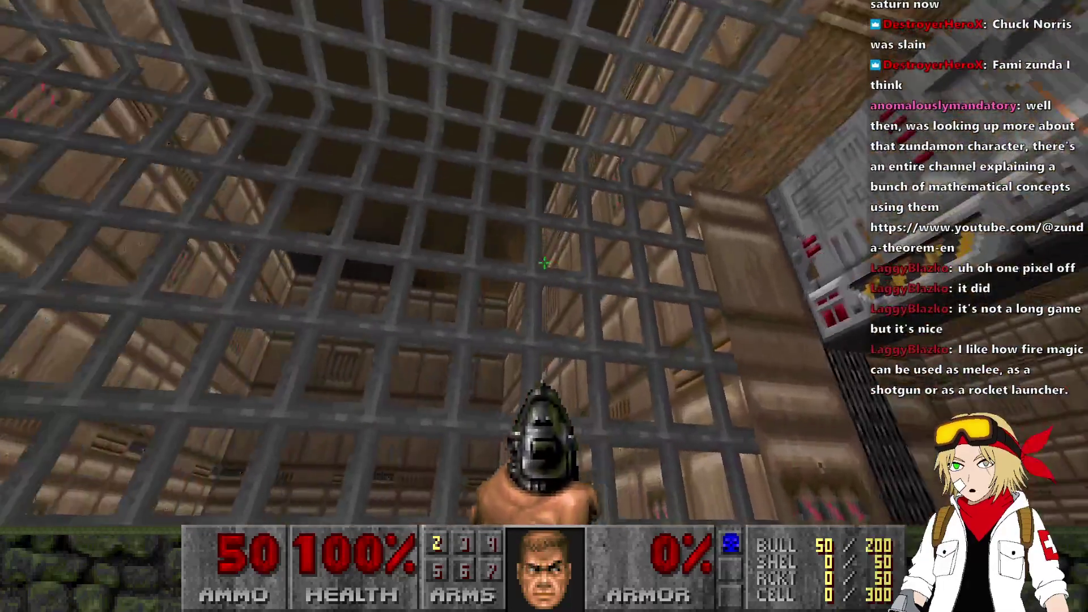
key(w)
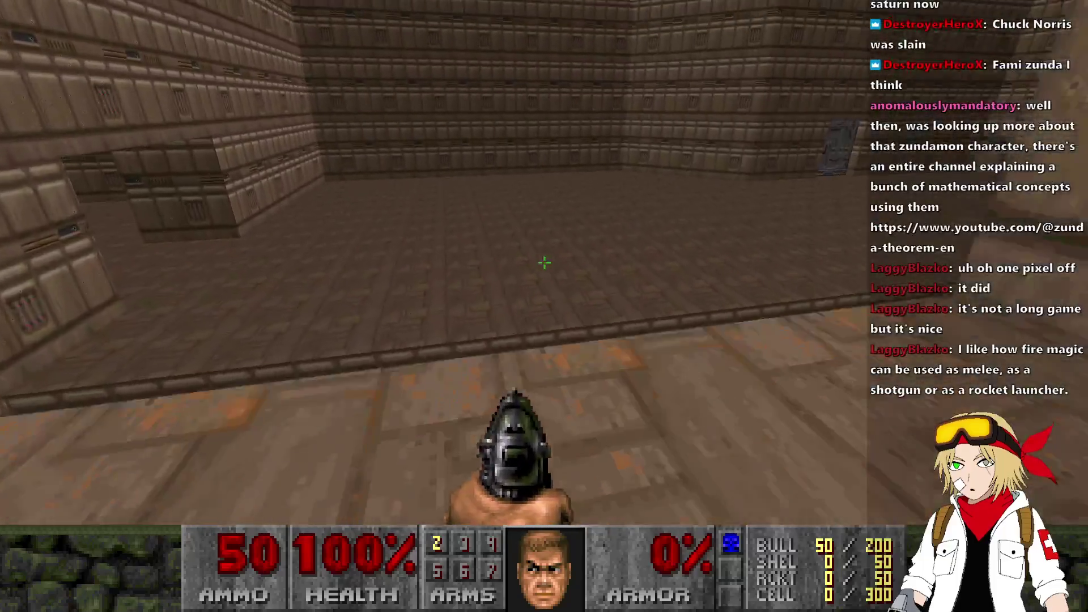
key(w)
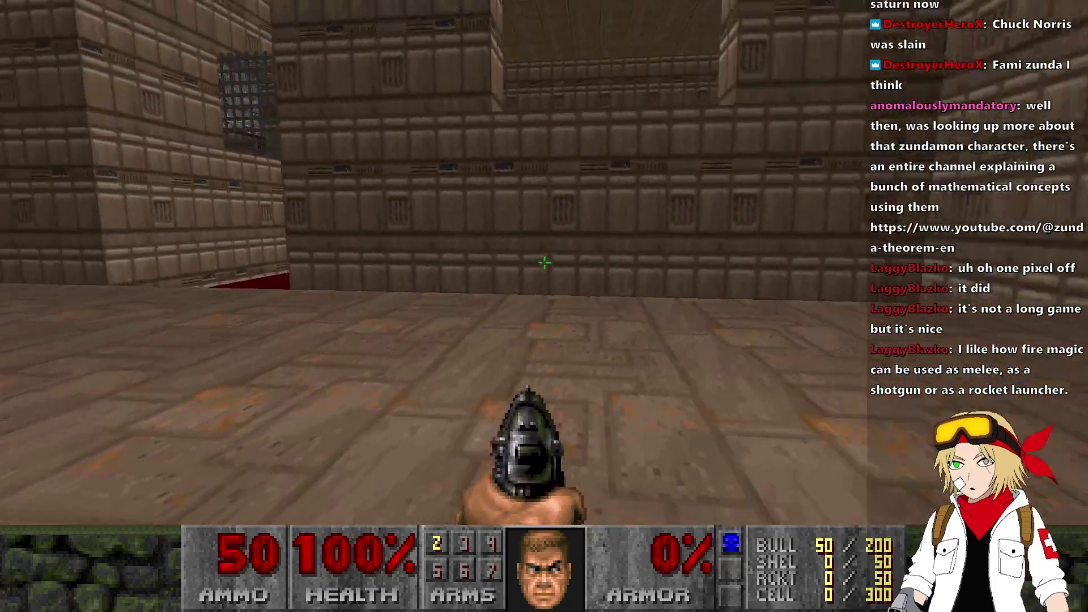
key(w)
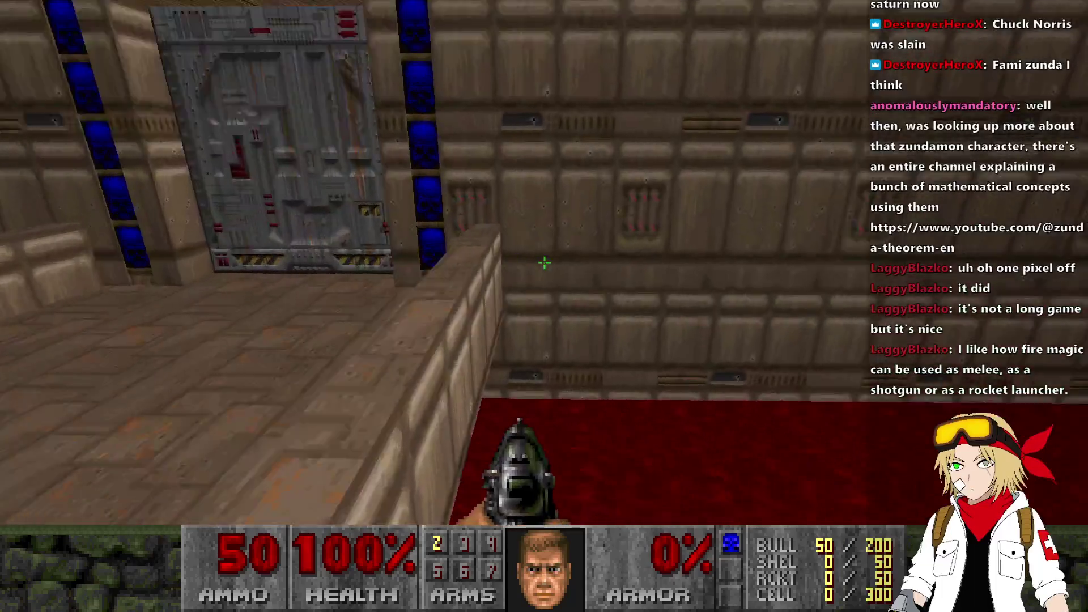
key(w)
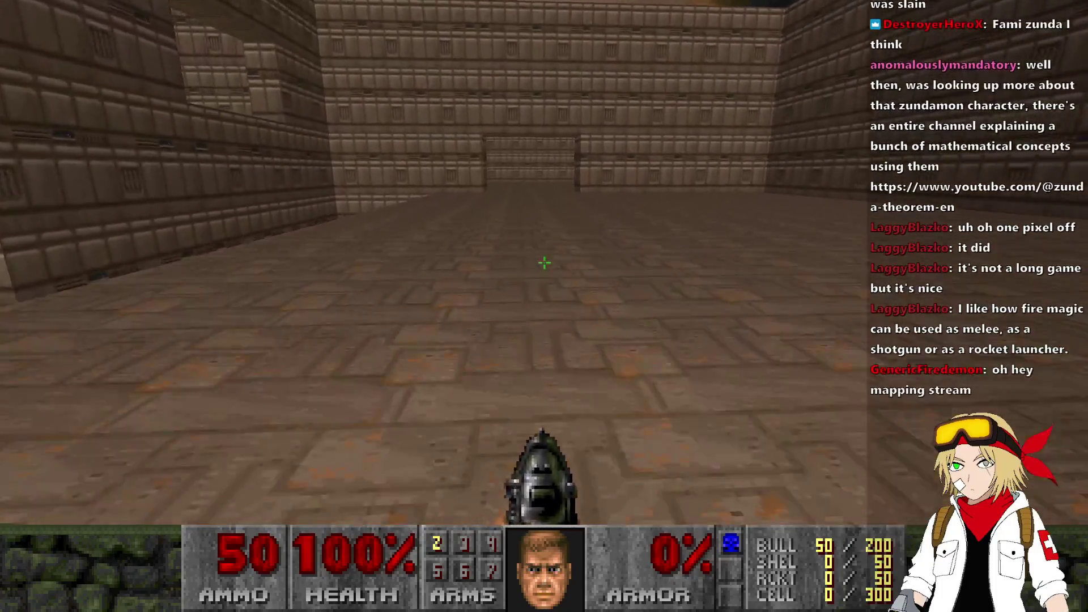
key(w)
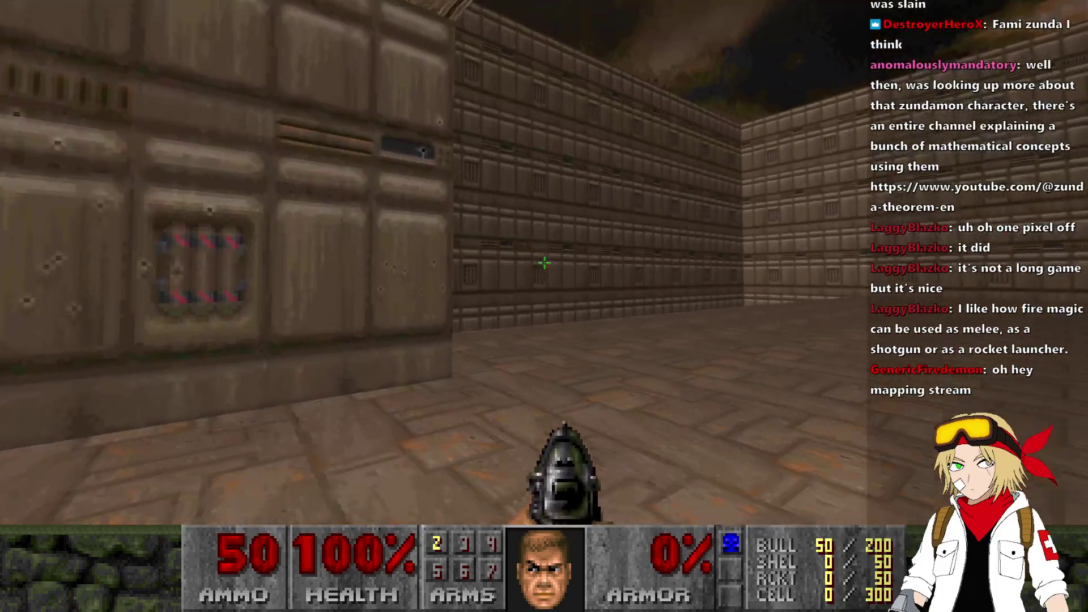
key(alt+F4)
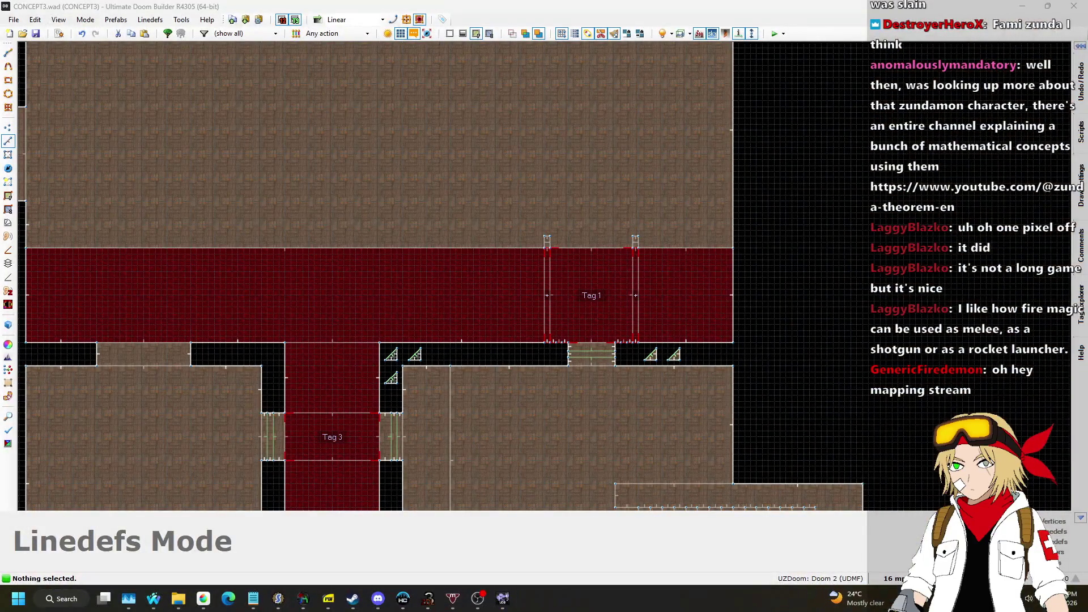
Step: Draw a 576 by 512 inner rectangle inside the large brown room
scroll(591, 403, down, 4)
scroll(591, 402, up, 4)
scroll(677, 322, up, 2)
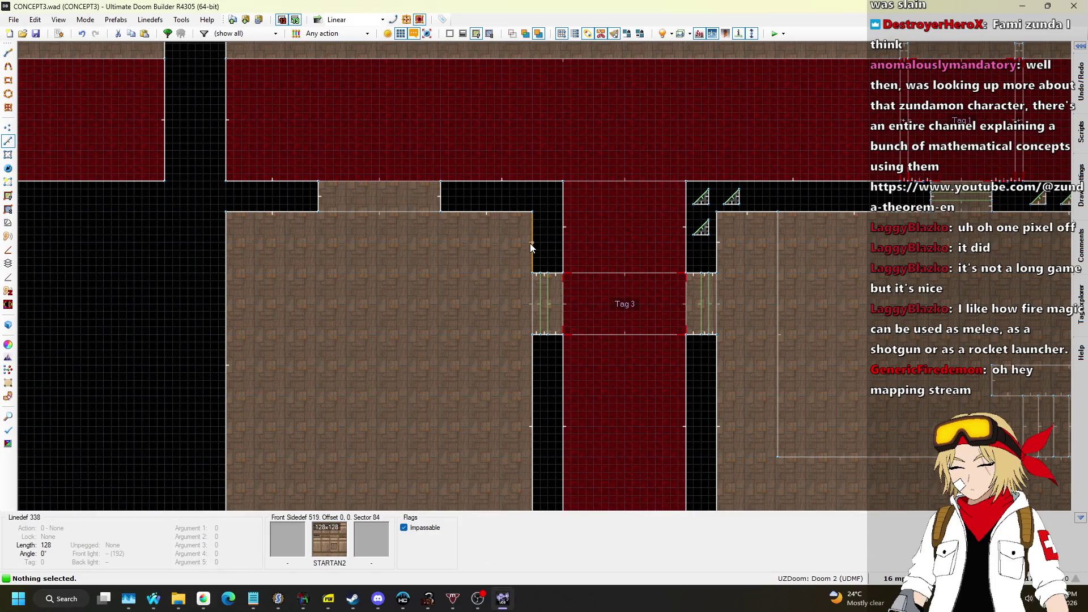
key(space)
scroll(261, 243, up, 1)
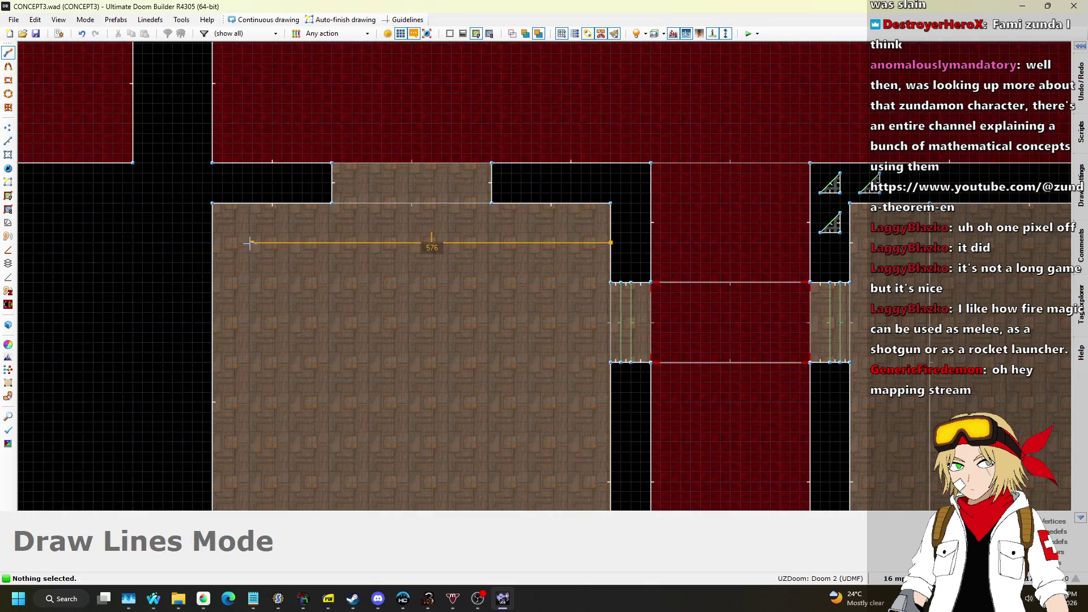
click(250, 243)
scroll(280, 196, down, 2)
scroll(272, 368, up, 2)
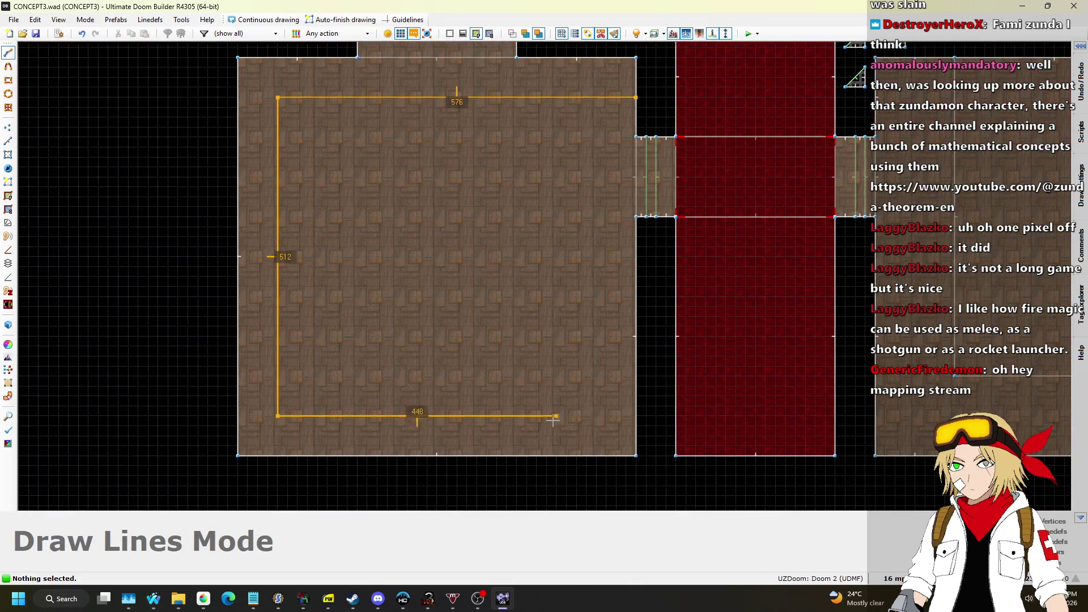
click(631, 413)
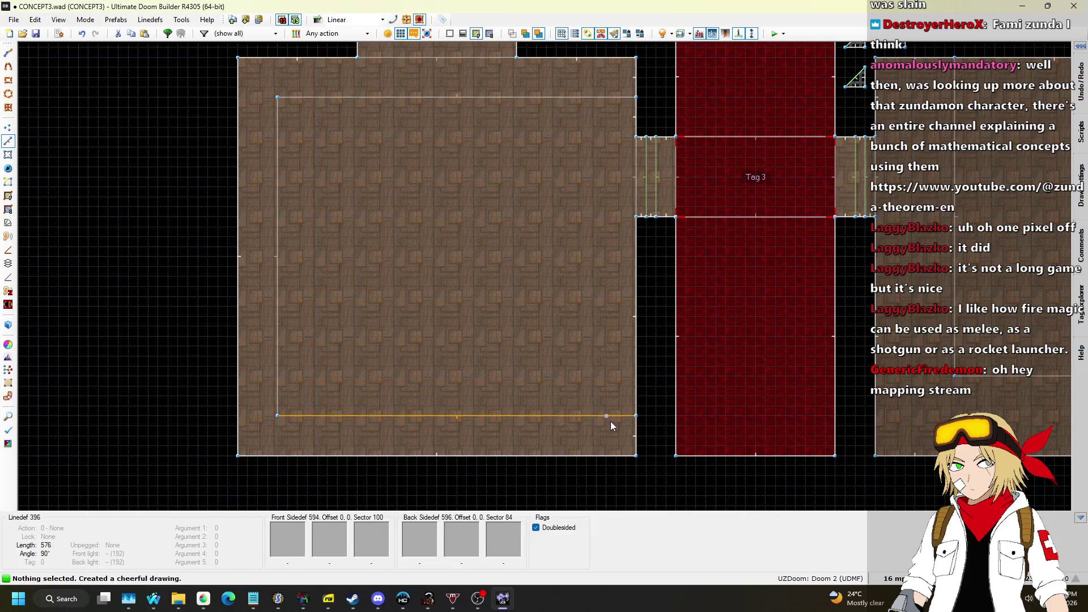
Step: On a finer grid, draw stacked 128 by 32 step strips into the rectangle's corner
scroll(557, 417, up, 4)
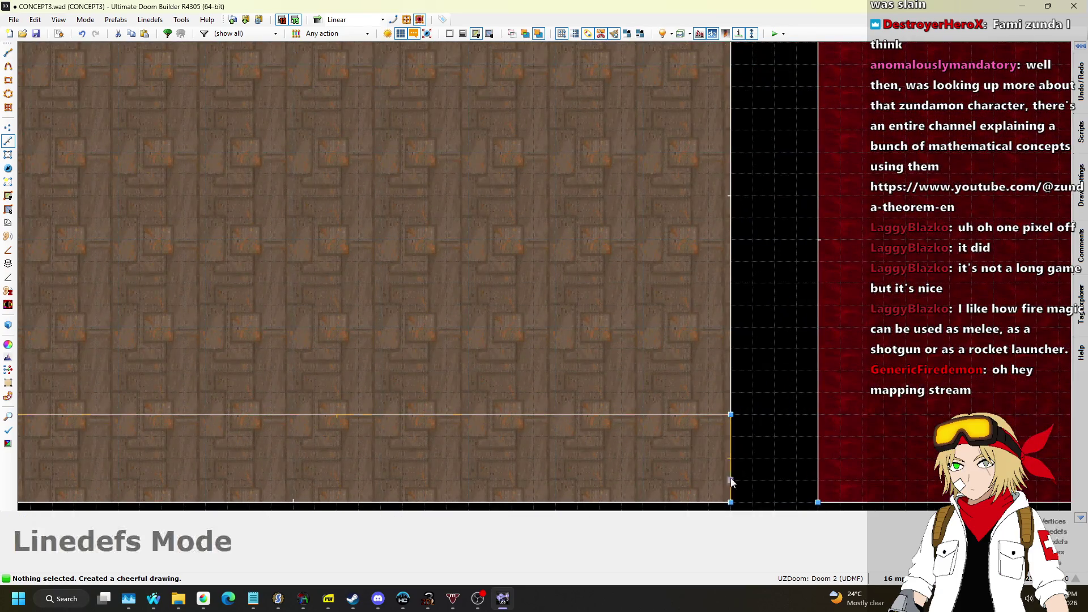
click(898, 575)
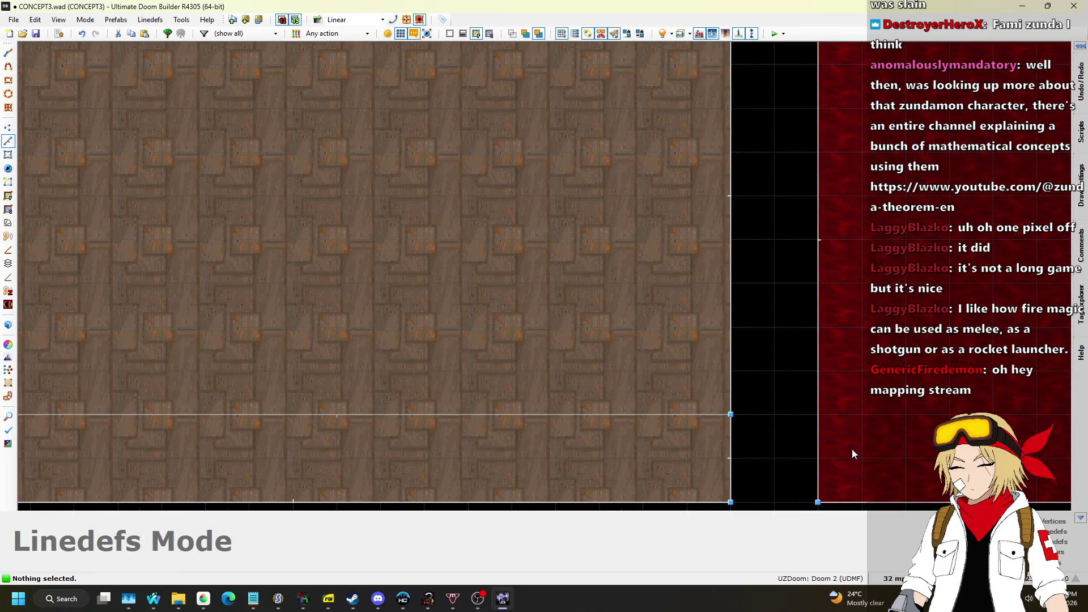
key(d)
click(555, 414)
click(556, 370)
click(731, 370)
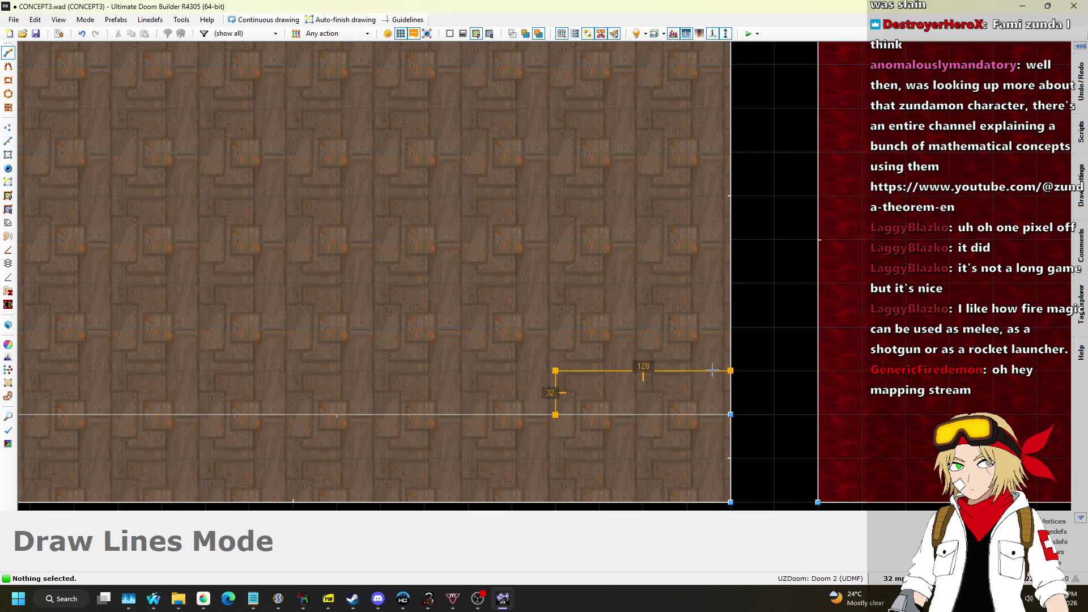
key(Return)
key(d)
click(555, 370)
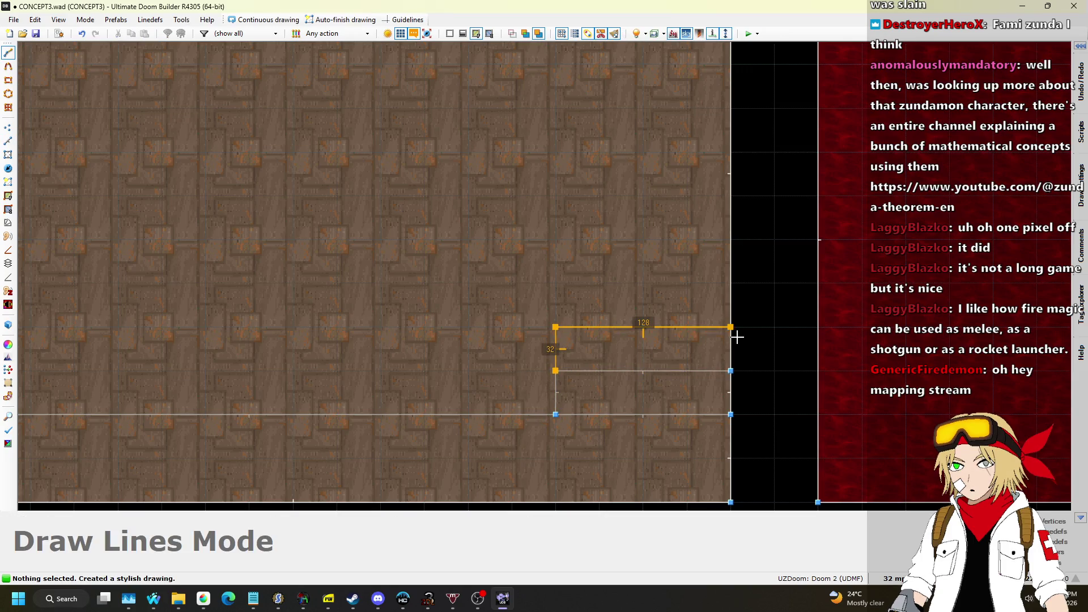
key(d)
click(555, 327)
click(735, 285)
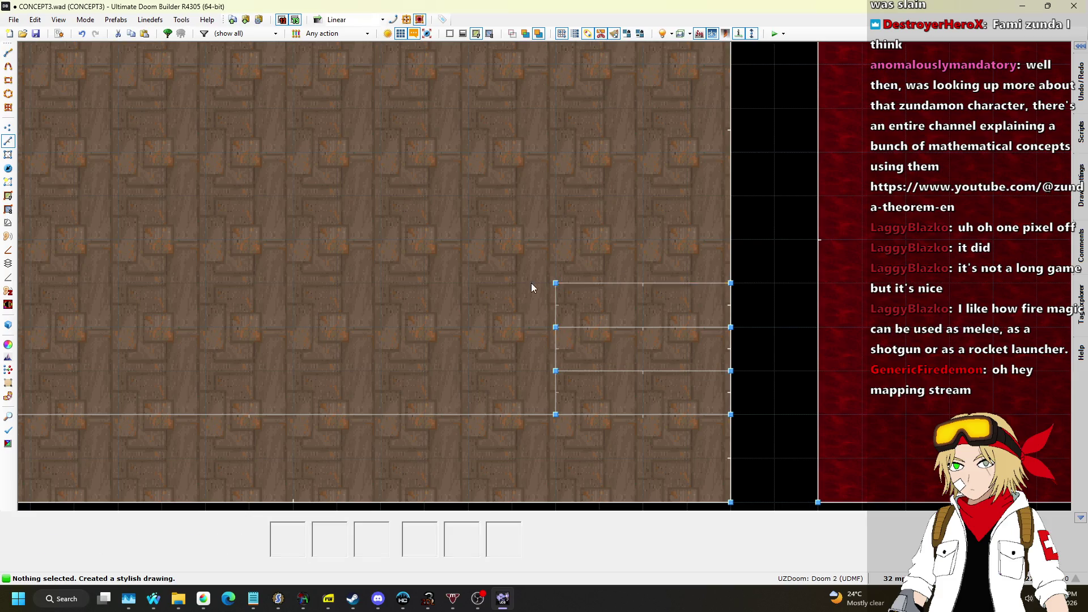
click(726, 245)
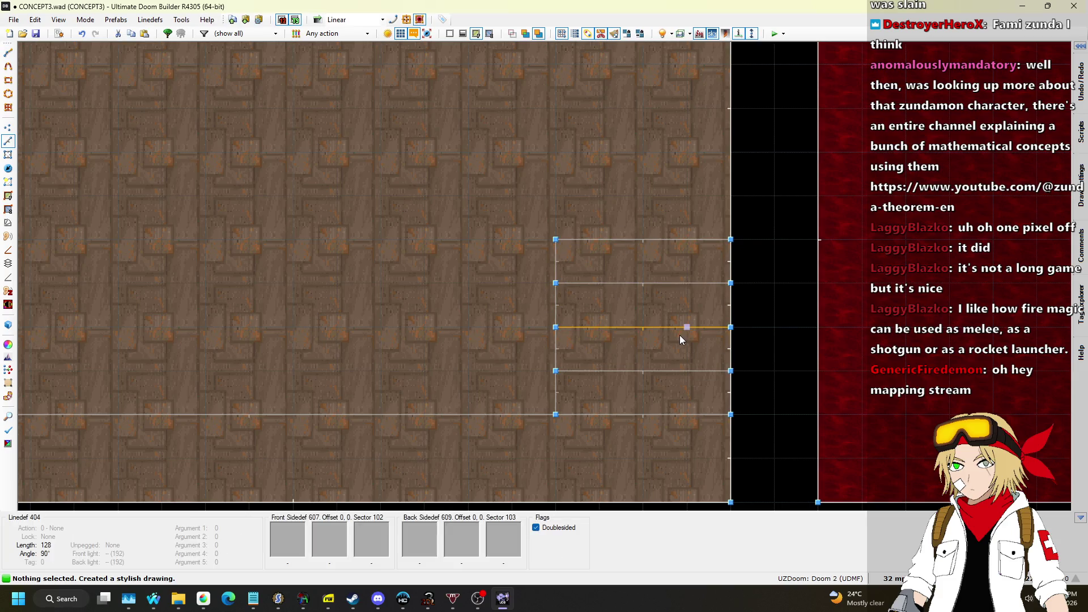
Step: In Visual Mode, raise the new step strip floors to 136 and 160
key(w)
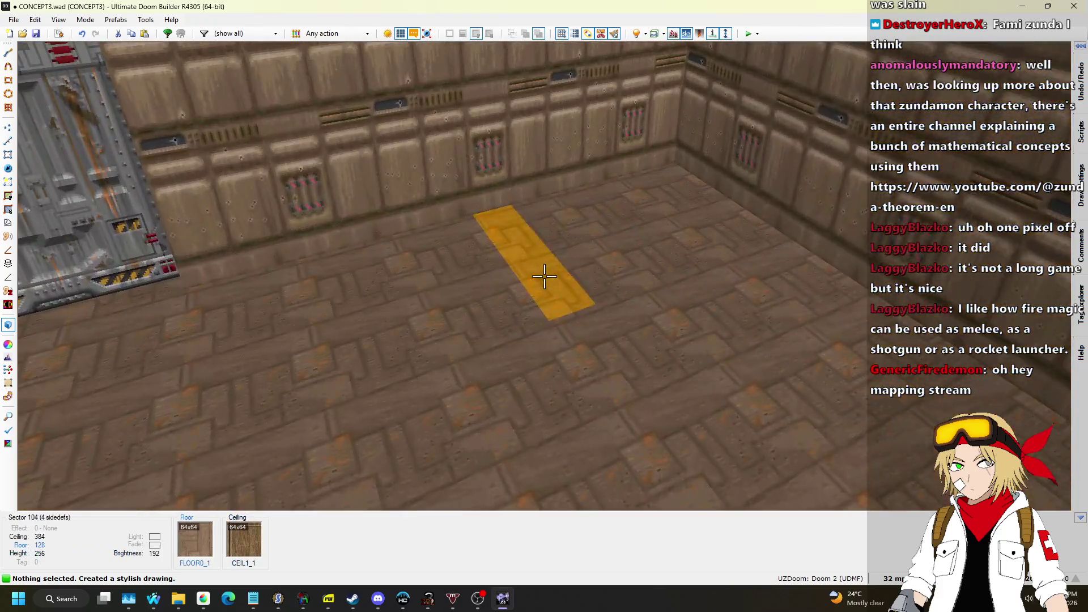
click(544, 275)
click(544, 276)
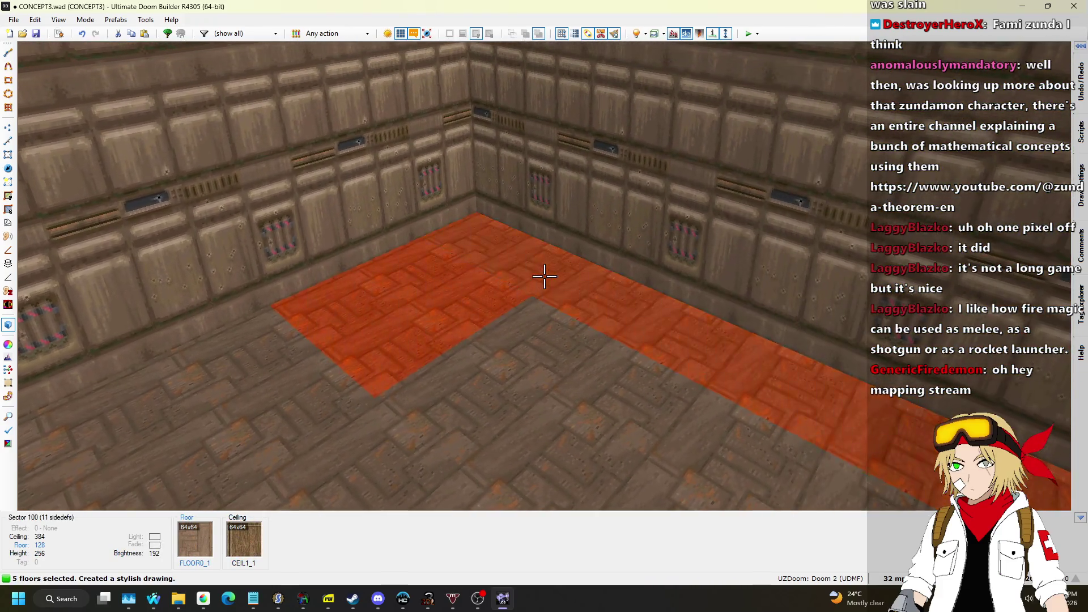
scroll(544, 276, up, 1)
click(544, 276)
scroll(544, 276, up, 3)
Step: Raise the wall-opening ceiling to 288, undo the extra floor change, and return to 2D
click(544, 276)
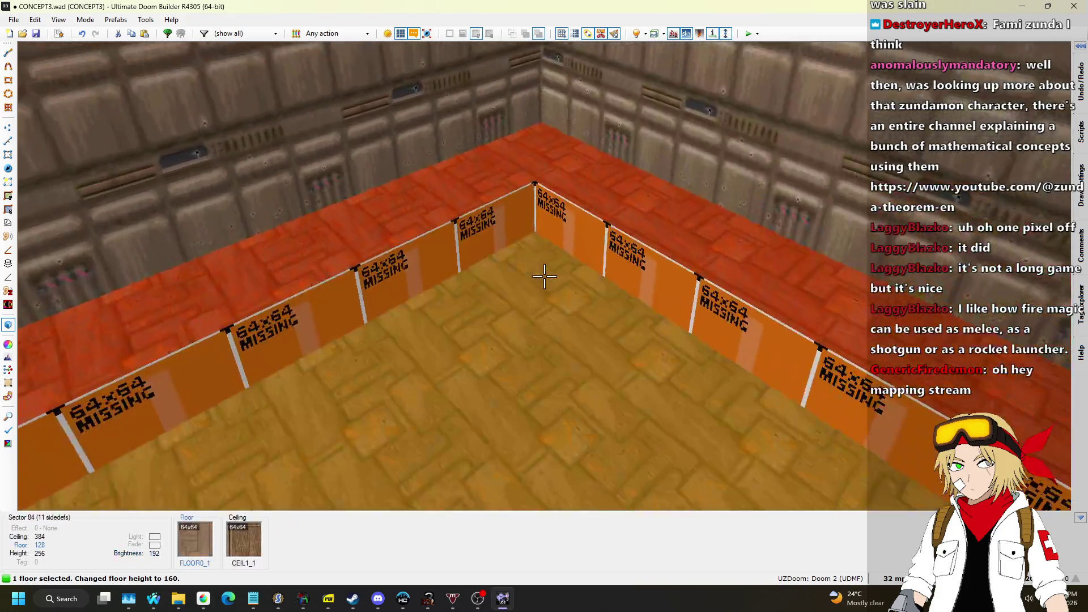
key(w)
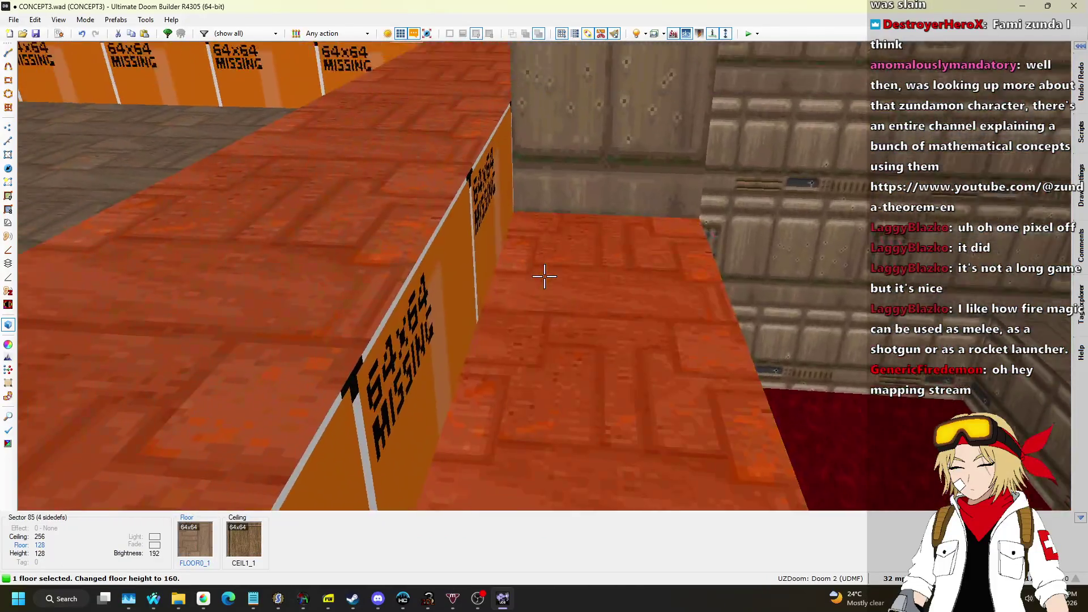
click(544, 276)
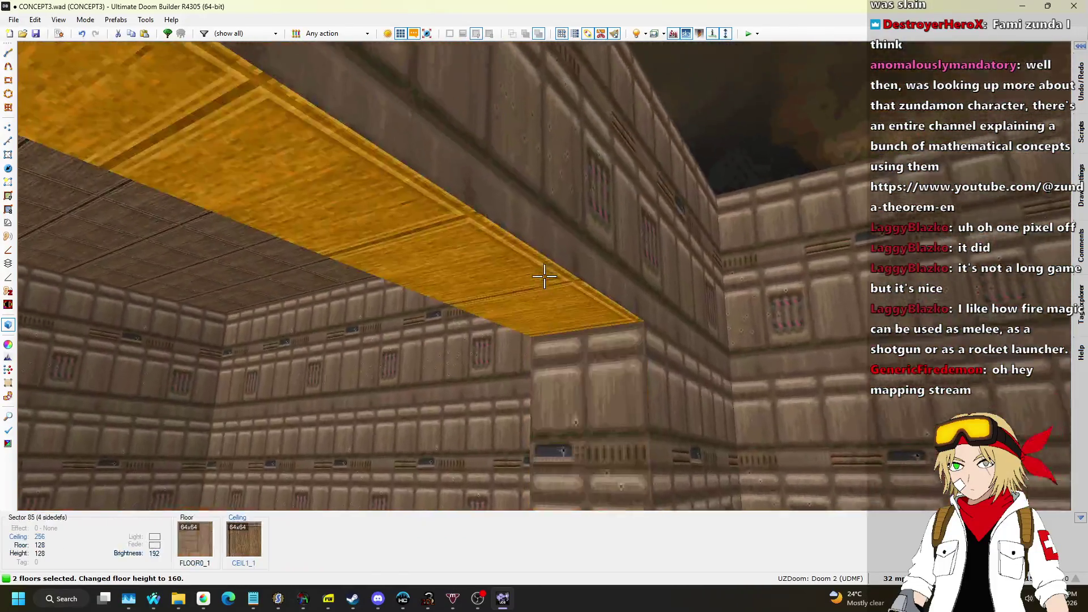
key(w)
scroll(544, 276, up, 1)
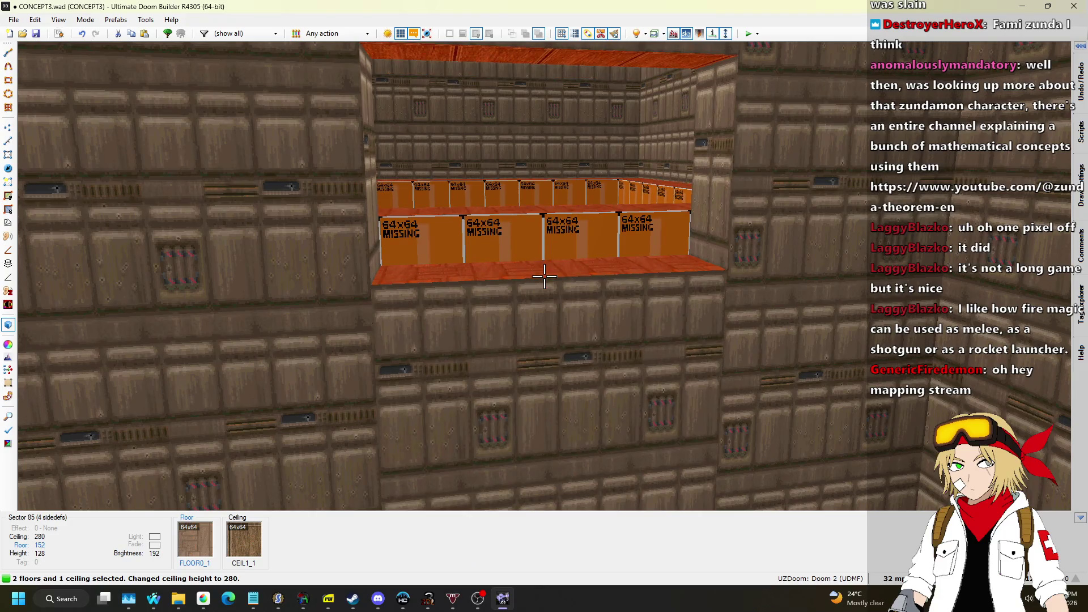
key(Escape)
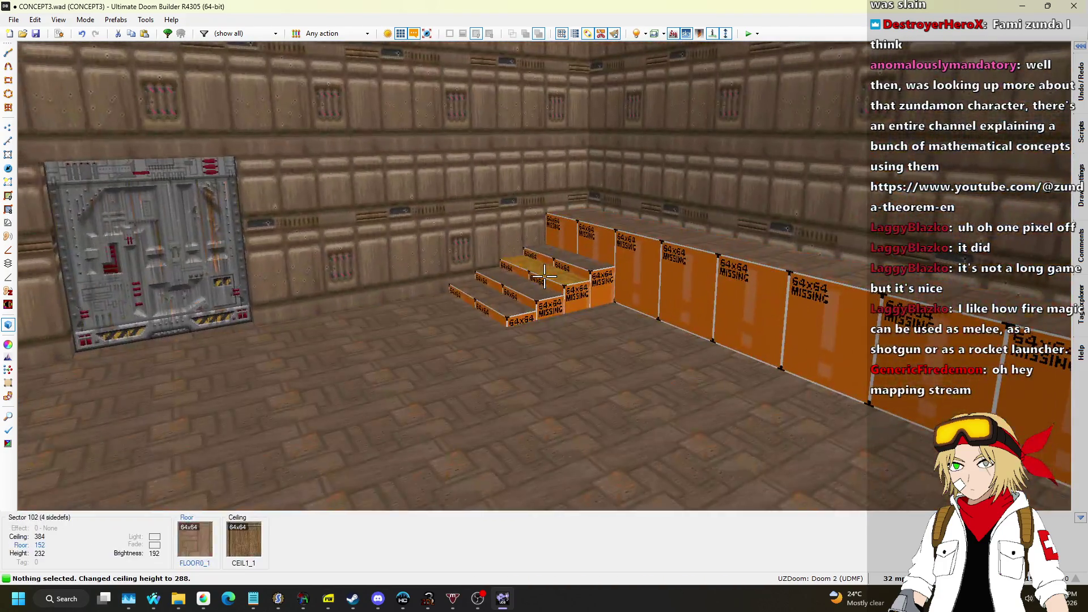
key(ctrl+z)
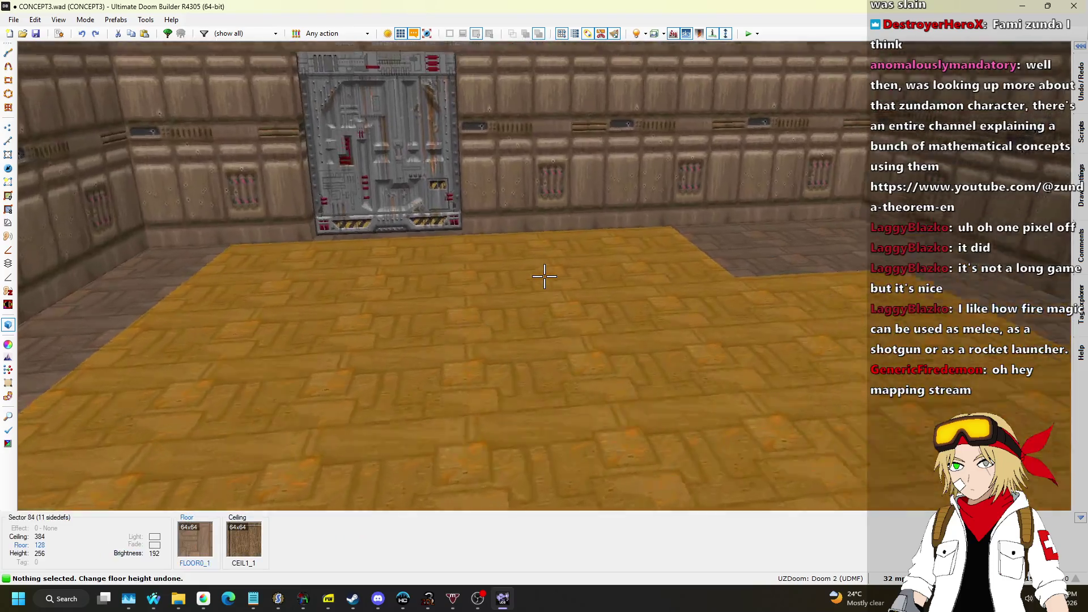
key(l)
scroll(703, 320, up, 3)
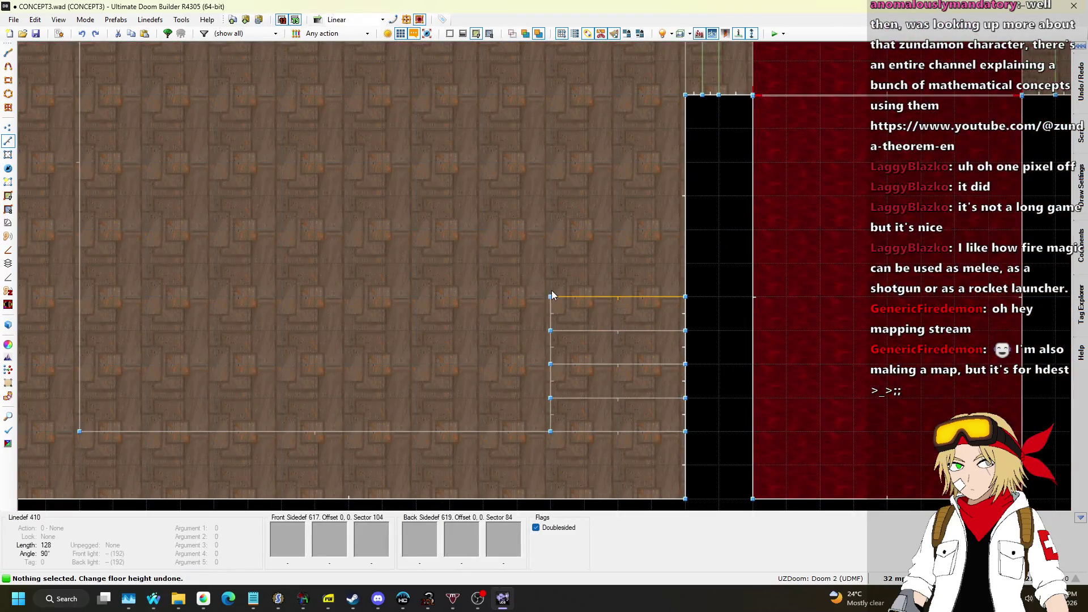
Step: Draw two more step sectors above the existing strips
key(d)
click(550, 296)
click(550, 263)
click(685, 263)
click(550, 263)
click(550, 229)
click(683, 230)
click(551, 229)
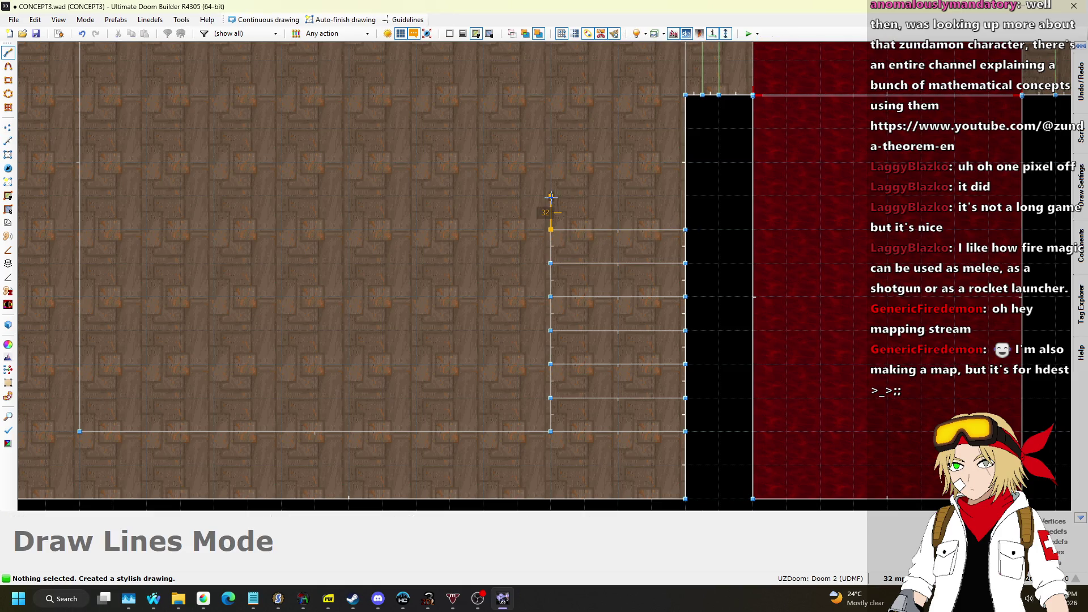
Step: In Visual Mode, raise the step floors so the stairs climb evenly to 192
key(w)
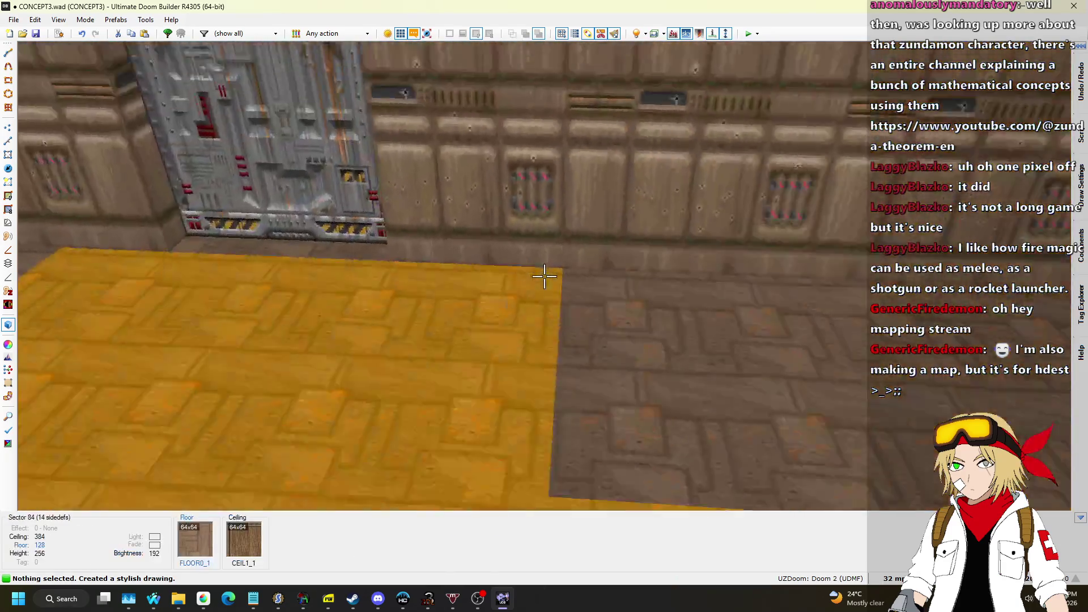
click(544, 275)
click(544, 276)
click(544, 276)
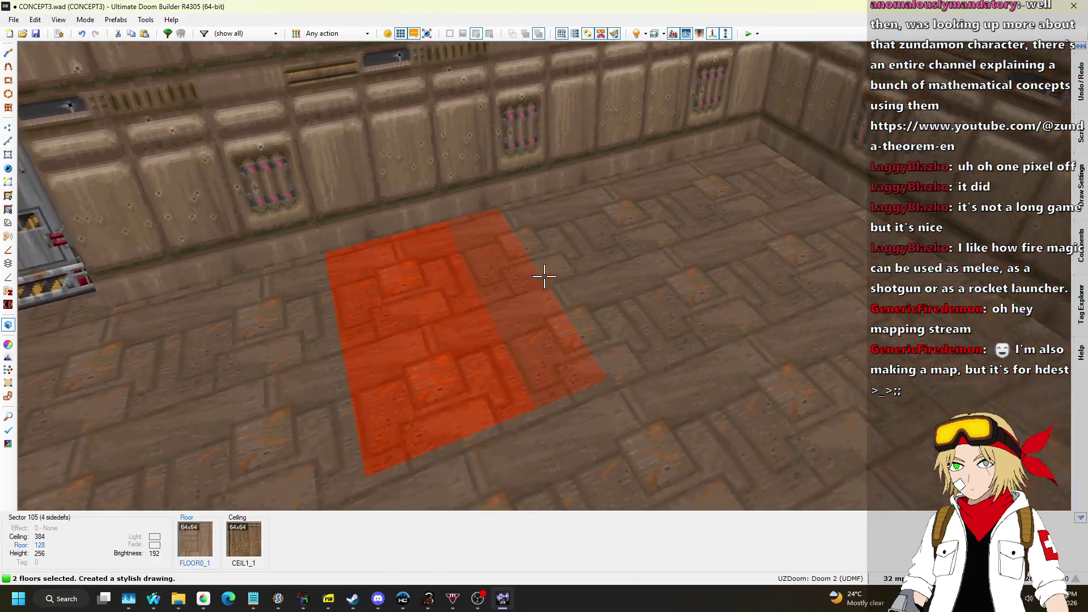
click(544, 276)
click(544, 275)
click(544, 276)
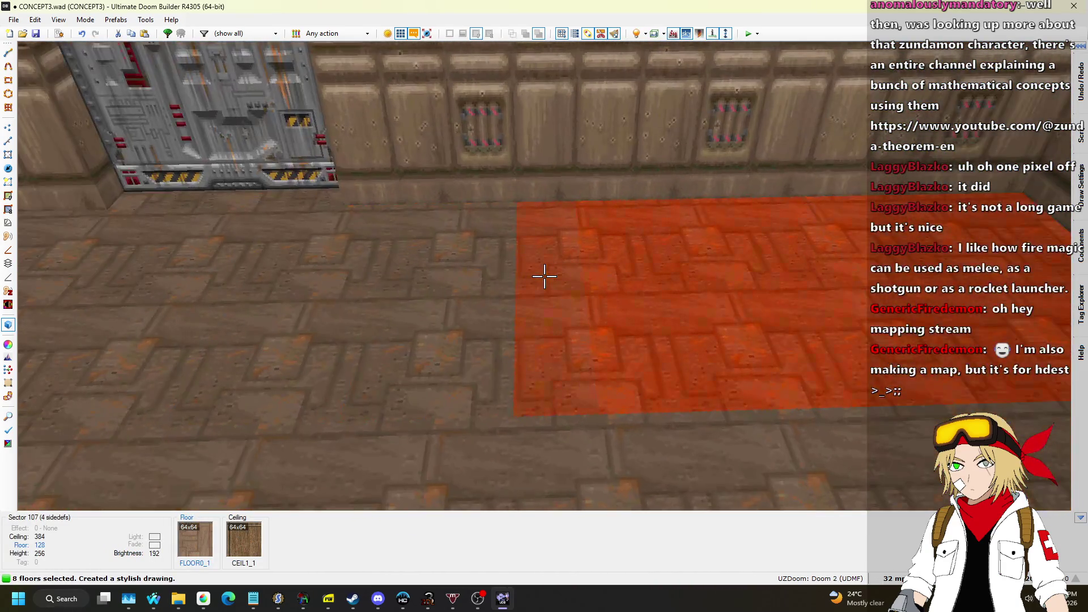
scroll(544, 276, up, 2)
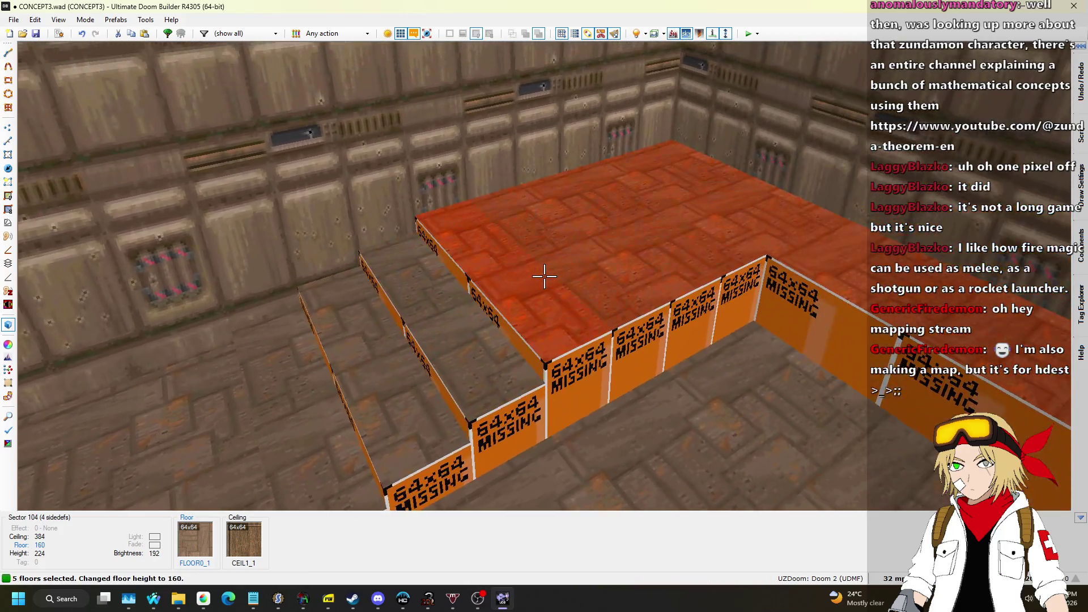
scroll(544, 276, up, 3)
scroll(544, 276, up, 3)
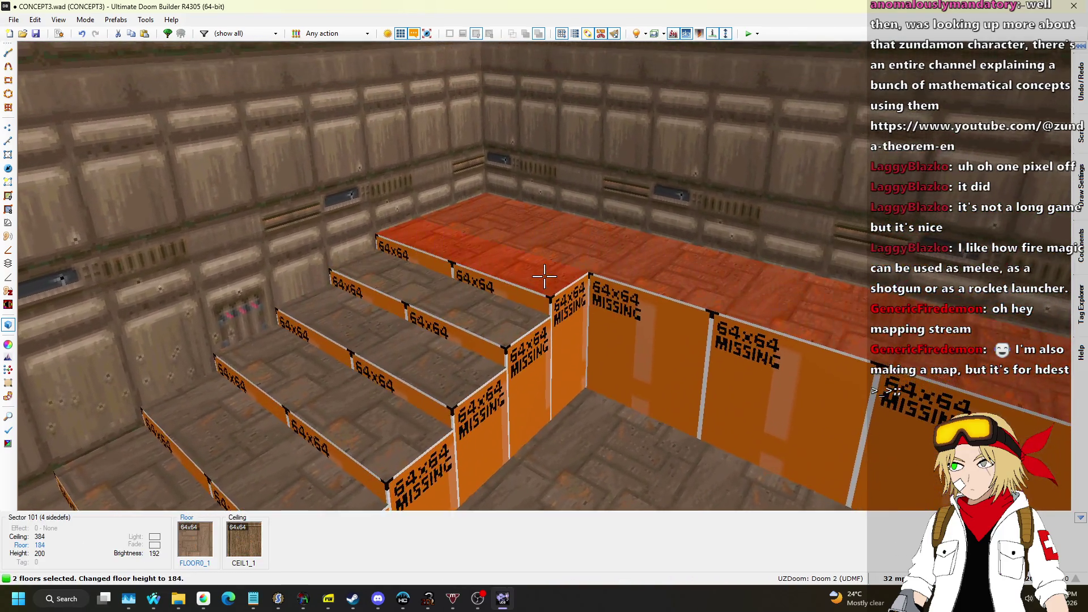
key(Escape)
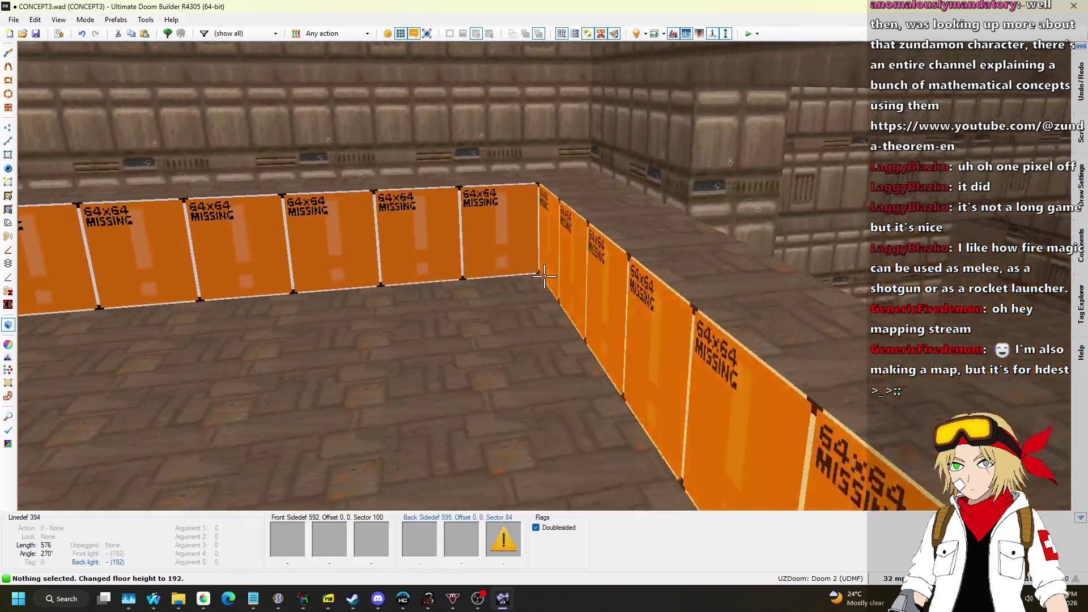
Step: Raise the step ceiling height to 320
click(544, 276)
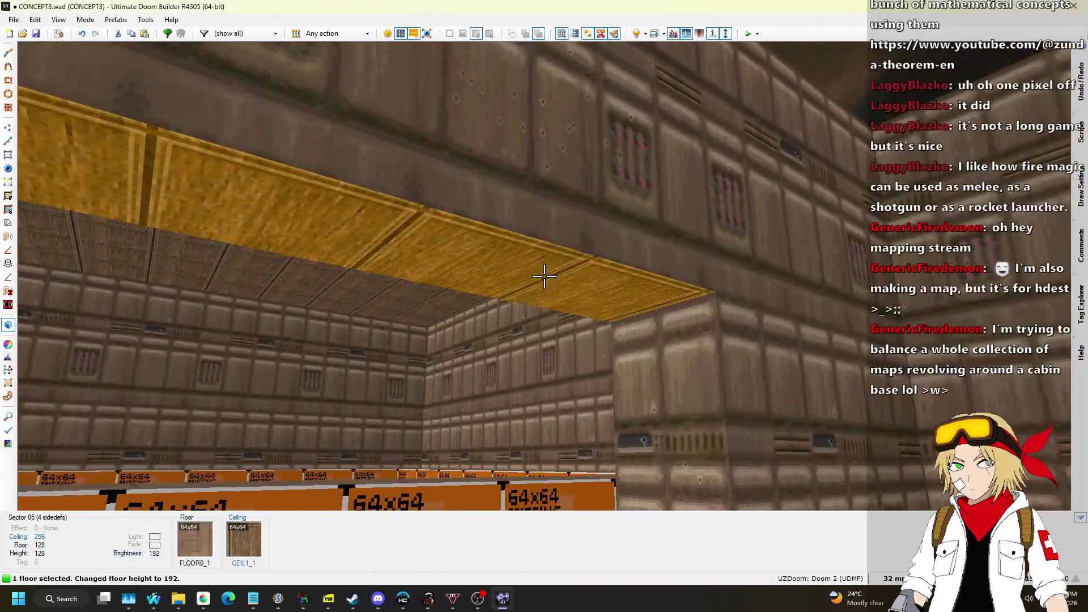
click(544, 276)
scroll(544, 276, up, 3)
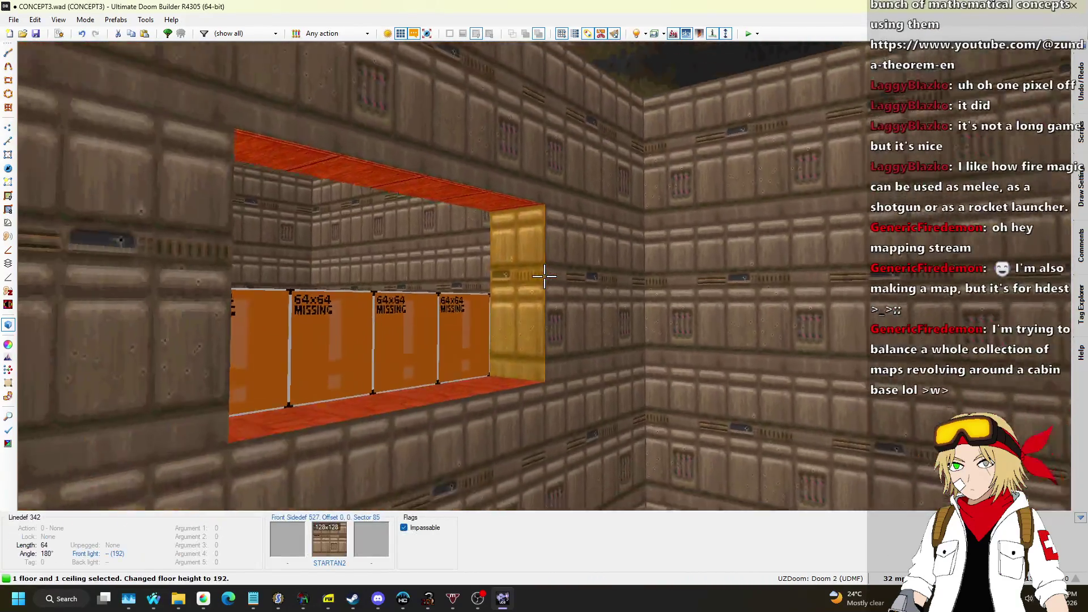
key(Escape)
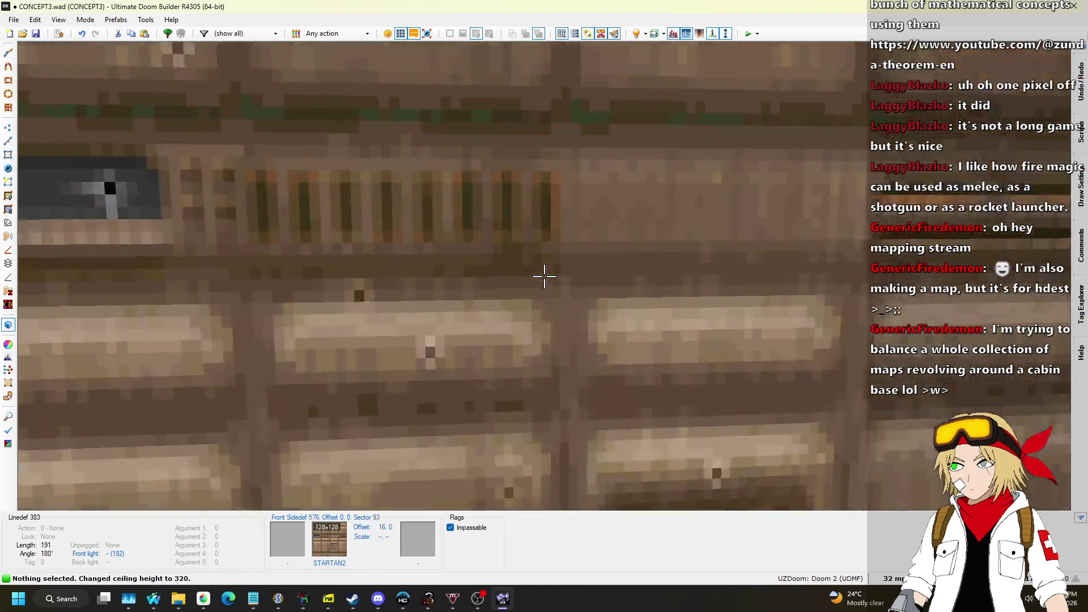
Step: Paste the STARTAN2 texture onto the wall by the orange barrier, then return to 2D
key(w)
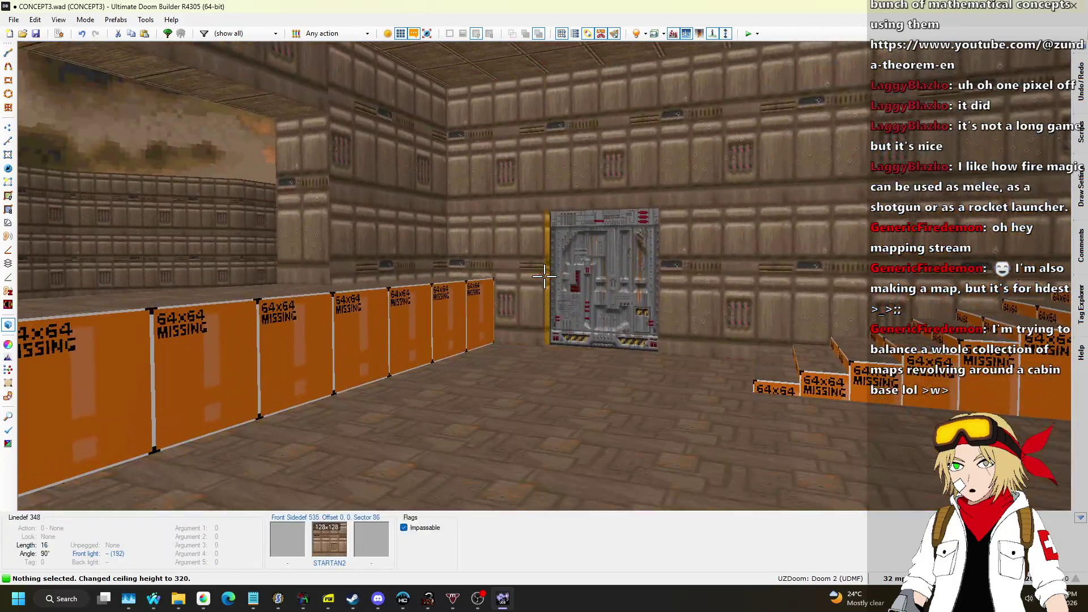
key(w)
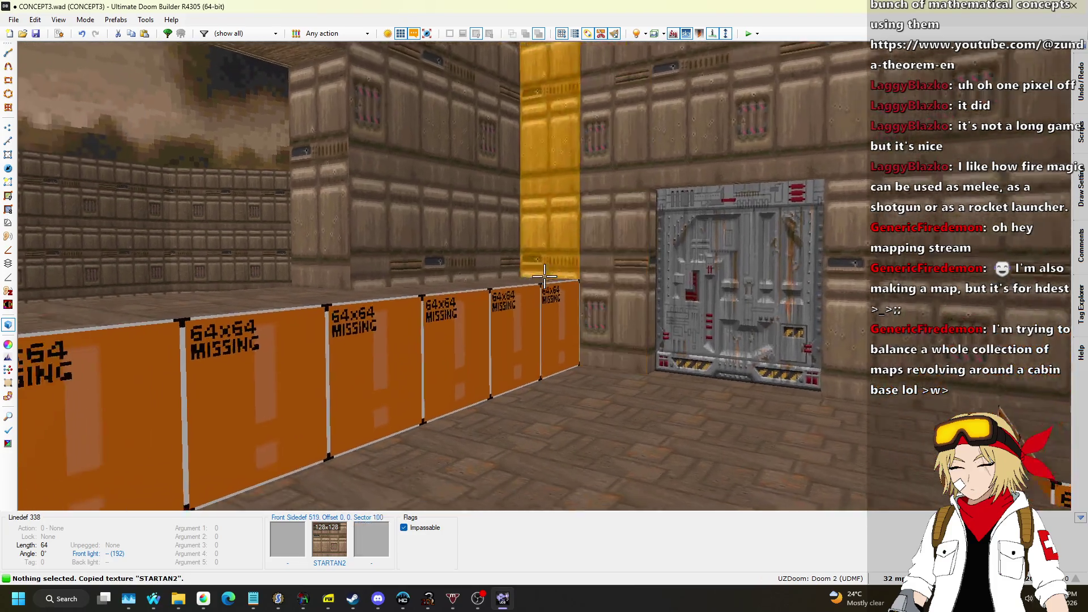
key(ctrl+v)
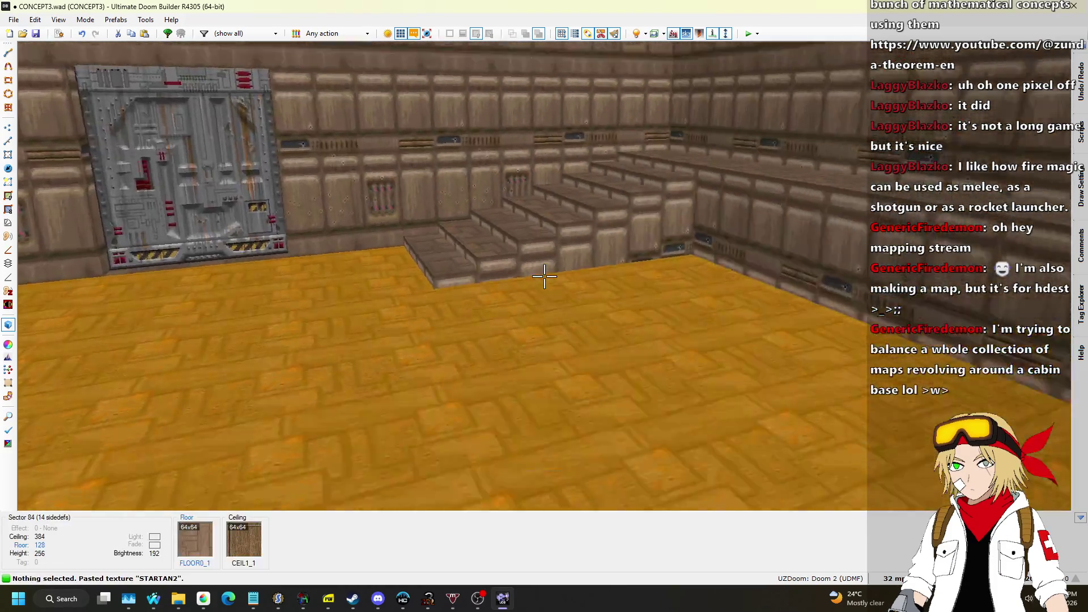
key(w)
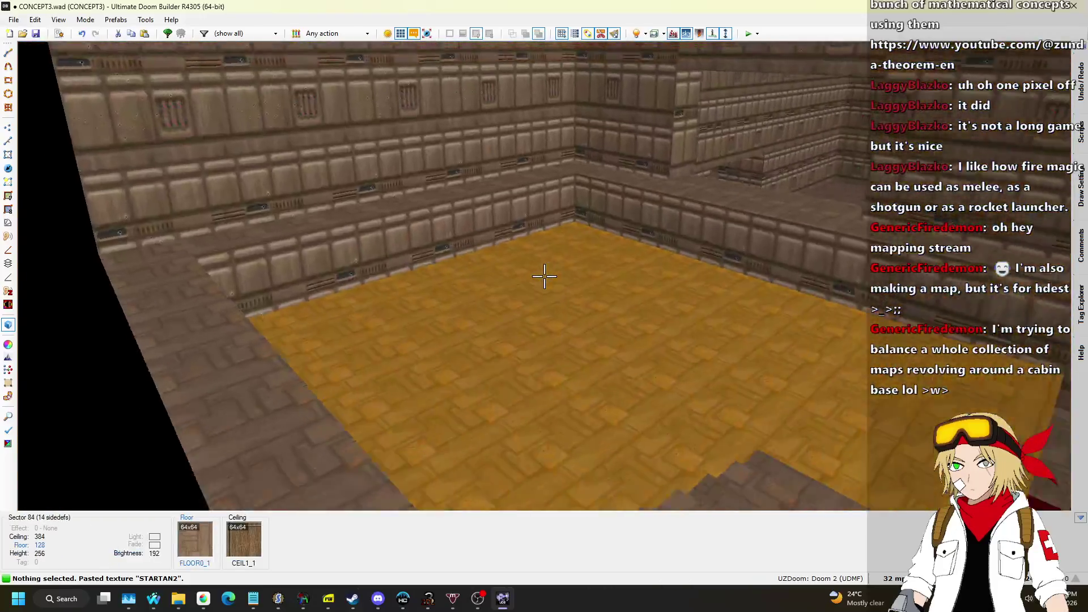
key(q)
scroll(547, 279, down, 3)
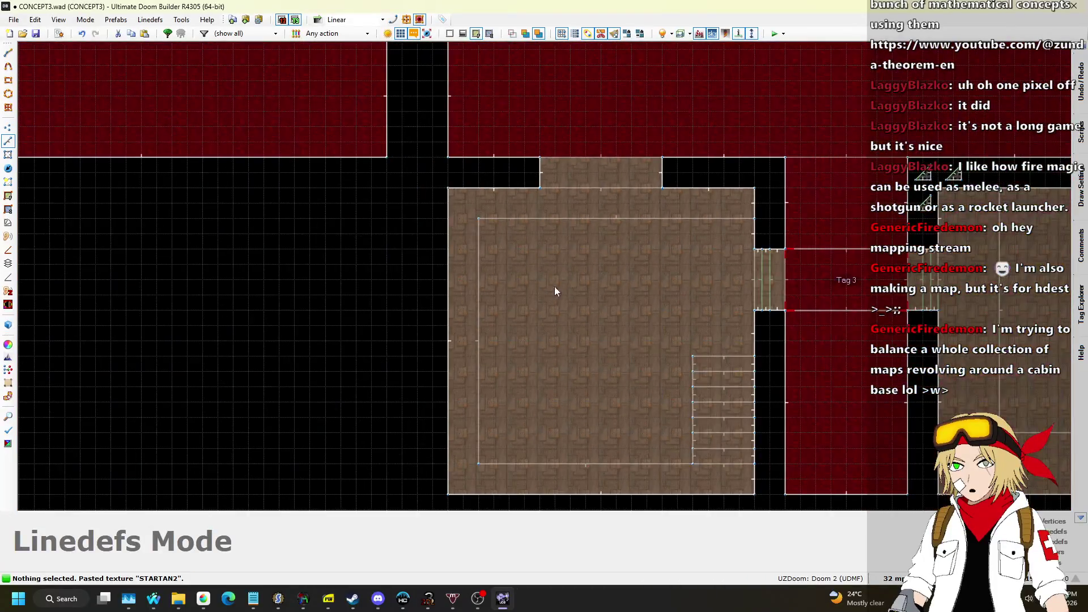
Step: Try dragging the room's horizontal edge down, then undo the move
scroll(550, 281, up, 5)
scroll(644, 215, down, 2)
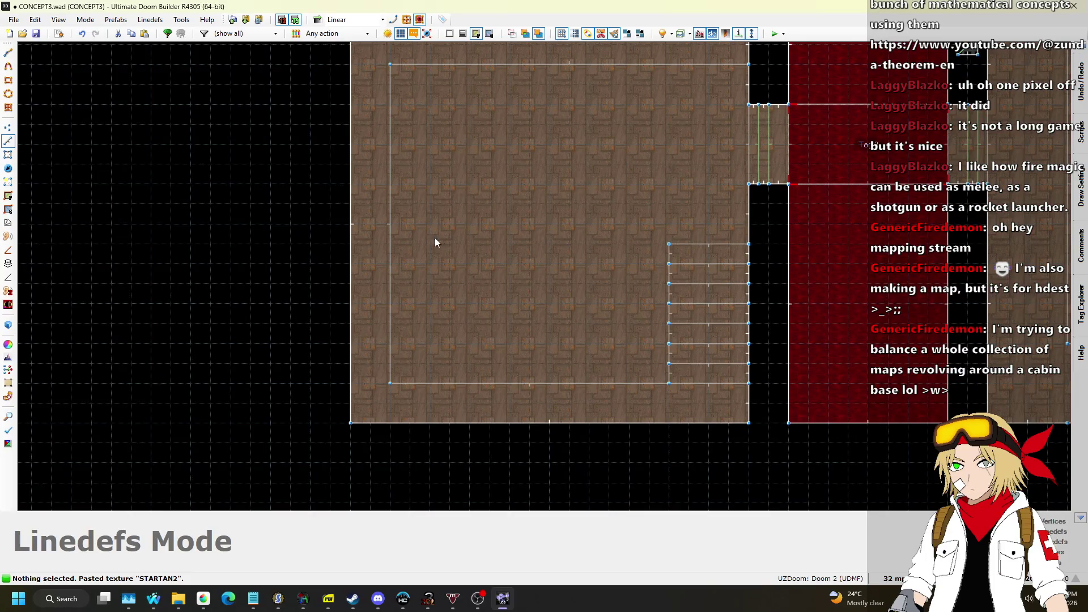
scroll(410, 259, down, 1)
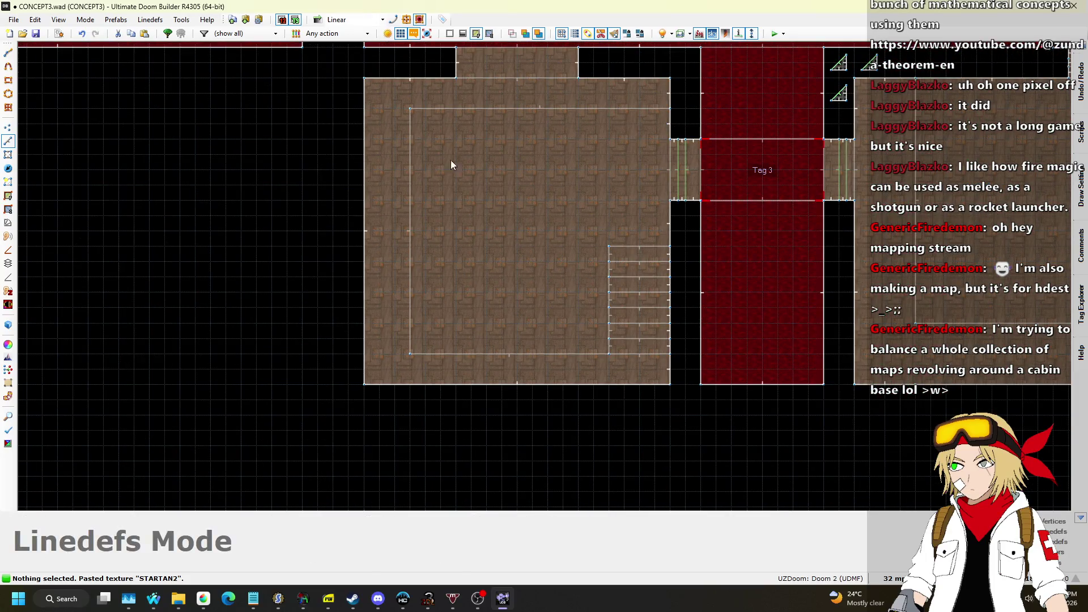
drag(495, 110, 494, 122)
key(ctrl+z)
Step: Check the 192-high ledge in the 3D view and return to 2D
key(q)
key(s)
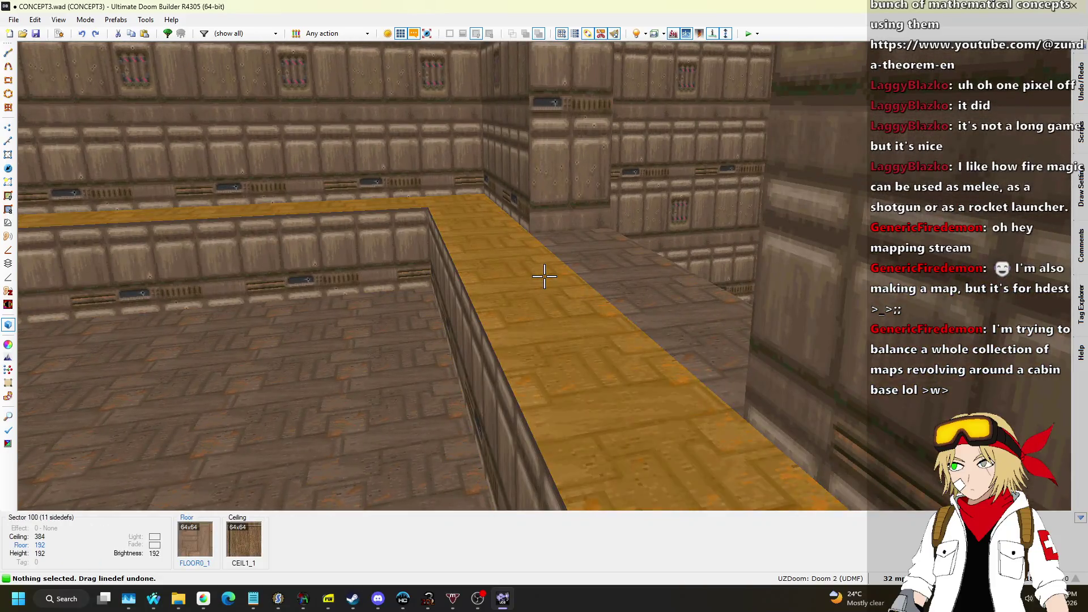
key(q)
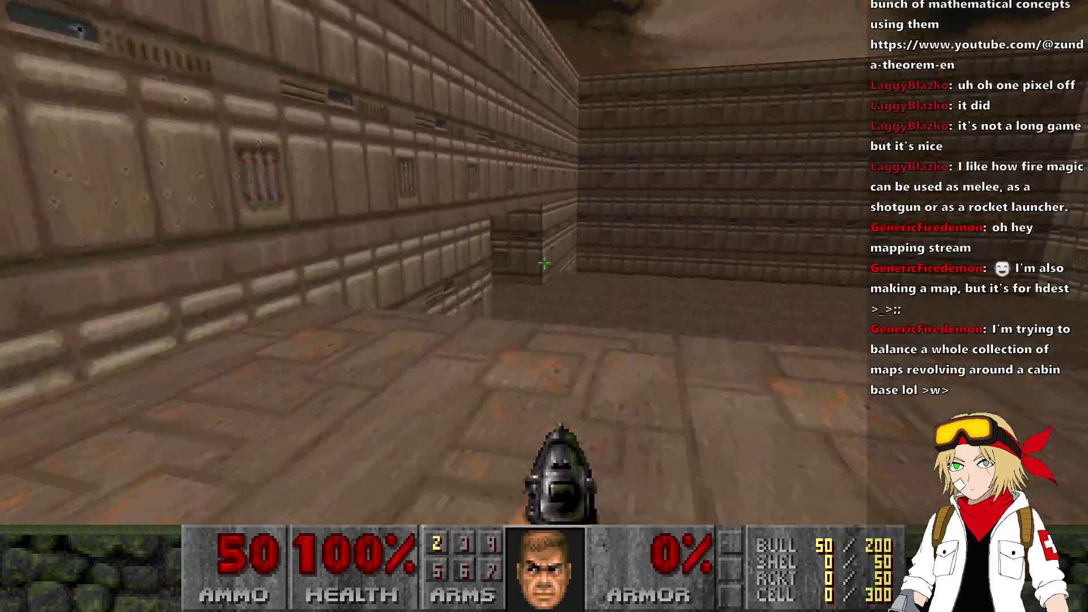
Step: Enable fly mode with the 'fly' console command and fly up over the stair room
key(grave)
text(fky)
key(Return)
key(grave)
key(grave)
text(fly)
key(Return)
key(grave)
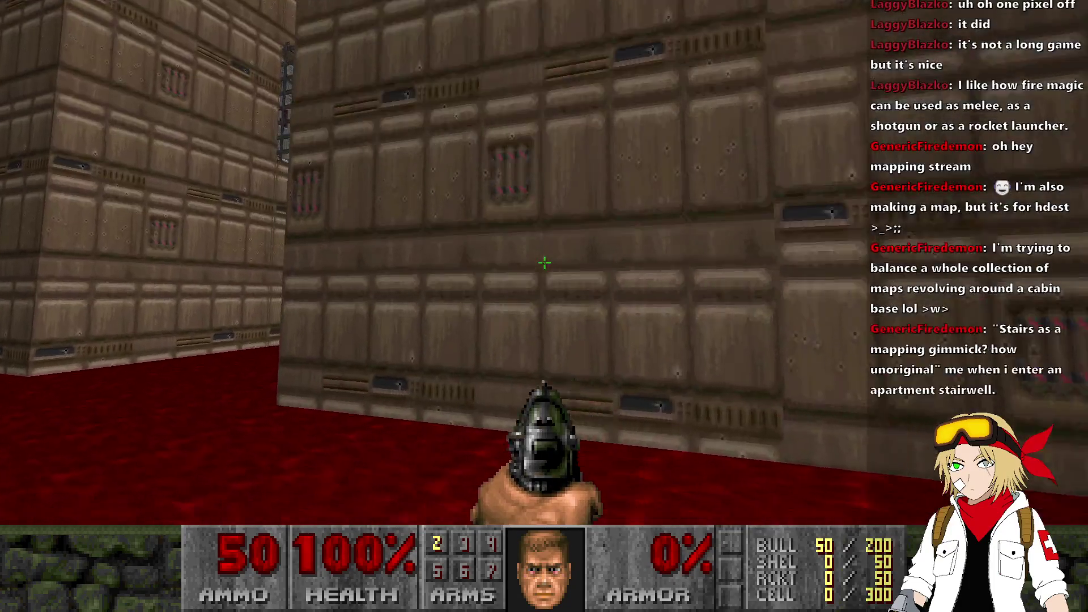
key(w)
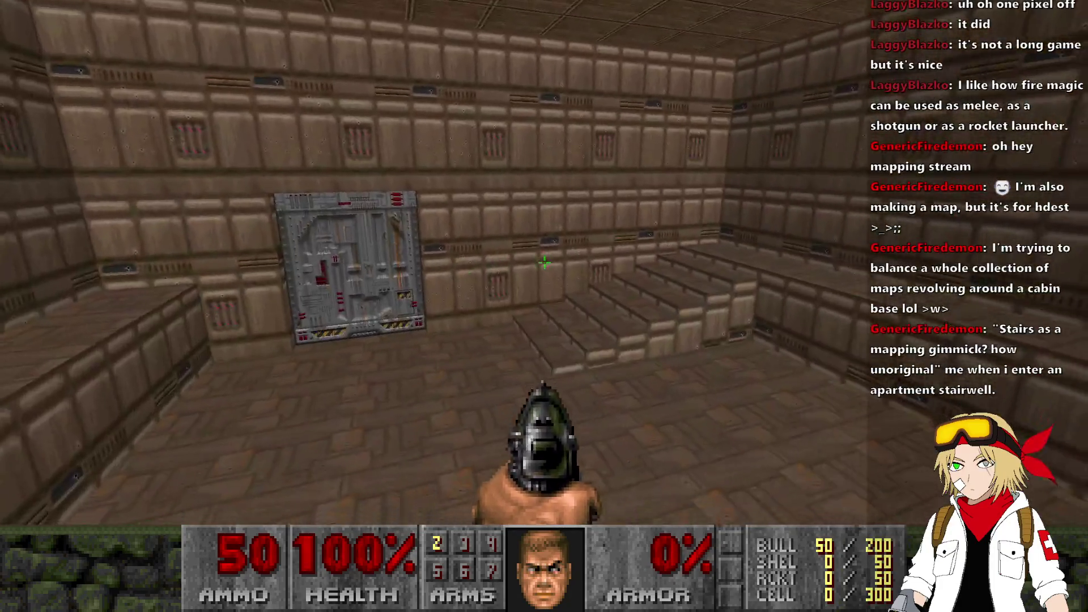
Step: Turn fly mode off, walk past the new stairs, and quit UZDoom to the editor
key(grave)
text(fly)
key(Return)
key(grave)
key(w)
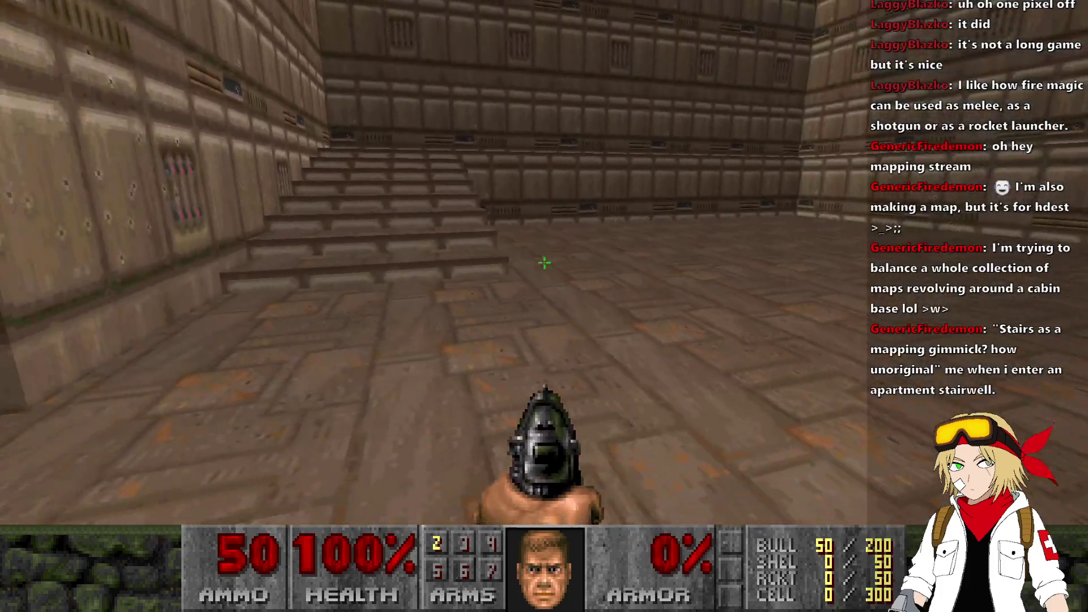
key(w)
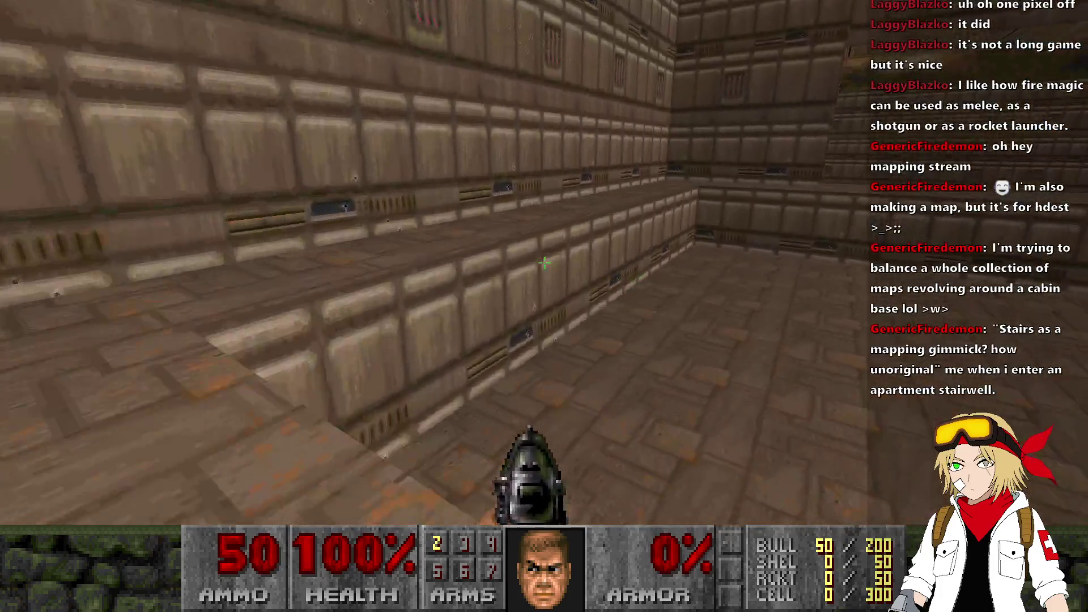
key(w)
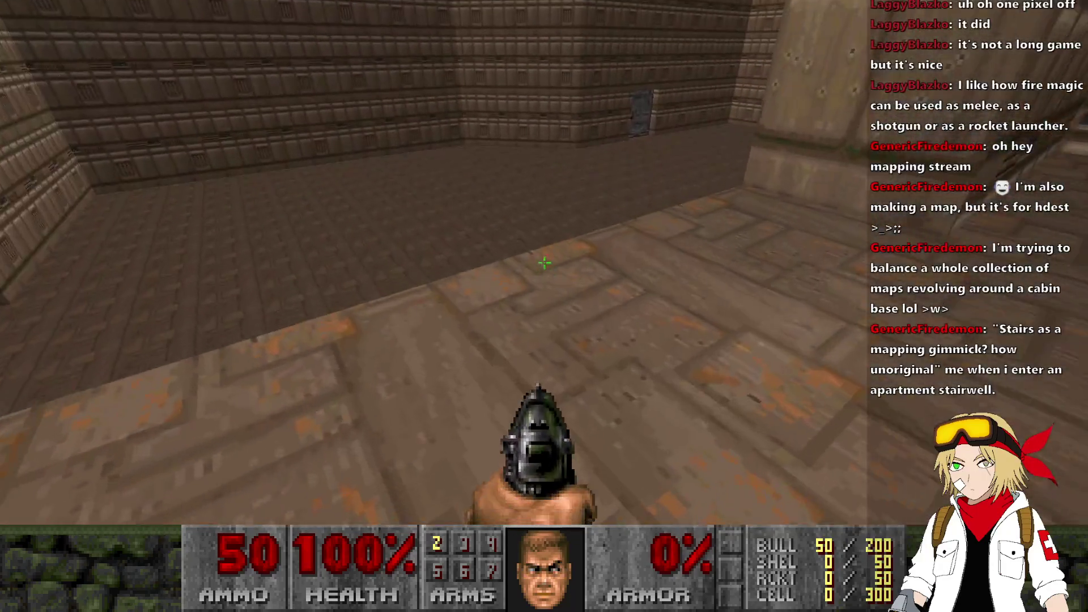
key(alt+F4)
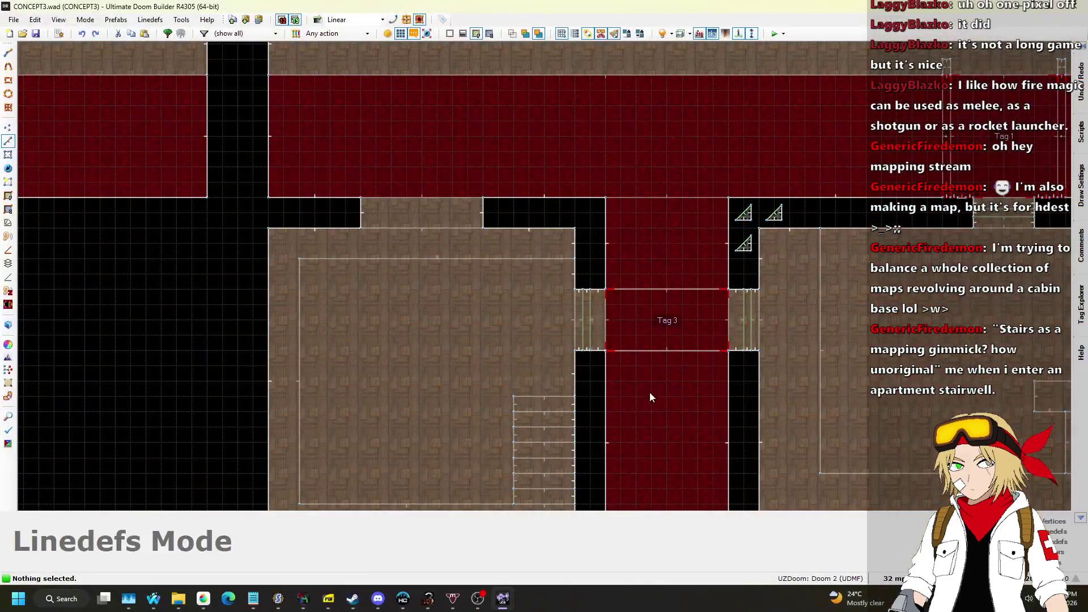
Step: Undo the previously drawn stair lines and inner rectangle lines
scroll(424, 320, down, 3)
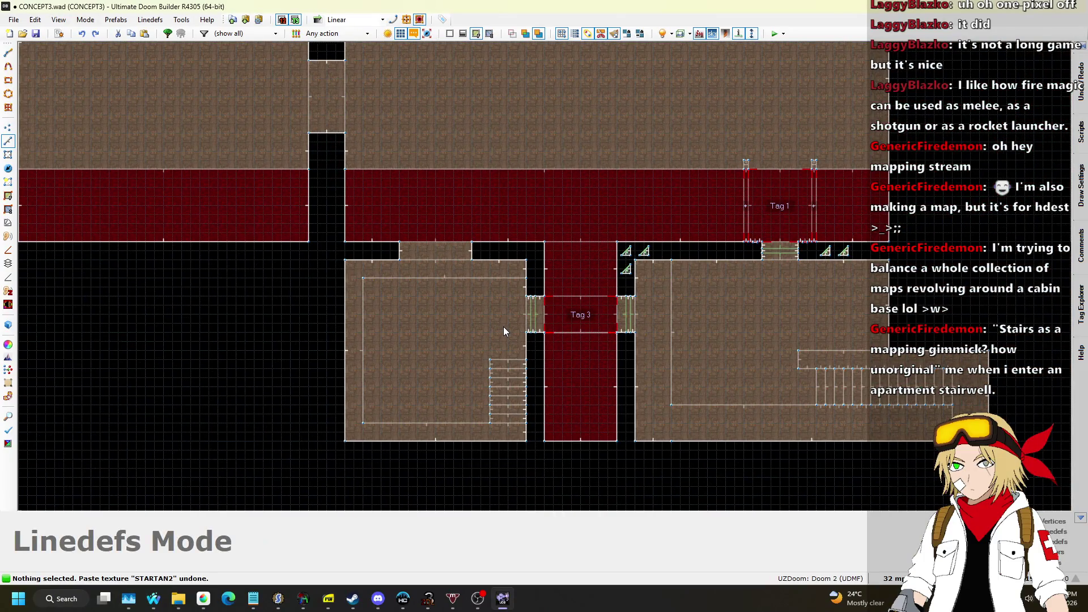
key(ctrl+z)
key(ctrl+z)
key(ctrl+z)
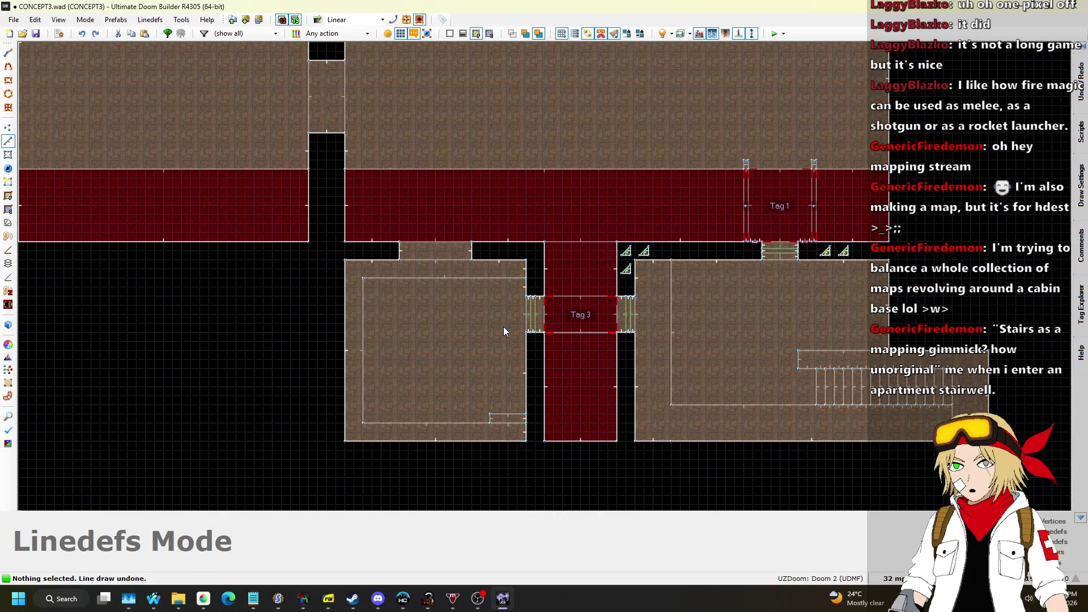
key(ctrl+z)
key(ctrl+y)
key(ctrl+z)
scroll(498, 374, up, 3)
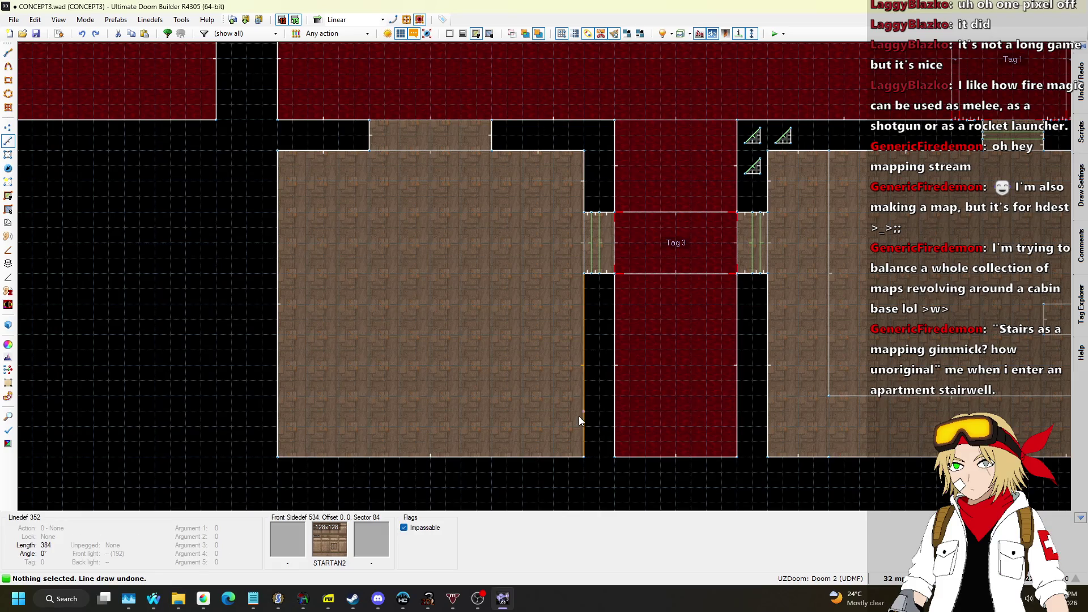
Step: Draw the inner L-shaped outline inside the brown room as a new sector
key(space)
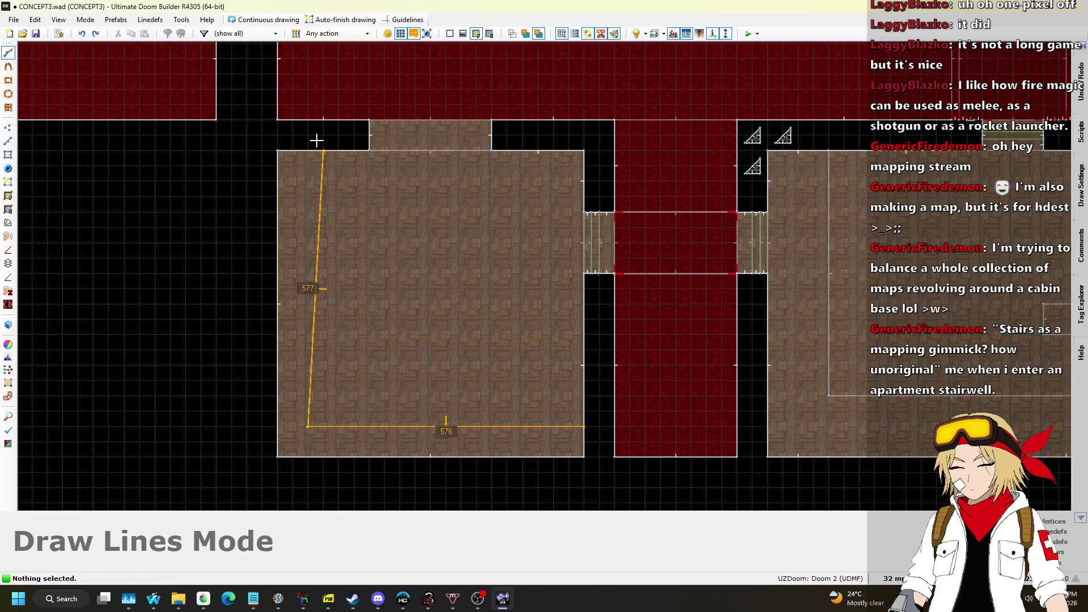
click(308, 149)
scroll(523, 430, up, 3)
Step: Draw three stacked 128-wide, 32-deep step strips along the right wall
key(space)
click(520, 424)
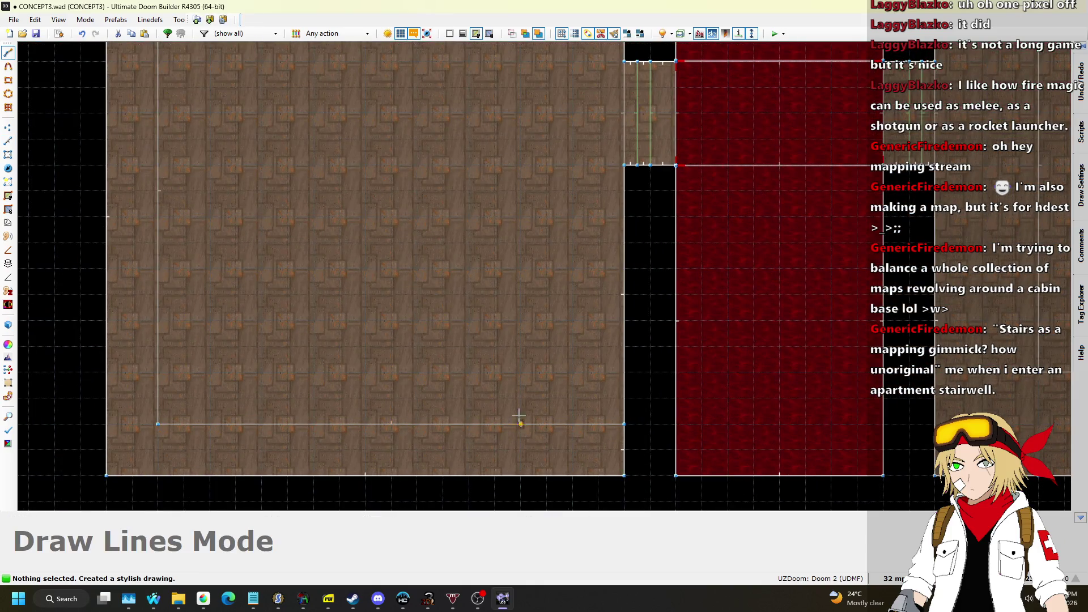
click(521, 372)
drag(563, 379, 563, 396)
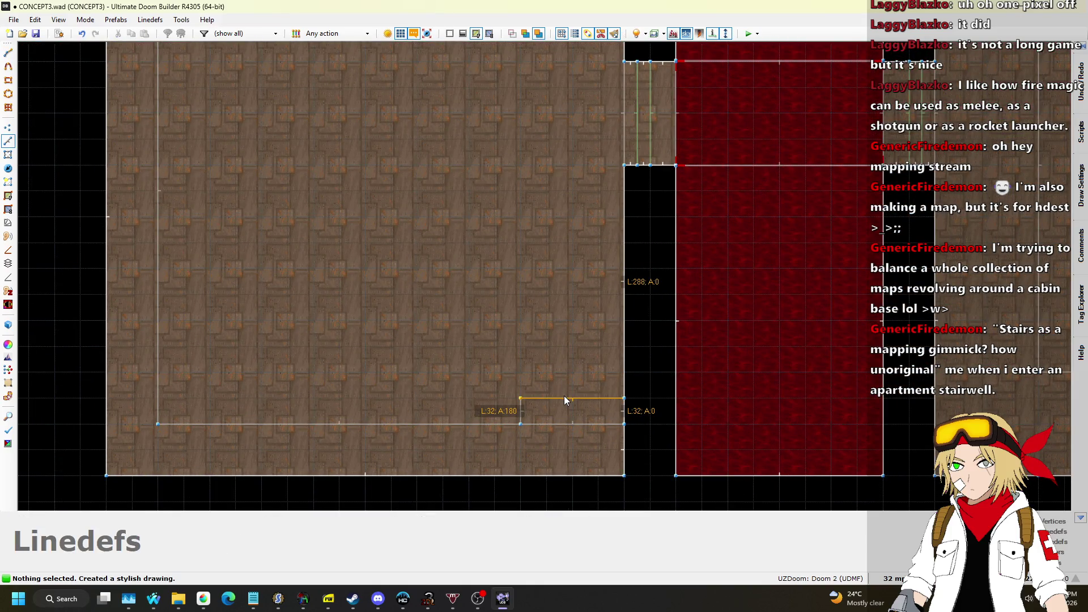
key(space)
click(521, 397)
click(616, 381)
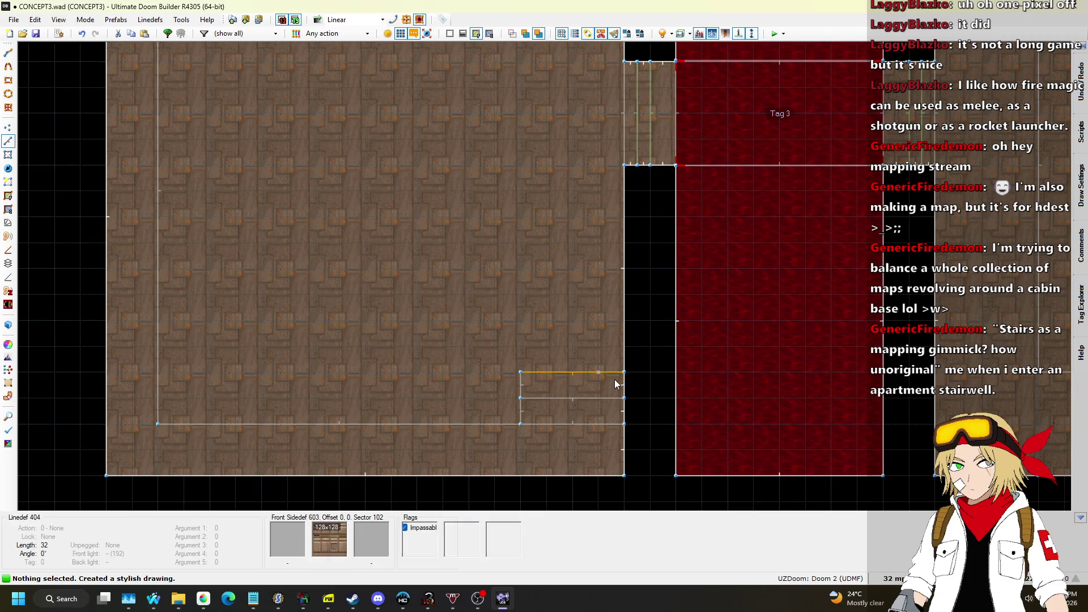
key(space)
click(521, 373)
click(613, 348)
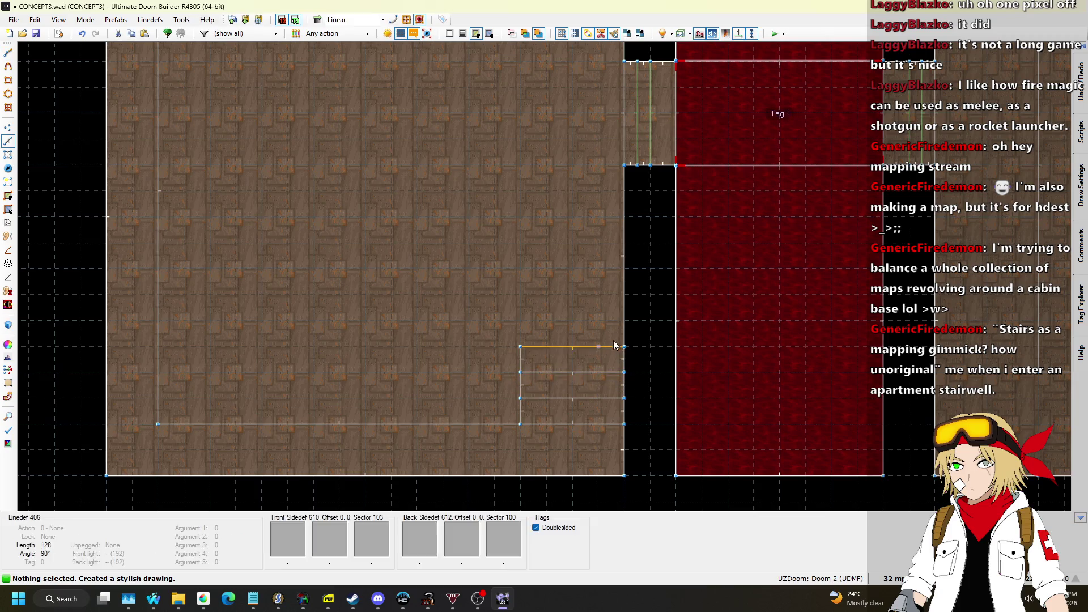
Step: In Visual Mode, select the three step floors and raise them into a staircase
key(w)
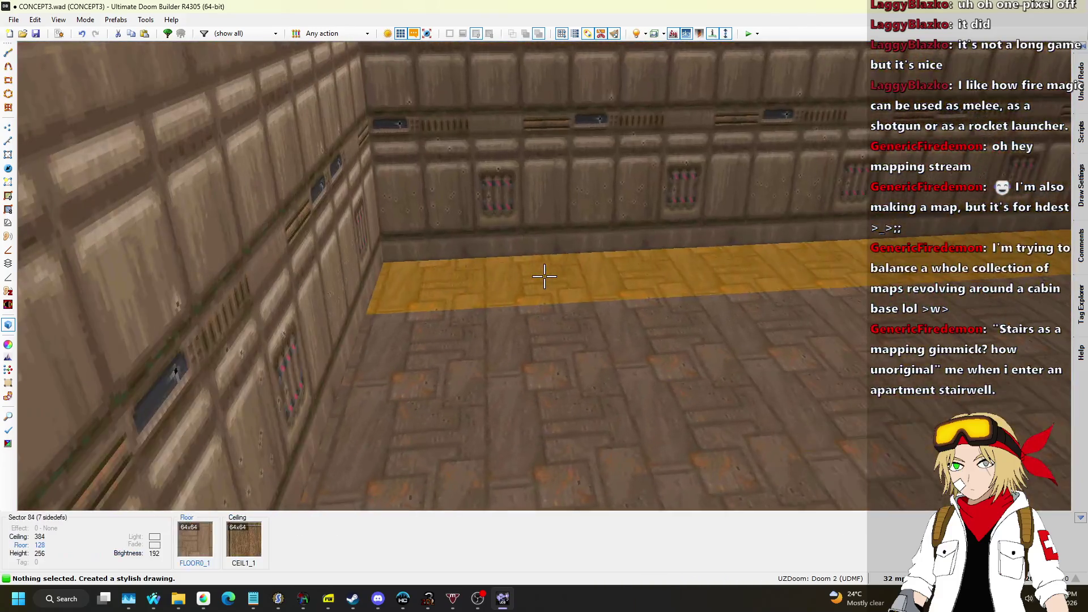
click(544, 276)
click(544, 276)
click(544, 276)
click(544, 276)
scroll(544, 276, up, 3)
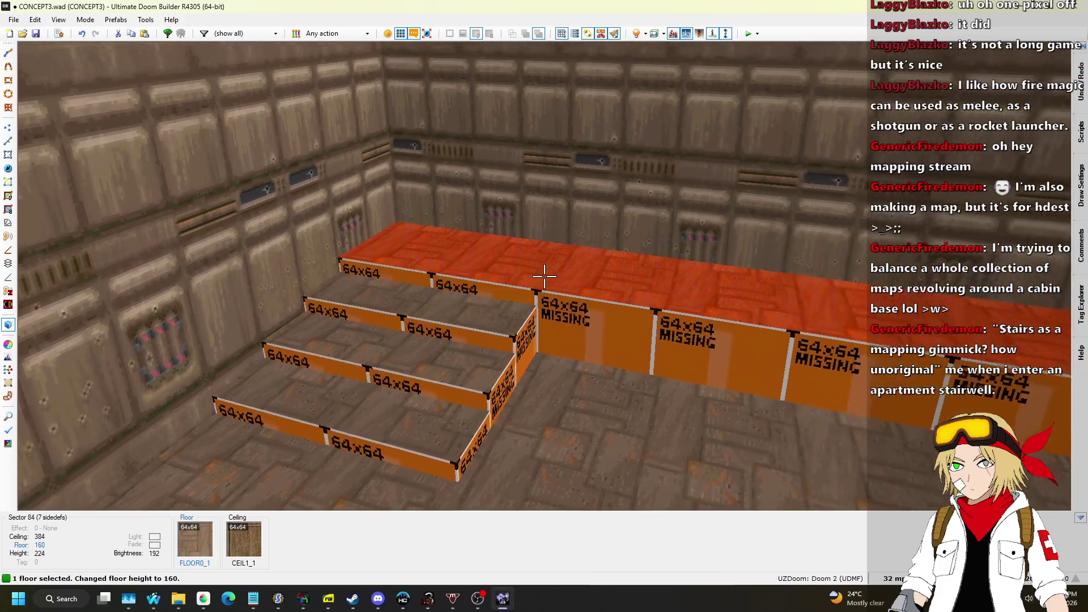
Step: Copy the STARTAN2 texture and paste it onto the missing lower wall
key(Escape)
key(ctrl+c)
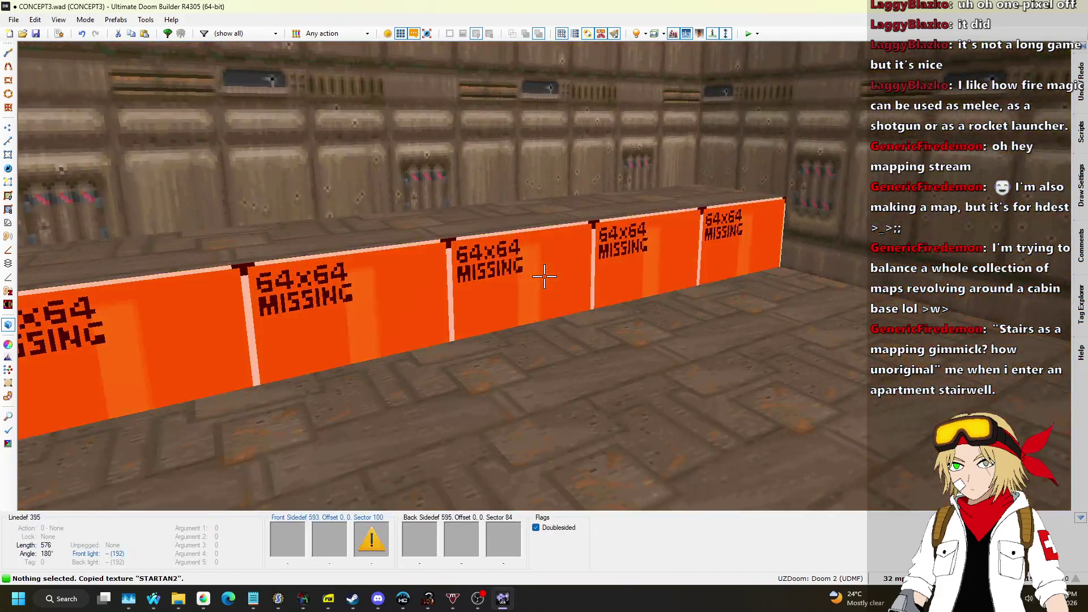
key(ctrl+v)
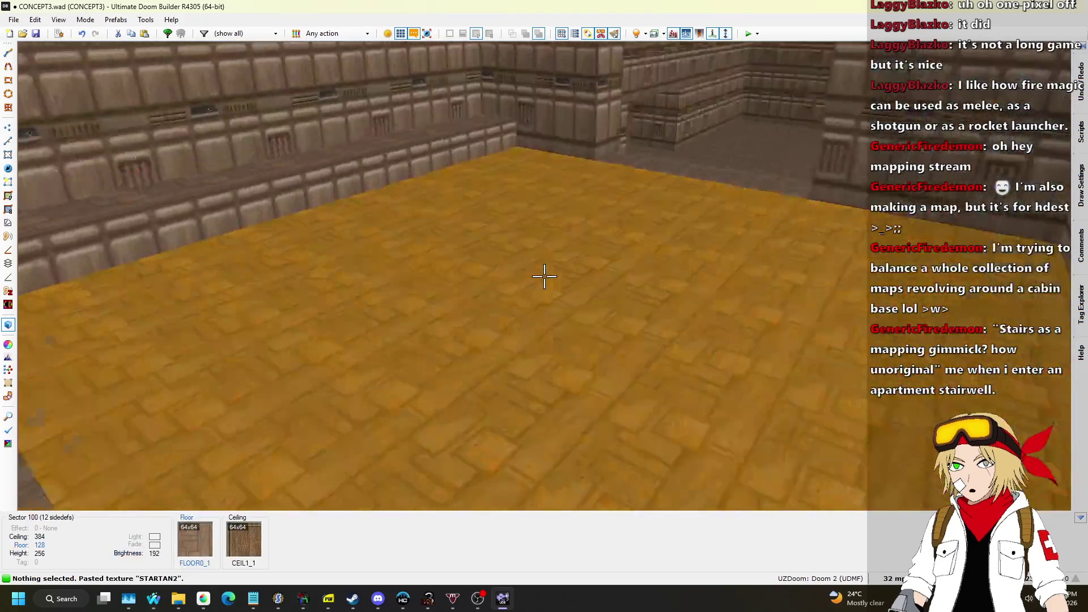
Step: Try moving the stair step lines upward in 2D, then cancel the move
key(q)
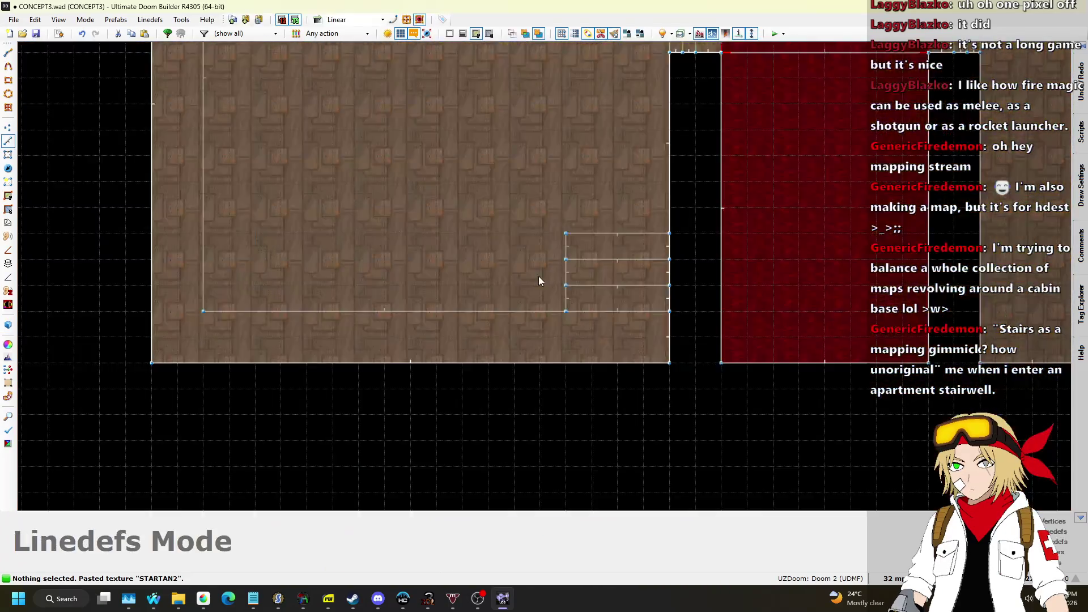
scroll(494, 259, down, 1)
drag(678, 297, 645, 311)
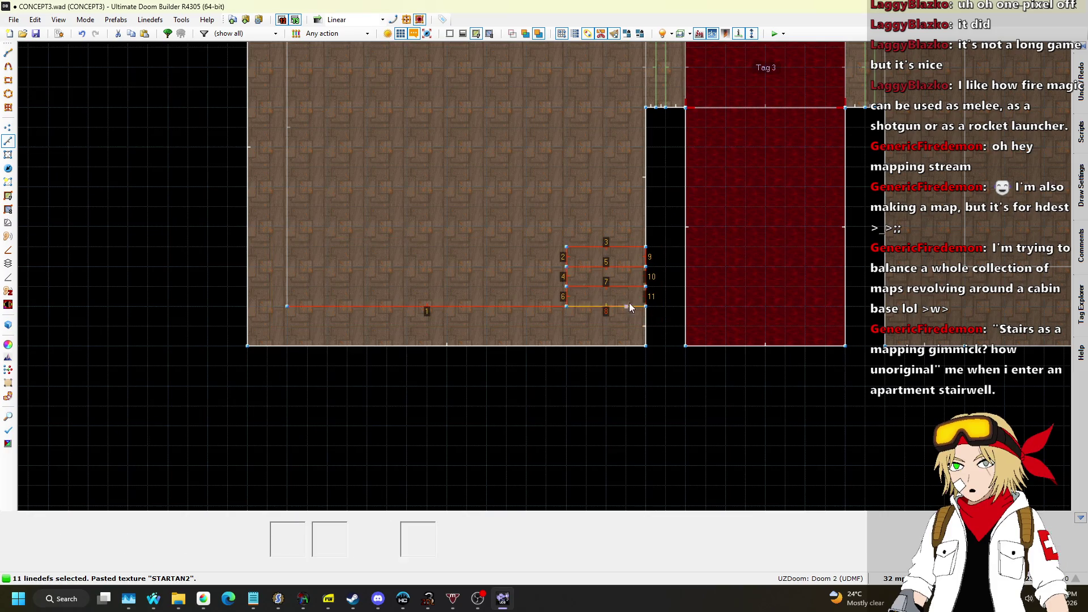
drag(494, 303, 495, 285)
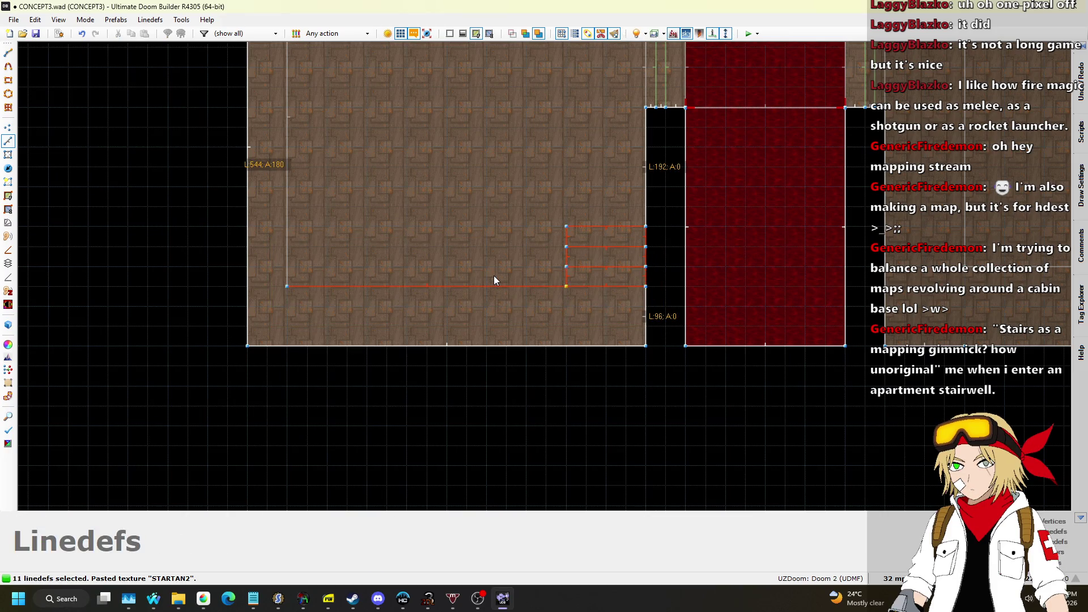
scroll(494, 280, down, 1)
scroll(479, 314, up, 1)
key(Escape)
Step: Move the vertical wall line to the right
scroll(477, 354, down, 1)
drag(375, 372, 375, 372)
drag(341, 239, 373, 237)
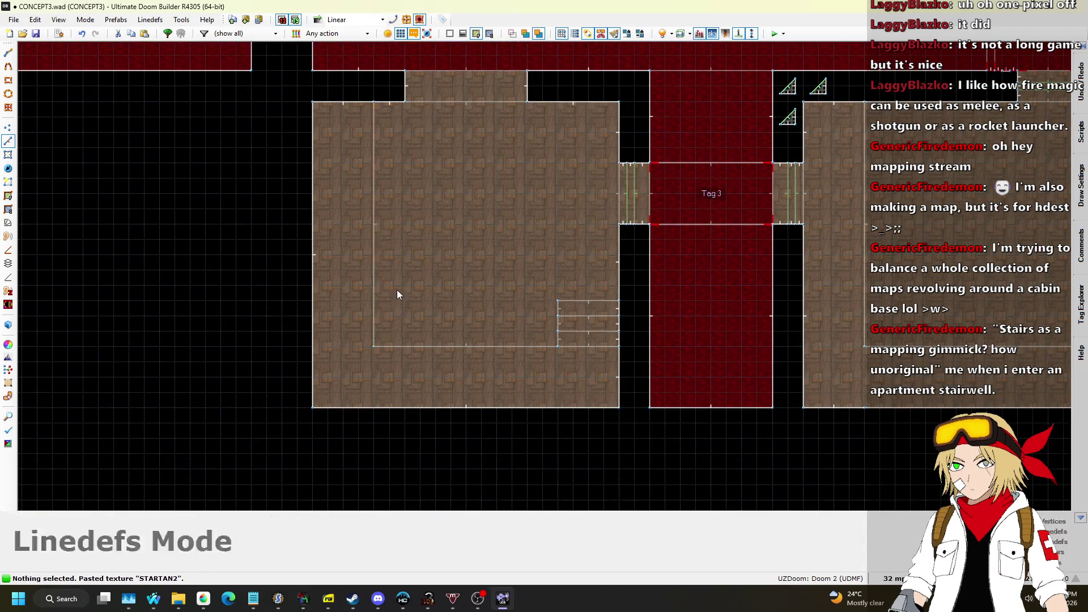
Step: Check the staircase and yellow ledge in 3D, then return to the 2D map
key(q)
key(s)
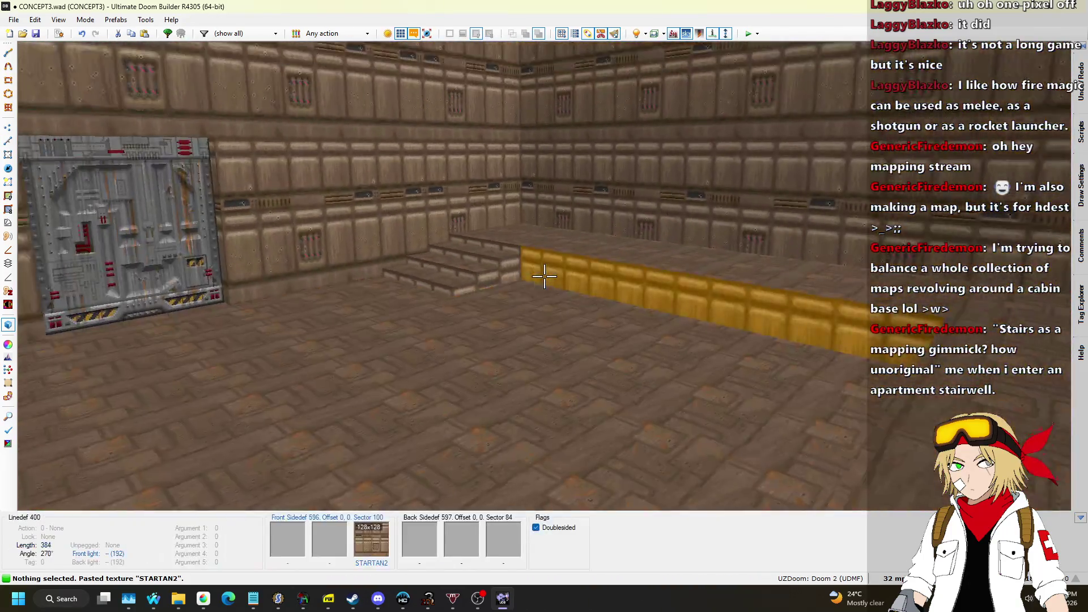
key(w)
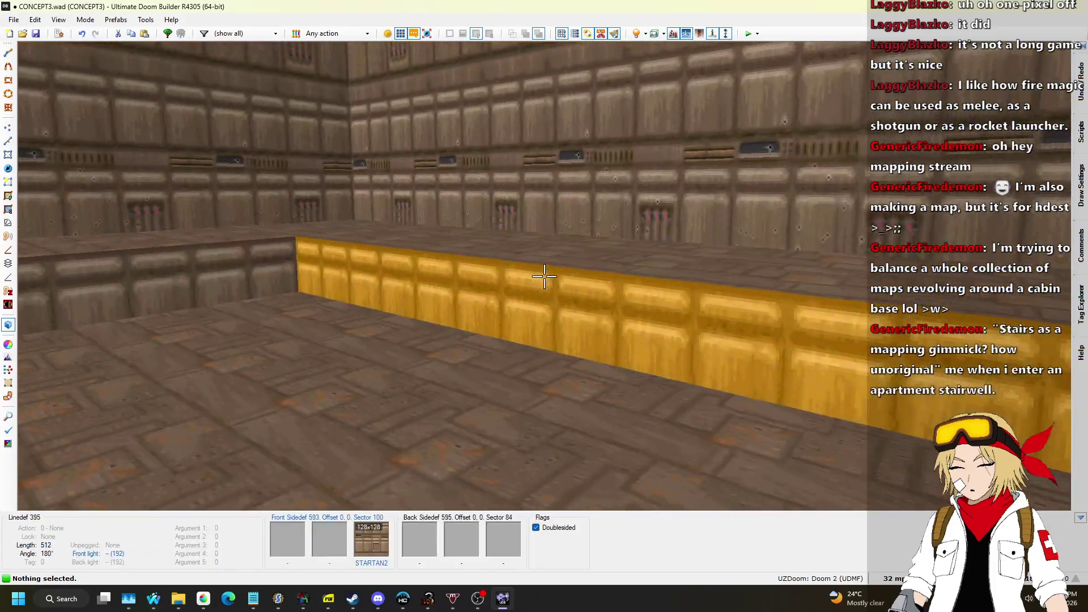
key(q)
scroll(556, 297, up, 1)
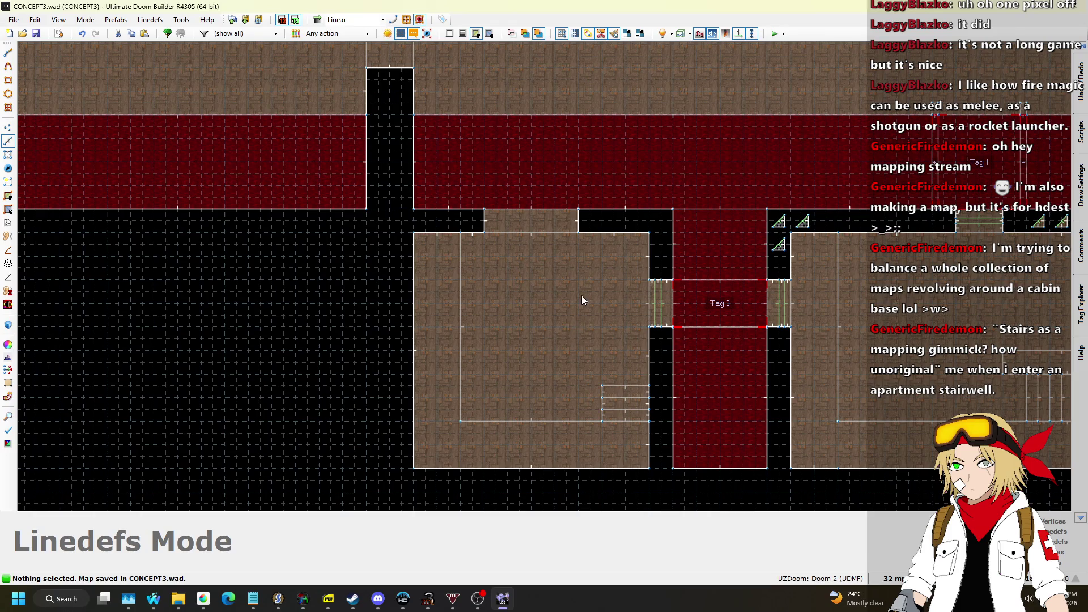
scroll(545, 271, down, 4)
scroll(542, 264, up, 4)
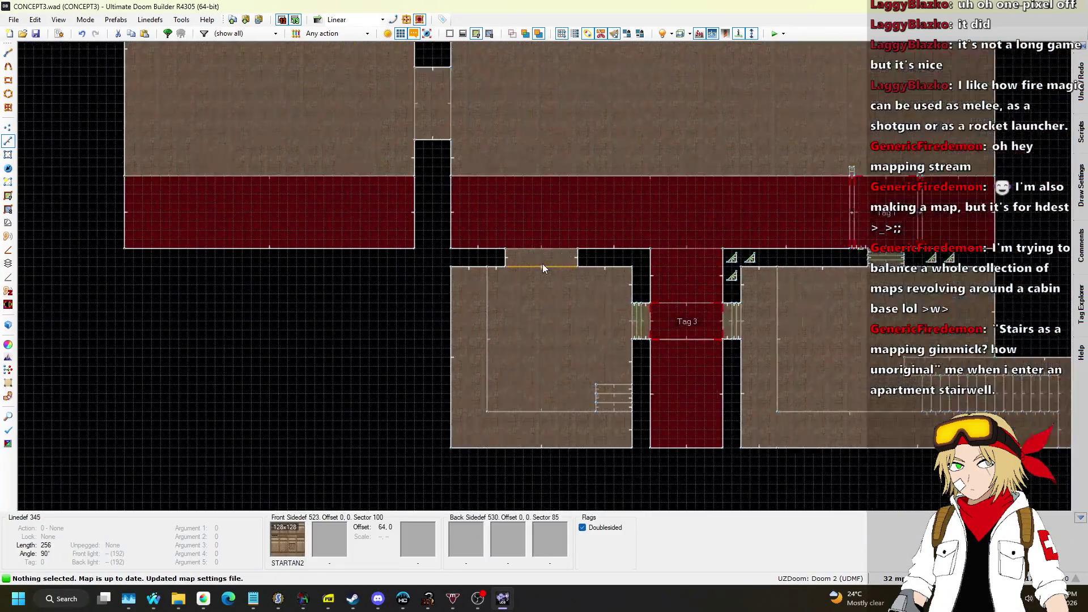
scroll(538, 262, down, 2)
scroll(553, 257, up, 2)
scroll(498, 296, up, 2)
scroll(501, 294, down, 2)
scroll(451, 274, up, 2)
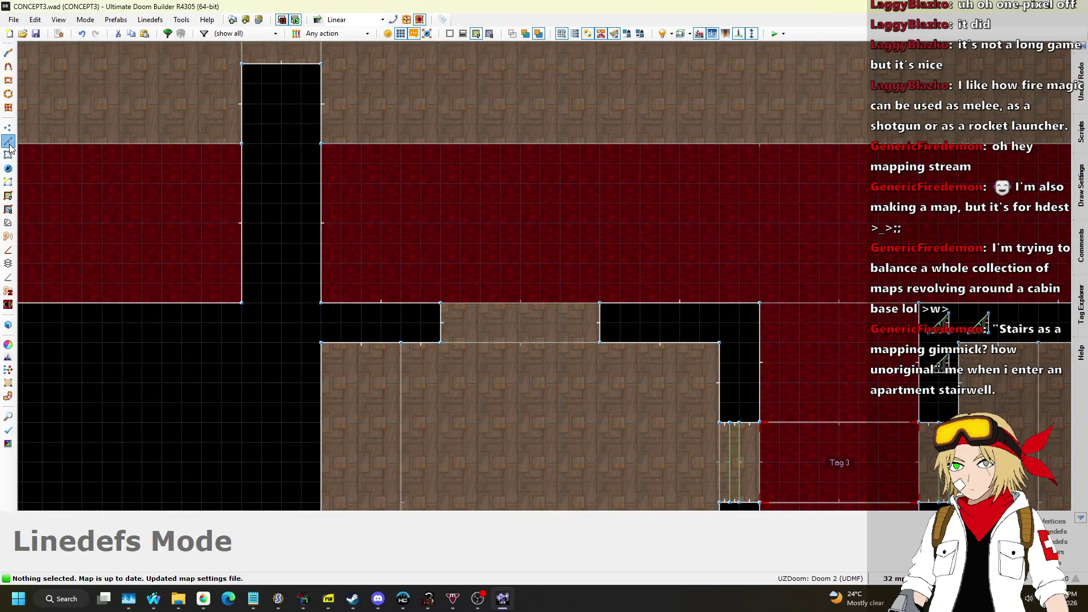
Step: Draw a small rectangular sector in the red hall above the doorway and tag it 5
key(d)
click(444, 300)
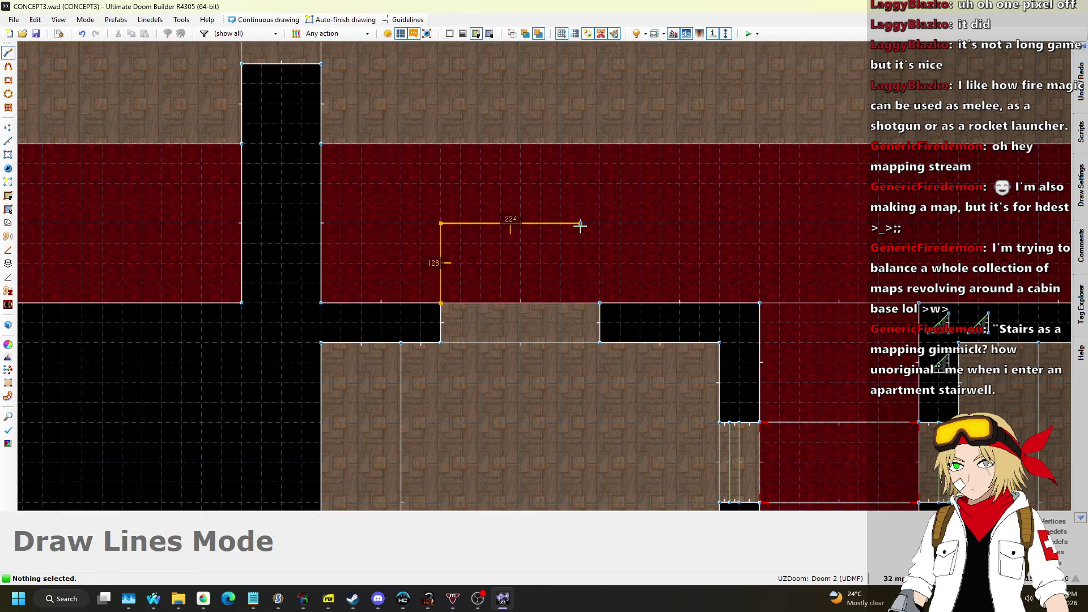
click(442, 304)
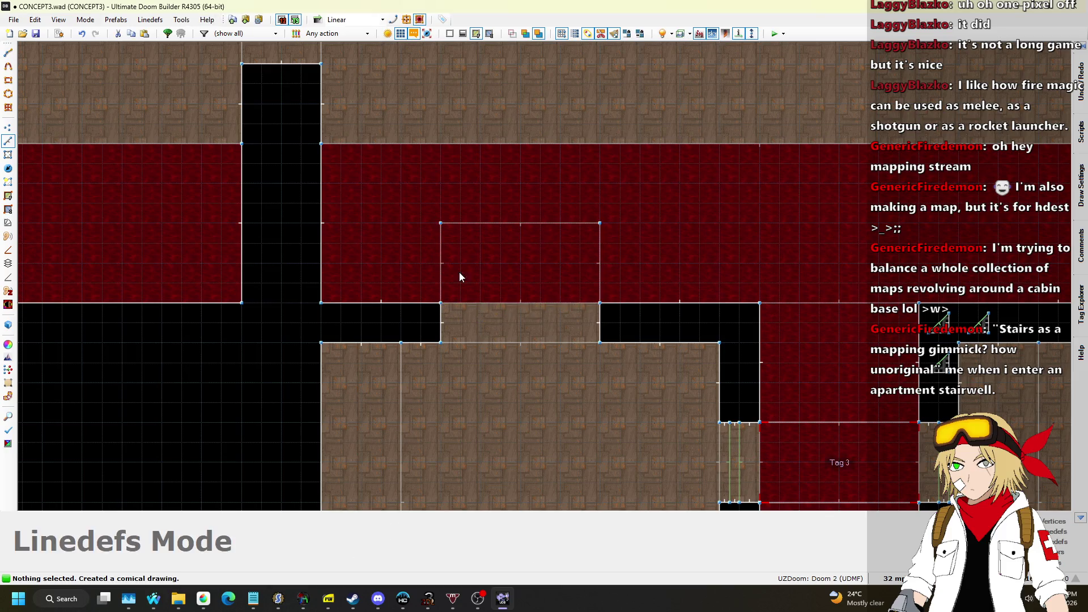
scroll(465, 249, down, 1)
click(13, 155)
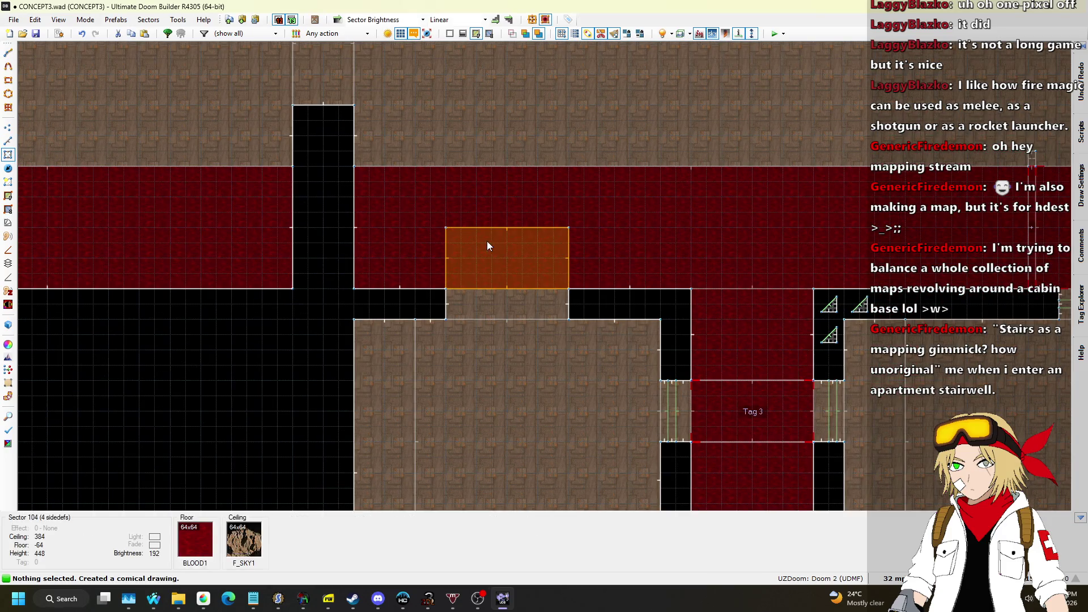
right_click(507, 243)
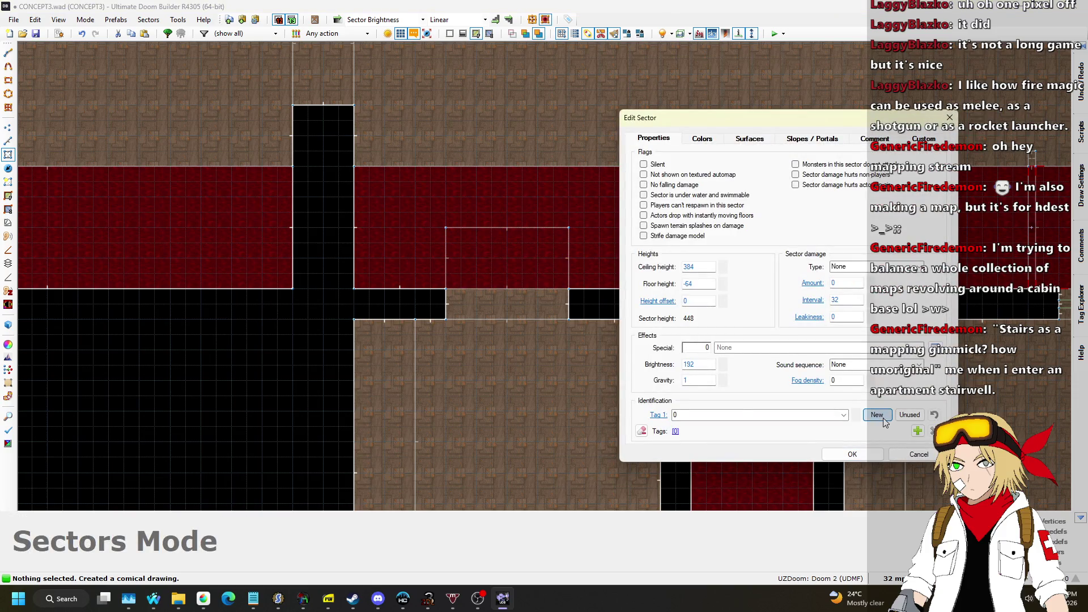
click(852, 455)
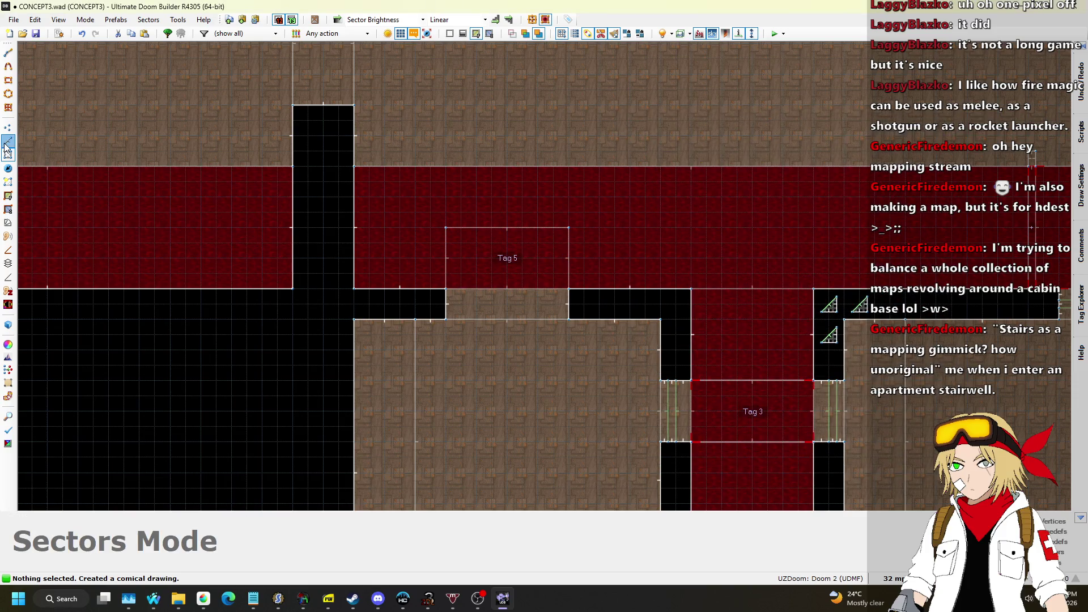
Step: Switch to Linedefs mode and set the grid size to 16
click(7, 142)
scroll(686, 325, up, 4)
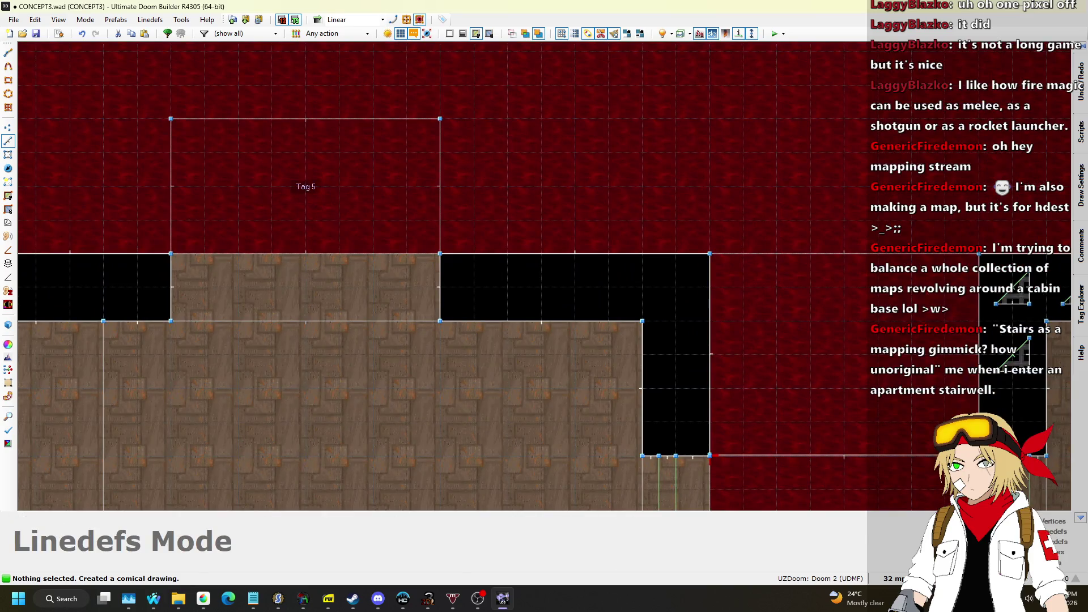
click(893, 578)
key(Escape)
click(894, 578)
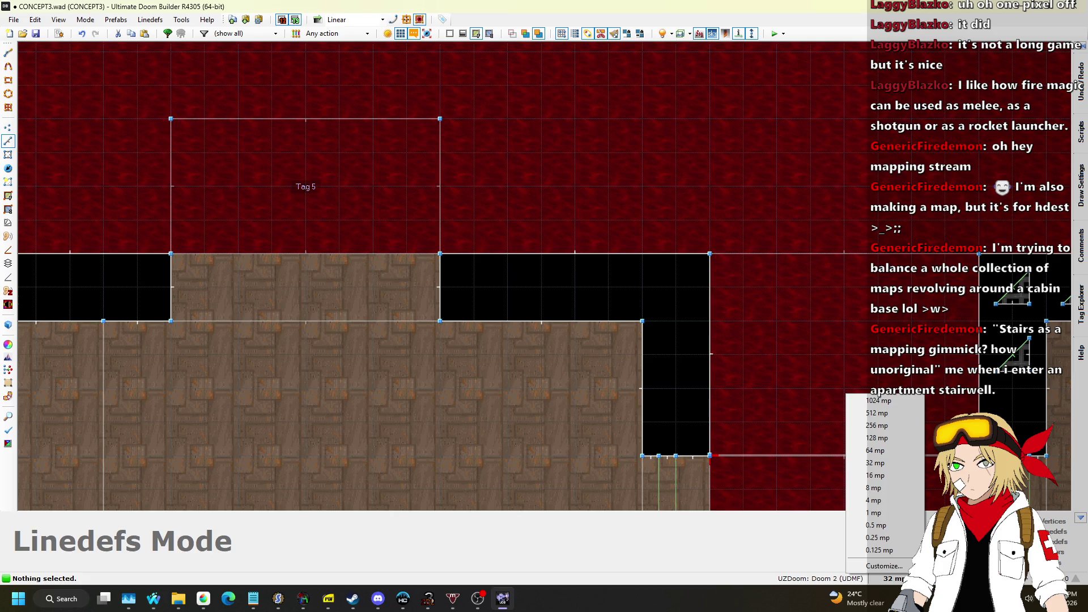
click(900, 477)
scroll(685, 314, up, 3)
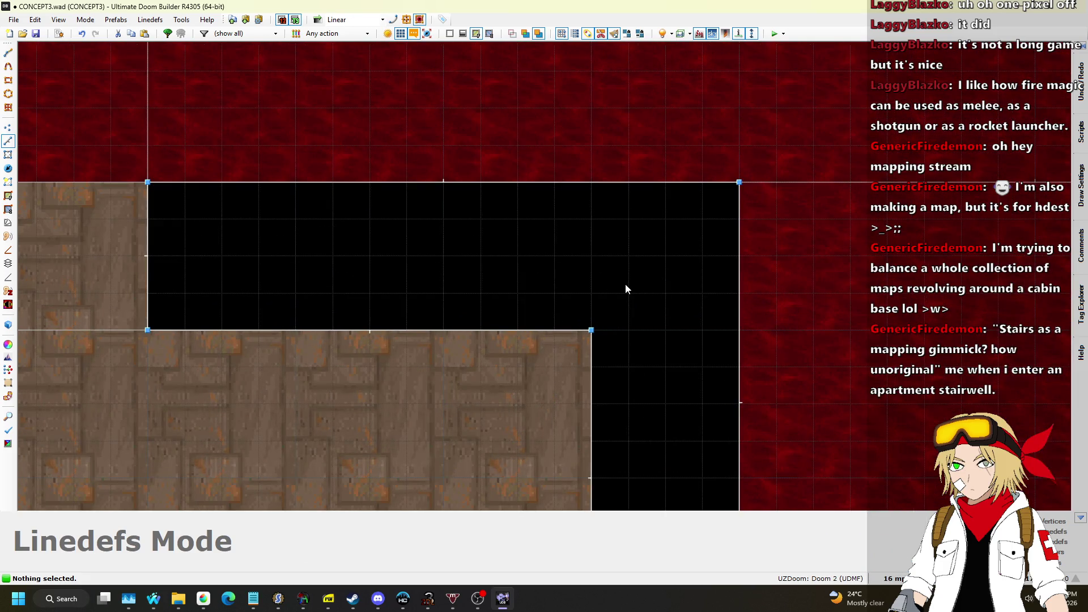
Step: Start a small triangle by the wall corner, placing its first two corners
key(space)
click(703, 219)
click(703, 293)
Step: Close the triangle and give its diagonal linedef action 160 Sector Set 3D Floor for the Tag 5 room
click(627, 293)
scroll(513, 294, down, 1)
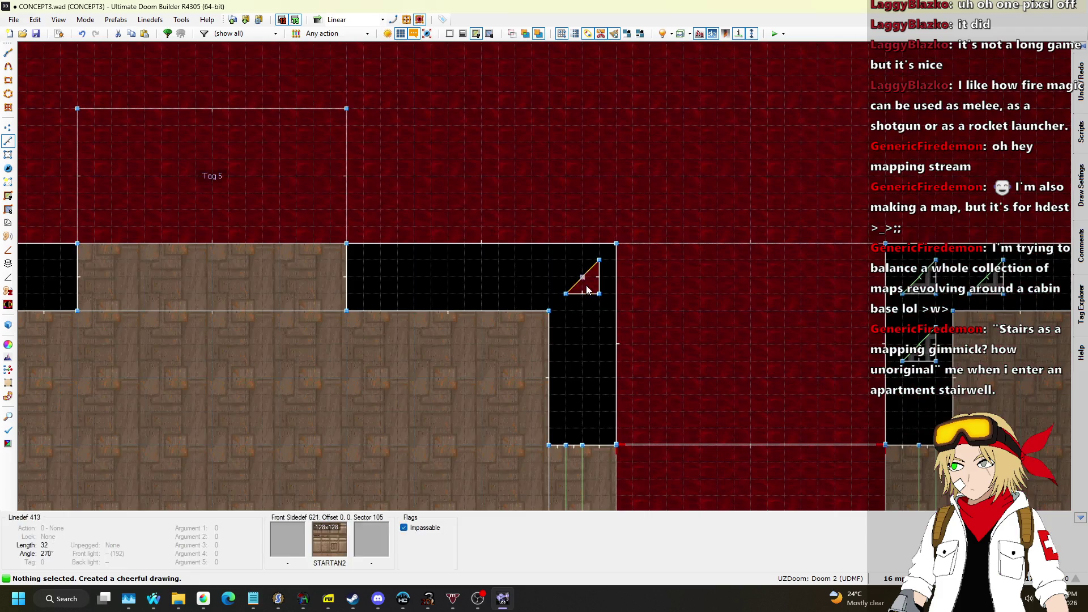
right_click(585, 277)
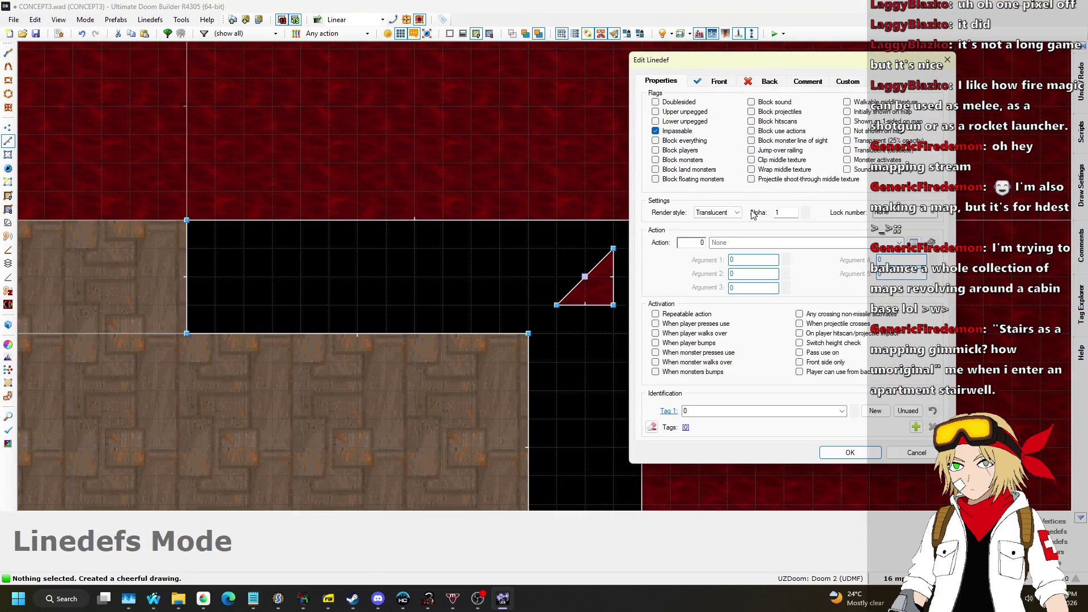
click(914, 244)
scroll(408, 309, down, 2)
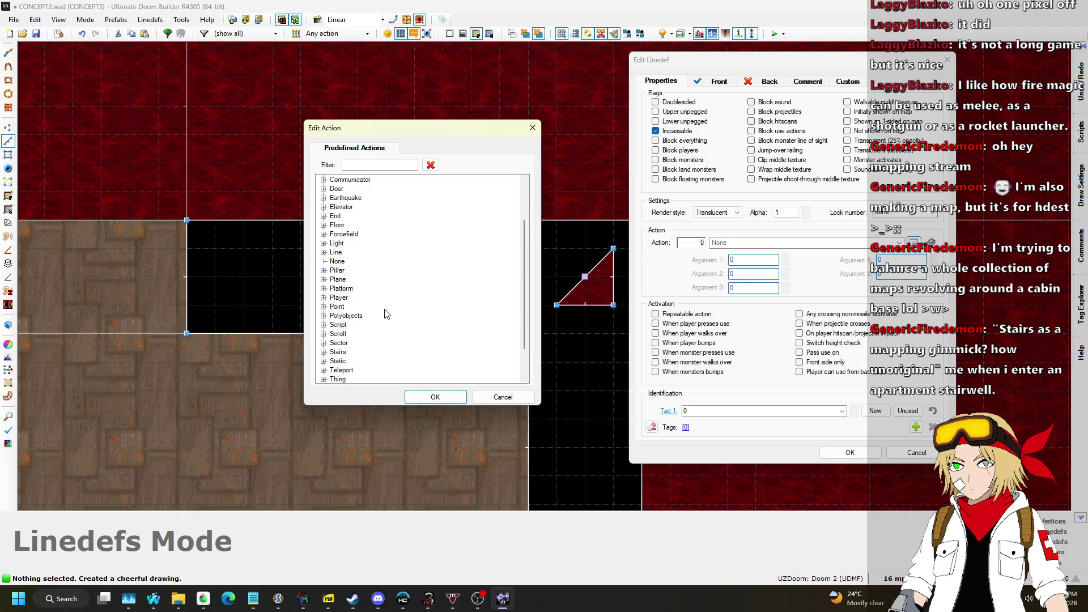
click(323, 343)
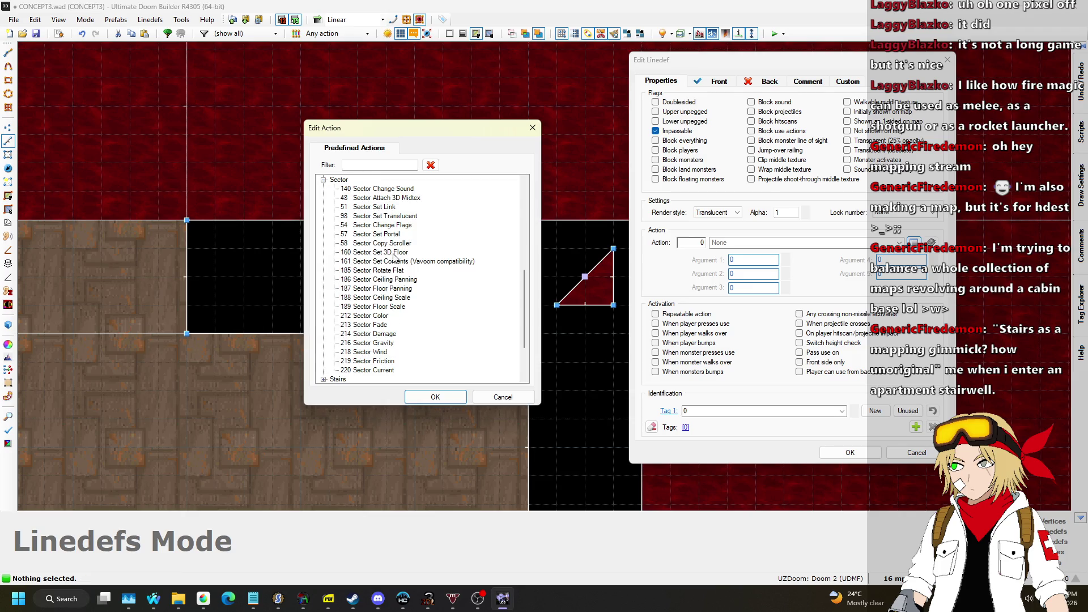
click(432, 397)
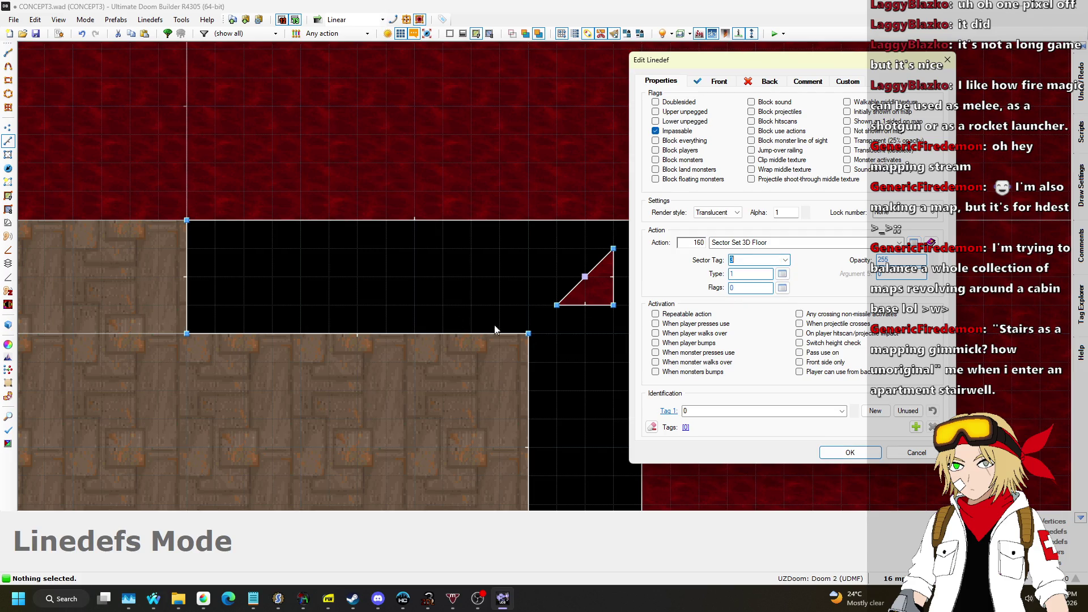
click(871, 456)
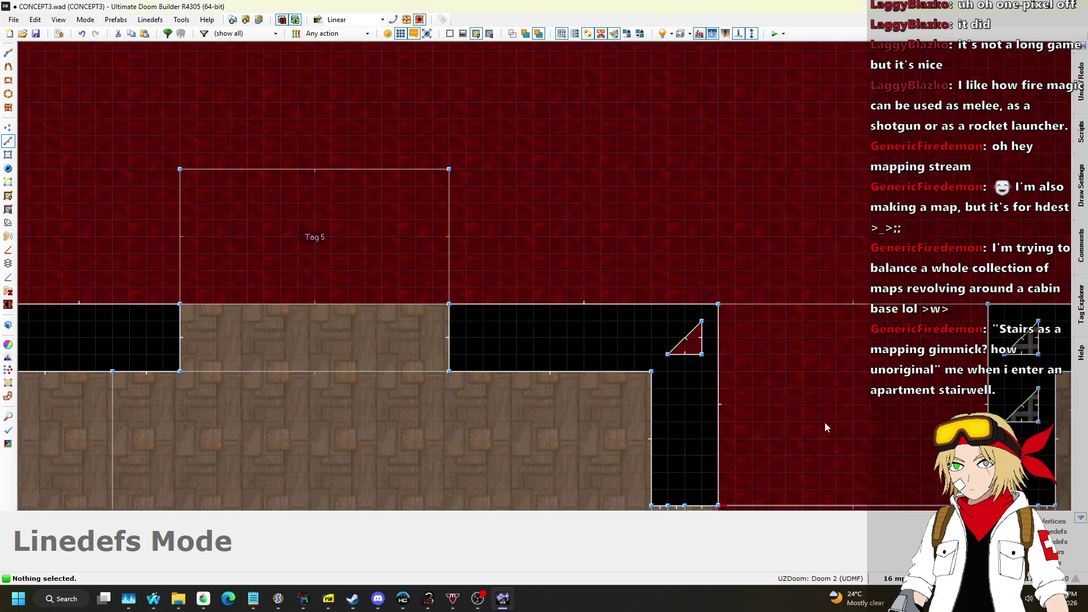
right_click(685, 343)
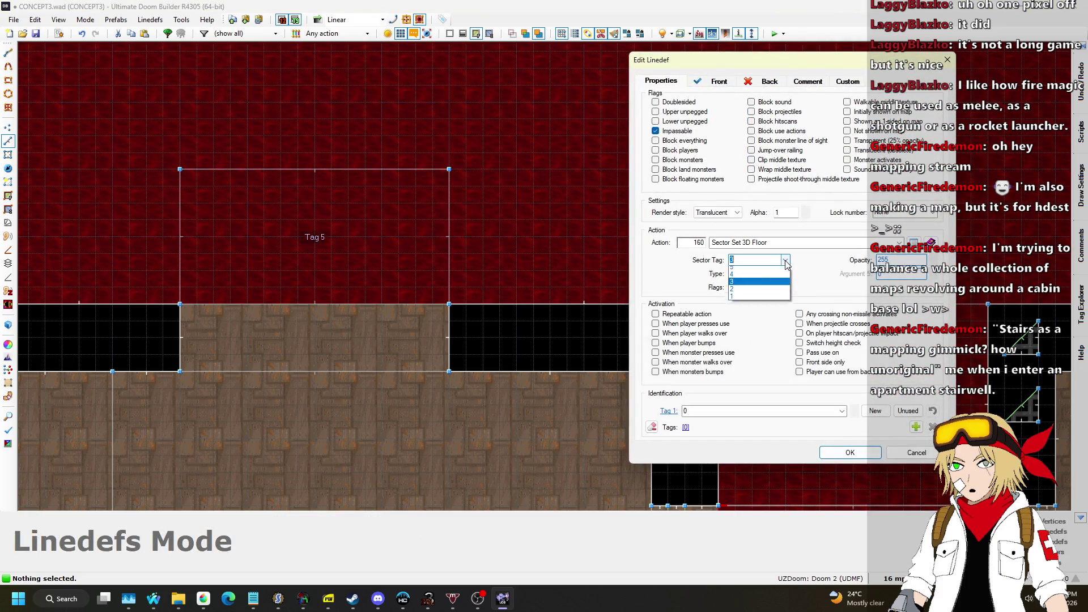
click(865, 456)
Step: Fly through the 3D view into the red-floored room with the 3D floor block
key(w)
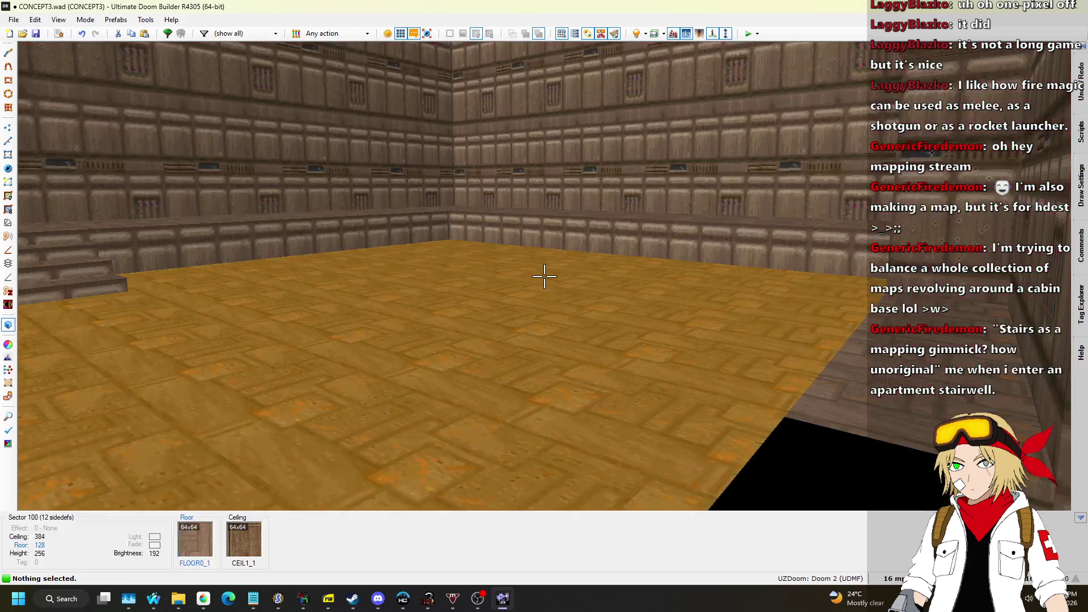
key(w)
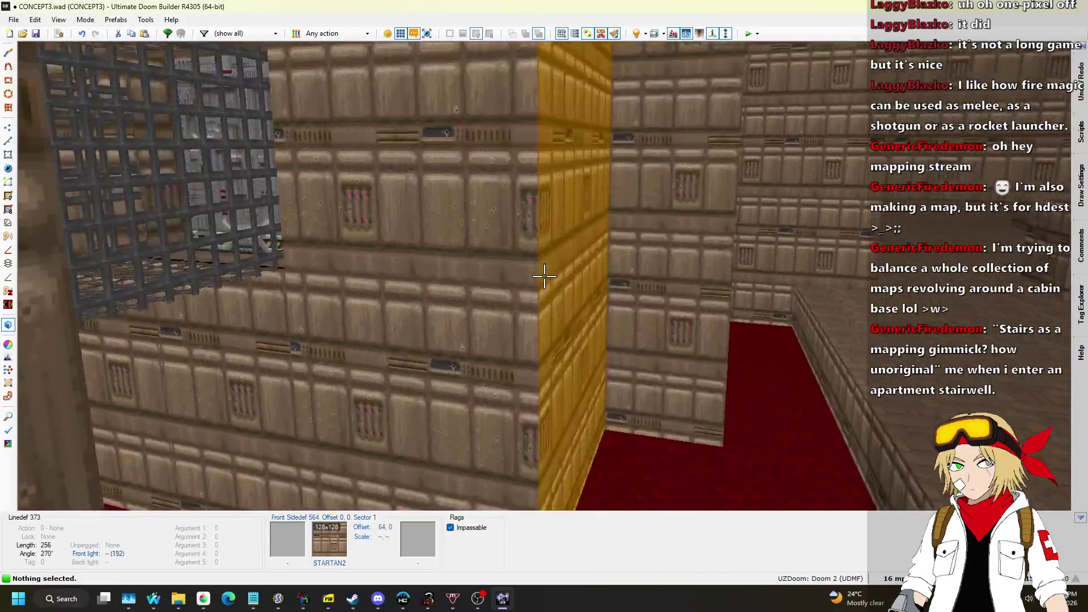
key(s)
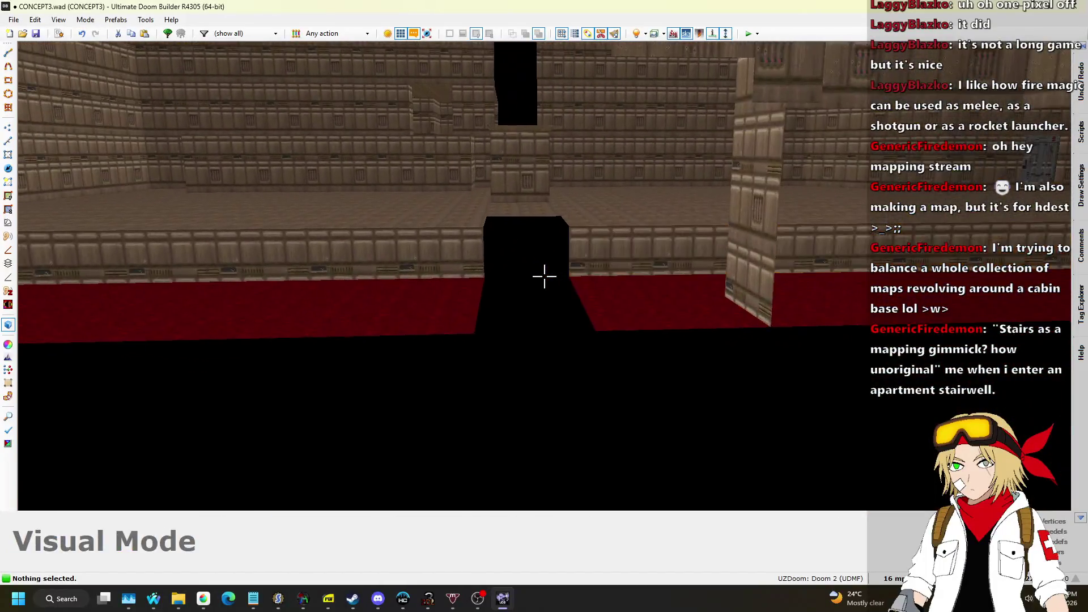
key(w)
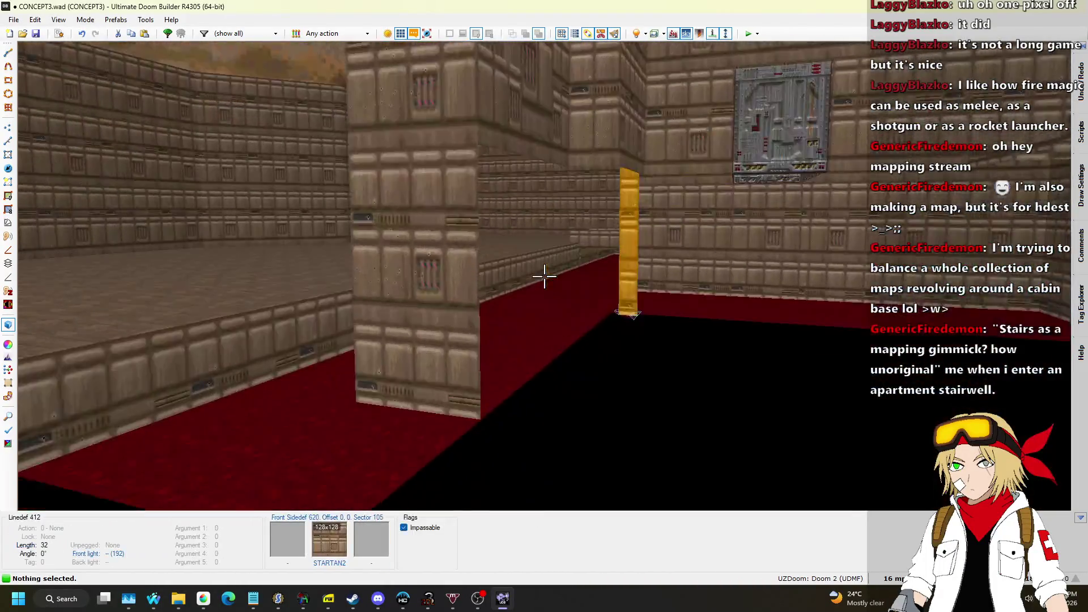
key(w)
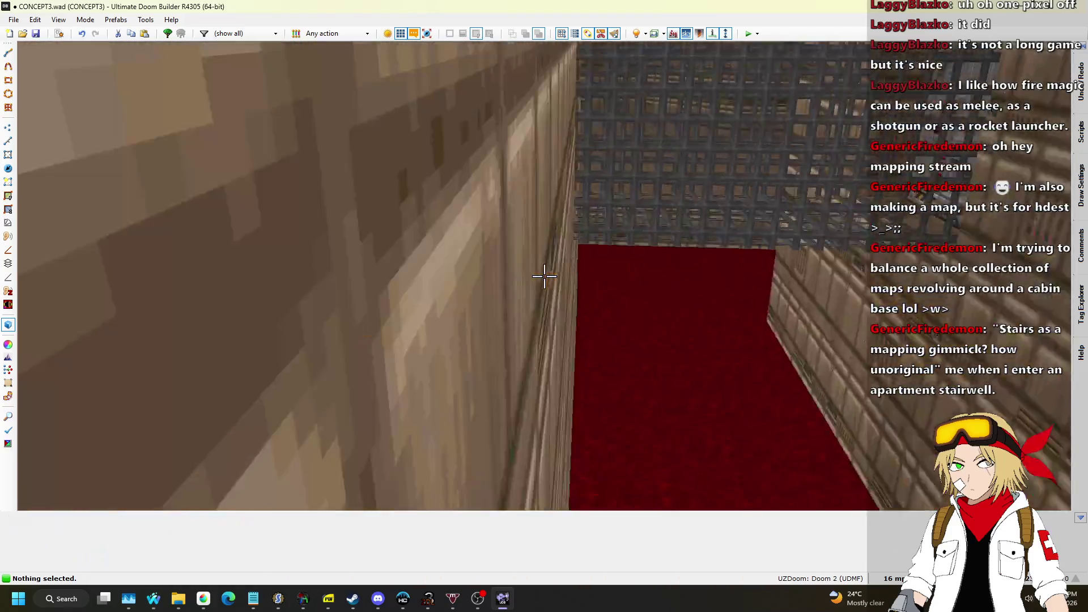
key(w)
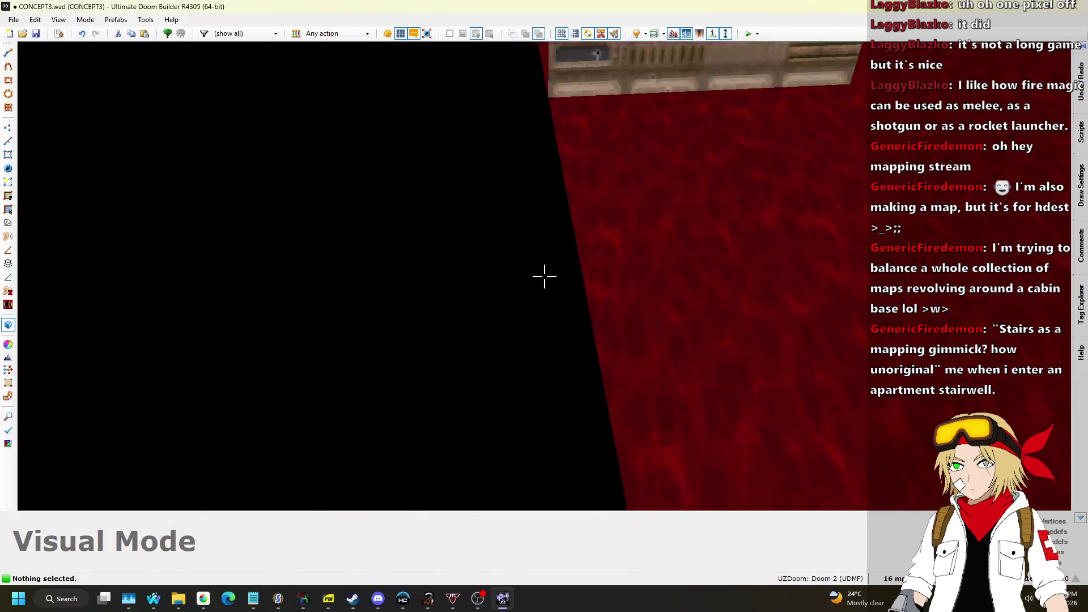
key(w)
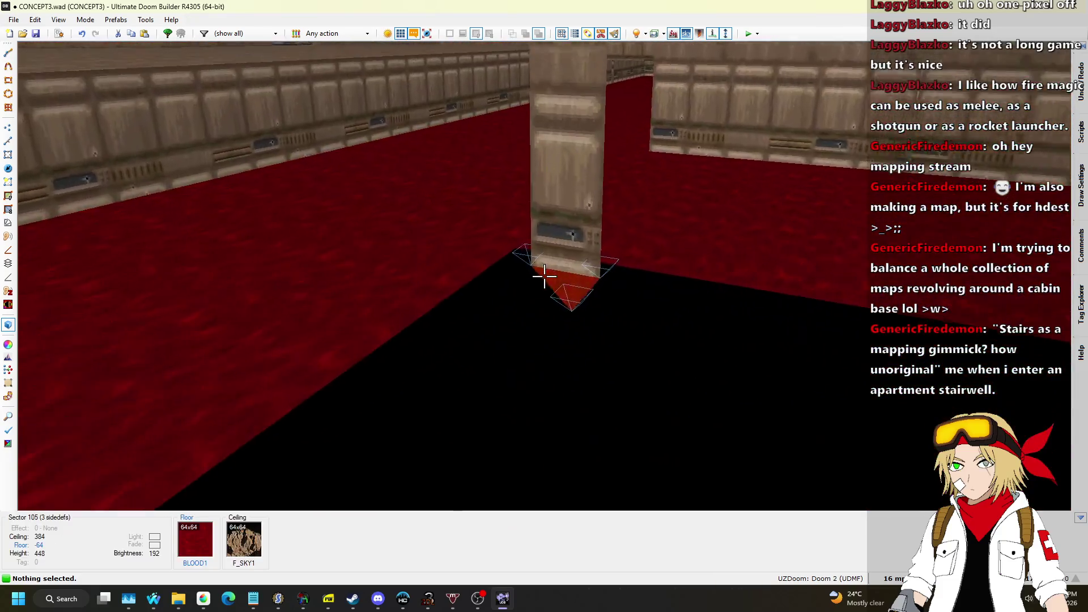
Step: Select the 3D floor block's bottom and top surfaces and adjust their heights
click(543, 276)
scroll(544, 276, up, 8)
key(w)
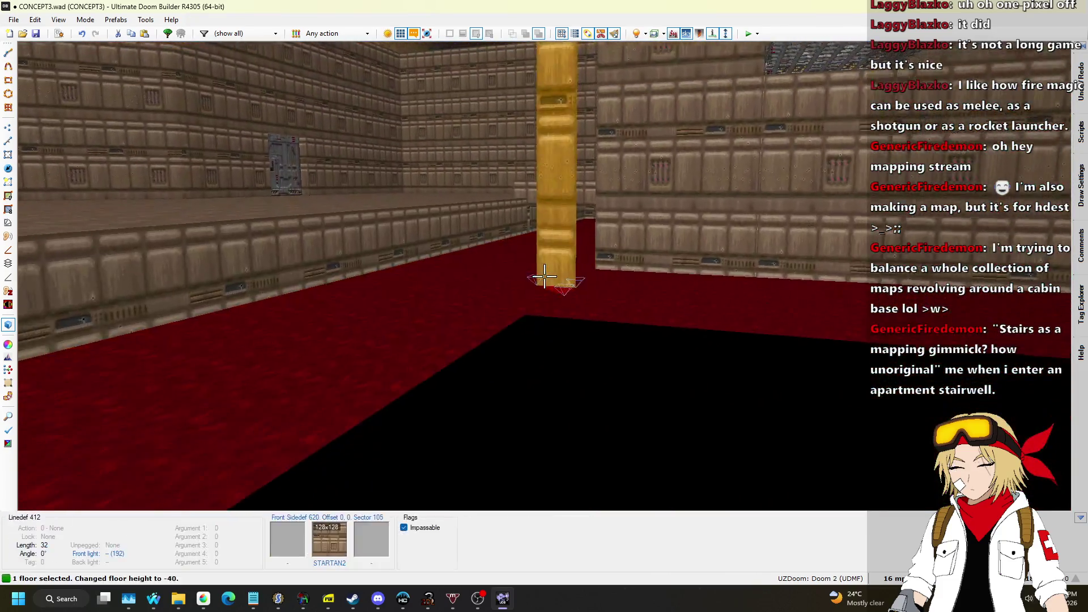
scroll(544, 276, up, 5)
key(w)
scroll(544, 276, up, 5)
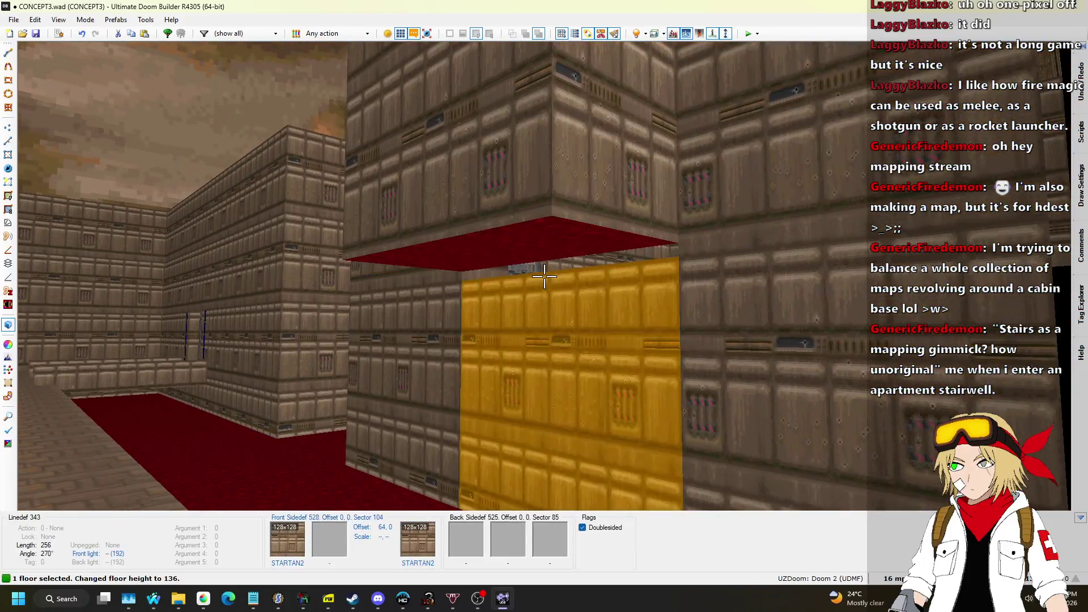
scroll(544, 276, down, 1)
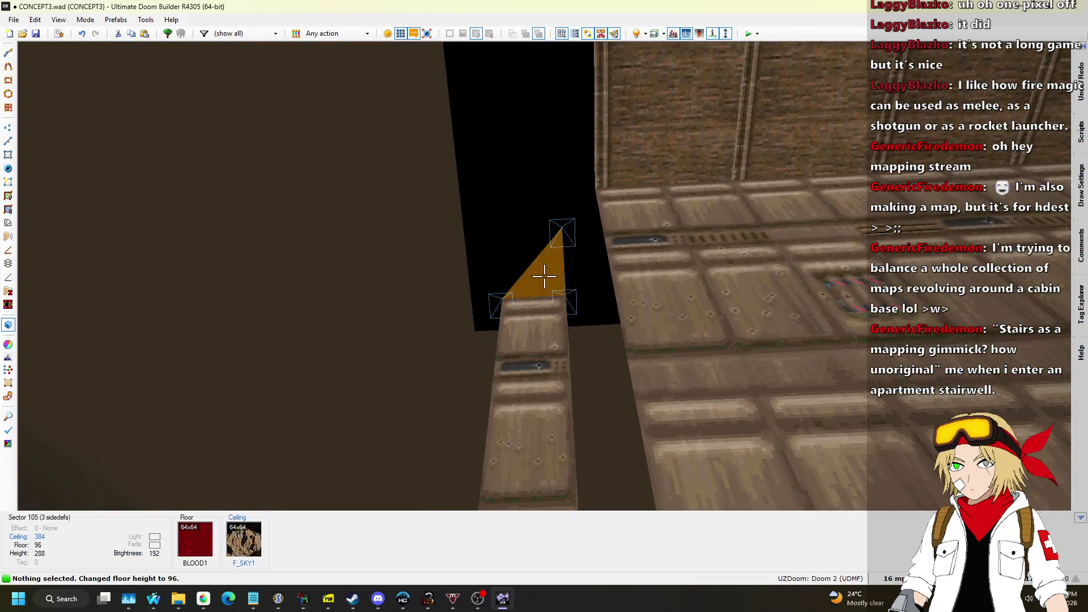
click(544, 276)
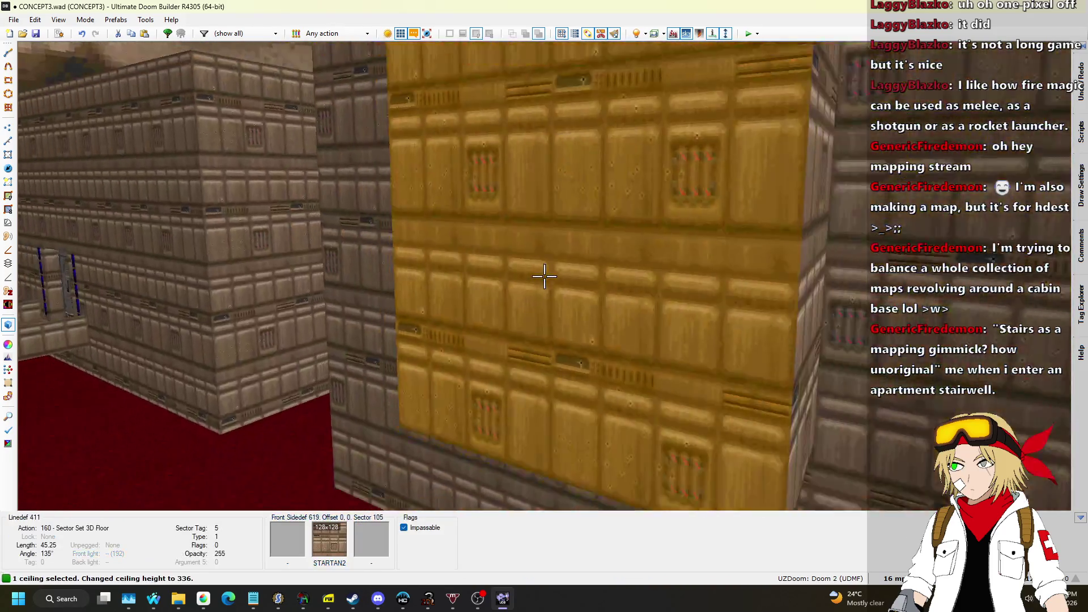
scroll(544, 276, down, 7)
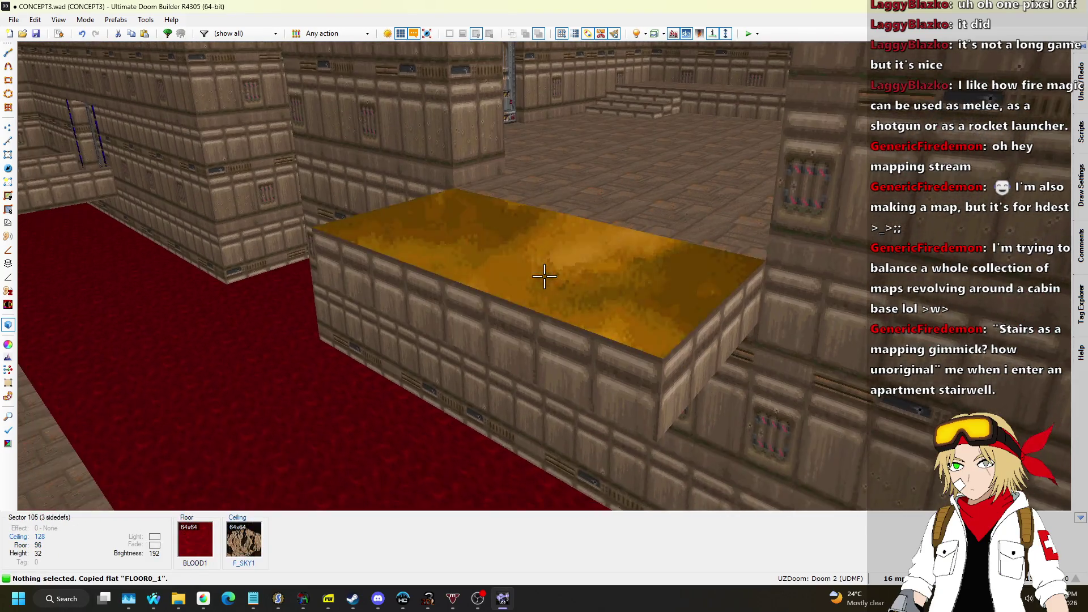
Step: Paste FLOOR0_1 onto the block's ceiling and CEIL1_1 onto the red floor
key(ctrl+v)
key(ctrl+c)
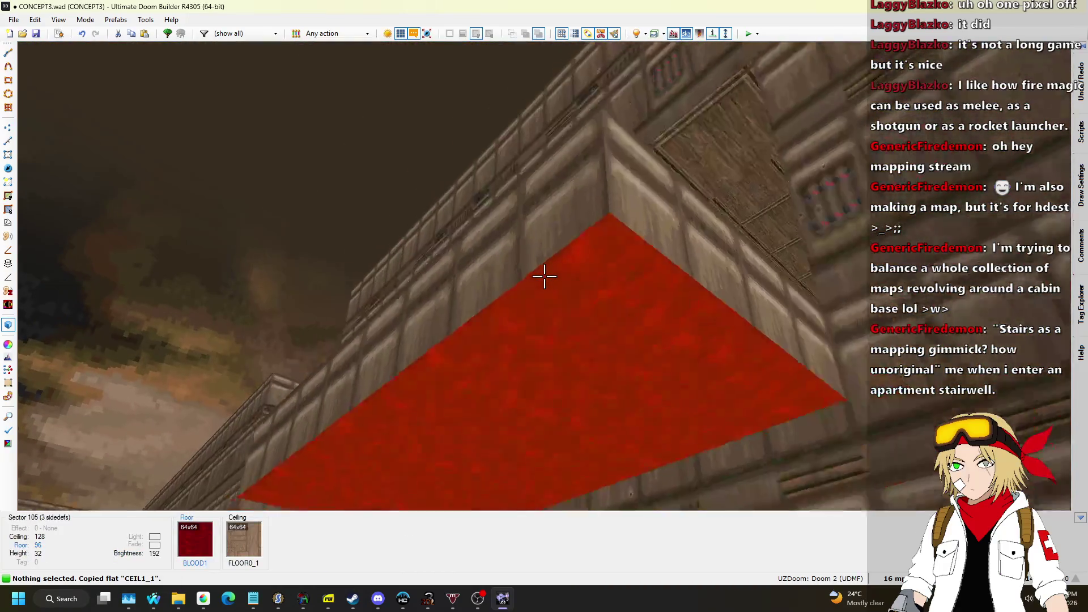
click(544, 276)
key(ctrl+v)
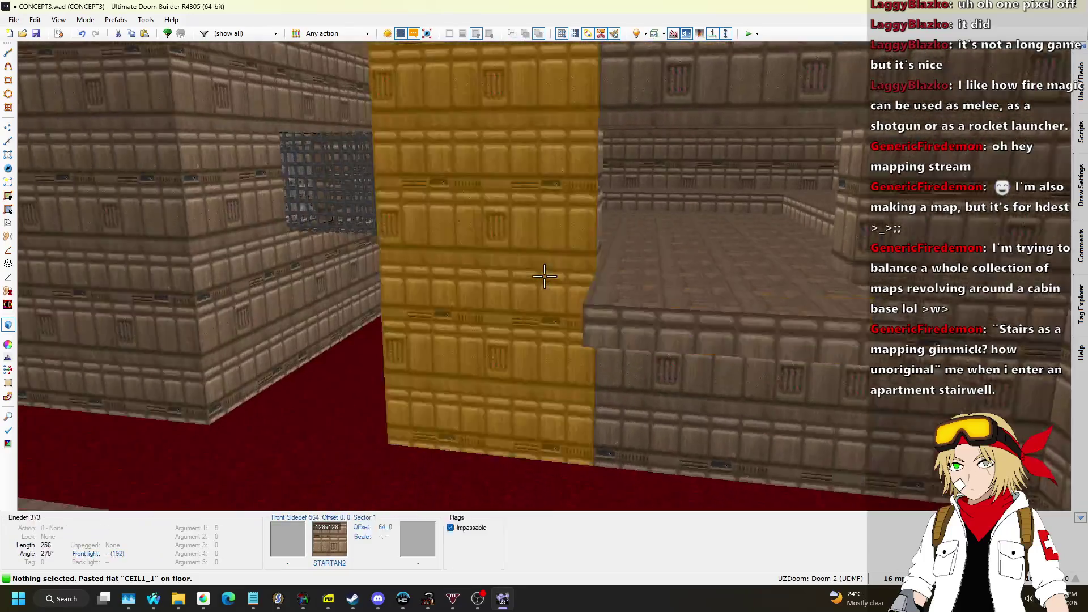
Step: Fly past the corridor, grate and ledge to inspect, then return to the 2D map
key(w)
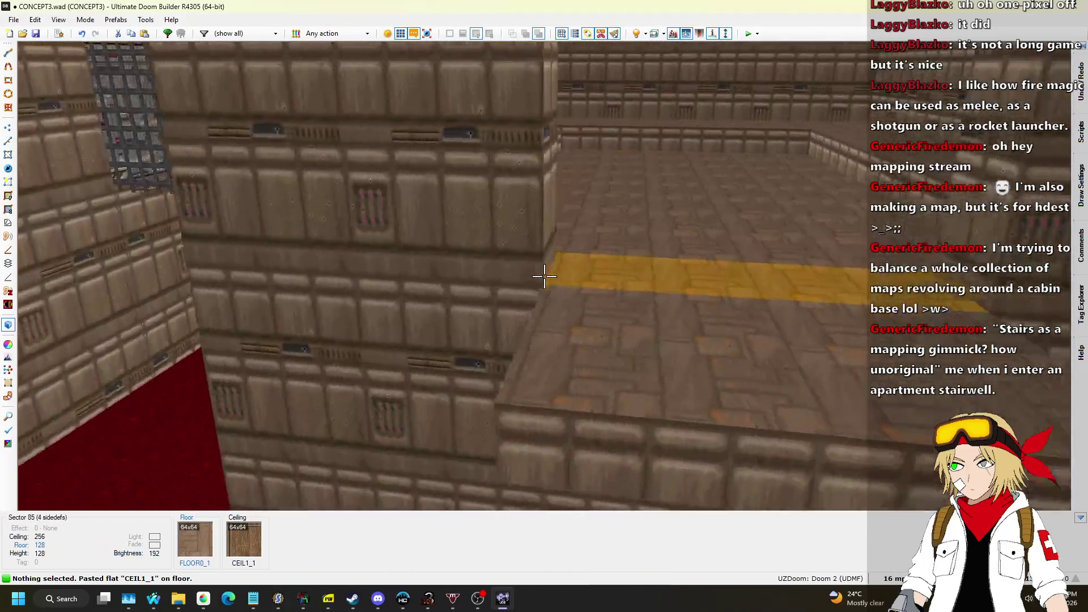
key(w)
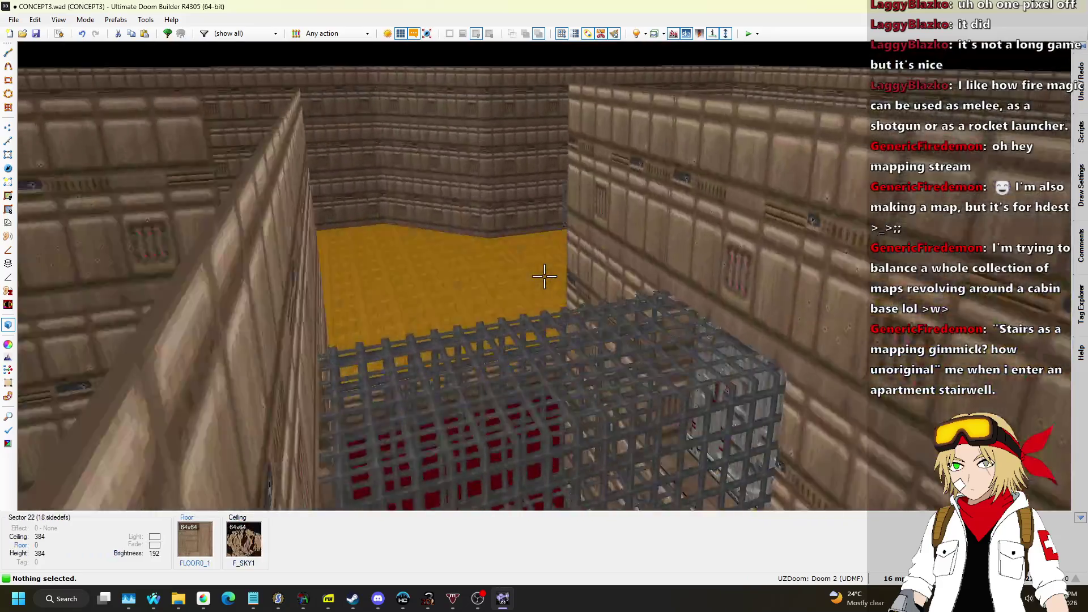
key(w)
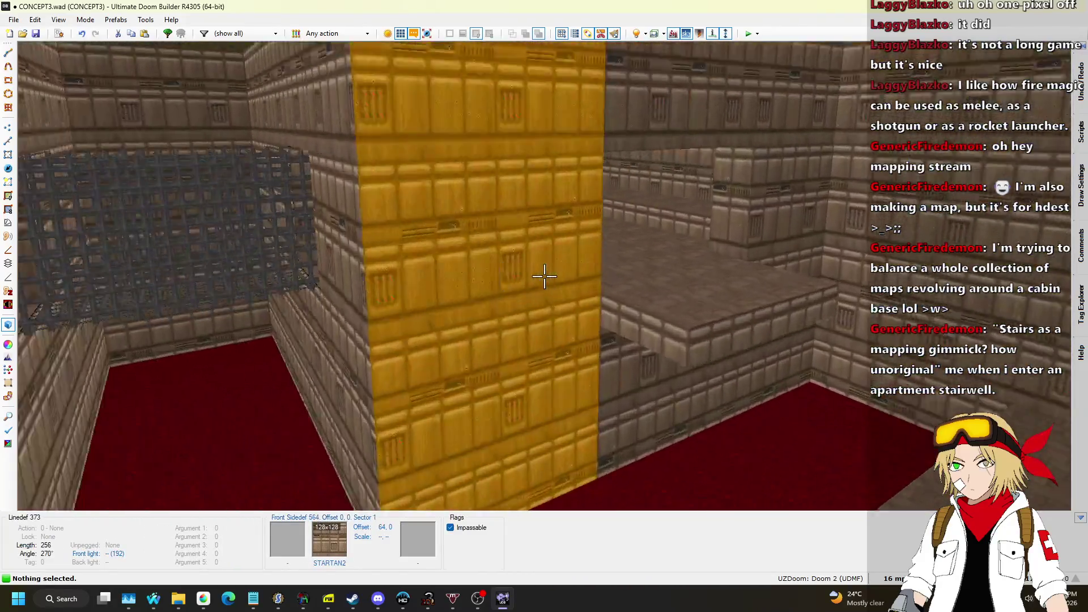
key(w)
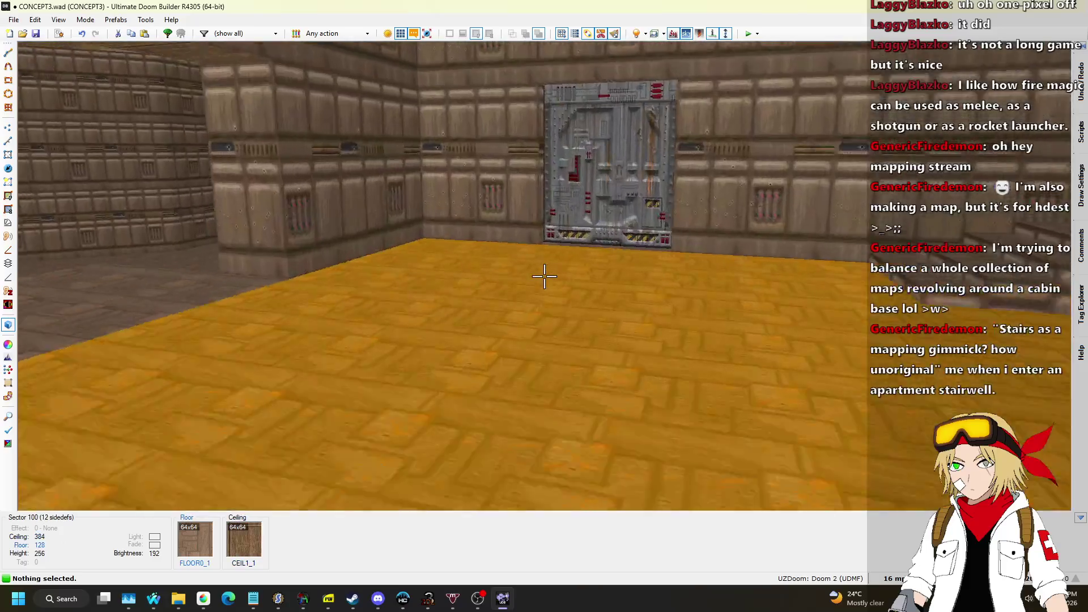
key(q)
scroll(602, 286, down, 3)
scroll(633, 144, up, 6)
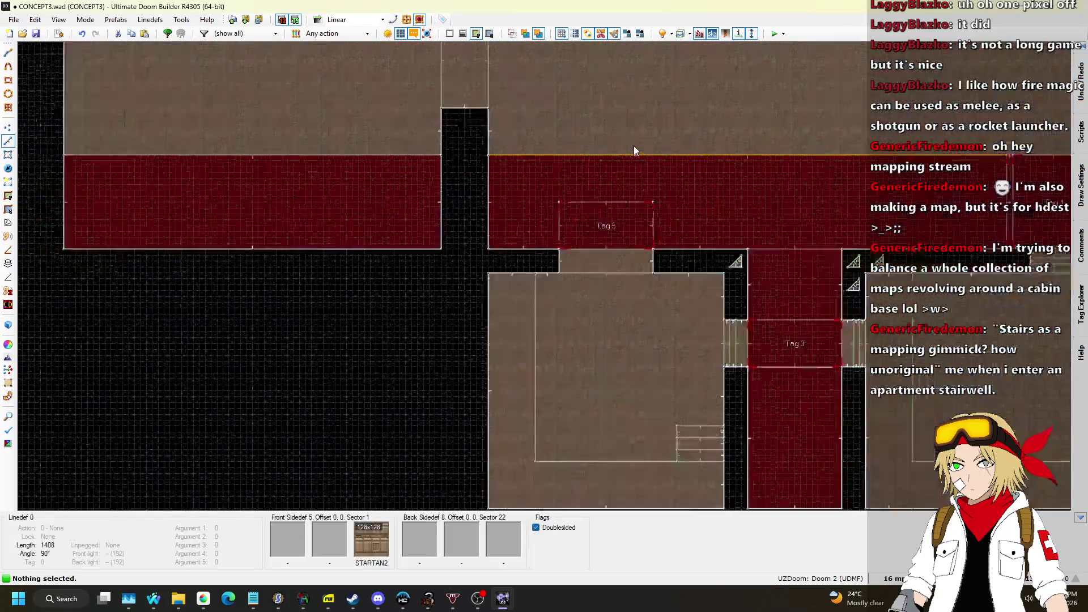
Step: In Things mode, add a Red skullkey in the Tag 5 room and nudge it slightly upward
click(13, 172)
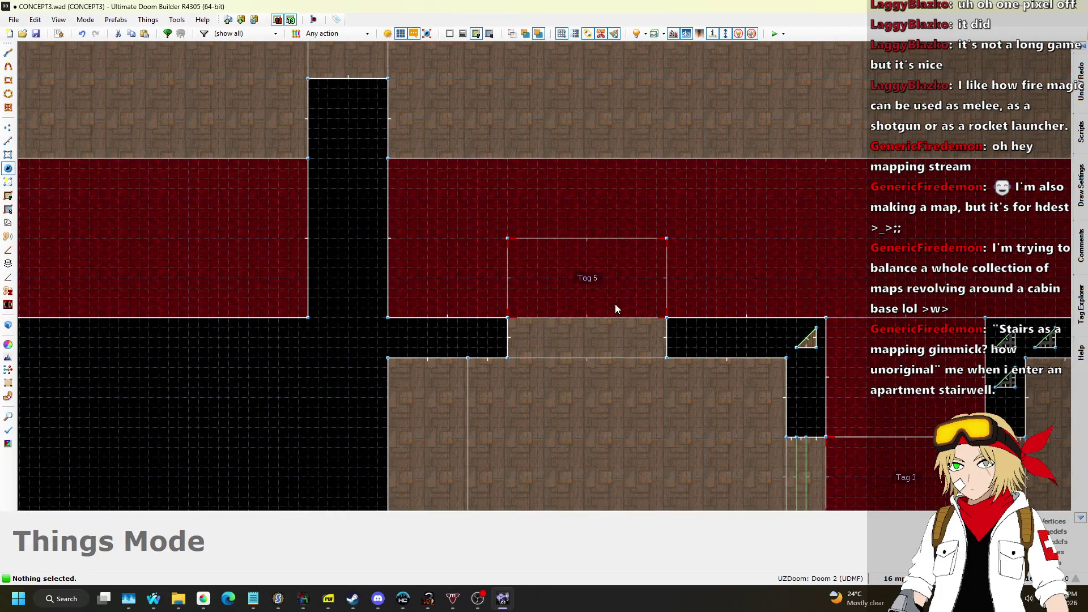
right_click(589, 289)
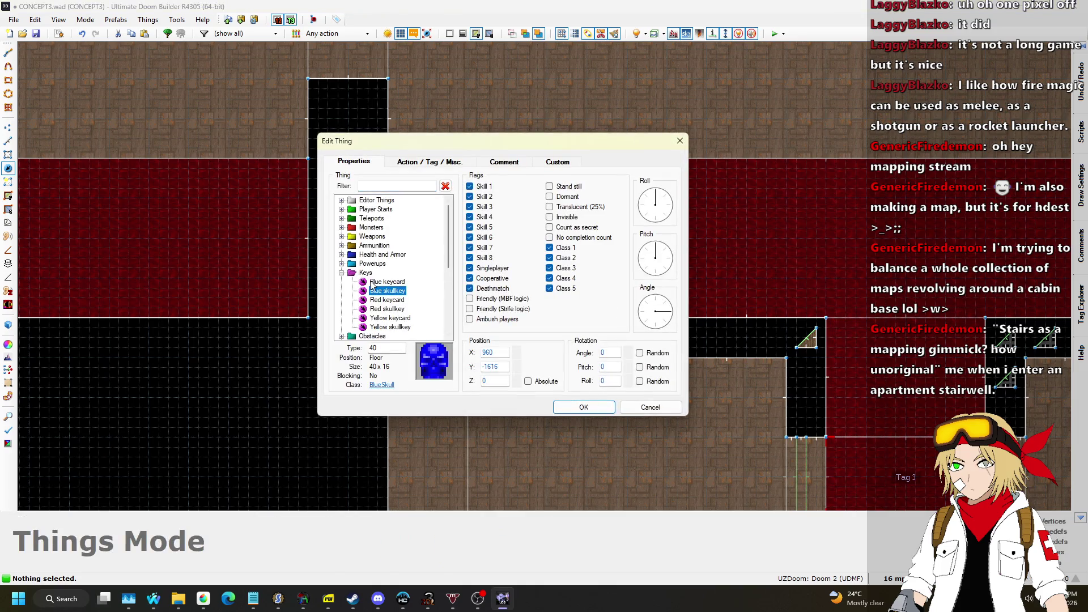
scroll(383, 294, down, 1)
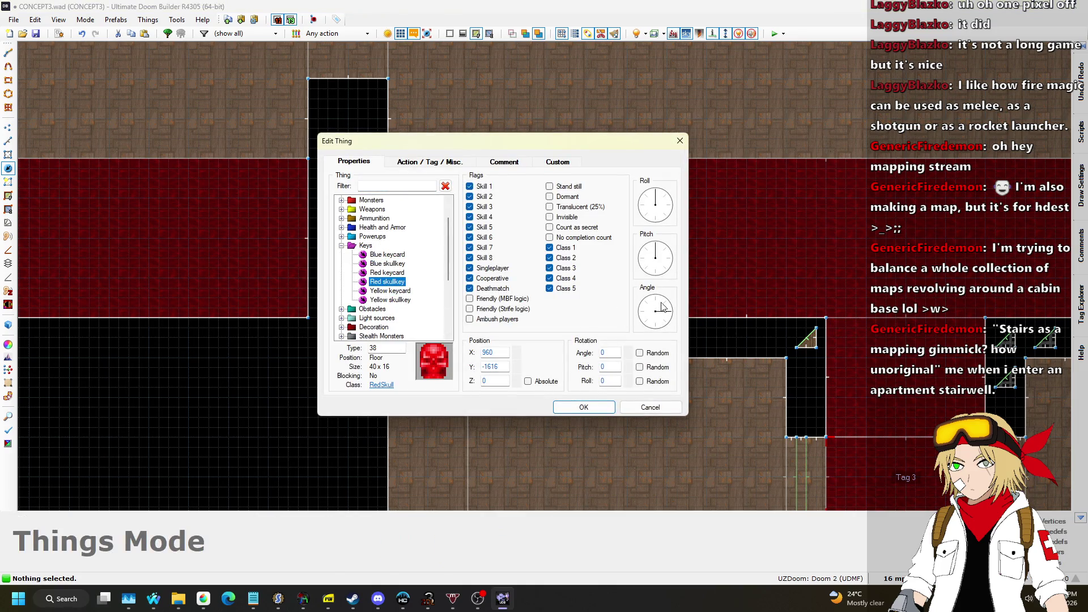
click(582, 407)
drag(594, 290, 592, 280)
scroll(664, 311, down, 4)
scroll(670, 309, up, 1)
scroll(671, 308, down, 3)
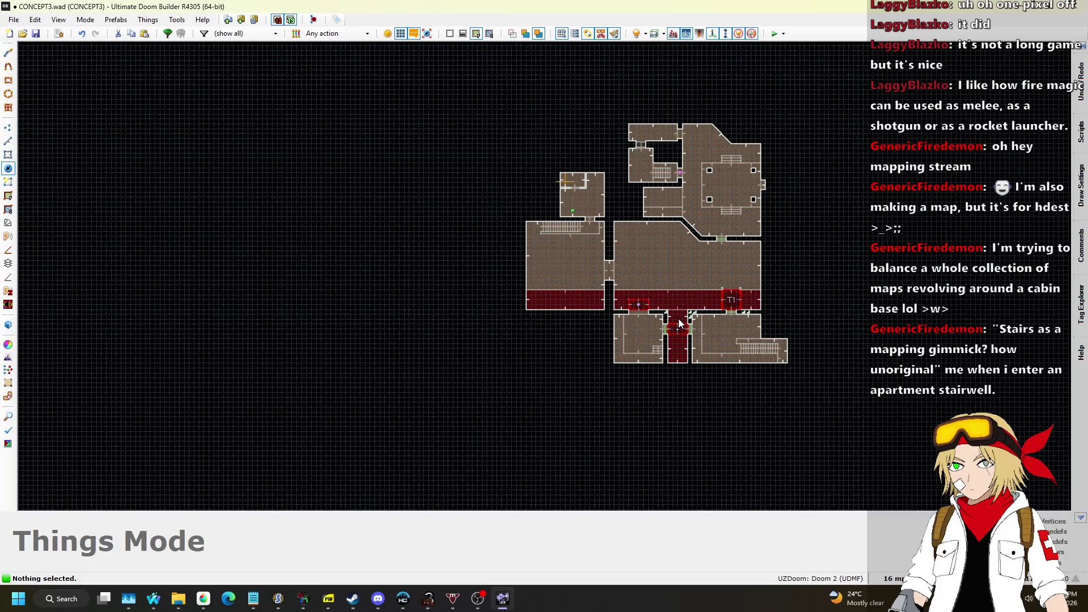
scroll(659, 303, up, 7)
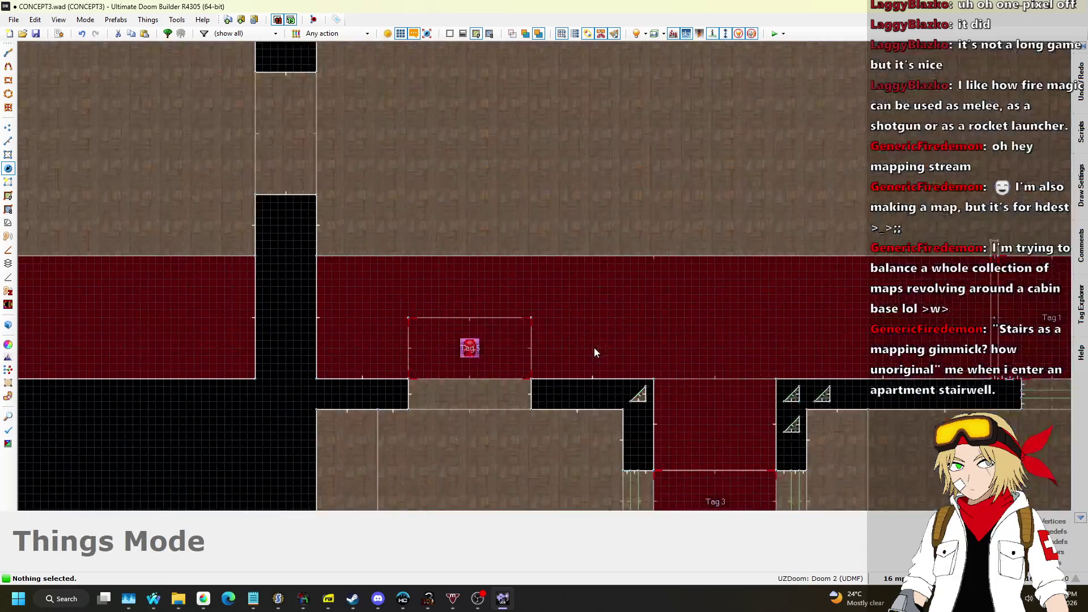
Step: In Visual Mode, set the red skull key's height to 192, then return to 2D
key(q)
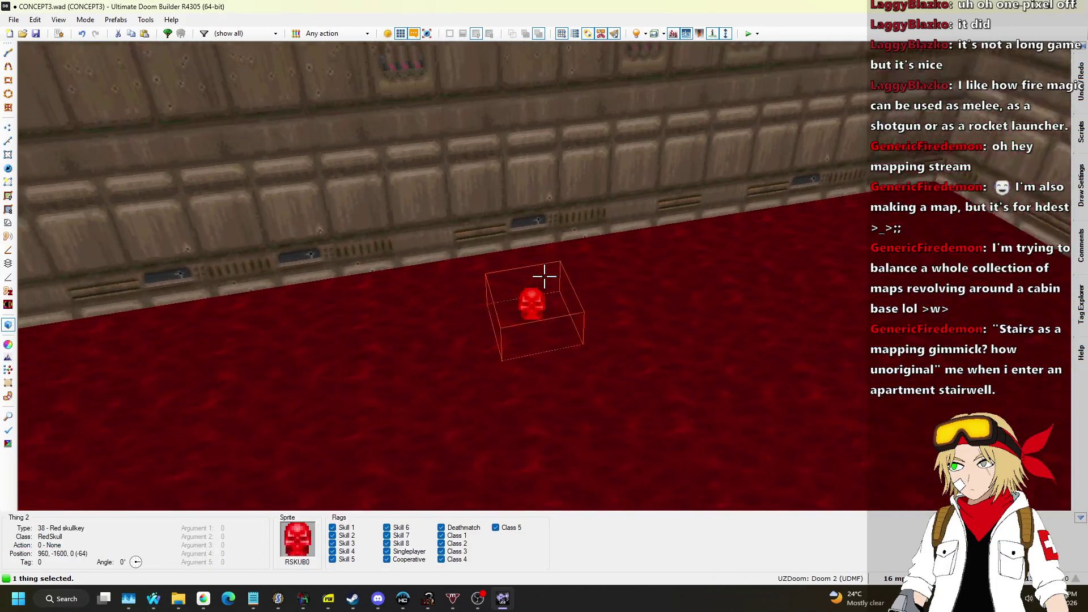
click(544, 276)
scroll(544, 276, up, 20)
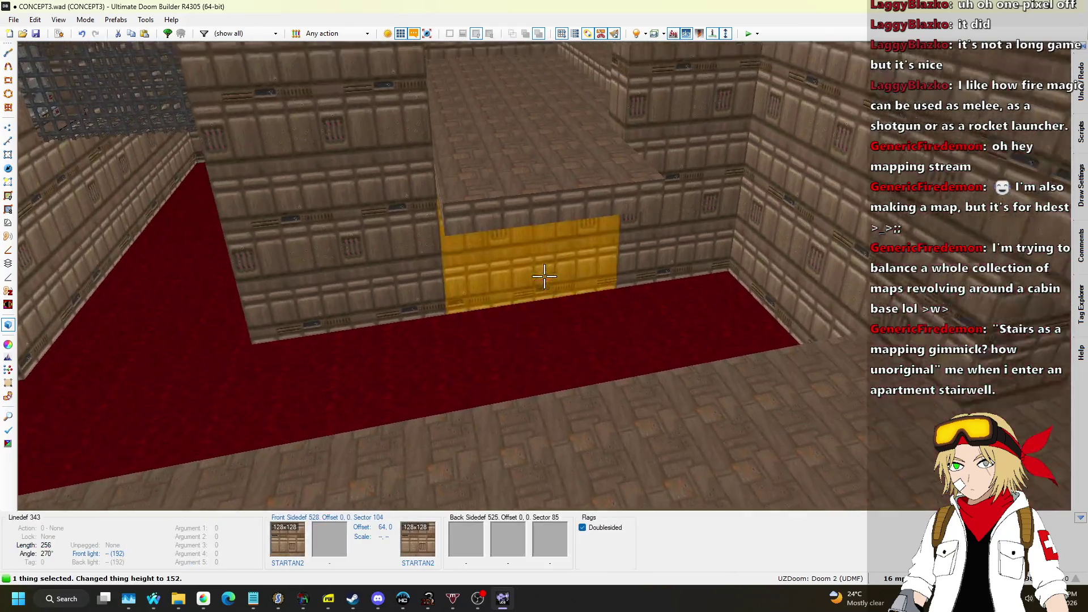
scroll(544, 276, down, 1)
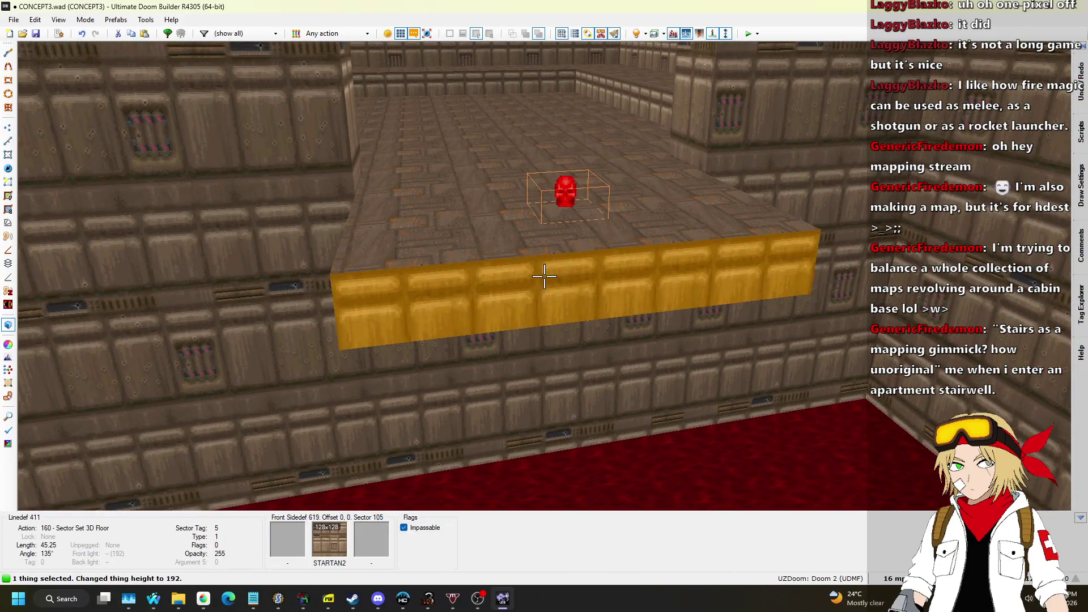
key(w)
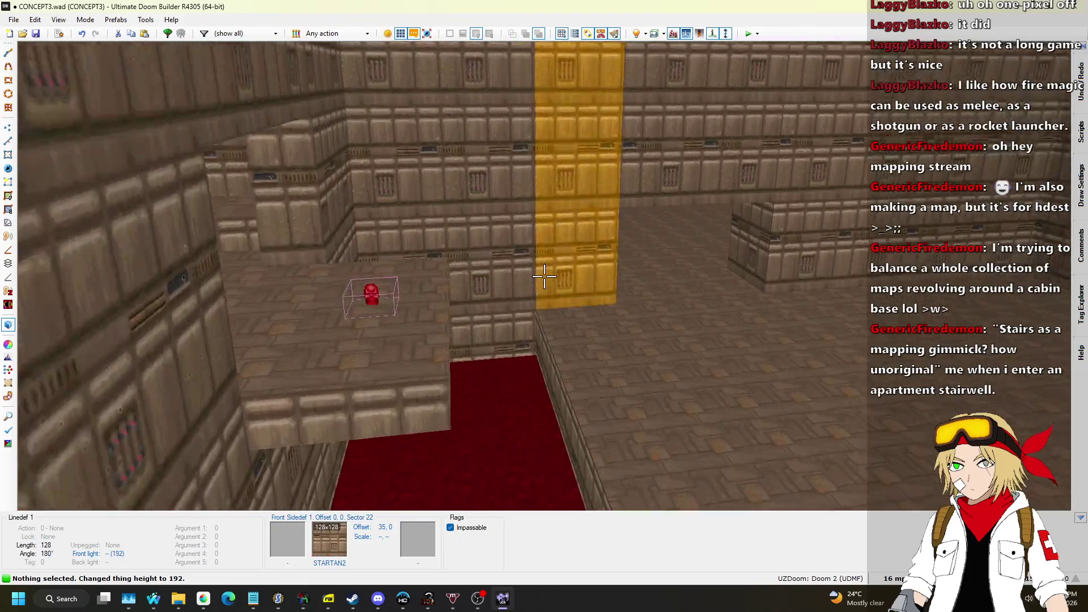
key(q)
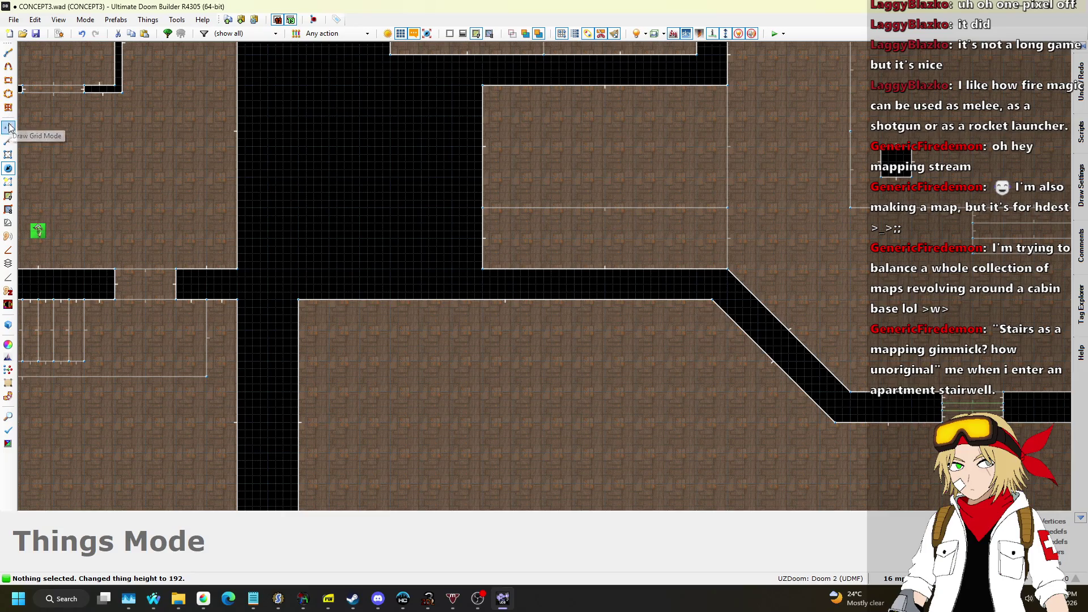
Step: Draw a 256-wide rectangular room off the corridor and adjust its top edge
click(8, 140)
scroll(337, 283, up, 1)
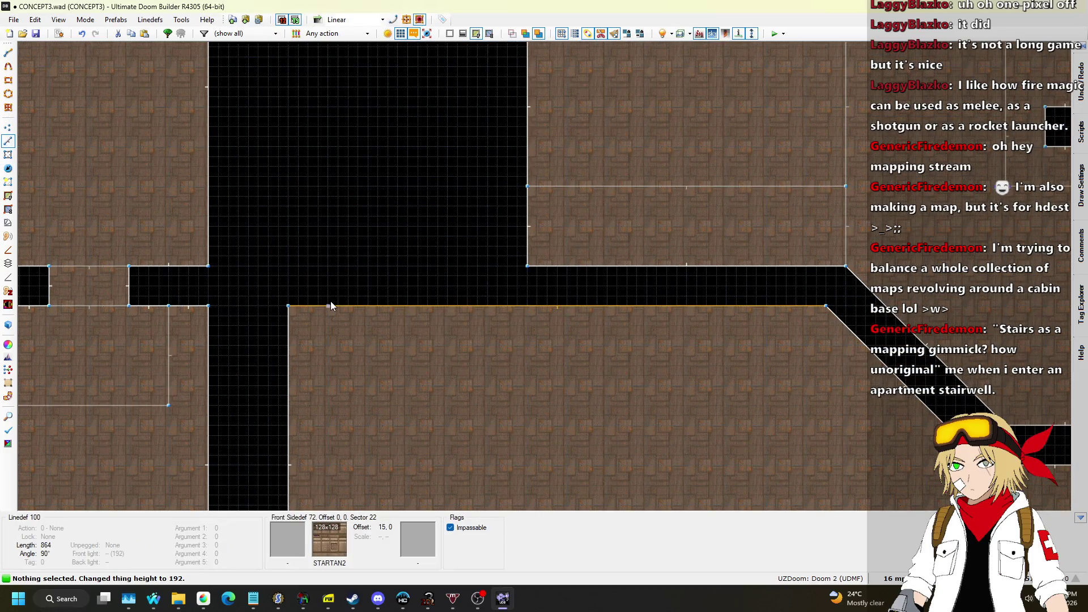
key(d)
click(329, 306)
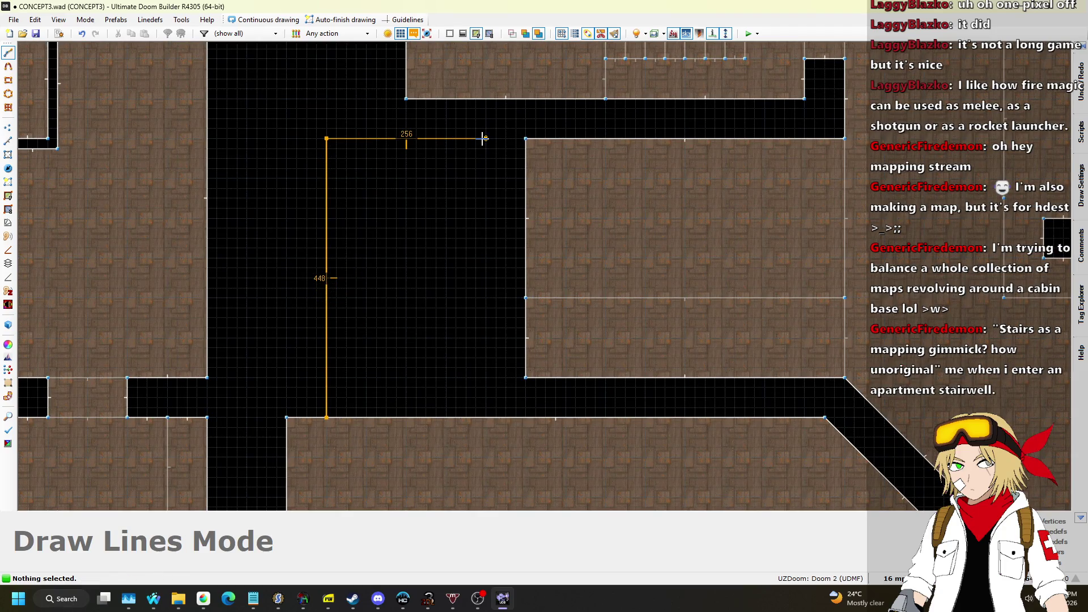
click(332, 415)
drag(413, 139, 414, 205)
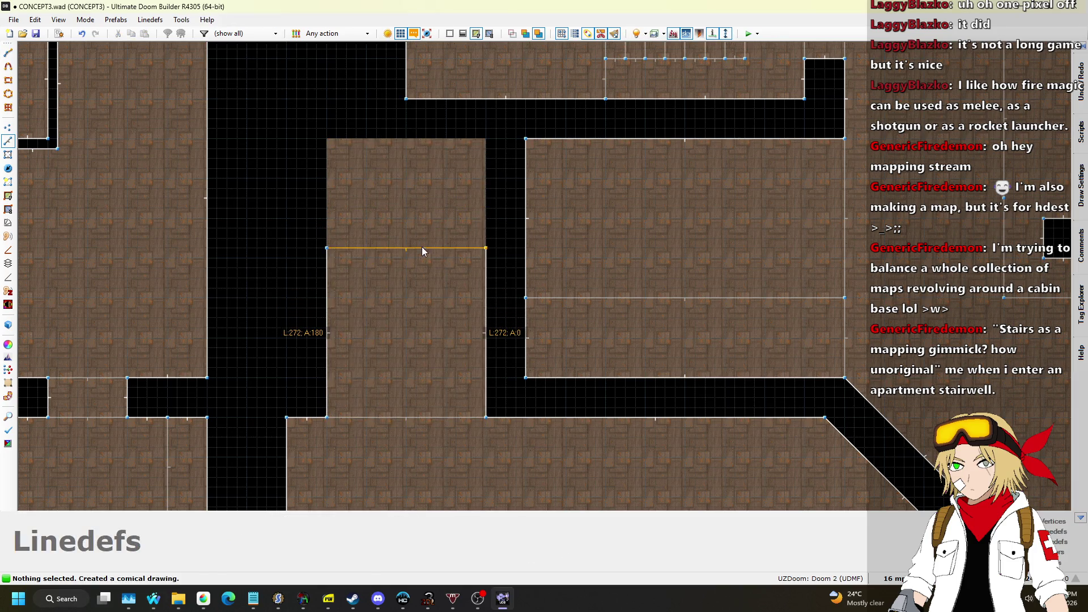
drag(421, 260, 420, 238)
scroll(342, 460, up, 2)
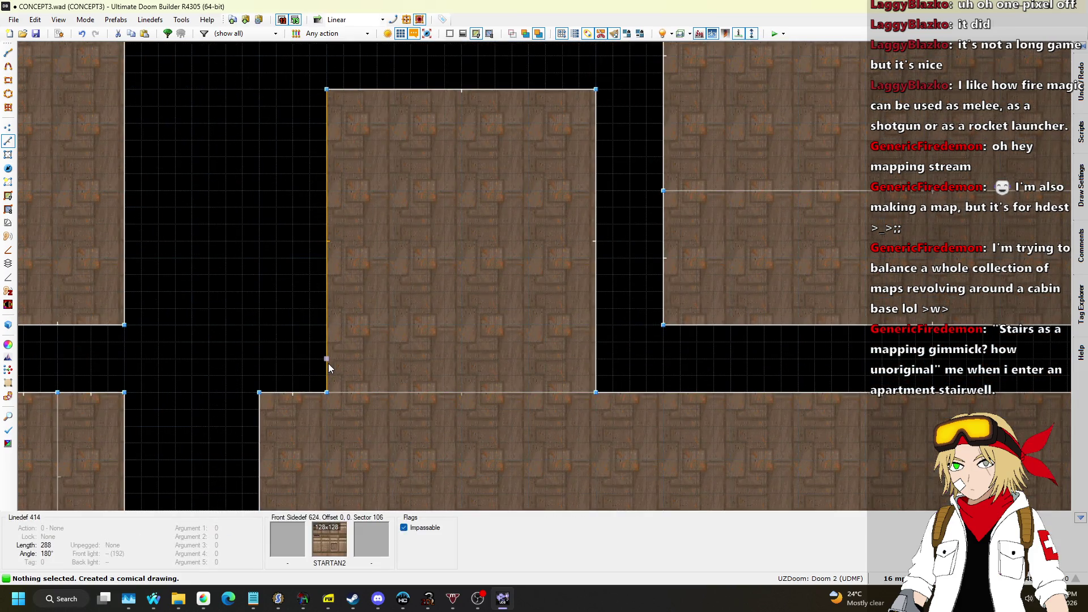
Step: Draw a line across the room's bottom to split off a narrow entrance strip, then preview in 3D
key(space)
click(596, 359)
scroll(482, 262, down, 3)
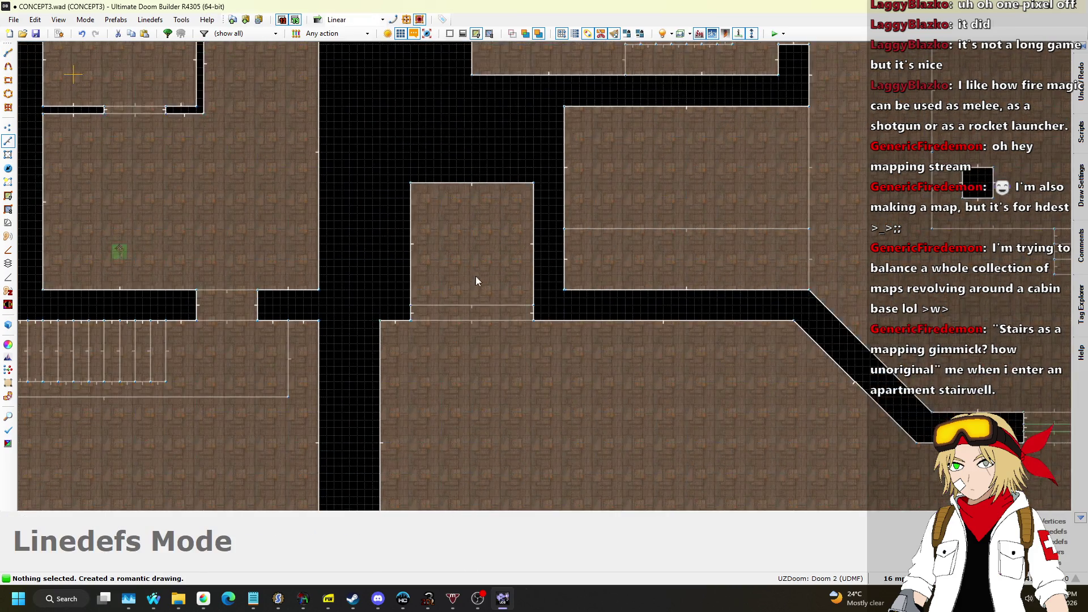
scroll(475, 273, up, 2)
key(q)
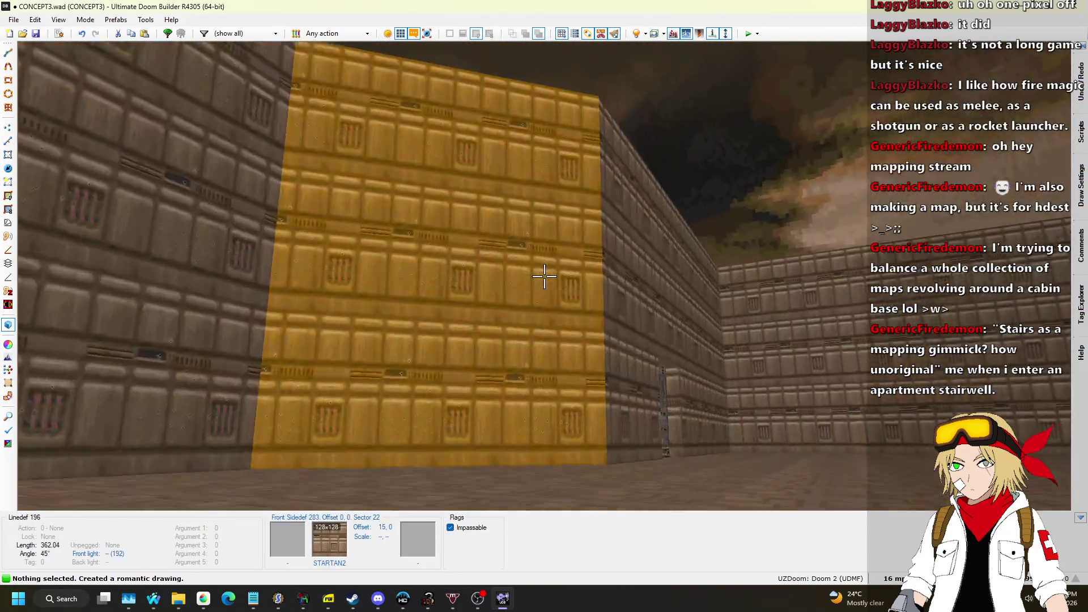
Step: Paste the CEIL1_1 flat onto the new room's ceiling and set its height to 128
key(ctrl+c)
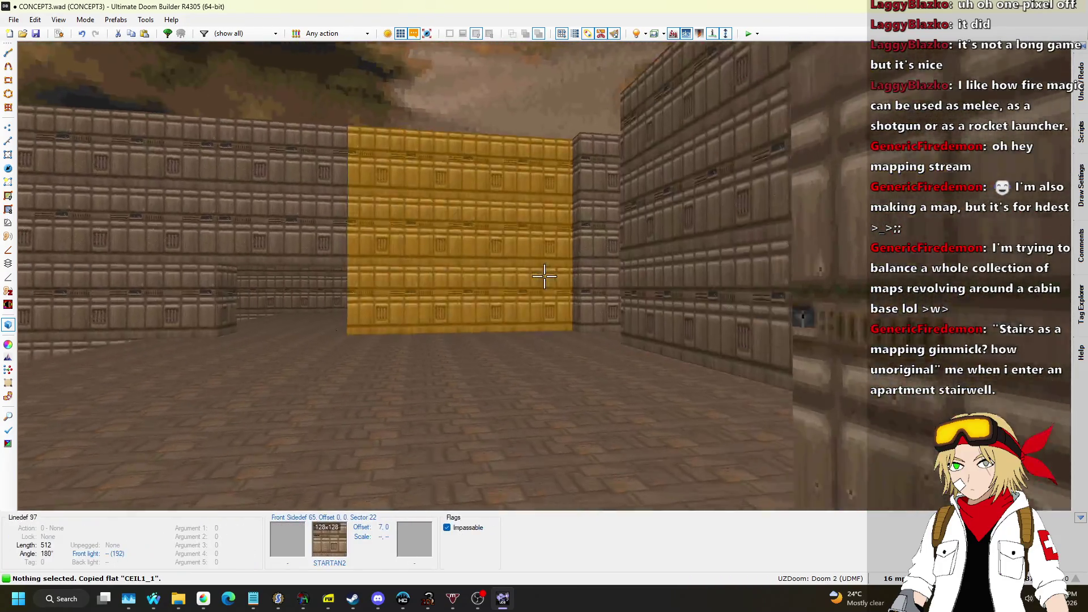
key(ctrl+v)
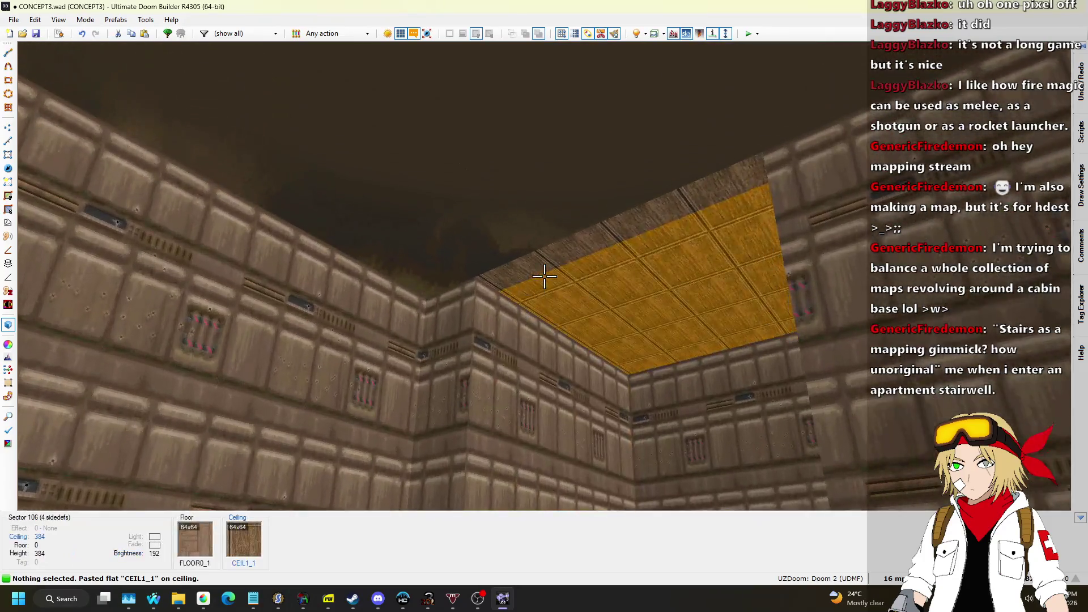
click(544, 276)
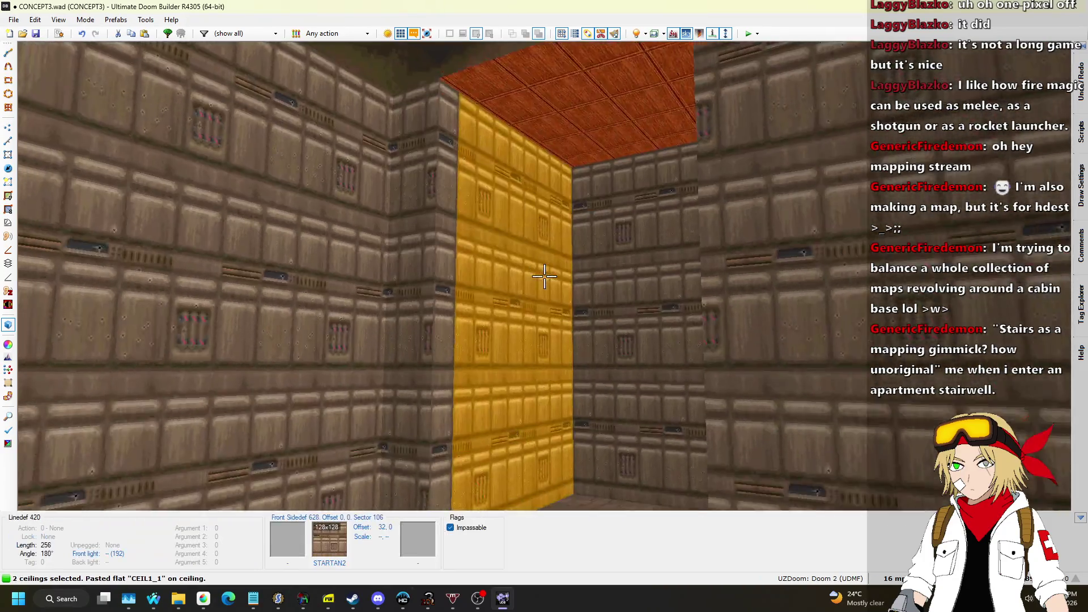
scroll(544, 276, up, 3)
scroll(544, 276, down, 19)
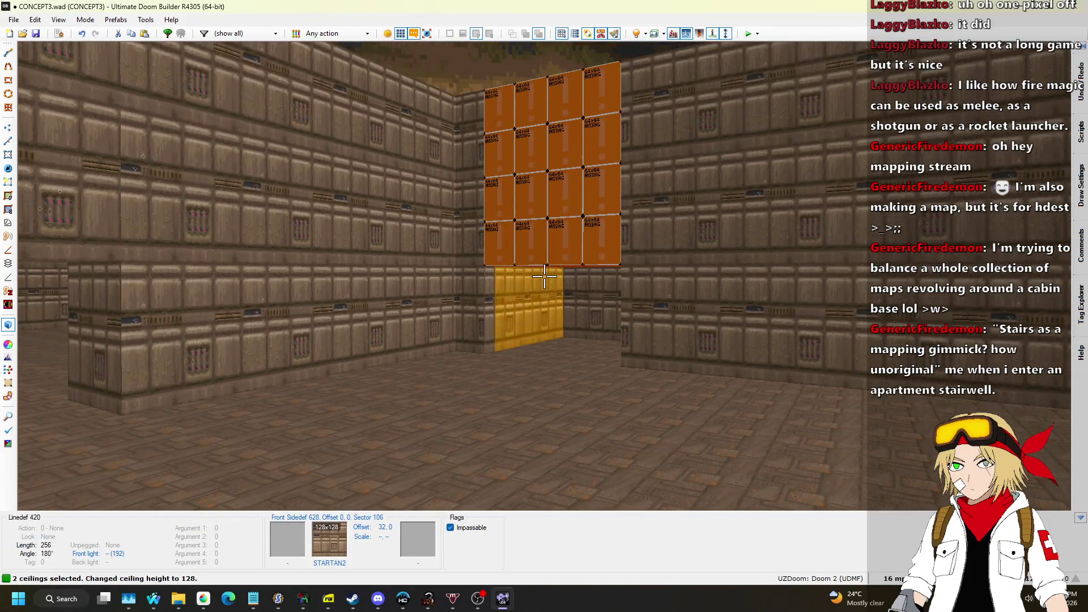
Step: Fill the missing wall textures with STARTAN2 and lower the entrance strip's ceiling to 64
key(ctrl+c)
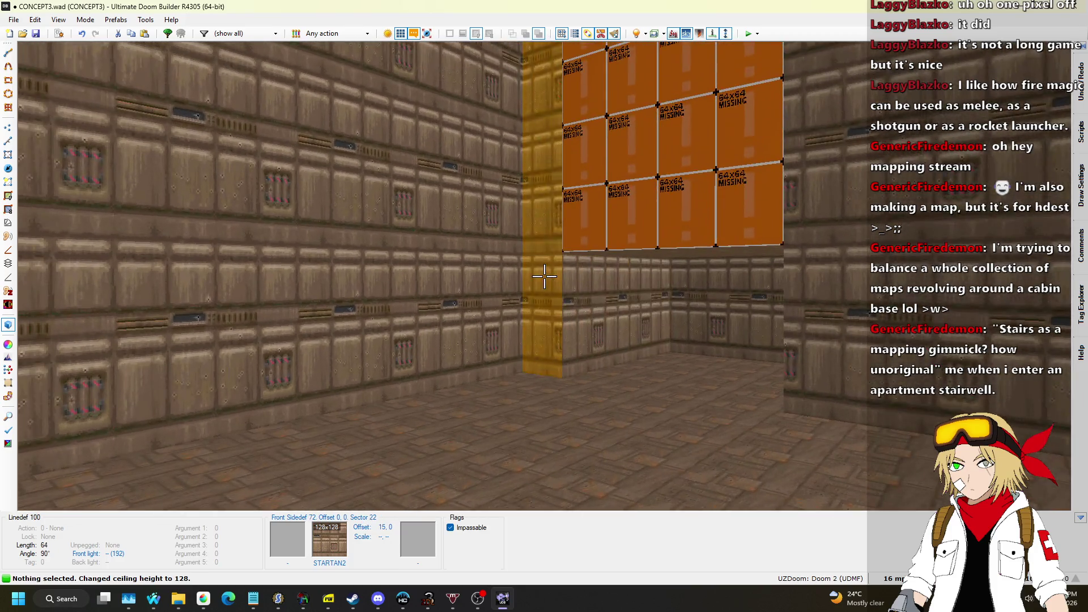
key(ctrl+v)
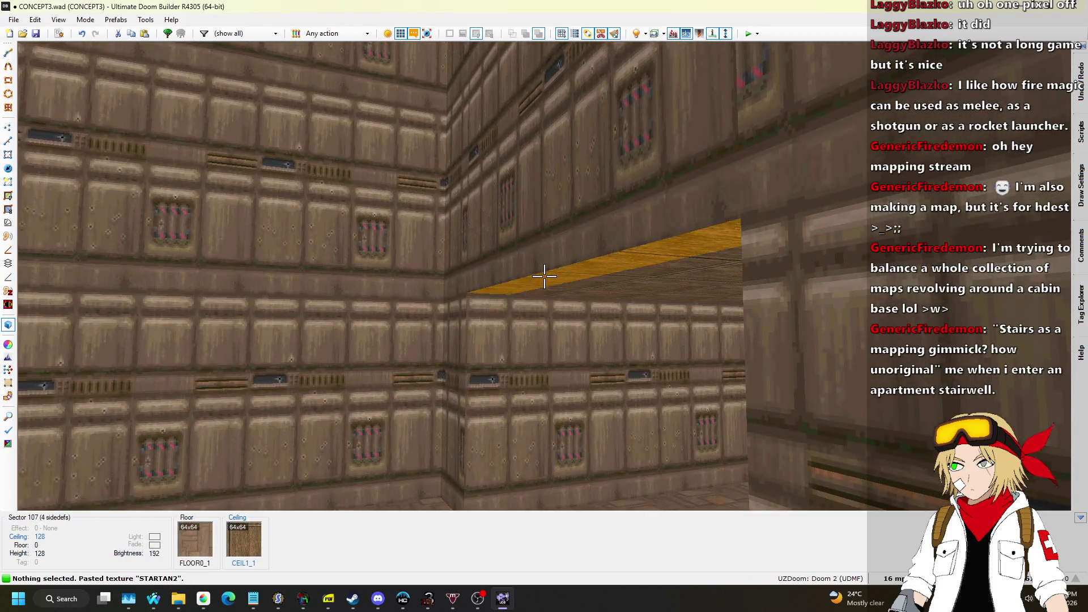
click(544, 276)
scroll(544, 276, down, 14)
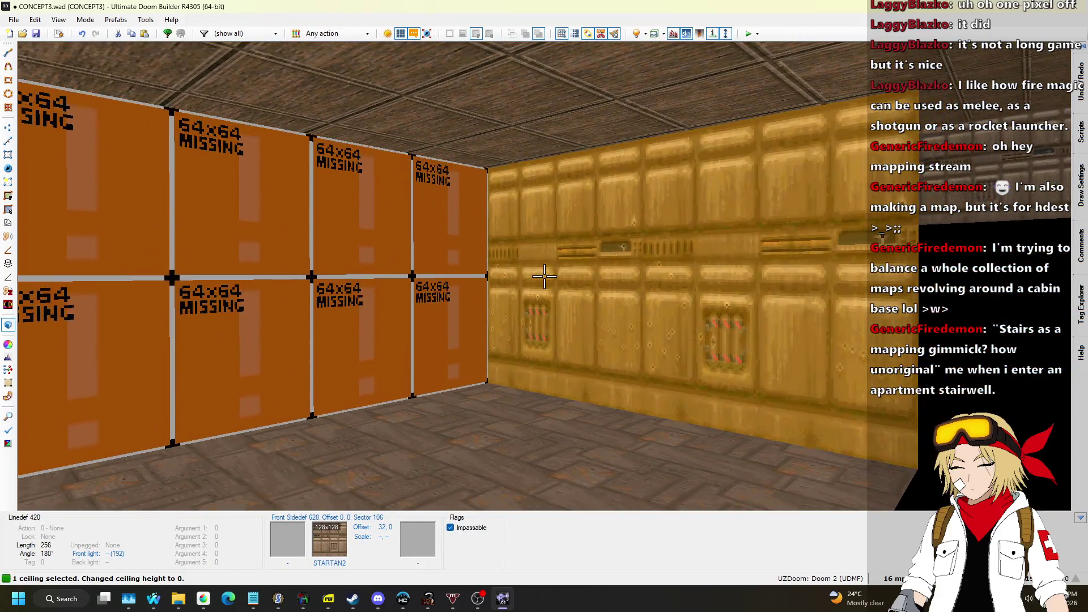
click(544, 276)
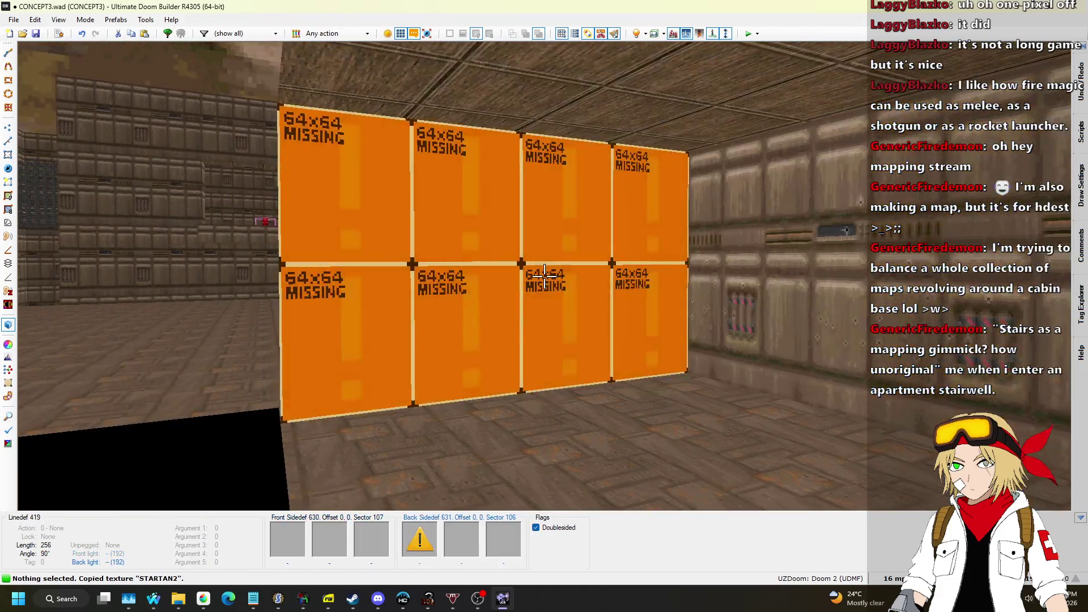
key(ctrl+v)
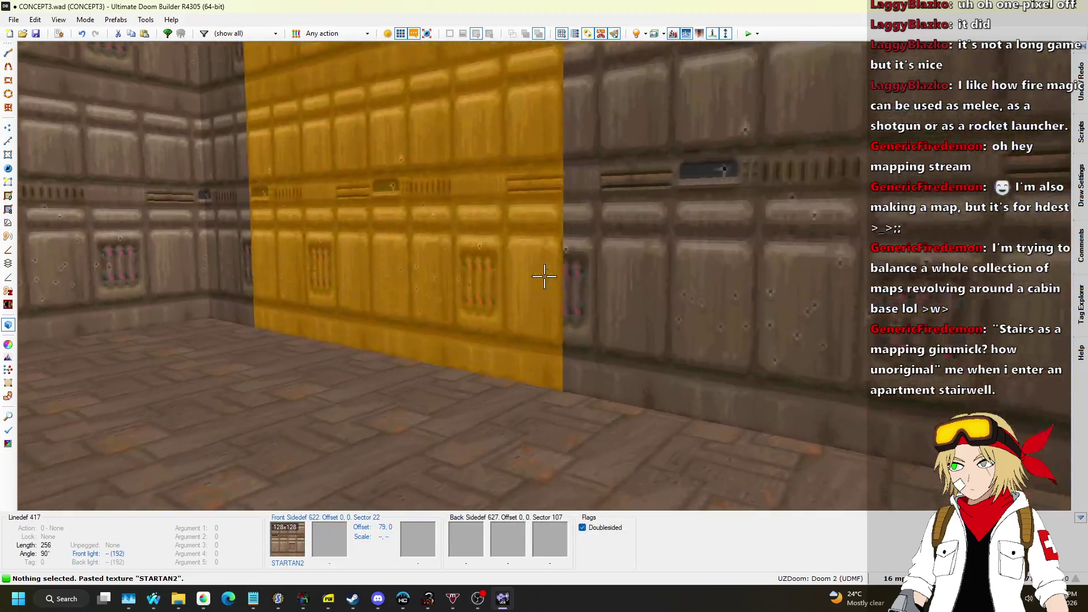
Step: Leave Visual Mode and return to 2D sectors editing
key(q)
scroll(456, 238, up, 5)
click(8, 155)
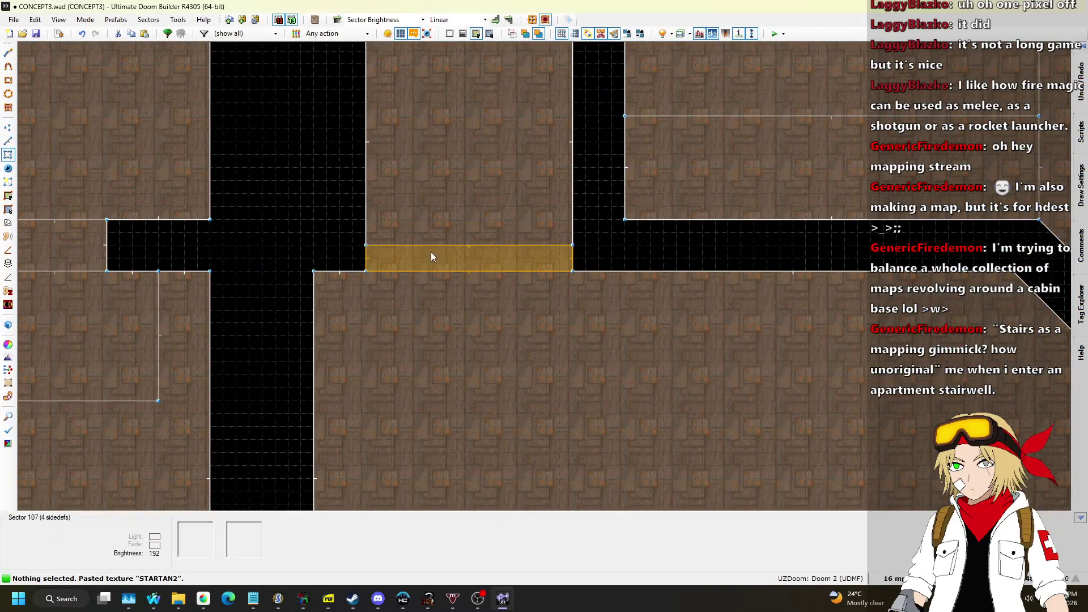
Step: Confirm the entrance strip's sector properties so it carries tag 5
right_click(575, 271)
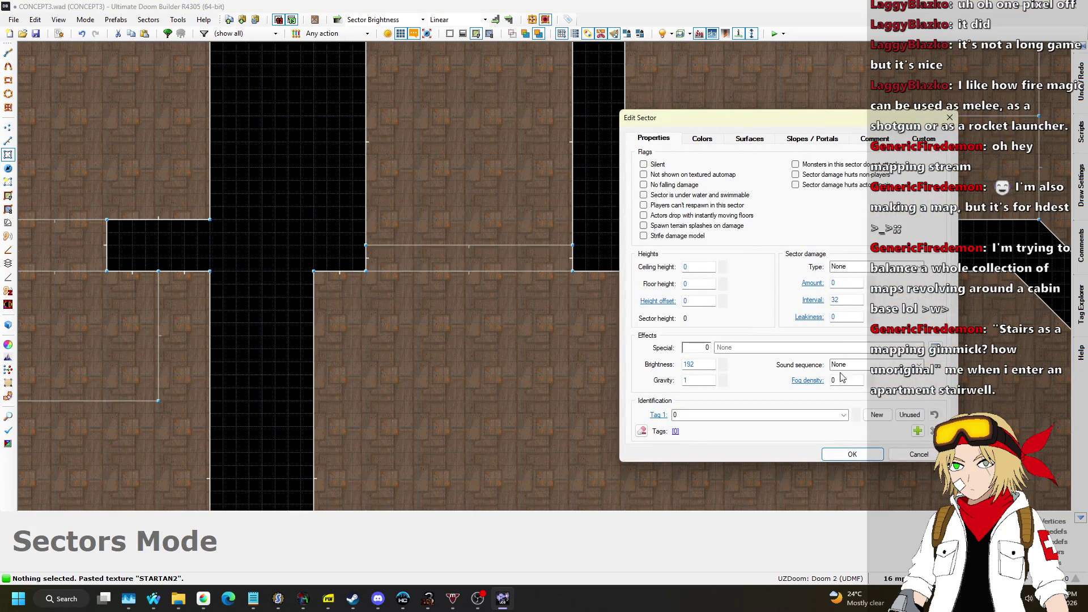
click(848, 455)
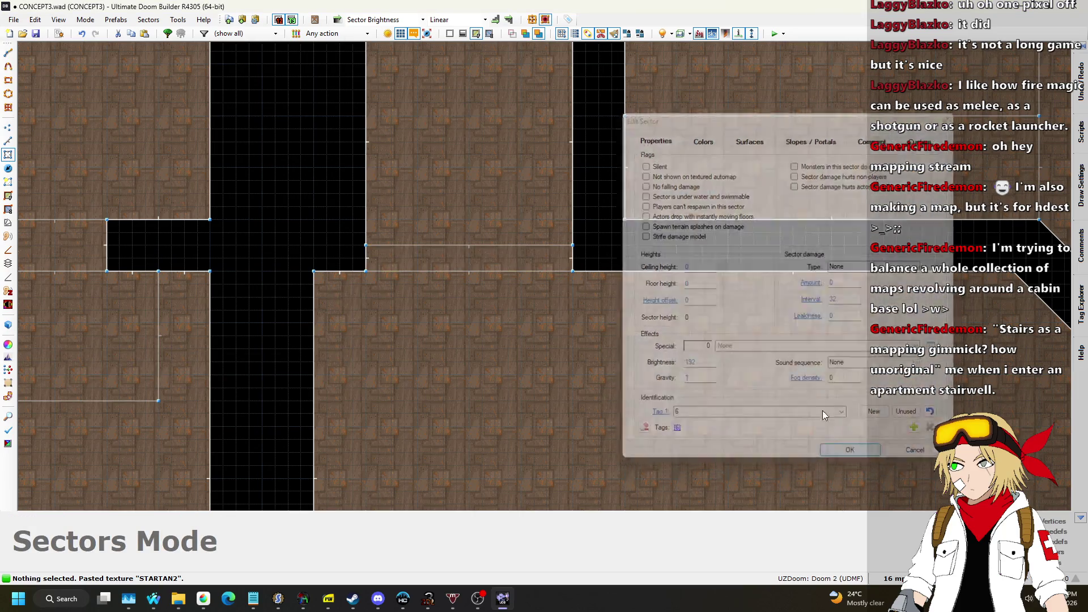
scroll(632, 419, down, 5)
scroll(631, 481, up, 5)
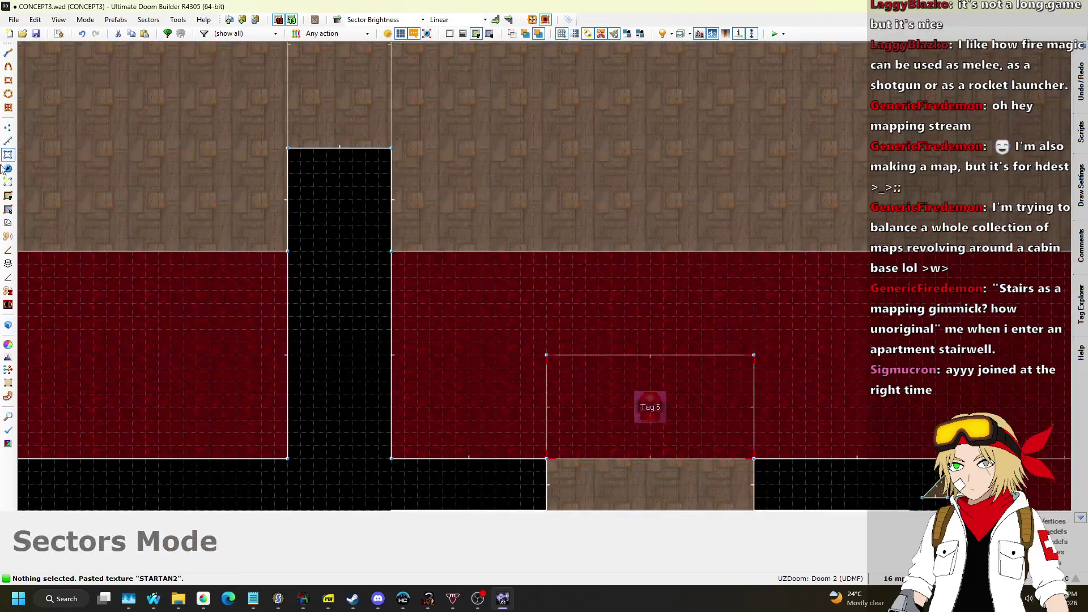
Step: In Things mode, open the red skull key's properties and browse its predefined actions
click(8, 170)
right_click(658, 416)
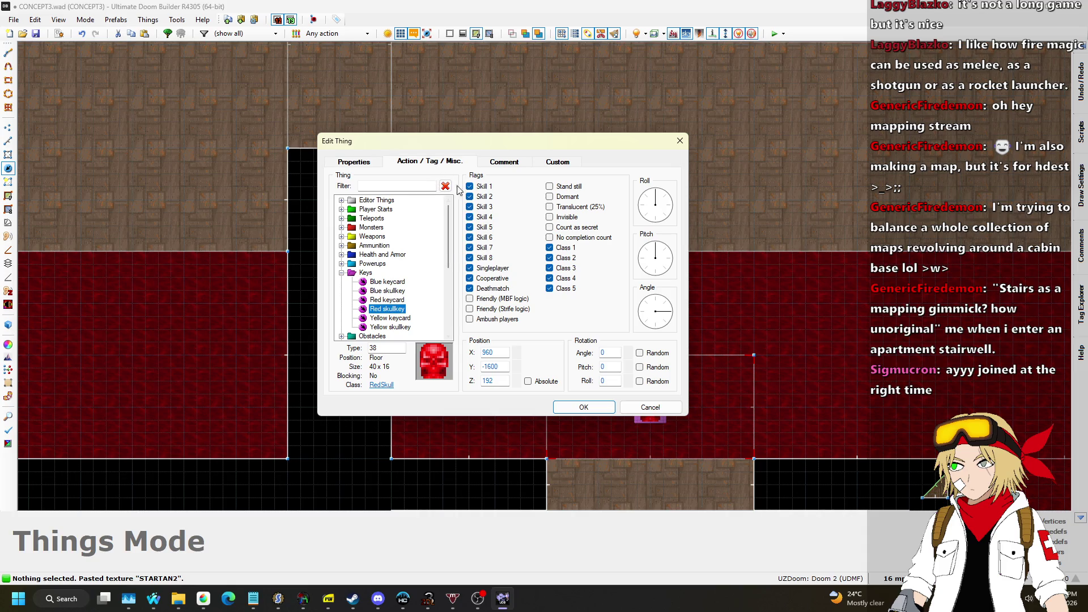
click(647, 285)
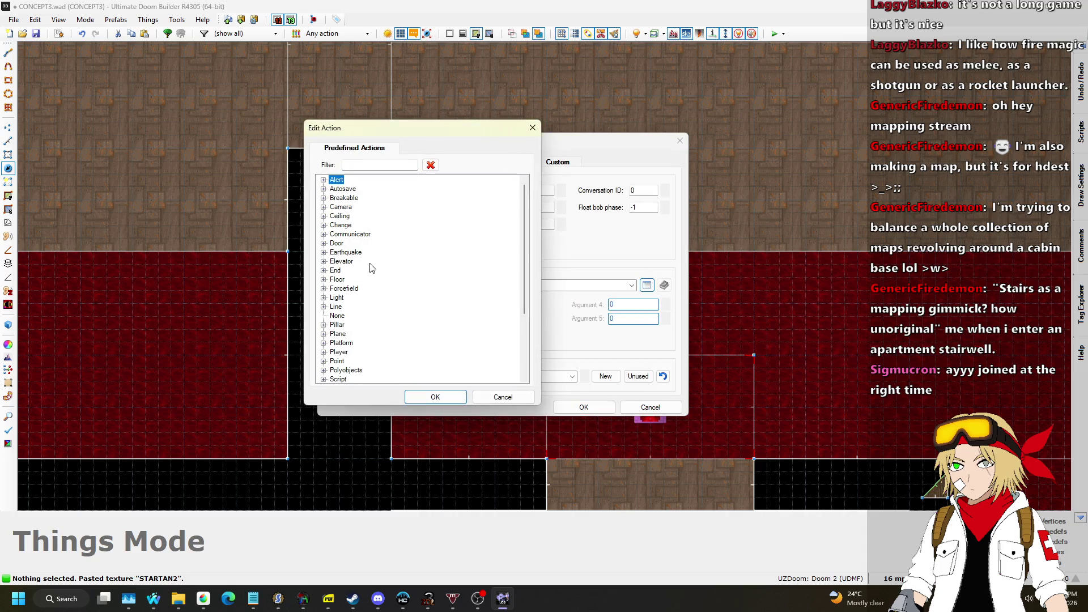